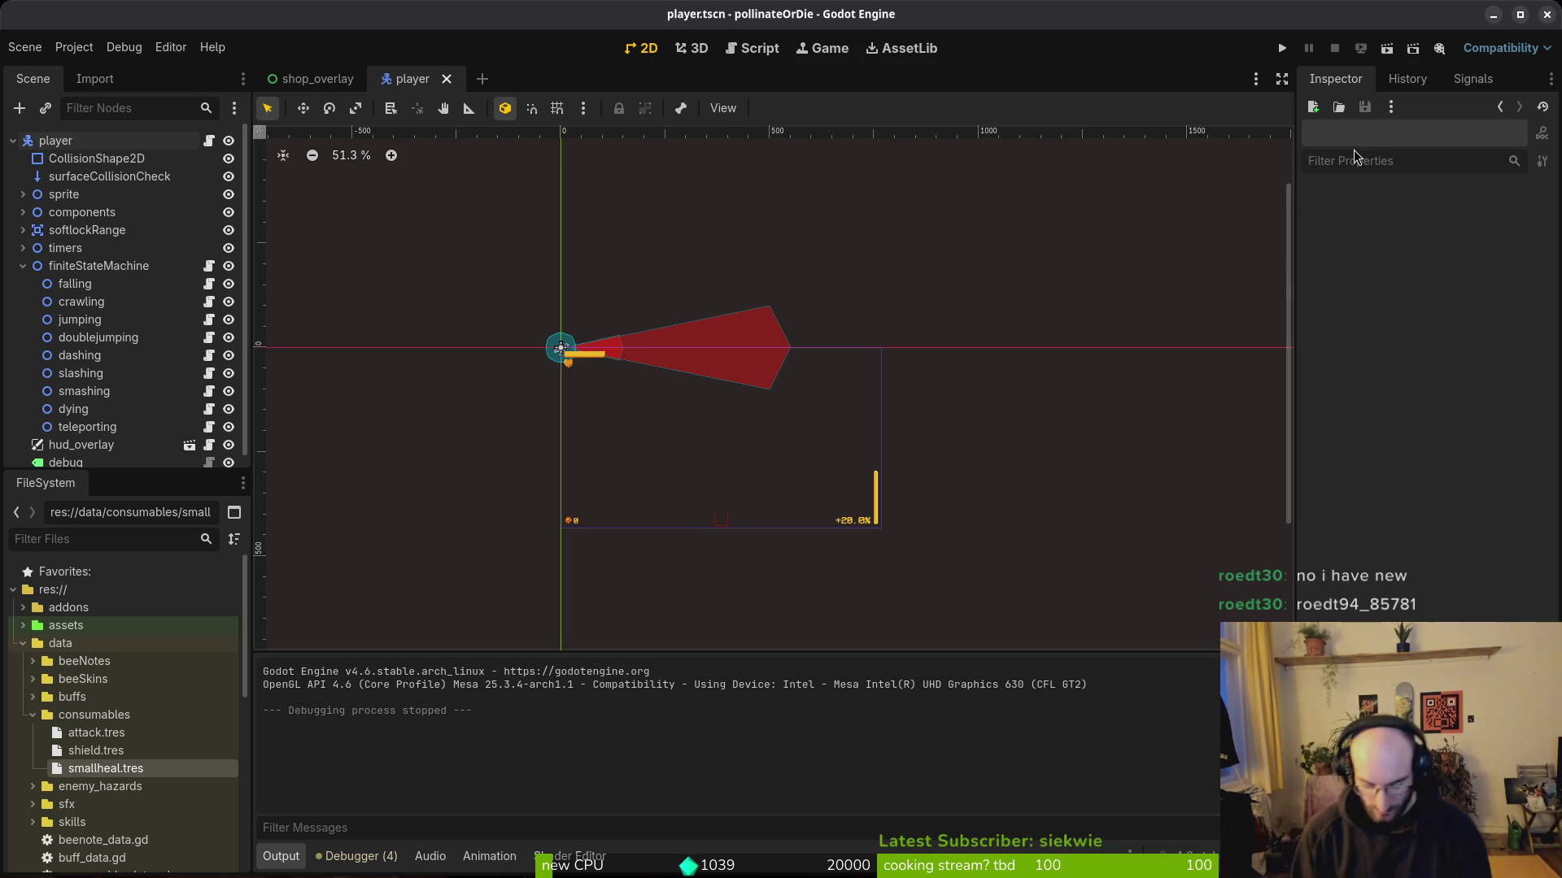
Step: In the player scene tree, expand the components and select aimAssist to show its properties and script
{"action": "scroll", "coordinate": [652, 352], "scroll_direction": "up", "scroll_amount": 5}
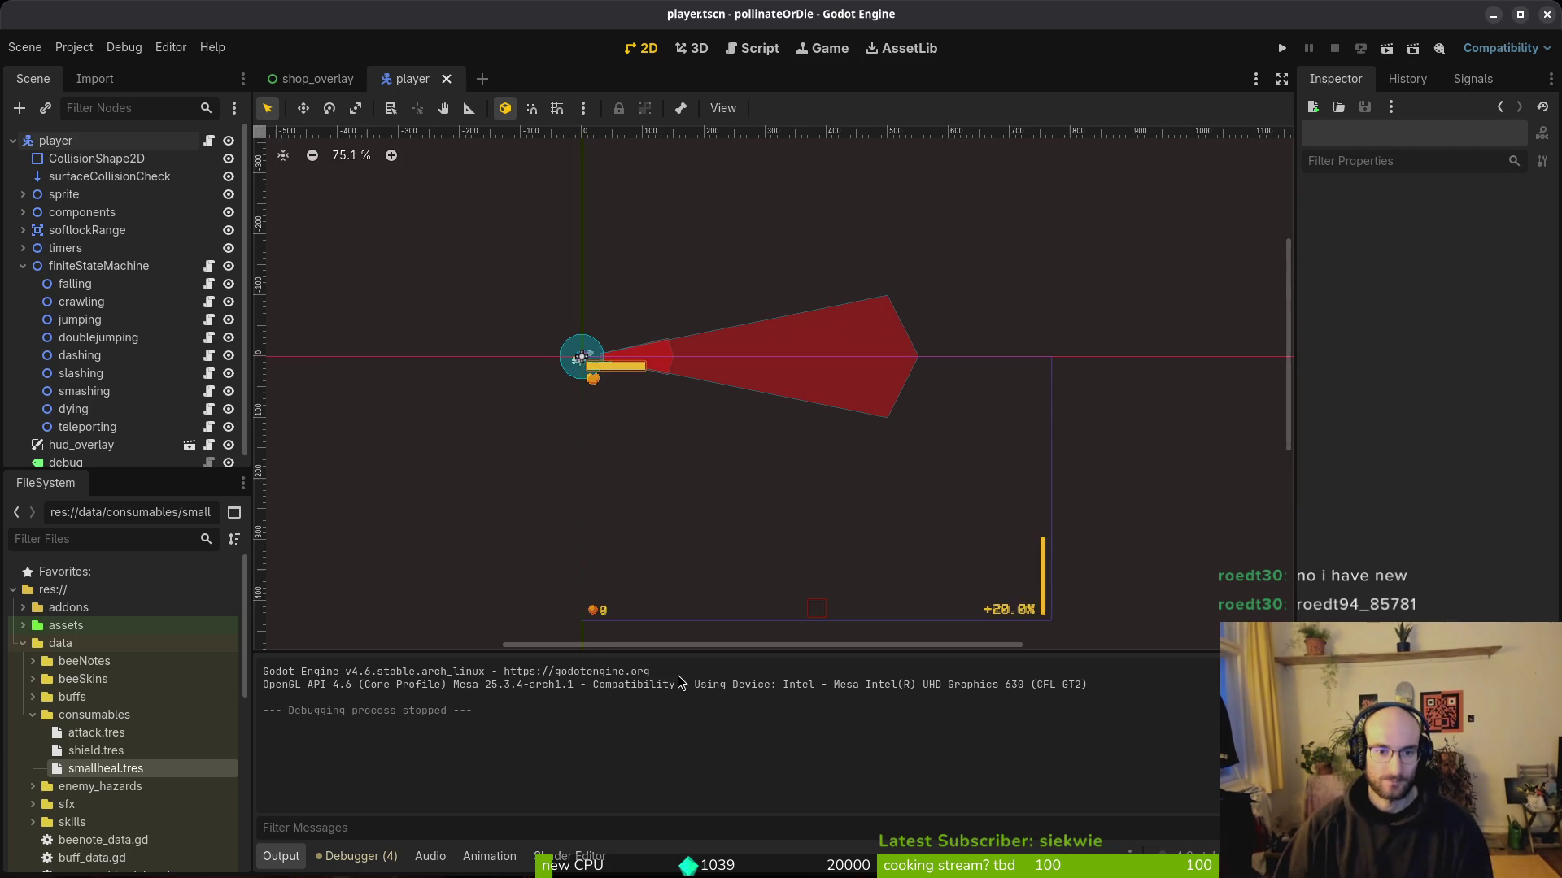
{"action": "scroll", "coordinate": [635, 374], "scroll_direction": "up", "scroll_amount": 5}
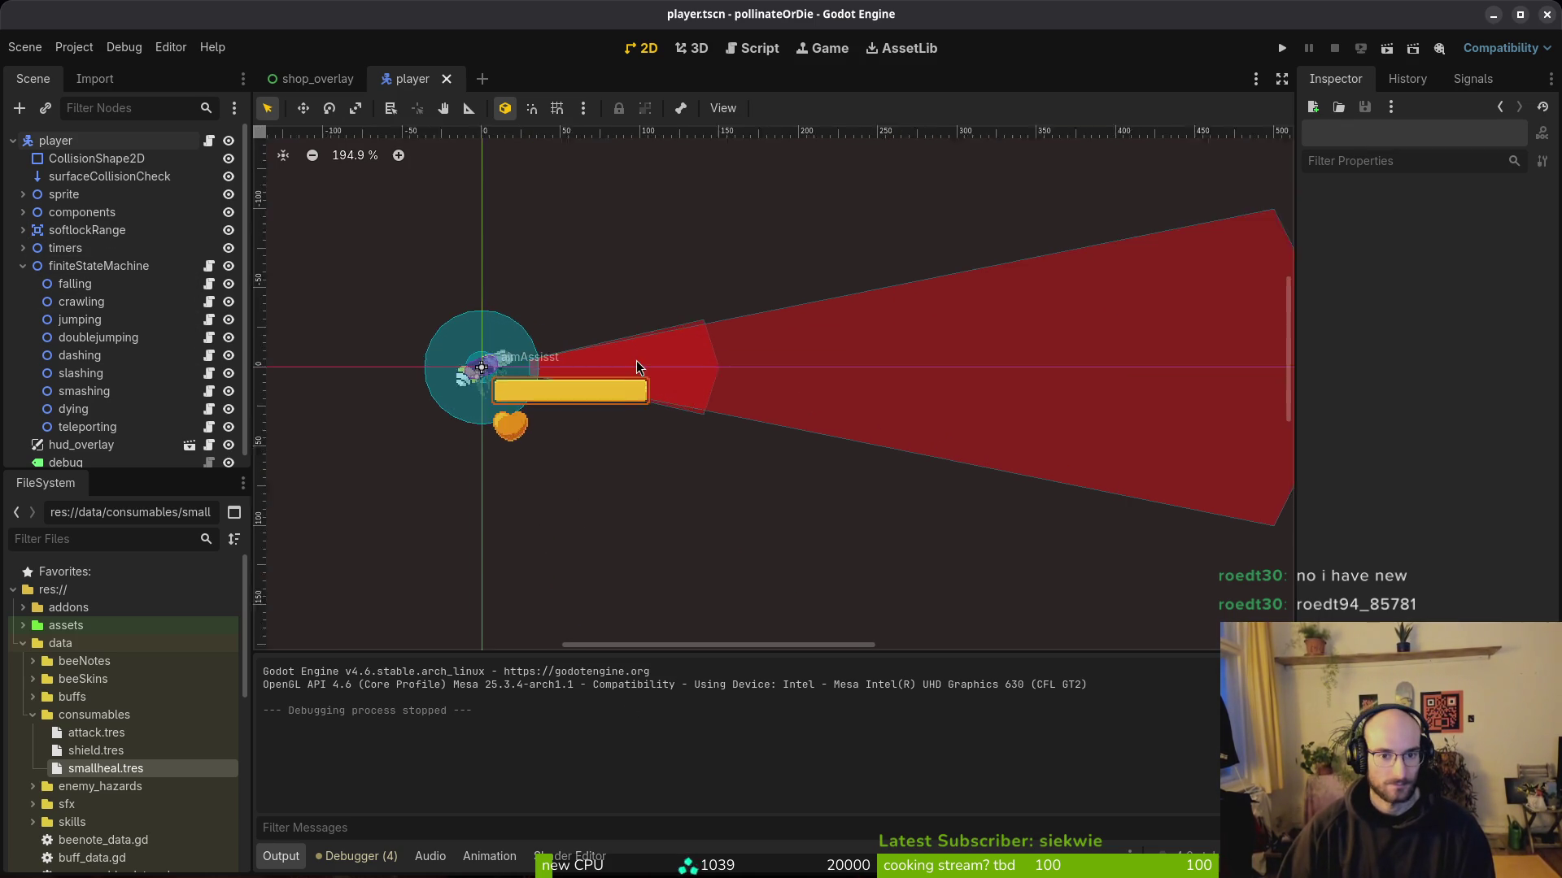
{"action": "left_click", "coordinate": [23, 231]}
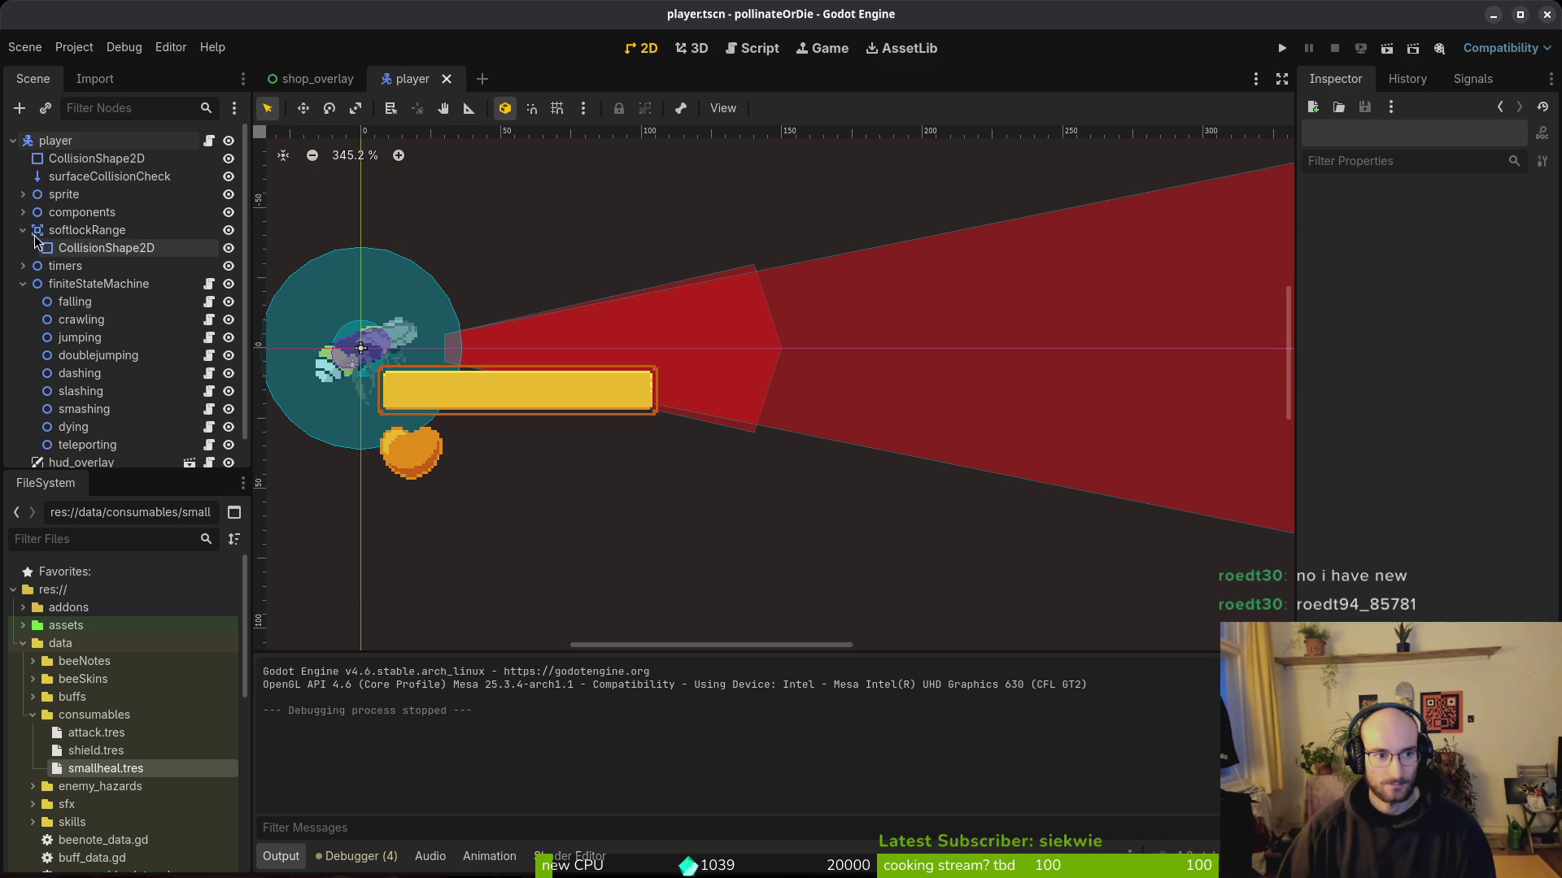
{"action": "left_click", "coordinate": [23, 230]}
{"action": "left_click", "coordinate": [23, 266]}
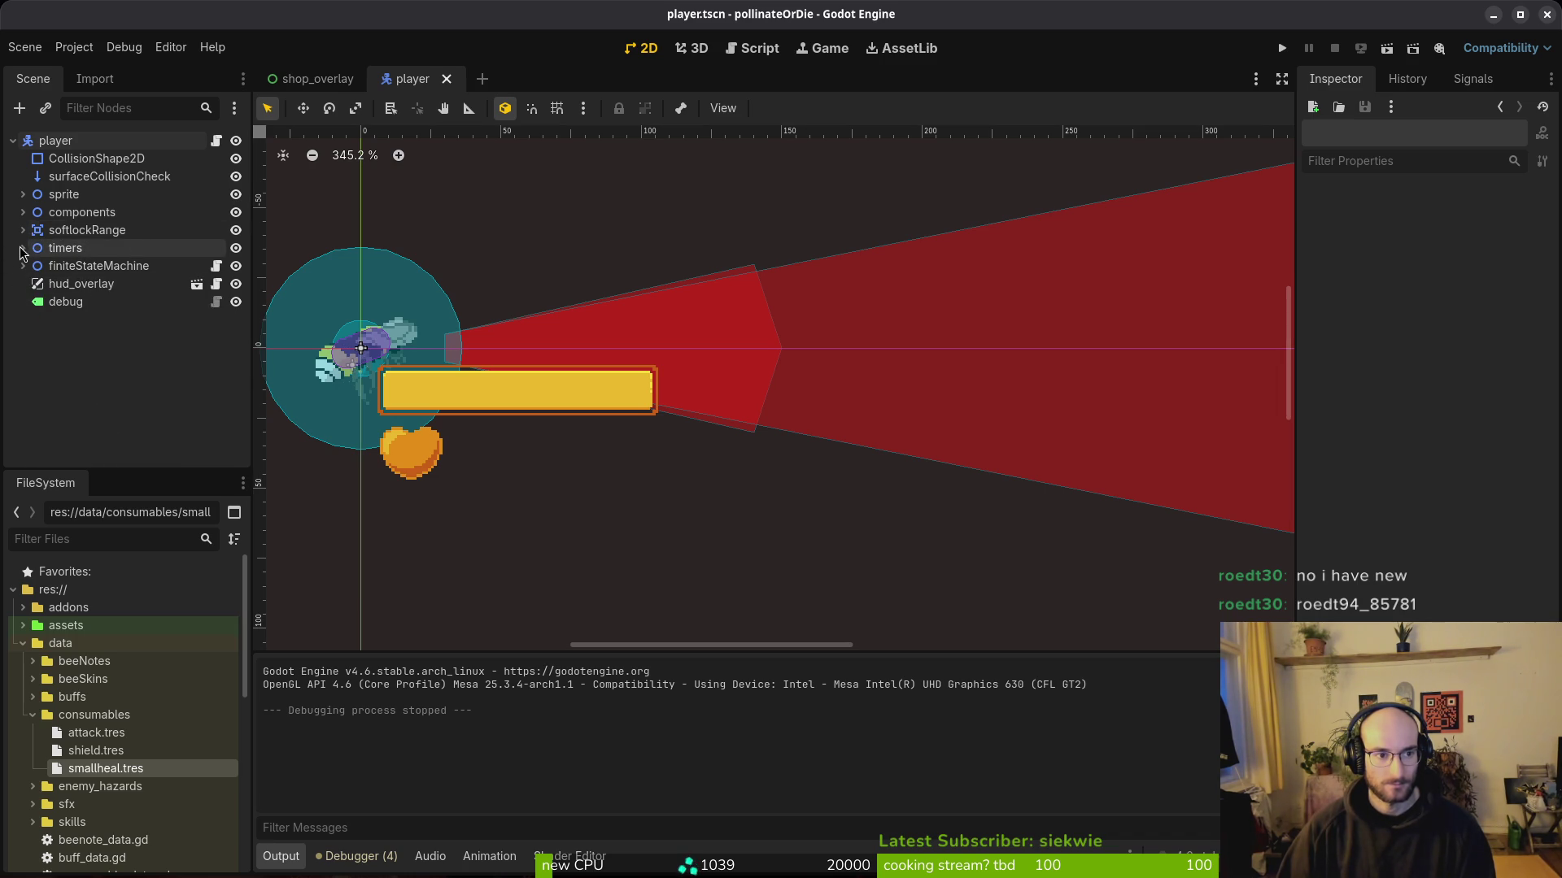
{"action": "left_click", "coordinate": [23, 212]}
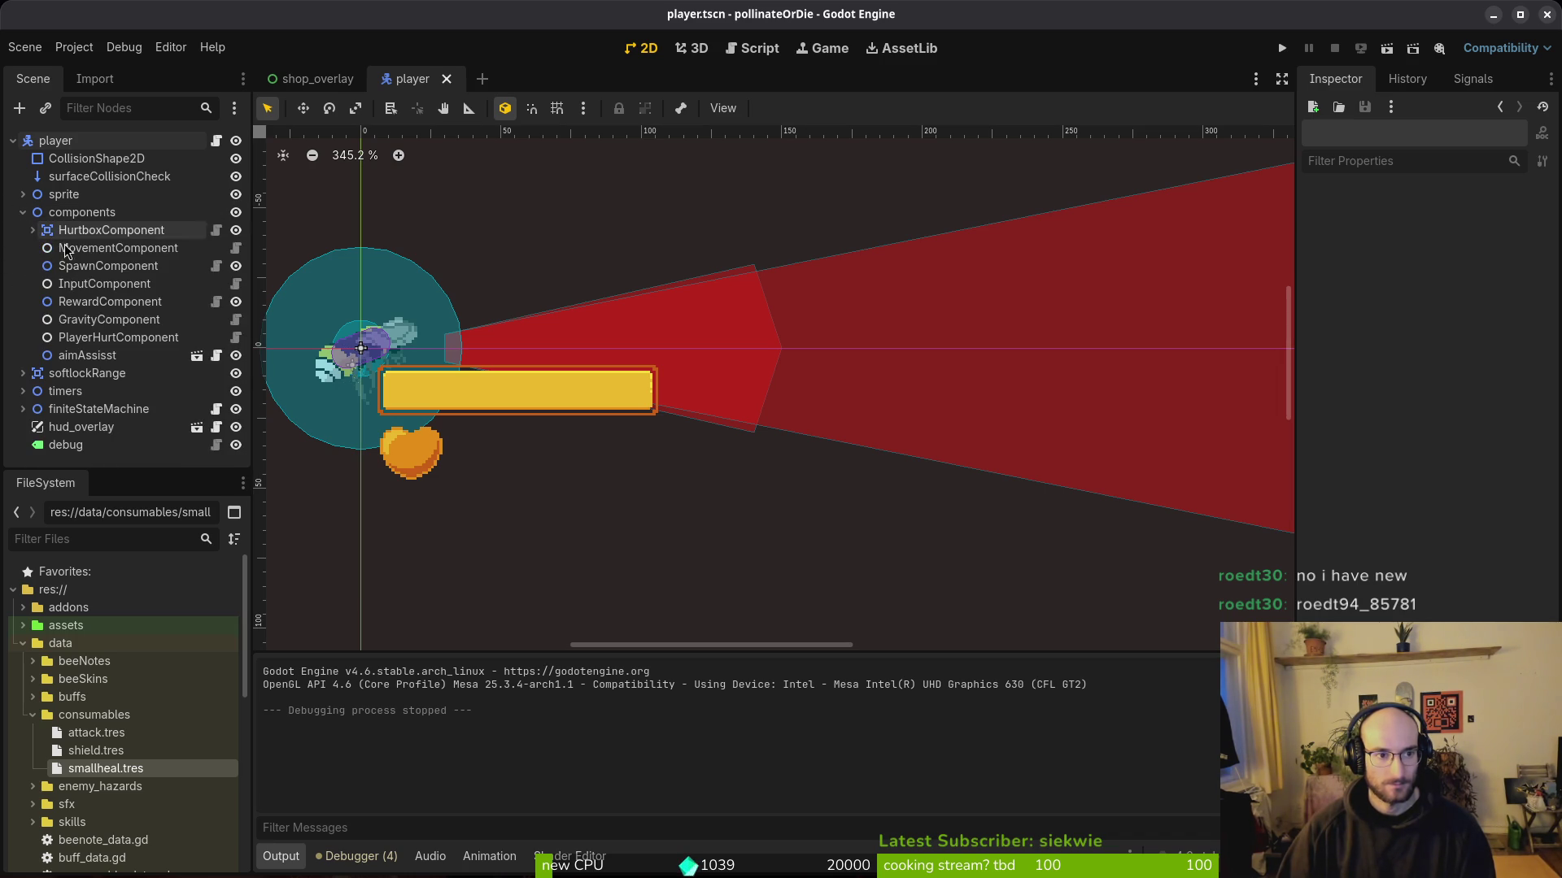
{"action": "left_click", "coordinate": [82, 356]}
{"action": "scroll", "coordinate": [702, 301], "scroll_direction": "down", "scroll_amount": 4}
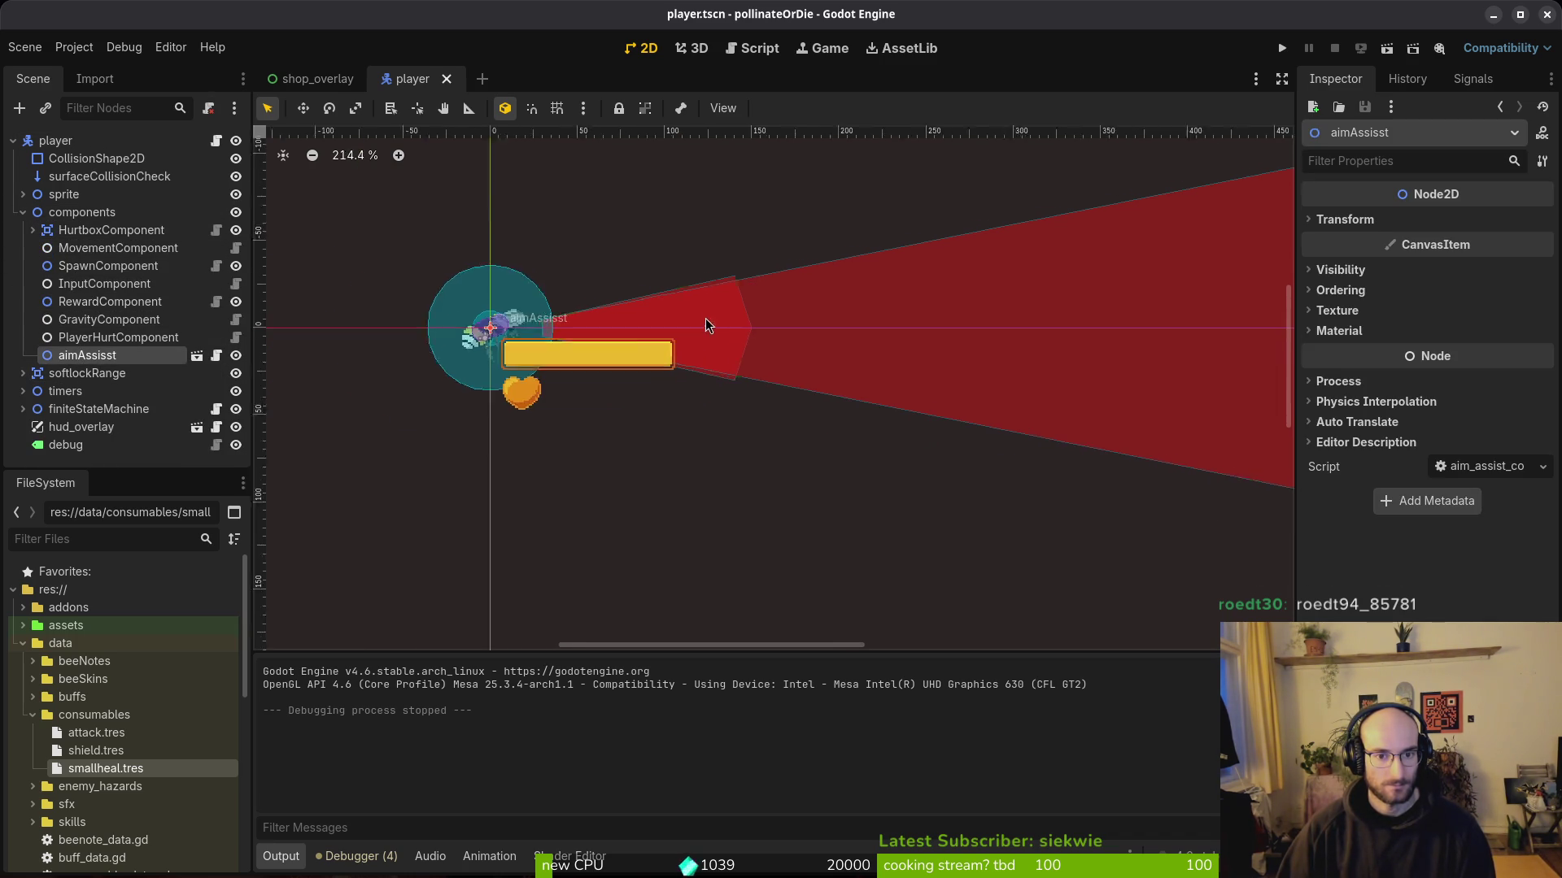
Step: Quick-open aim_assist_component.tscn and select dashAssist's CollisionPolygon2D
{"action": "key", "text": "shift+alt+o"}
{"action": "type", "text": "aim_assist"}
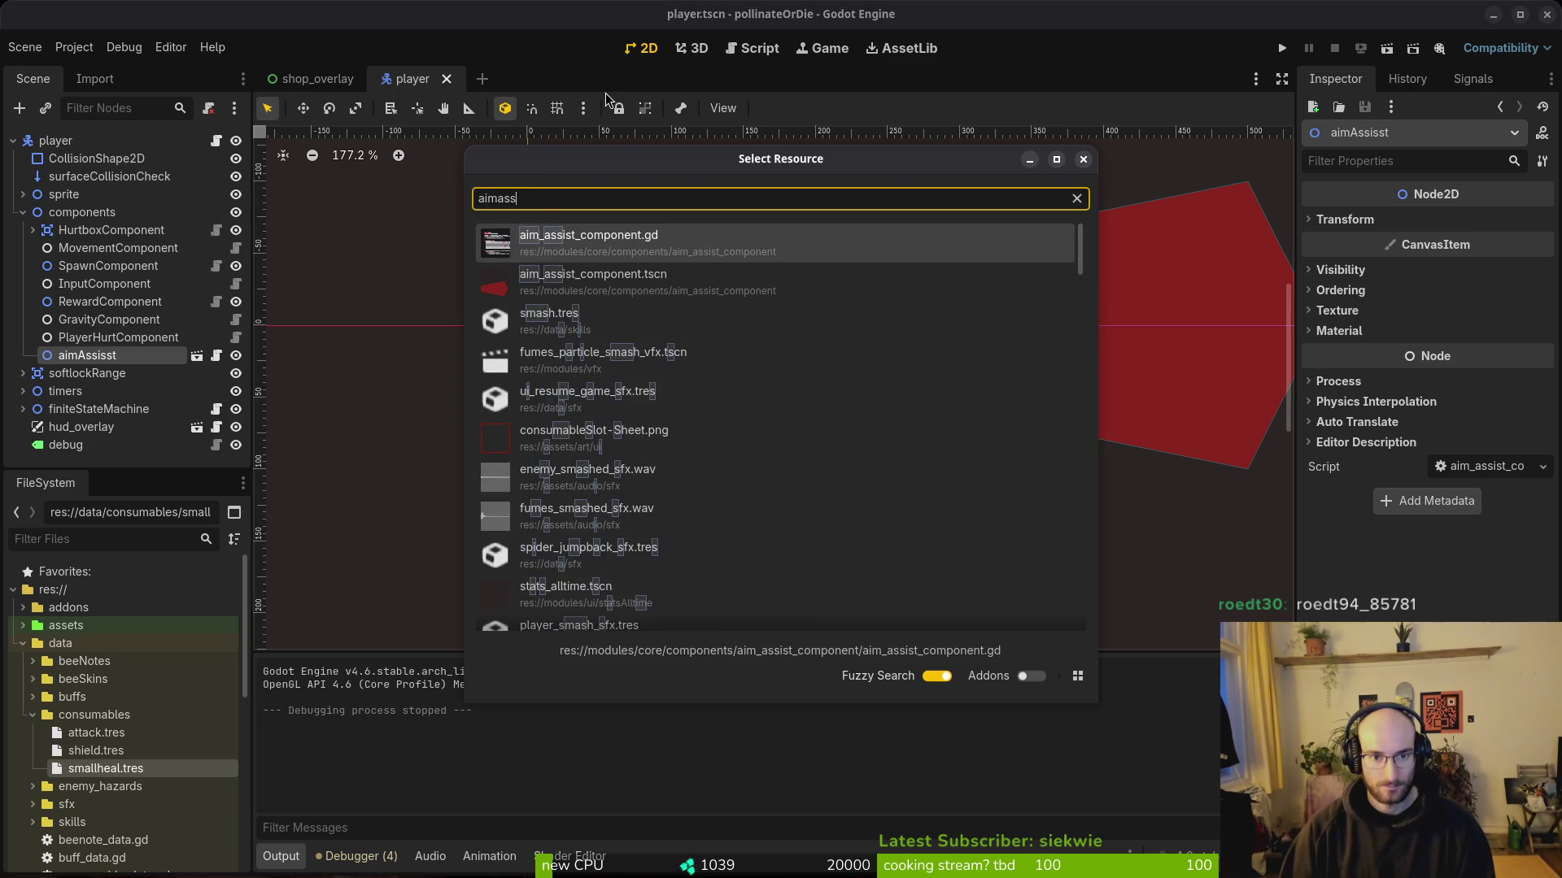
{"action": "key", "text": "Down"}
{"action": "key", "text": "Return"}
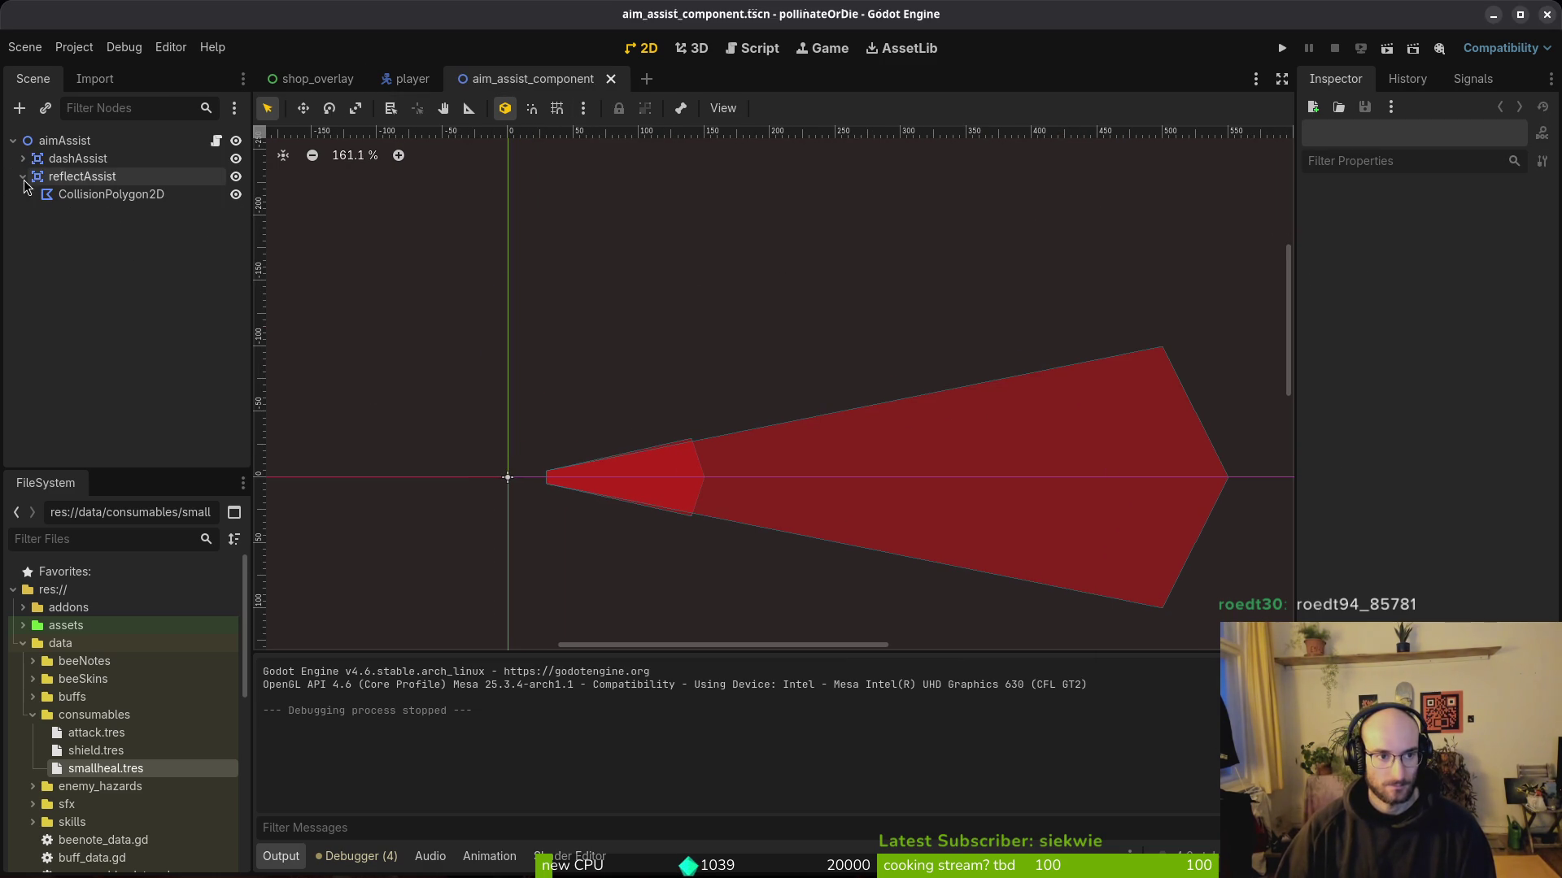
{"action": "left_click", "coordinate": [23, 159]}
{"action": "left_click", "coordinate": [111, 175]}
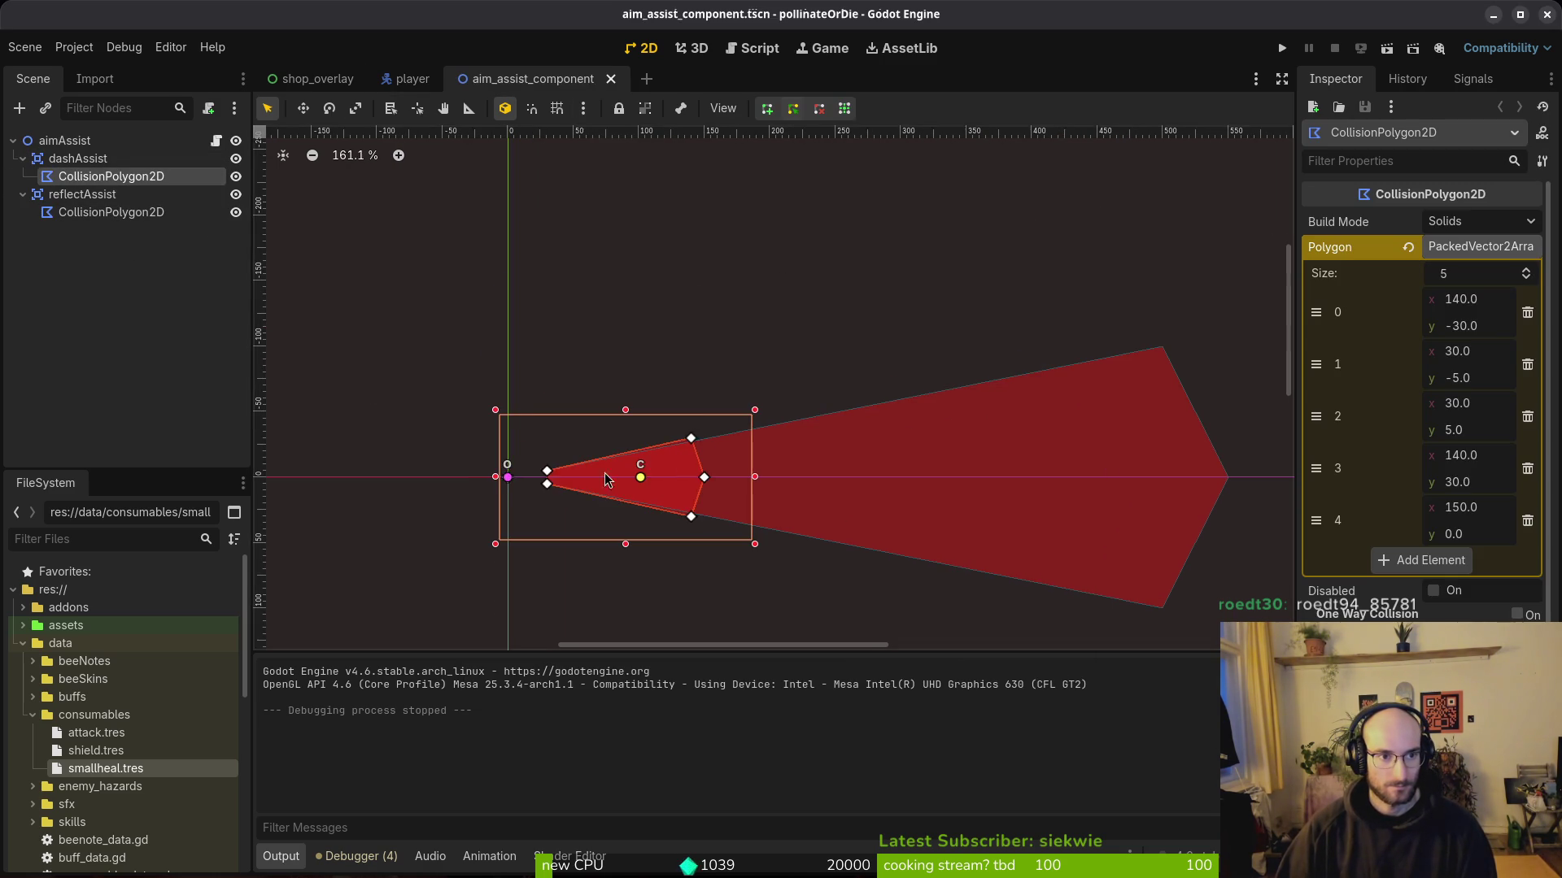
{"action": "scroll", "coordinate": [342, 378], "scroll_direction": "up", "scroll_amount": 9}
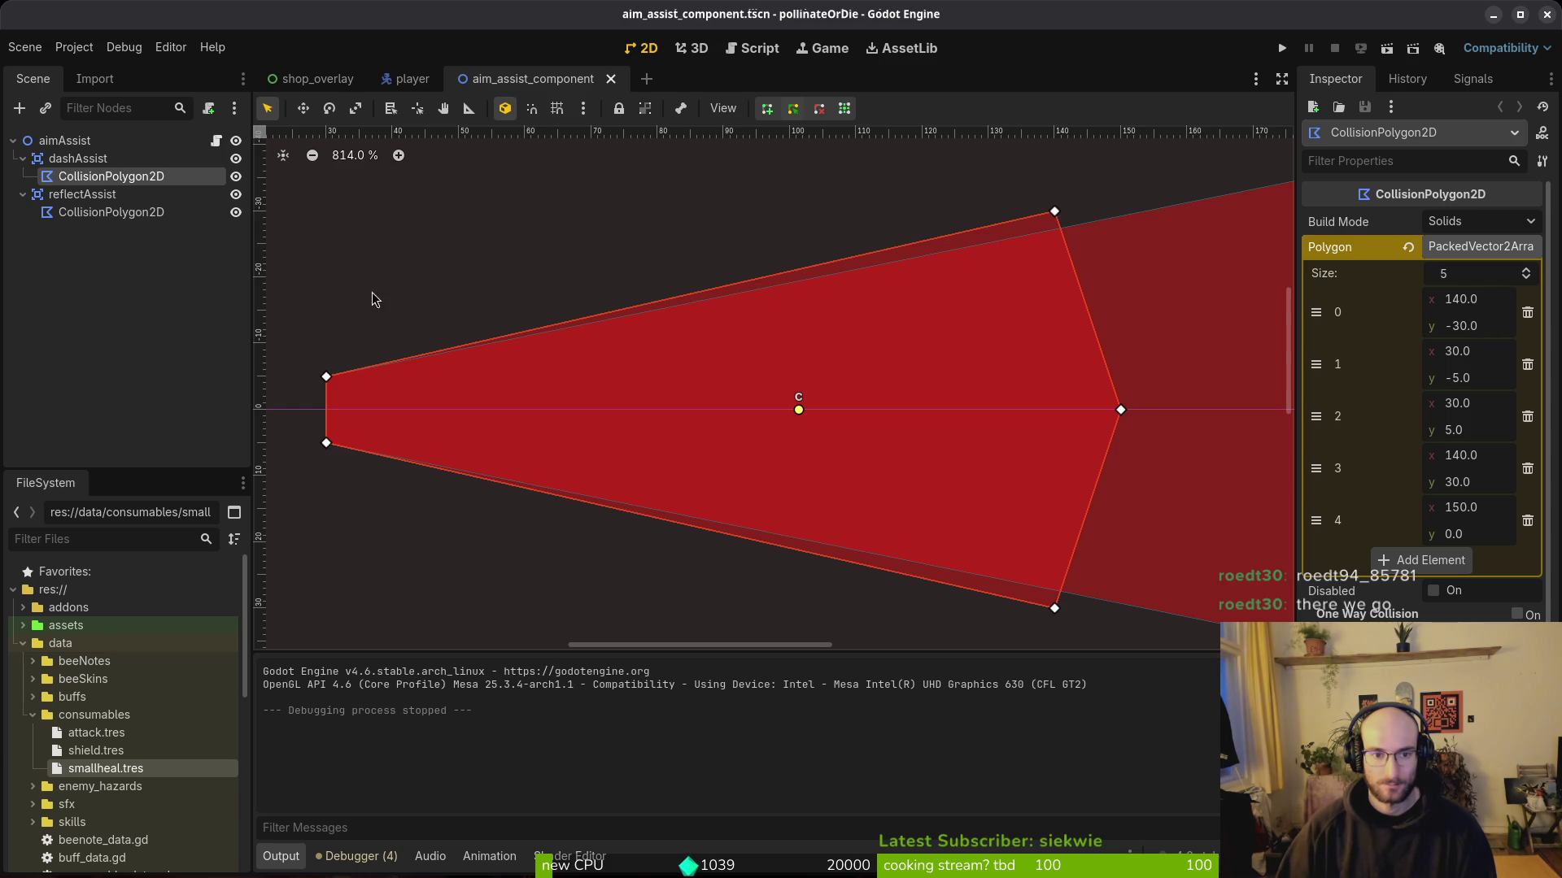
Step: Set the polygon's point 1 x to 40 and point 2 x to 50 in the Inspector
{"action": "left_click", "coordinate": [1448, 351]}
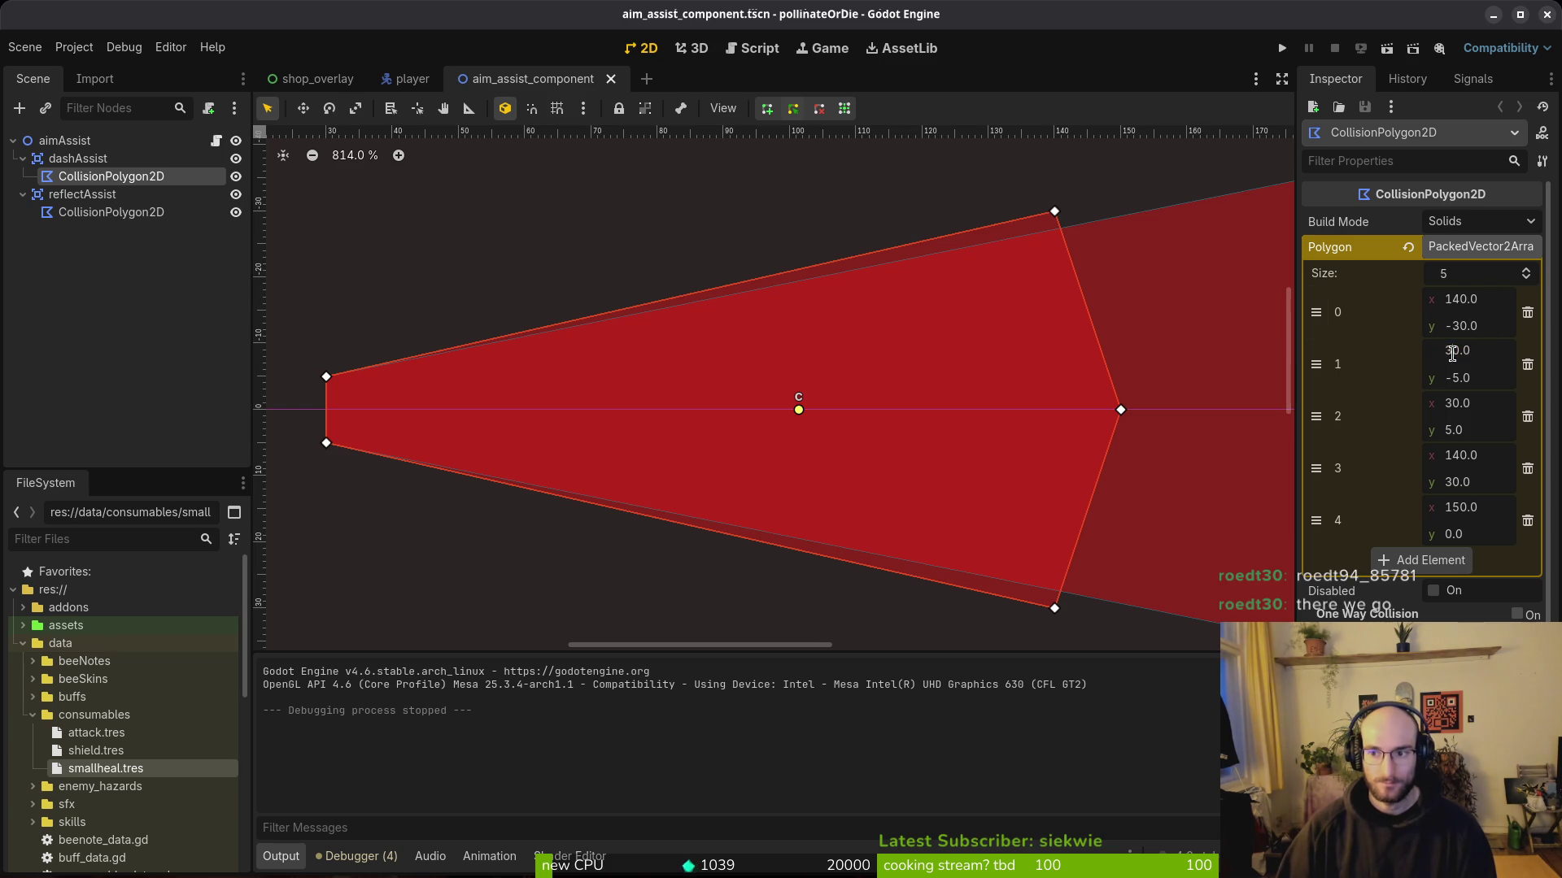
{"action": "key", "text": "BackSpace"}
{"action": "type", "text": "4"}
{"action": "key", "text": "Return"}
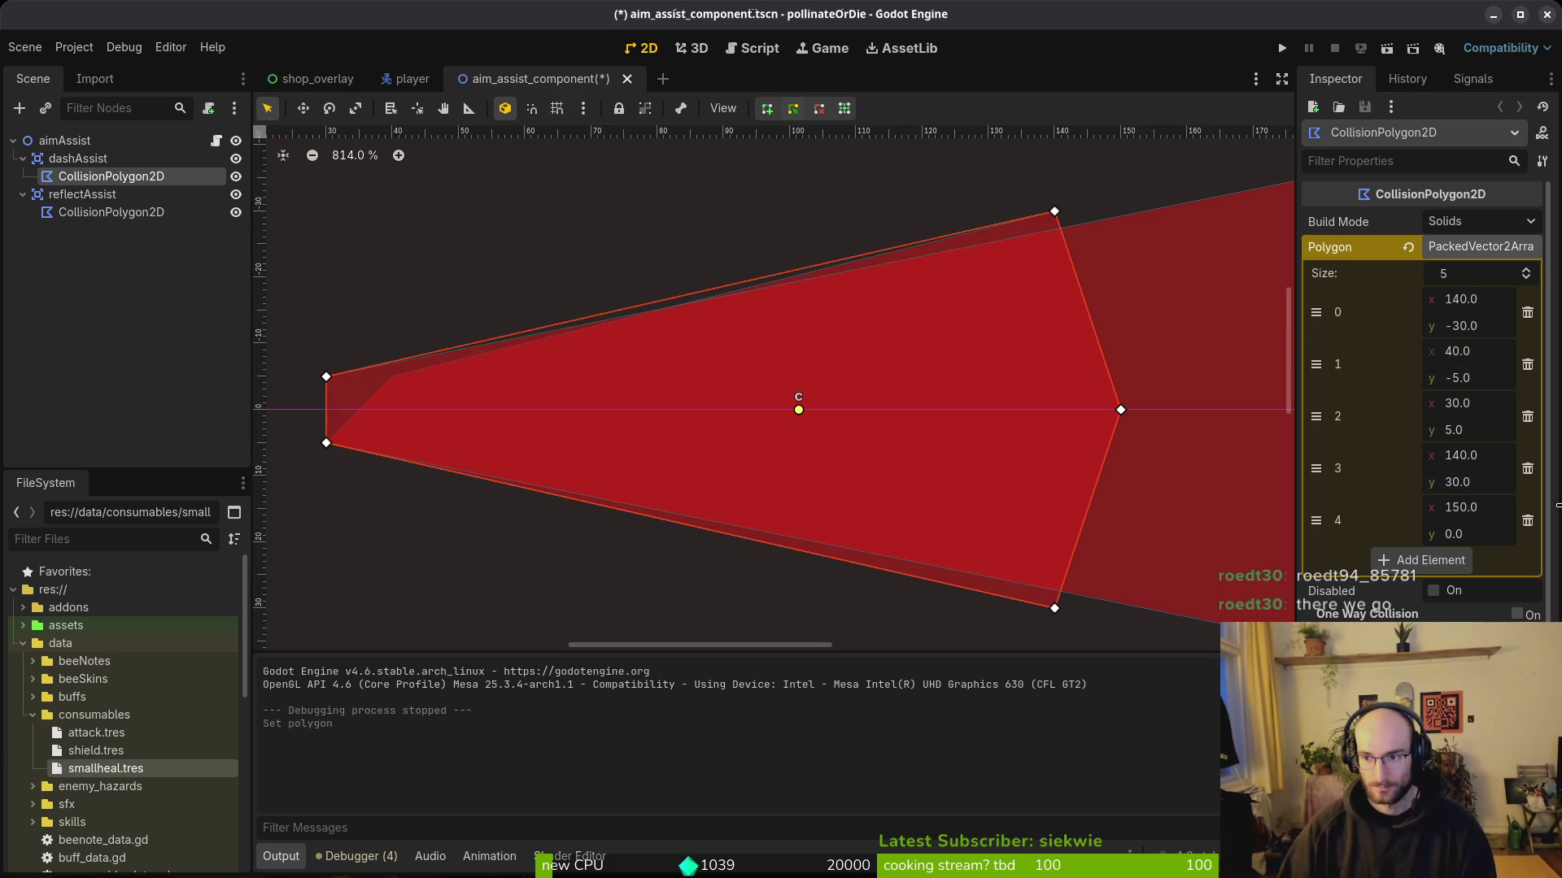
{"action": "left_click", "coordinate": [1462, 404]}
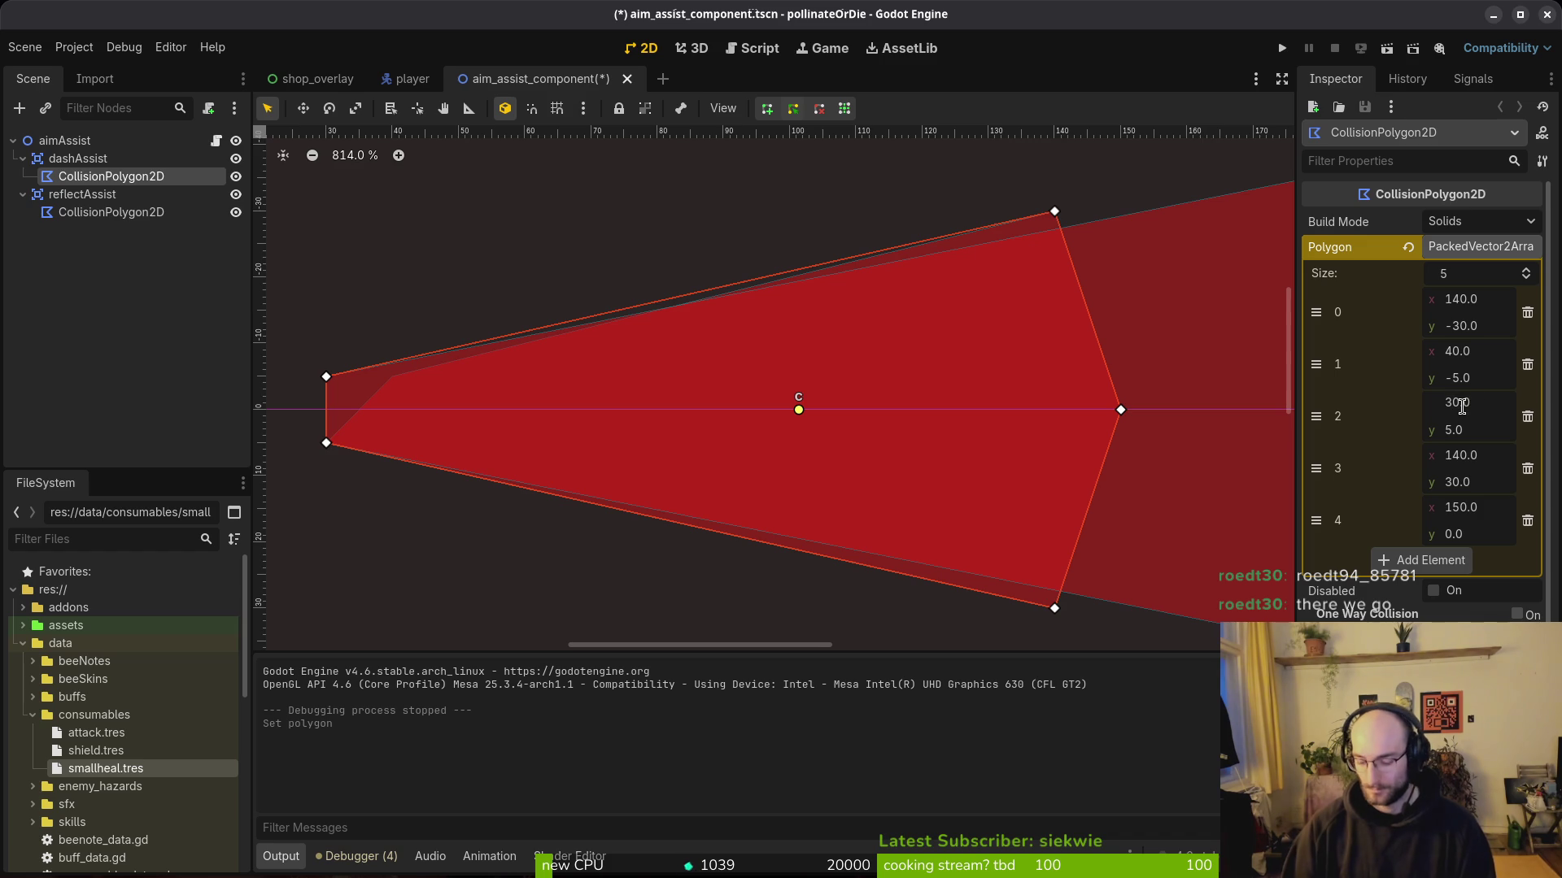
{"action": "key", "text": "BackSpace"}
{"action": "type", "text": "50"}
{"action": "key", "text": "Return"}
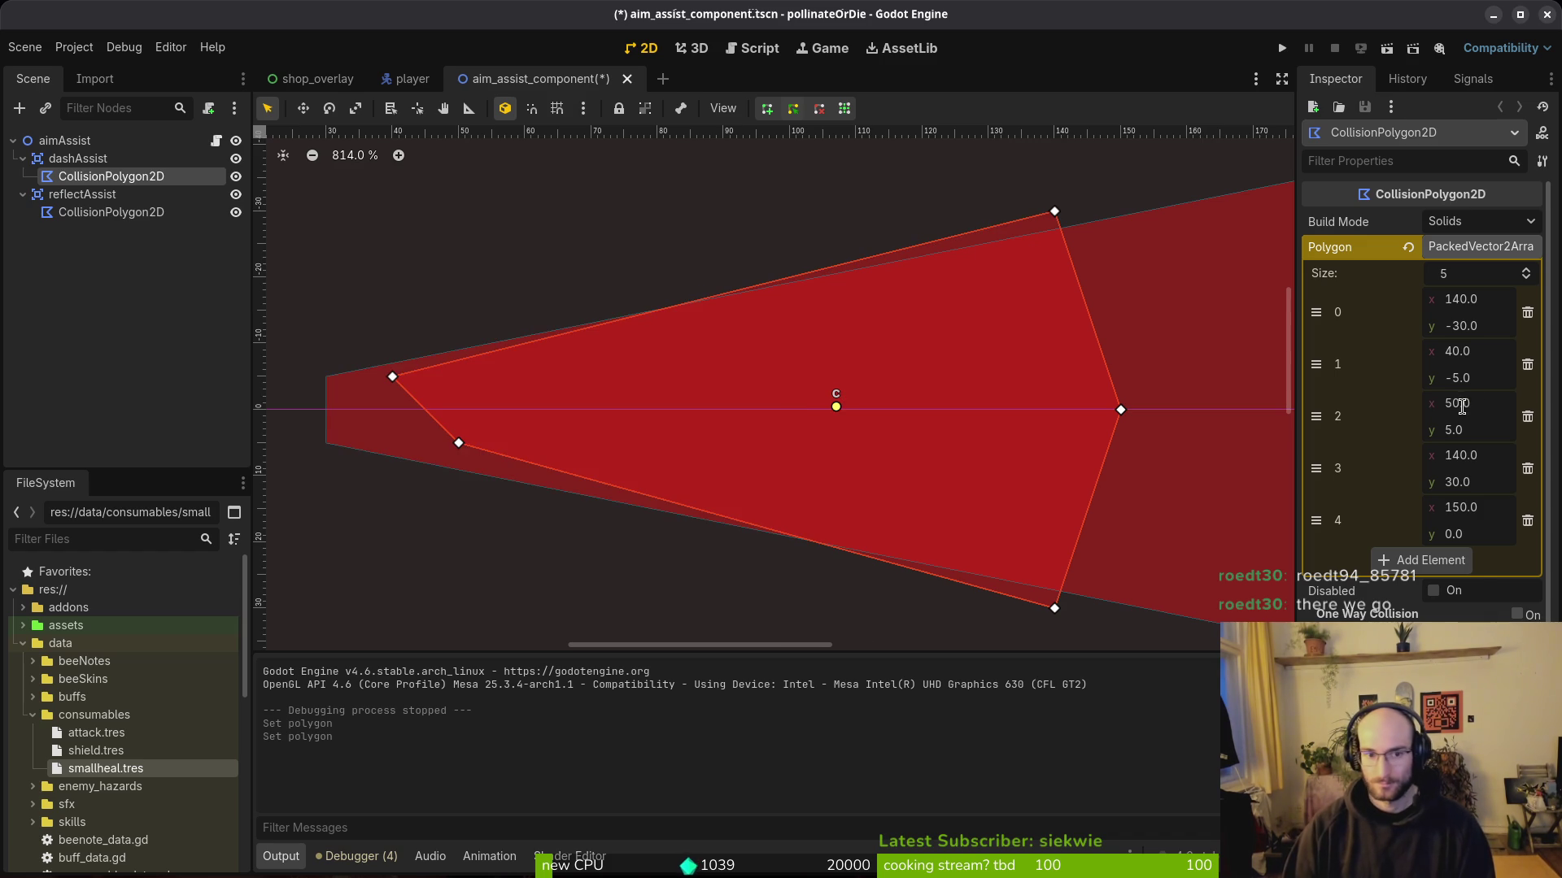
Step: Change point 1's x to 50, then undo the point edits
{"action": "left_click", "coordinate": [1452, 352]}
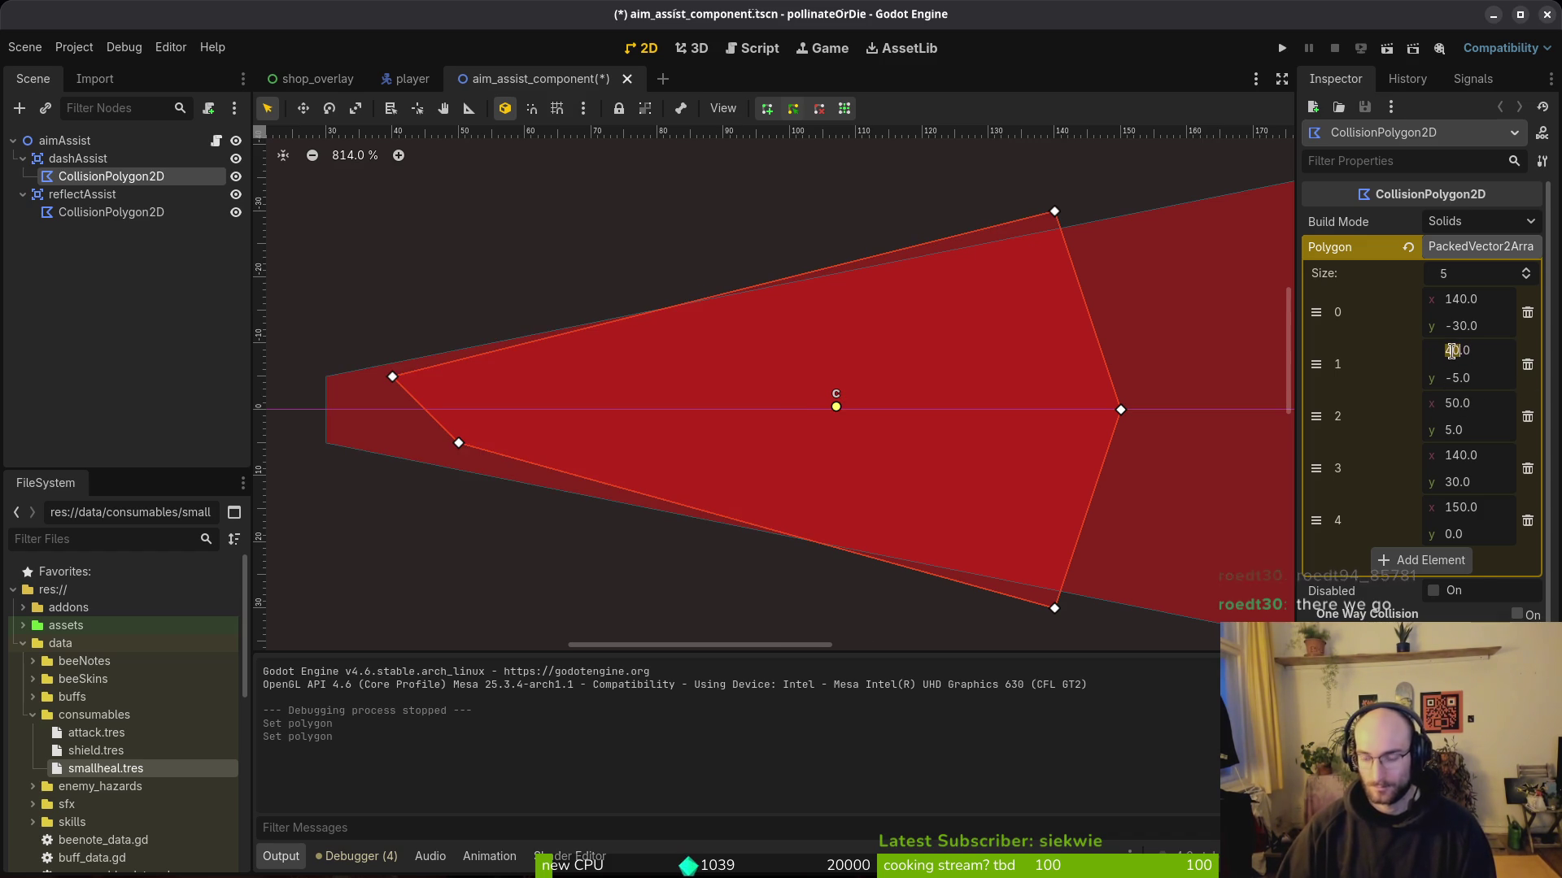
{"action": "key", "text": "BackSpace"}
{"action": "type", "text": "5"}
{"action": "key", "text": "Return"}
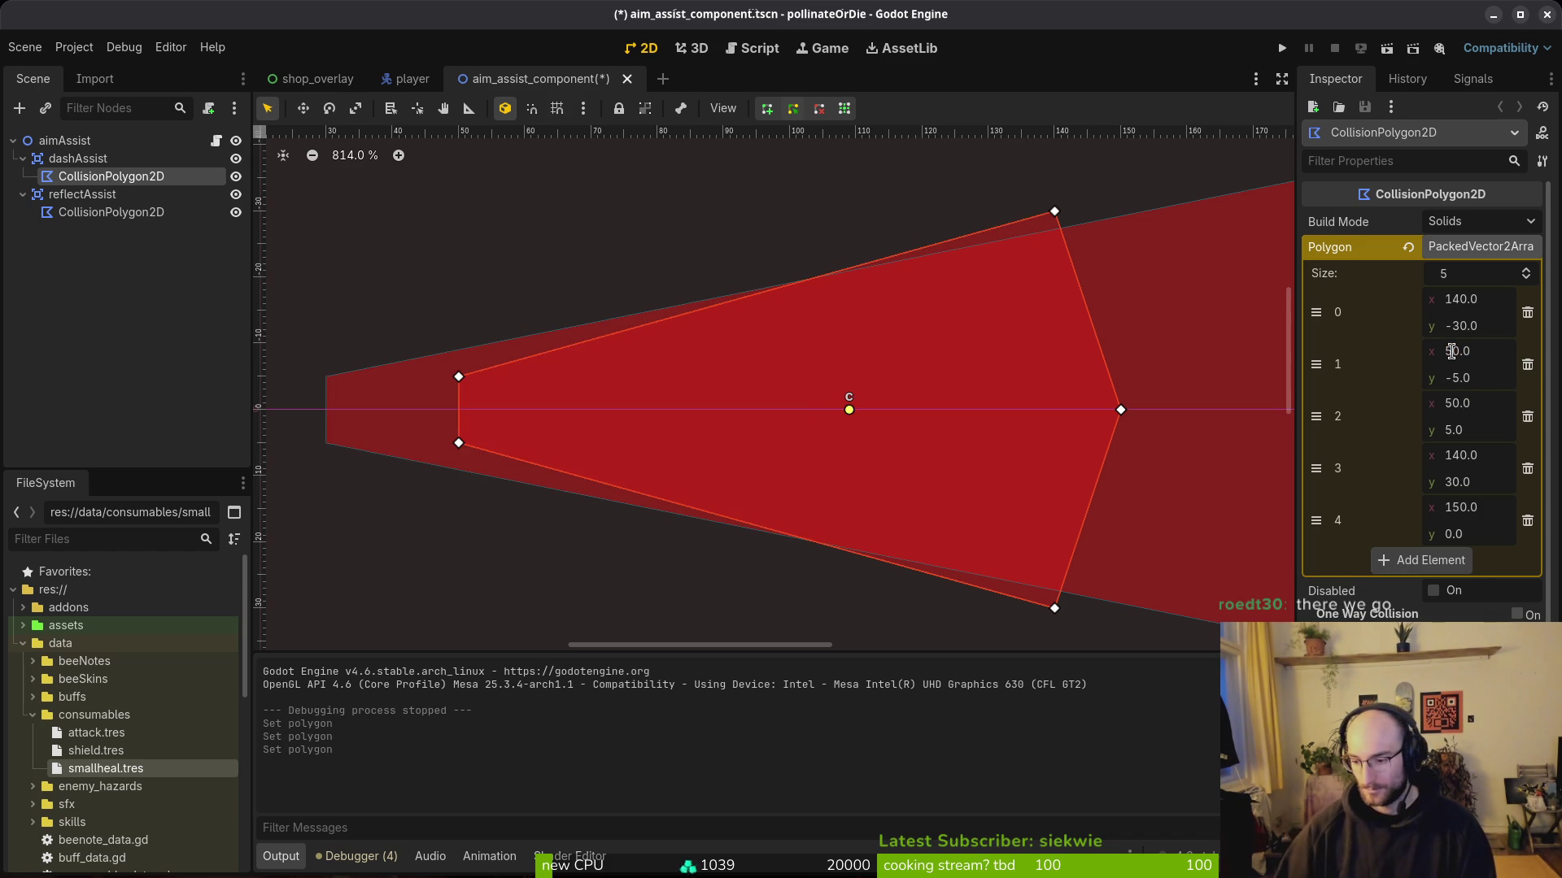
{"action": "scroll", "coordinate": [1023, 382], "scroll_direction": "down", "scroll_amount": 5}
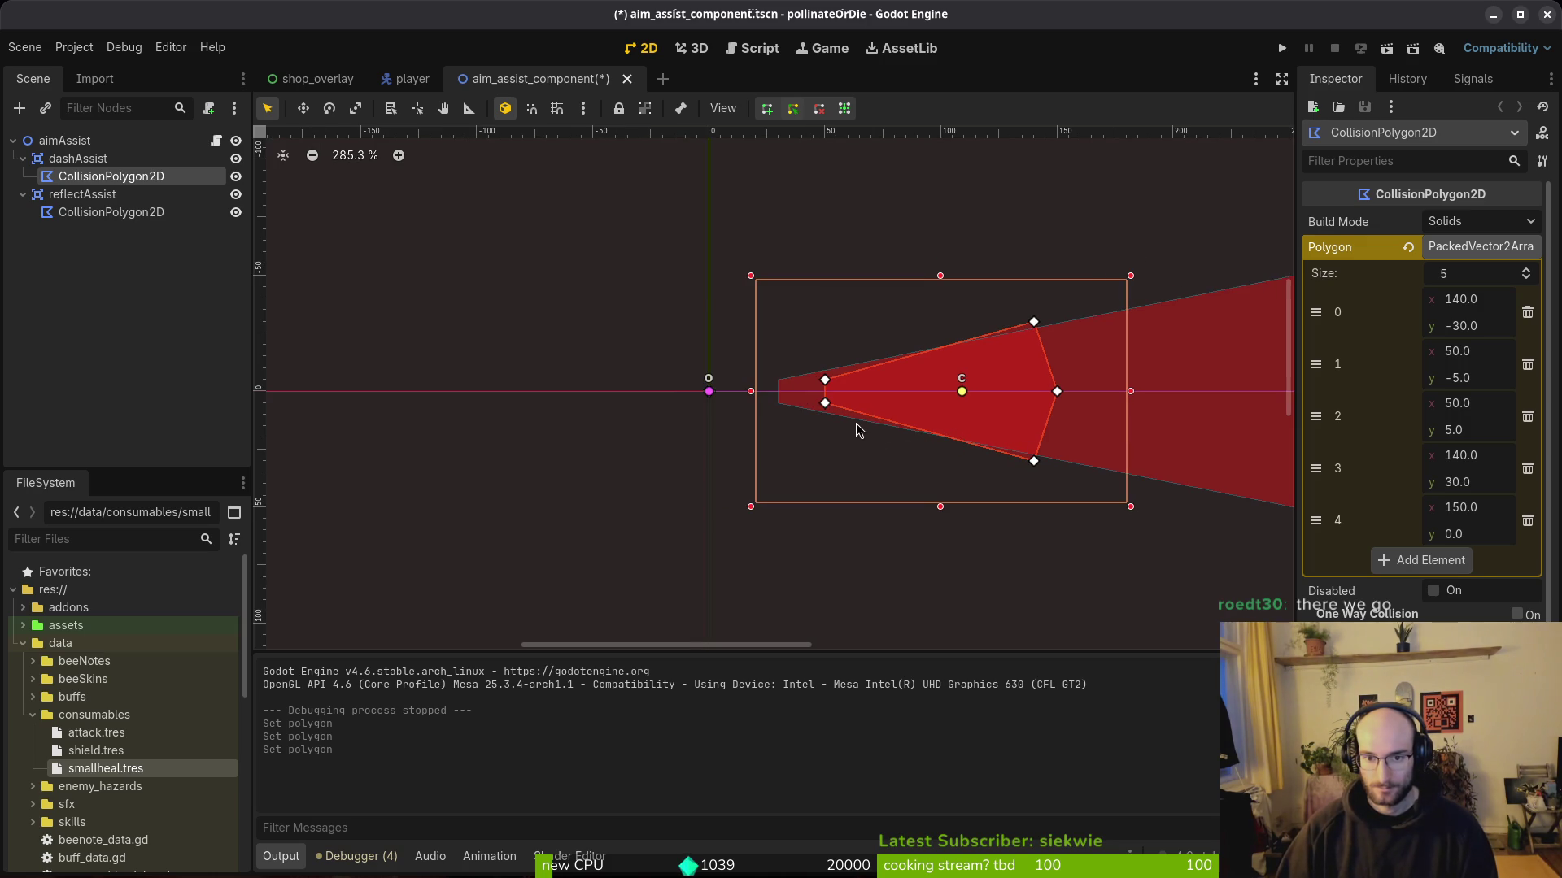
{"action": "key", "text": "ctrl+z"}
{"action": "key", "text": "ctrl+z"}
{"action": "key", "text": "ctrl+z"}
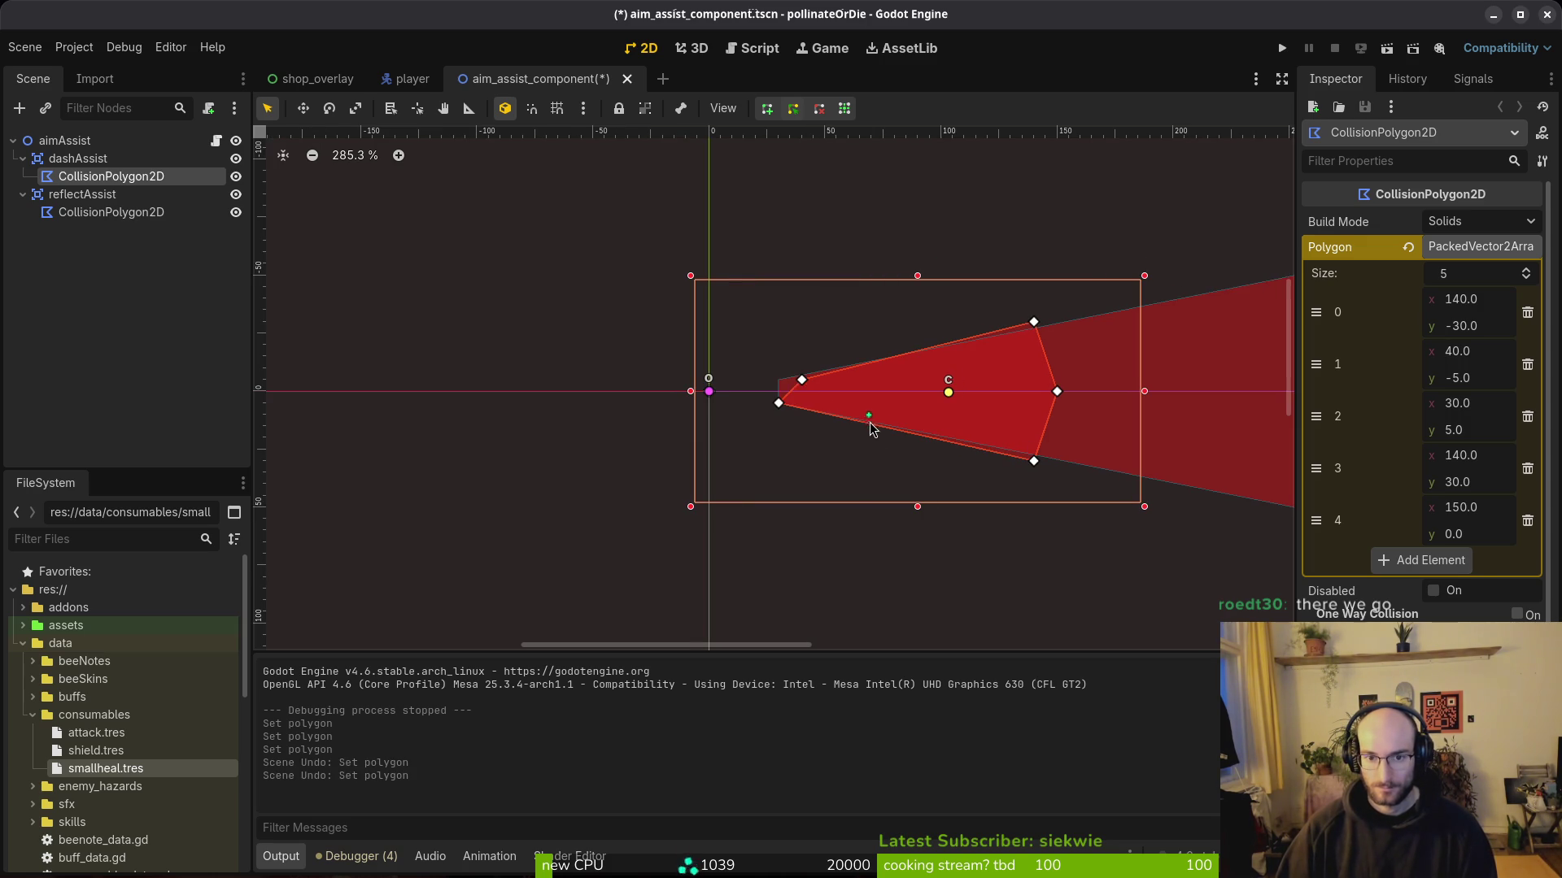
Step: Drag the polygon's upper-left vertex up and inward in the 2D viewport
{"action": "scroll", "coordinate": [793, 398], "scroll_direction": "up", "scroll_amount": 2}
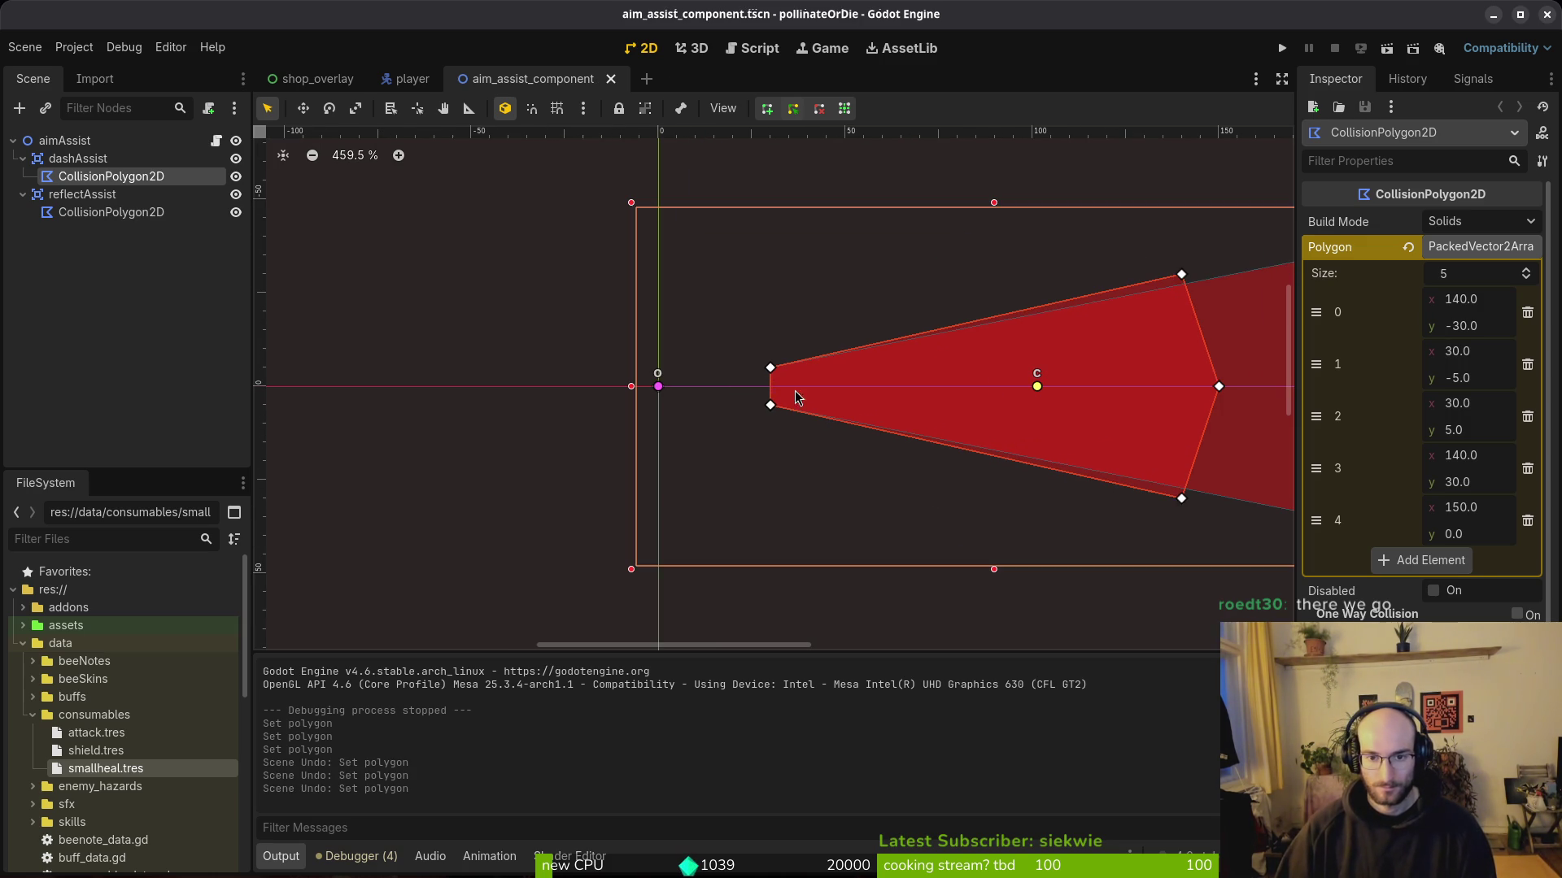
{"action": "scroll", "coordinate": [819, 370], "scroll_direction": "up", "scroll_amount": 2}
{"action": "mouse_move", "coordinate": [772, 370]}
{"action": "left_mouse_down"}
{"action": "mouse_move", "coordinate": [982, 321]}
{"action": "mouse_move", "coordinate": [1013, 339]}
{"action": "mouse_move", "coordinate": [895, 355]}
{"action": "left_mouse_up"}
{"action": "scroll", "coordinate": [895, 356], "scroll_direction": "right", "scroll_amount": 5}
{"action": "scroll", "coordinate": [895, 356], "scroll_direction": "up", "scroll_amount": 1}
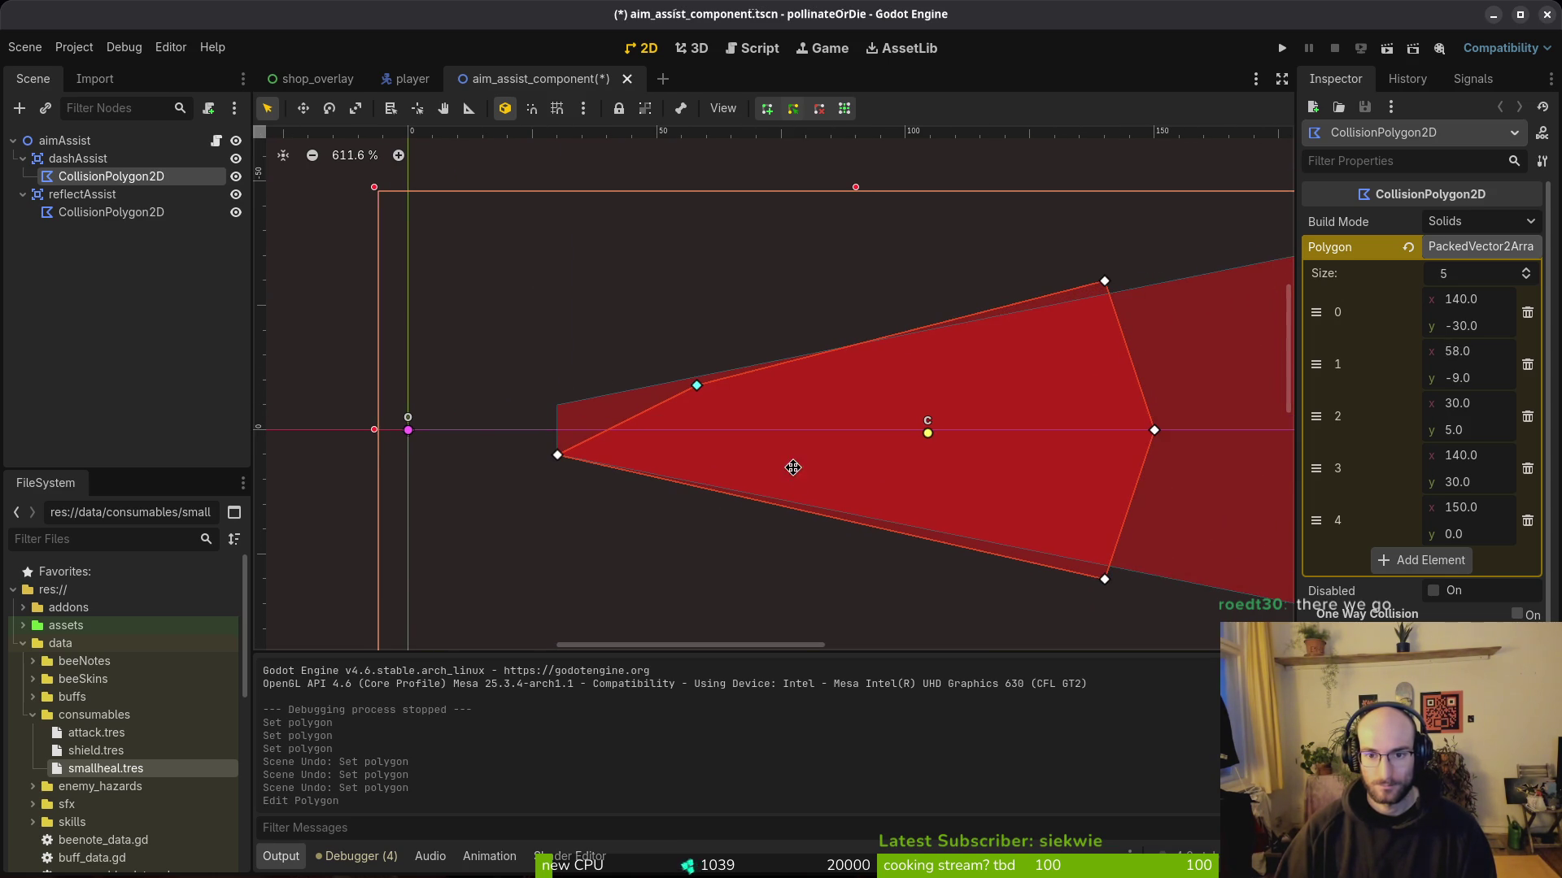
{"action": "mouse_move", "coordinate": [697, 382]}
{"action": "left_mouse_down"}
{"action": "mouse_move", "coordinate": [670, 368]}
{"action": "mouse_move", "coordinate": [659, 389]}
{"action": "left_mouse_up"}
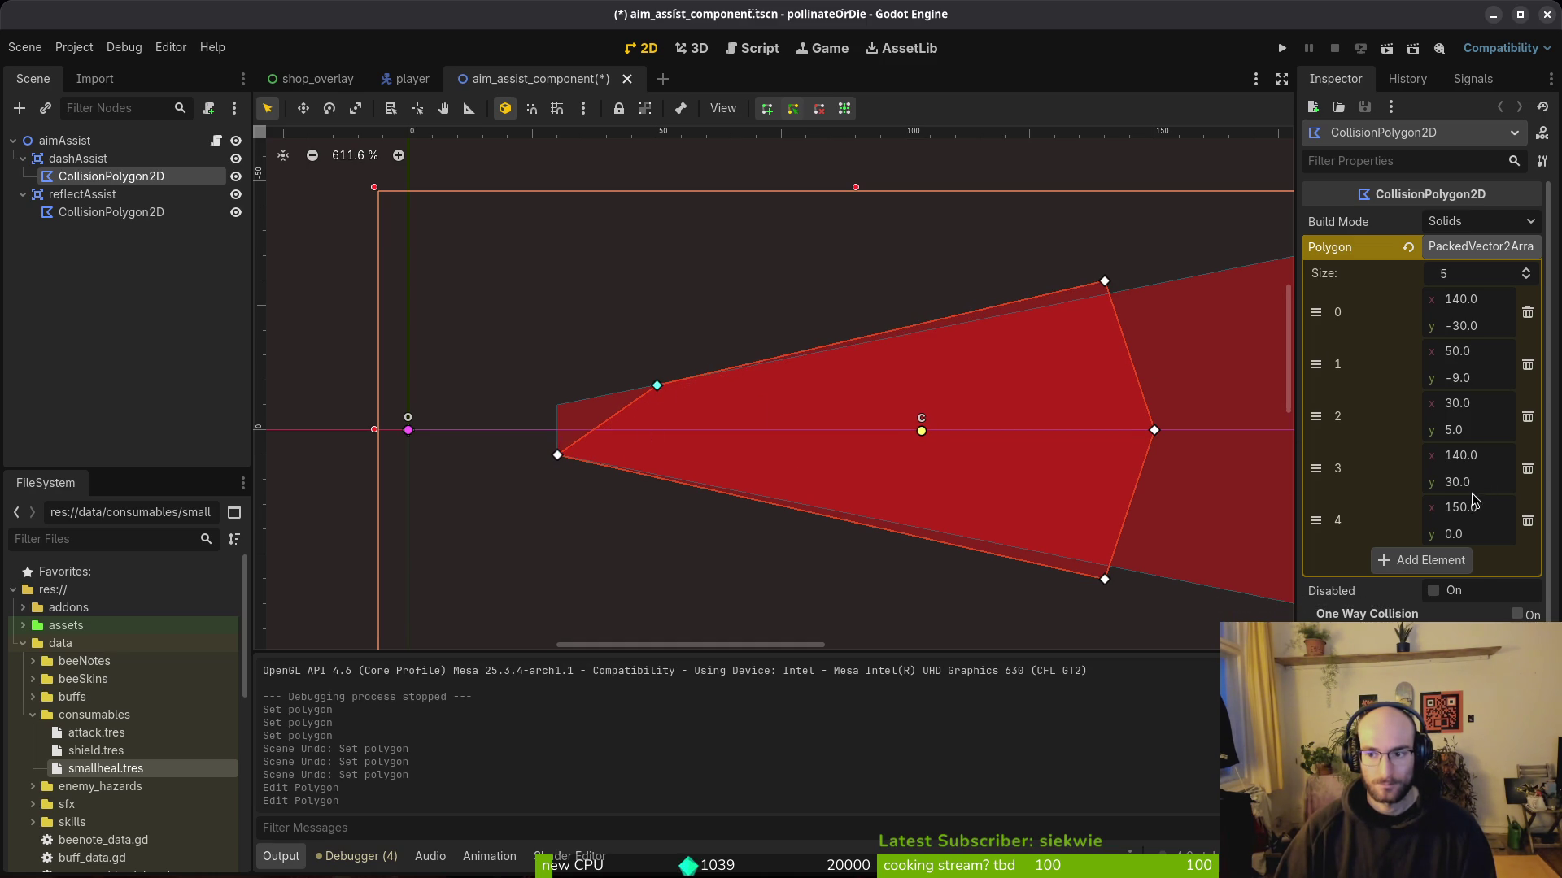
Step: Set point 2 to (50, 9), deselect the polygon and save the scene
{"action": "left_click", "coordinate": [1460, 405]}
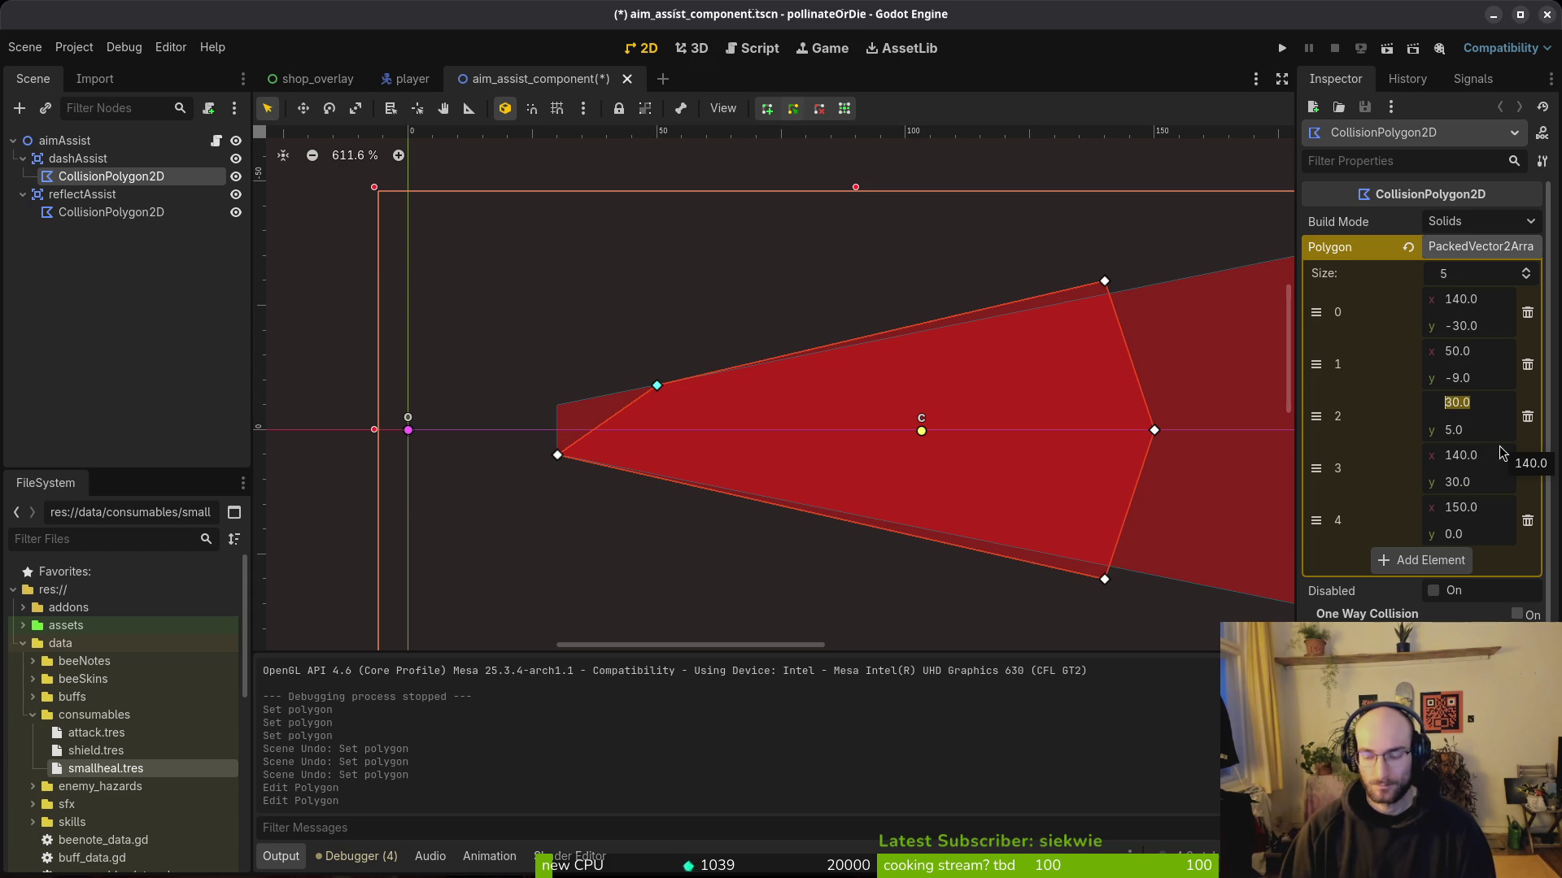
{"action": "type", "text": "50"}
{"action": "key", "text": "Tab"}
{"action": "type", "text": "9"}
{"action": "key", "text": "Return"}
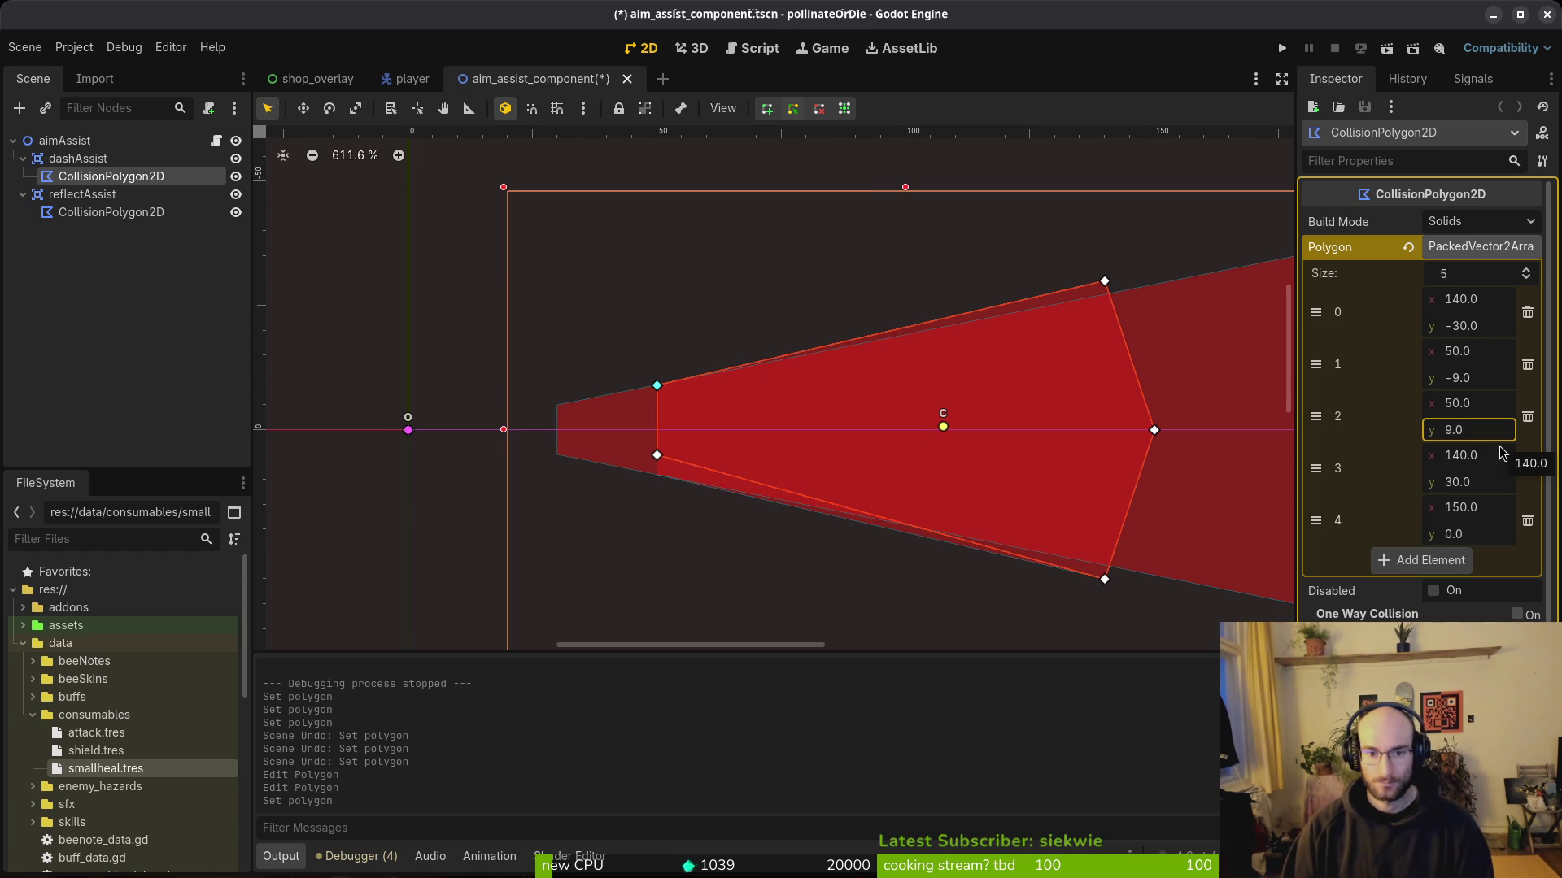
{"action": "left_click", "coordinate": [720, 575]}
{"action": "key", "text": "ctrl+s"}
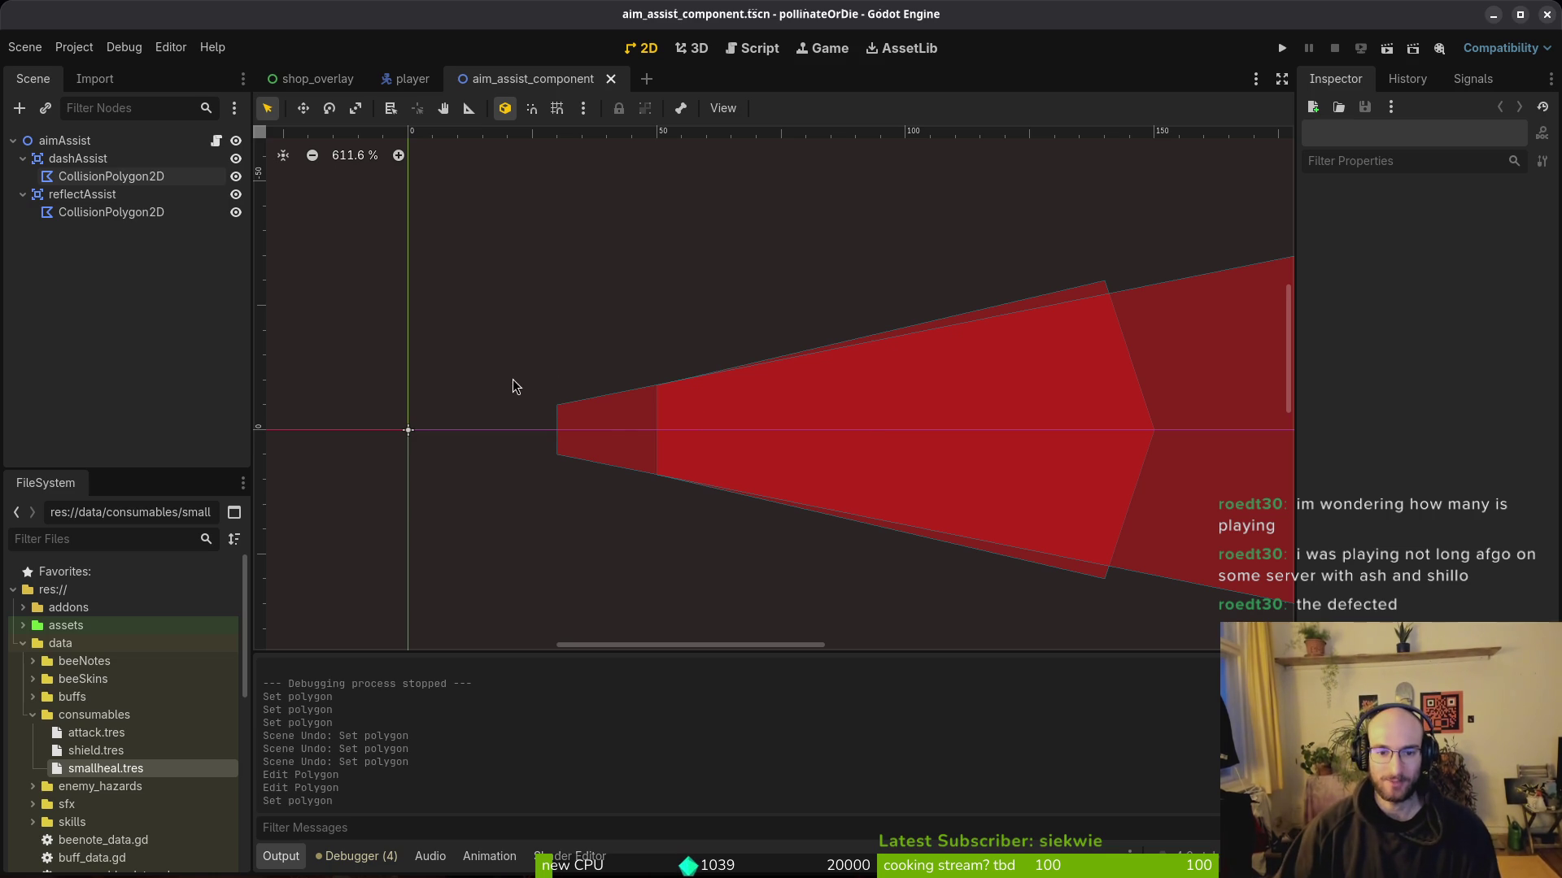
{"action": "left_click", "coordinate": [627, 431]}
Step: Drag dashAssist's outer-left vertices to (50, -9) and (50, 9) and save the scene
{"action": "scroll", "coordinate": [833, 460], "scroll_direction": "up", "scroll_amount": 2}
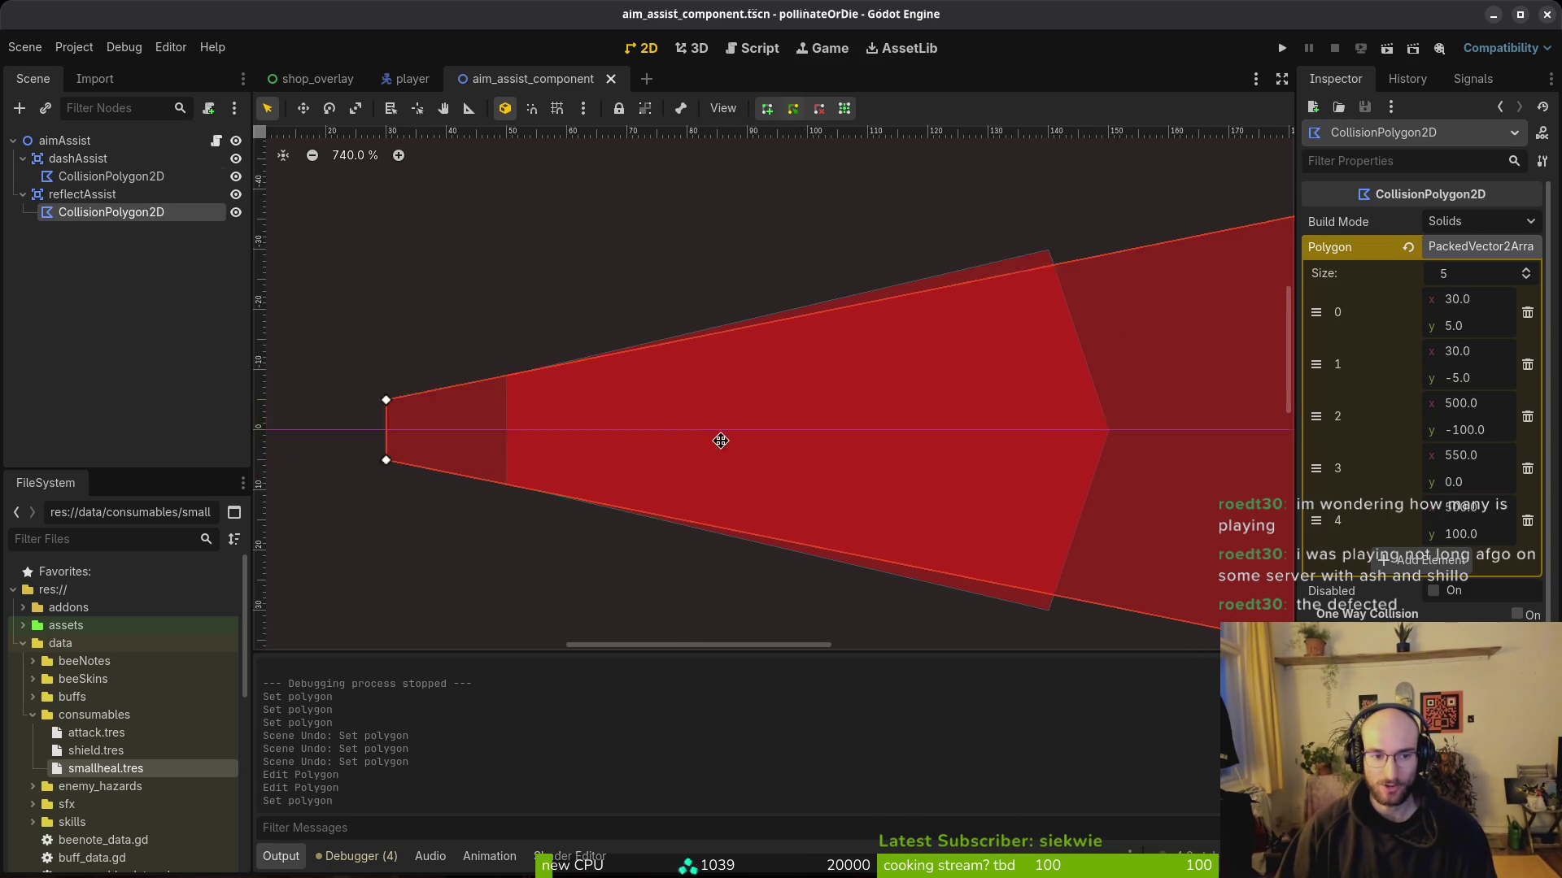
{"action": "left_click_drag", "start_coordinate": [437, 405], "coordinate": [583, 376]}
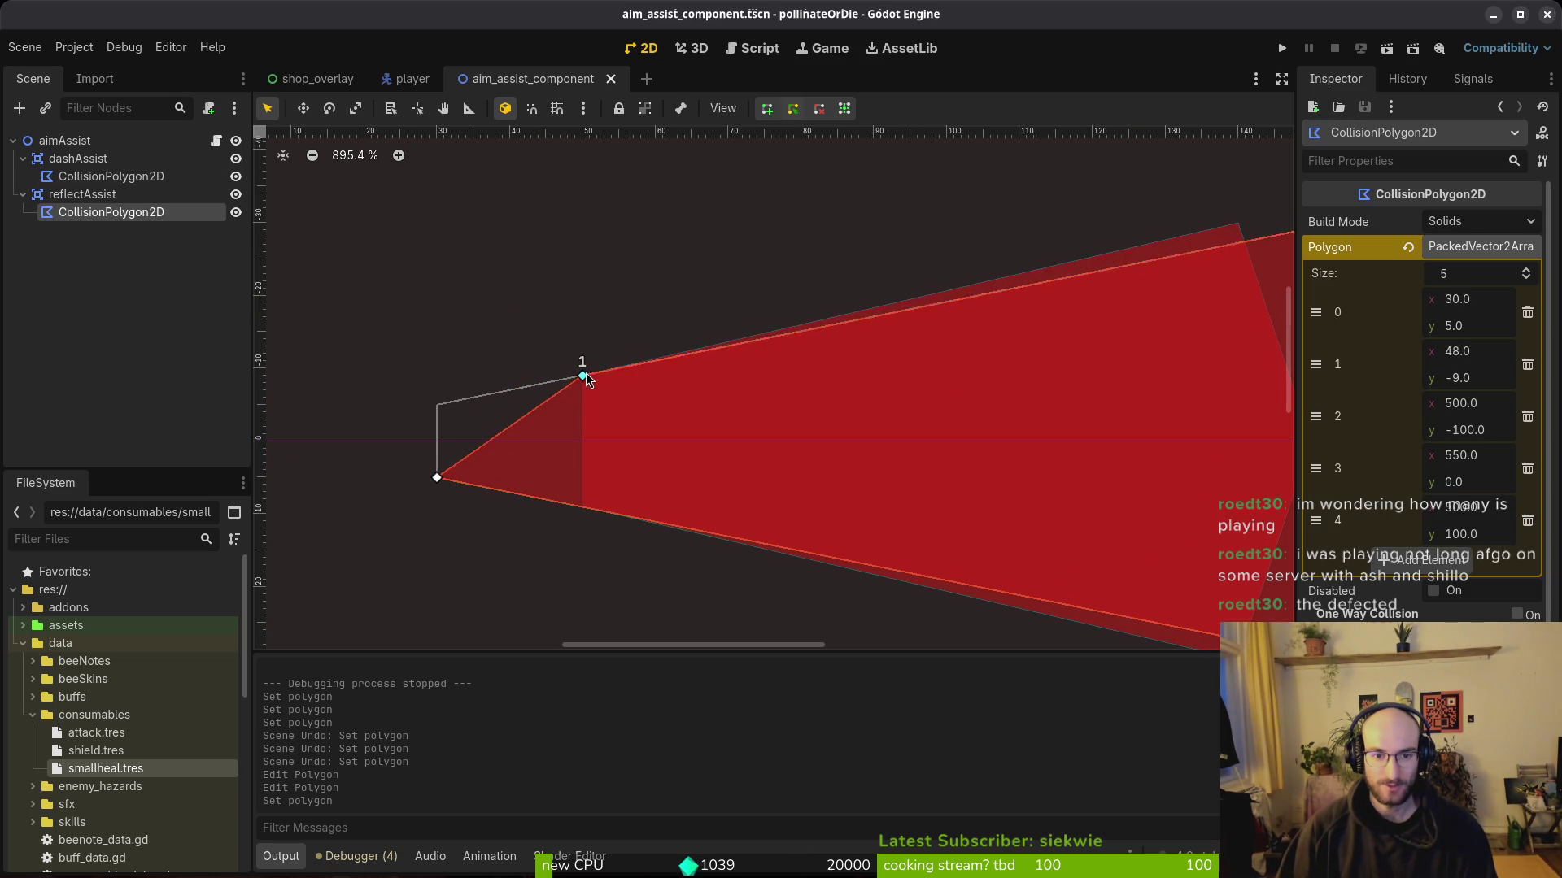
{"action": "mouse_move", "coordinate": [446, 482]}
{"action": "left_mouse_down"}
{"action": "mouse_move", "coordinate": [592, 493]}
{"action": "mouse_move", "coordinate": [584, 511]}
{"action": "left_mouse_up"}
{"action": "scroll", "coordinate": [692, 476], "scroll_direction": "down", "scroll_amount": 3}
{"action": "scroll", "coordinate": [957, 485], "scroll_direction": "down", "scroll_amount": 5}
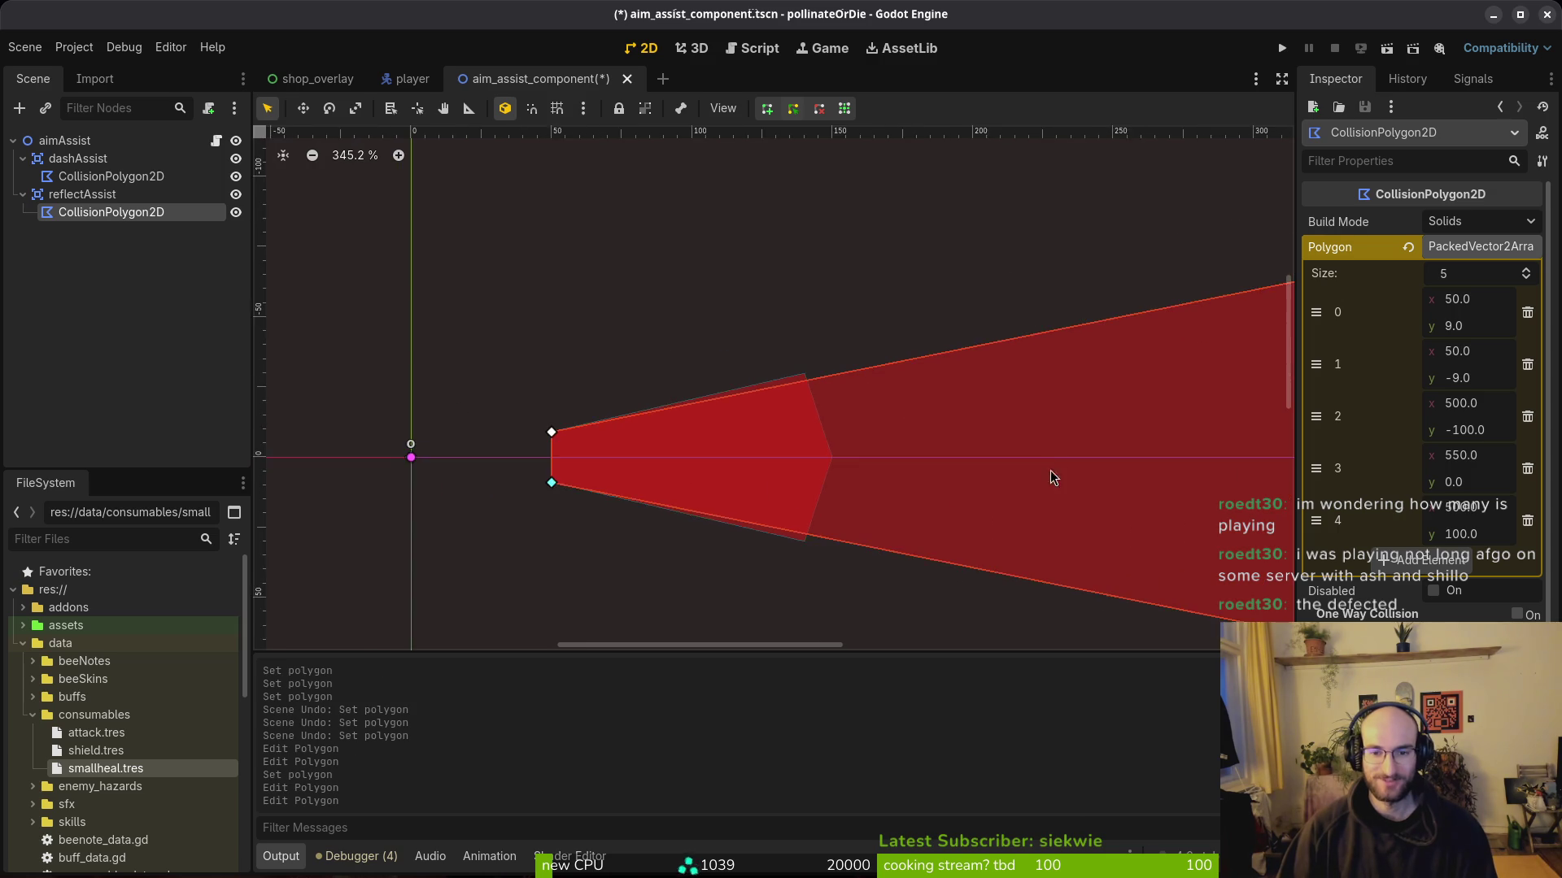
{"action": "left_click", "coordinate": [661, 491]}
{"action": "key", "text": "ctrl+s"}
Step: Select the reflectAssist polygon and undo an unwanted extra point added on its top edge
{"action": "scroll", "coordinate": [732, 455], "scroll_direction": "left", "scroll_amount": 3}
{"action": "scroll", "coordinate": [803, 432], "scroll_direction": "up", "scroll_amount": 4}
{"action": "left_click", "coordinate": [710, 393]}
{"action": "scroll", "coordinate": [634, 398], "scroll_direction": "up", "scroll_amount": 3}
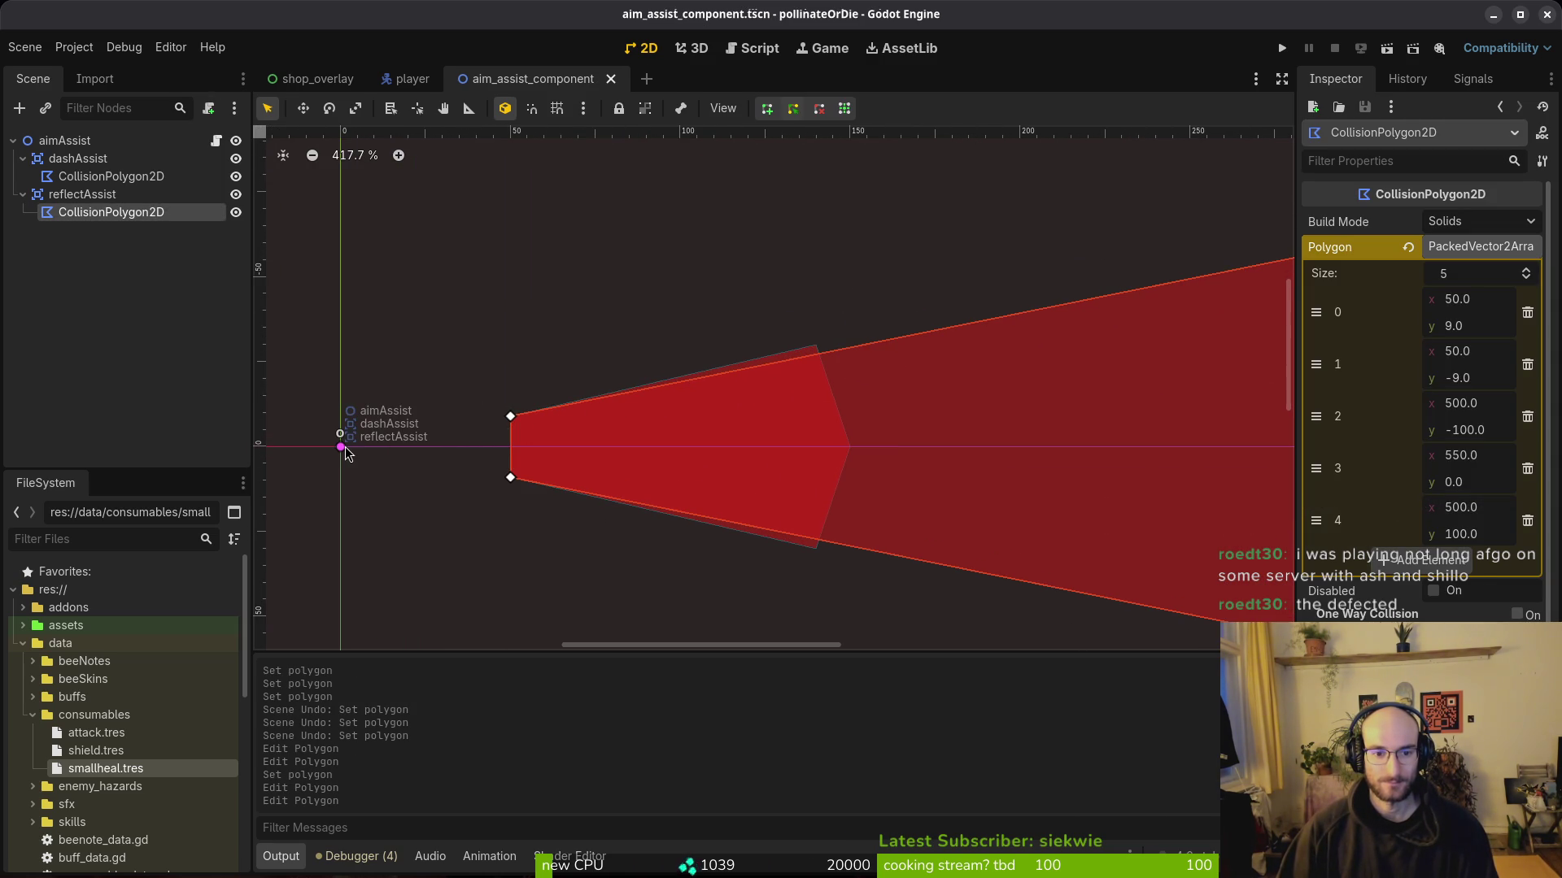
{"action": "scroll", "coordinate": [692, 462], "scroll_direction": "down", "scroll_amount": 2}
{"action": "scroll", "coordinate": [742, 433], "scroll_direction": "down", "scroll_amount": 1}
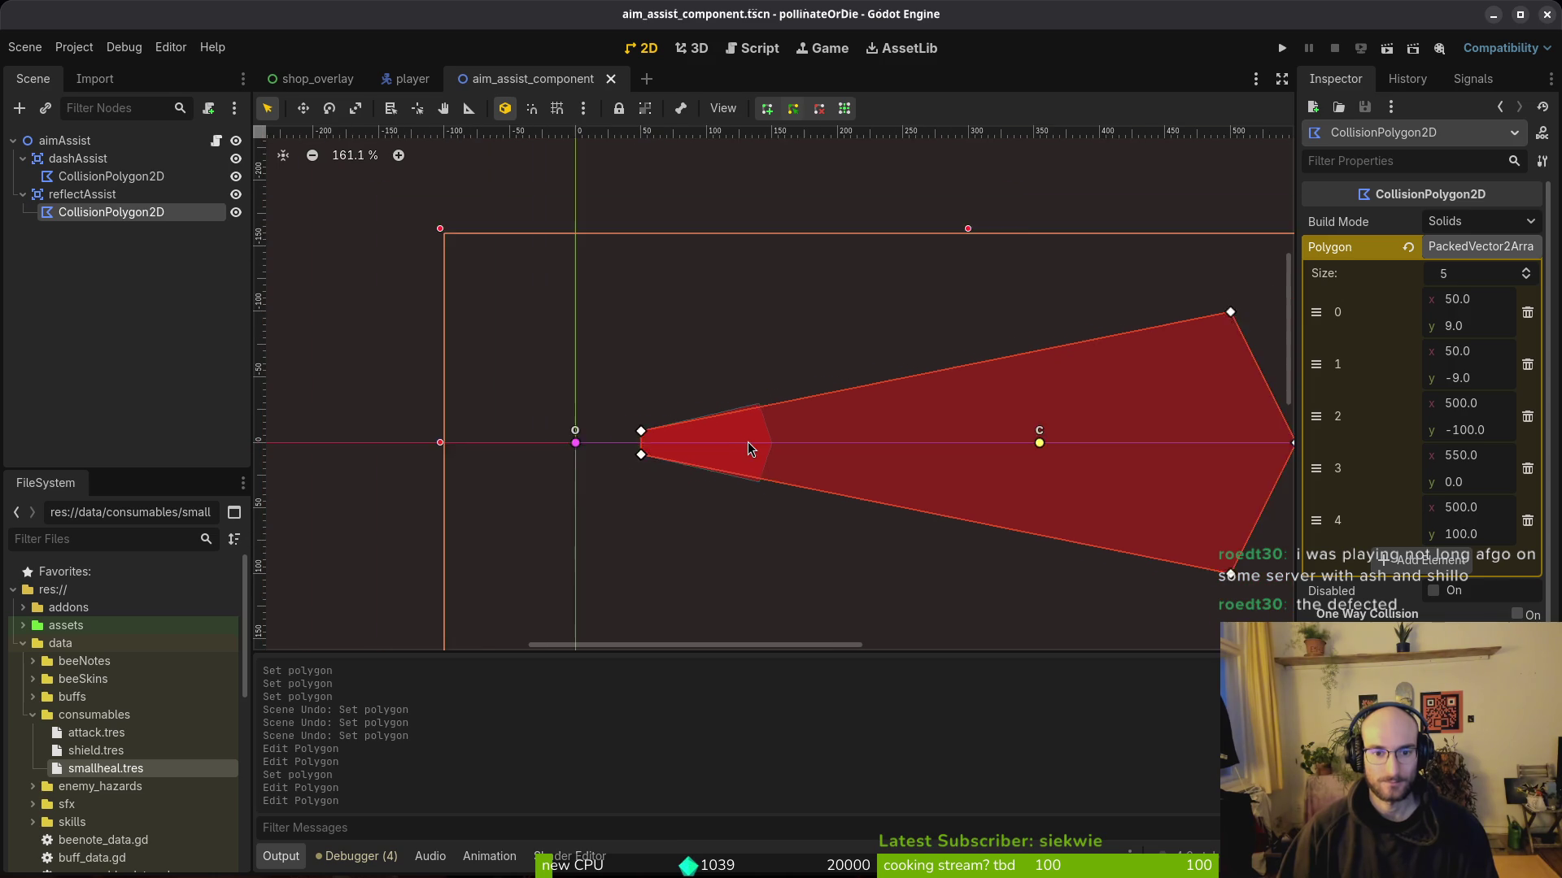
{"action": "scroll", "coordinate": [742, 423], "scroll_direction": "up", "scroll_amount": 2}
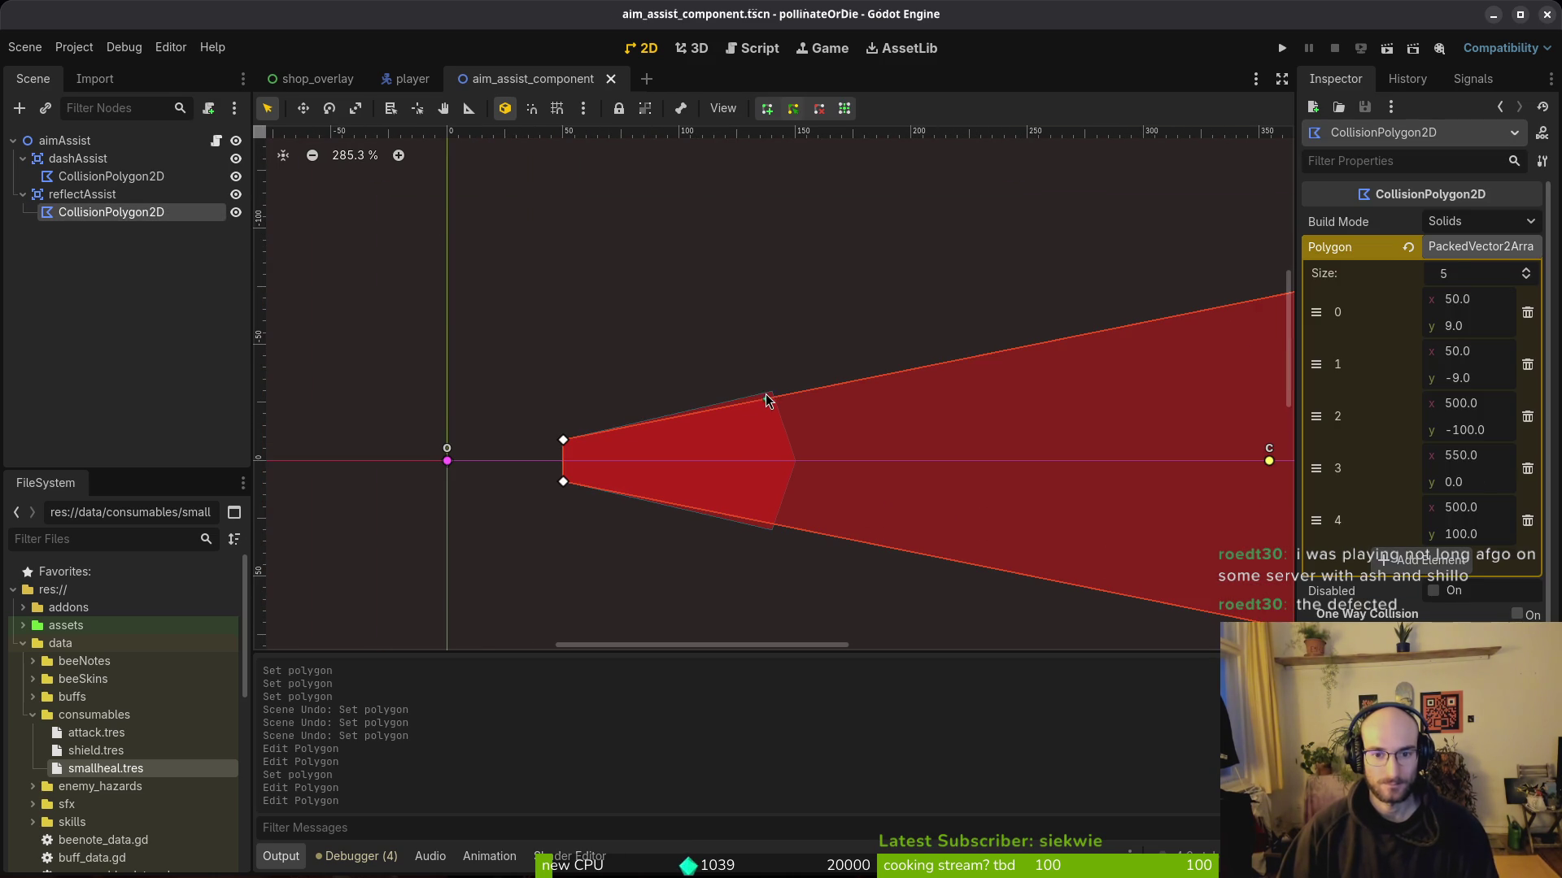
{"action": "left_click", "coordinate": [764, 399]}
{"action": "key", "text": "ctrl+z"}
{"action": "key", "text": "ctrl+z"}
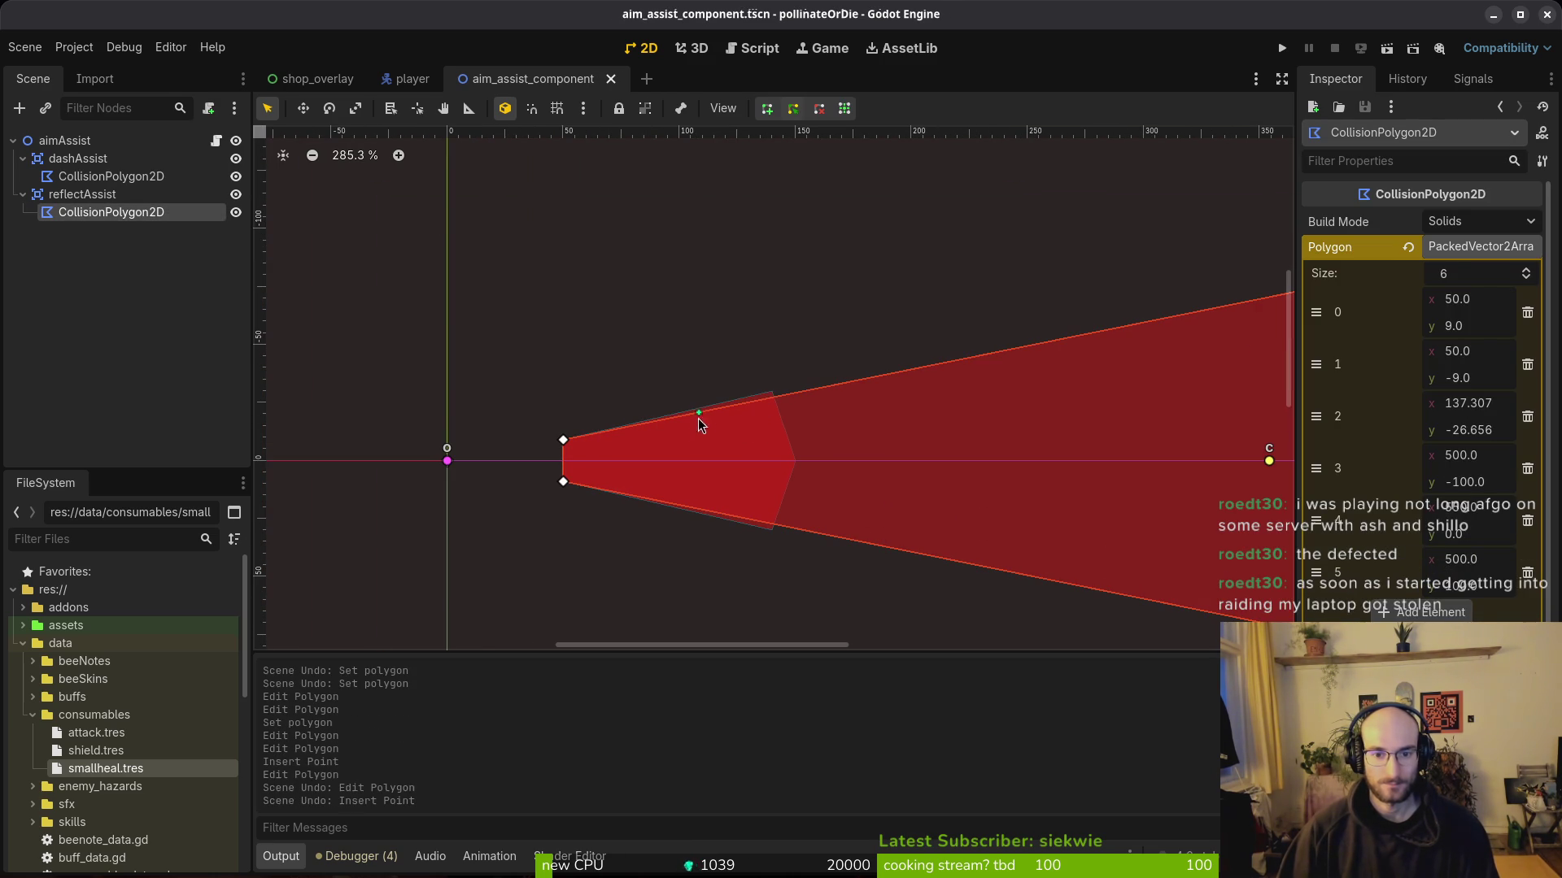
Step: Widen dashAssist's polygon by nudging its top corner up and bottom outer corner down, then save
{"action": "left_click", "coordinate": [704, 418]}
{"action": "scroll", "coordinate": [729, 392], "scroll_direction": "up", "scroll_amount": 2}
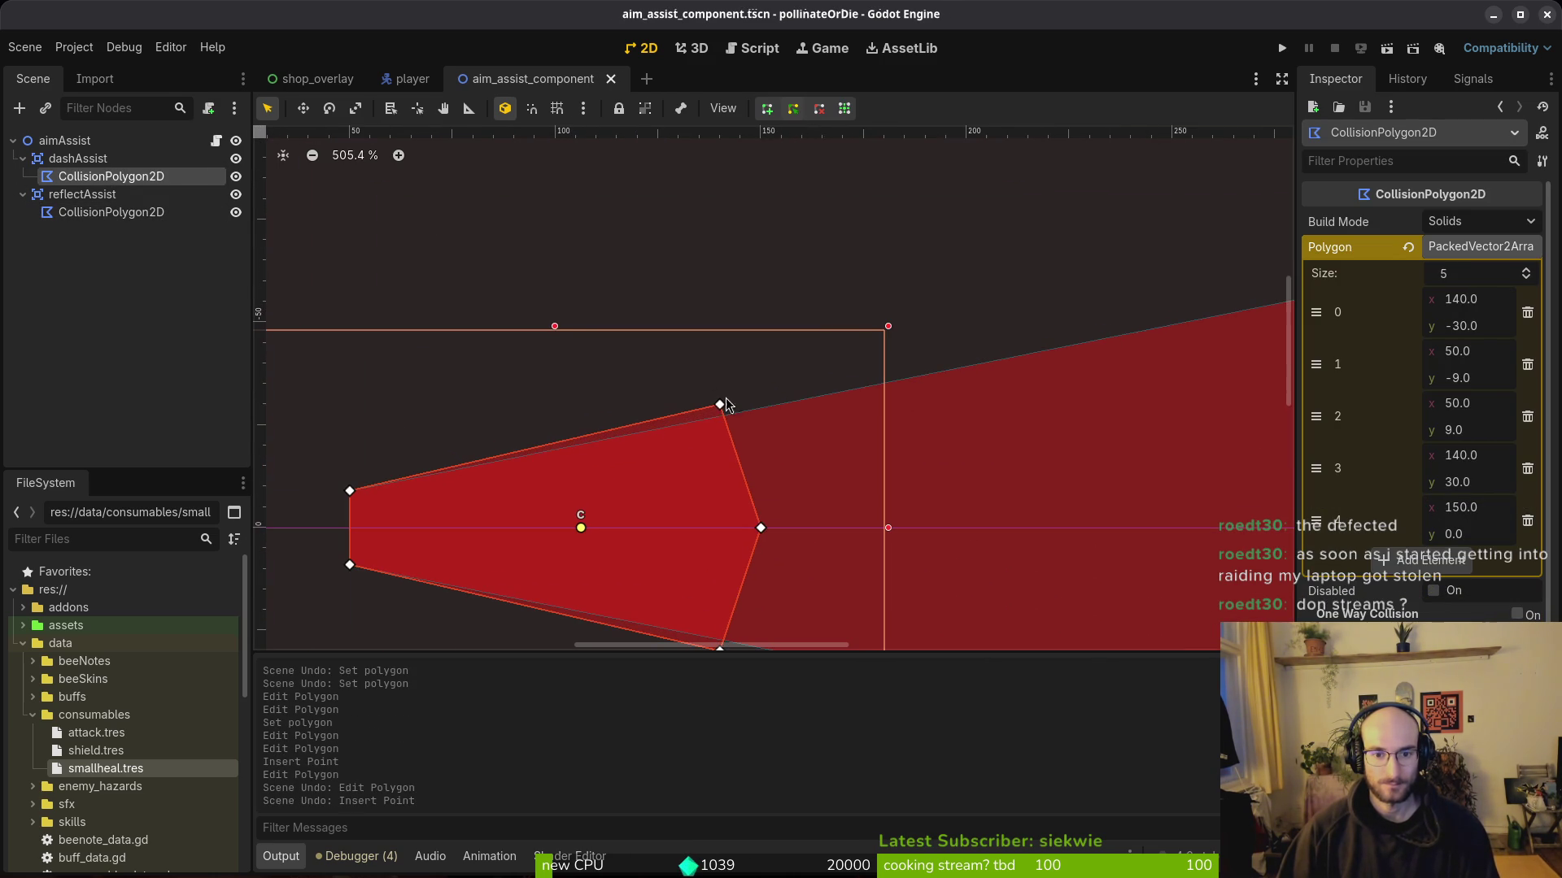
{"action": "left_click_drag", "start_coordinate": [720, 404], "coordinate": [721, 399]}
{"action": "left_click_drag", "start_coordinate": [719, 391], "coordinate": [716, 389]}
{"action": "scroll", "coordinate": [843, 512], "scroll_direction": "down", "scroll_amount": 5}
{"action": "left_click_drag", "start_coordinate": [685, 516], "coordinate": [688, 535]}
{"action": "scroll", "coordinate": [729, 516], "scroll_direction": "down", "scroll_amount": 4}
{"action": "left_click", "coordinate": [738, 518]}
{"action": "key", "text": "ctrl+s"}
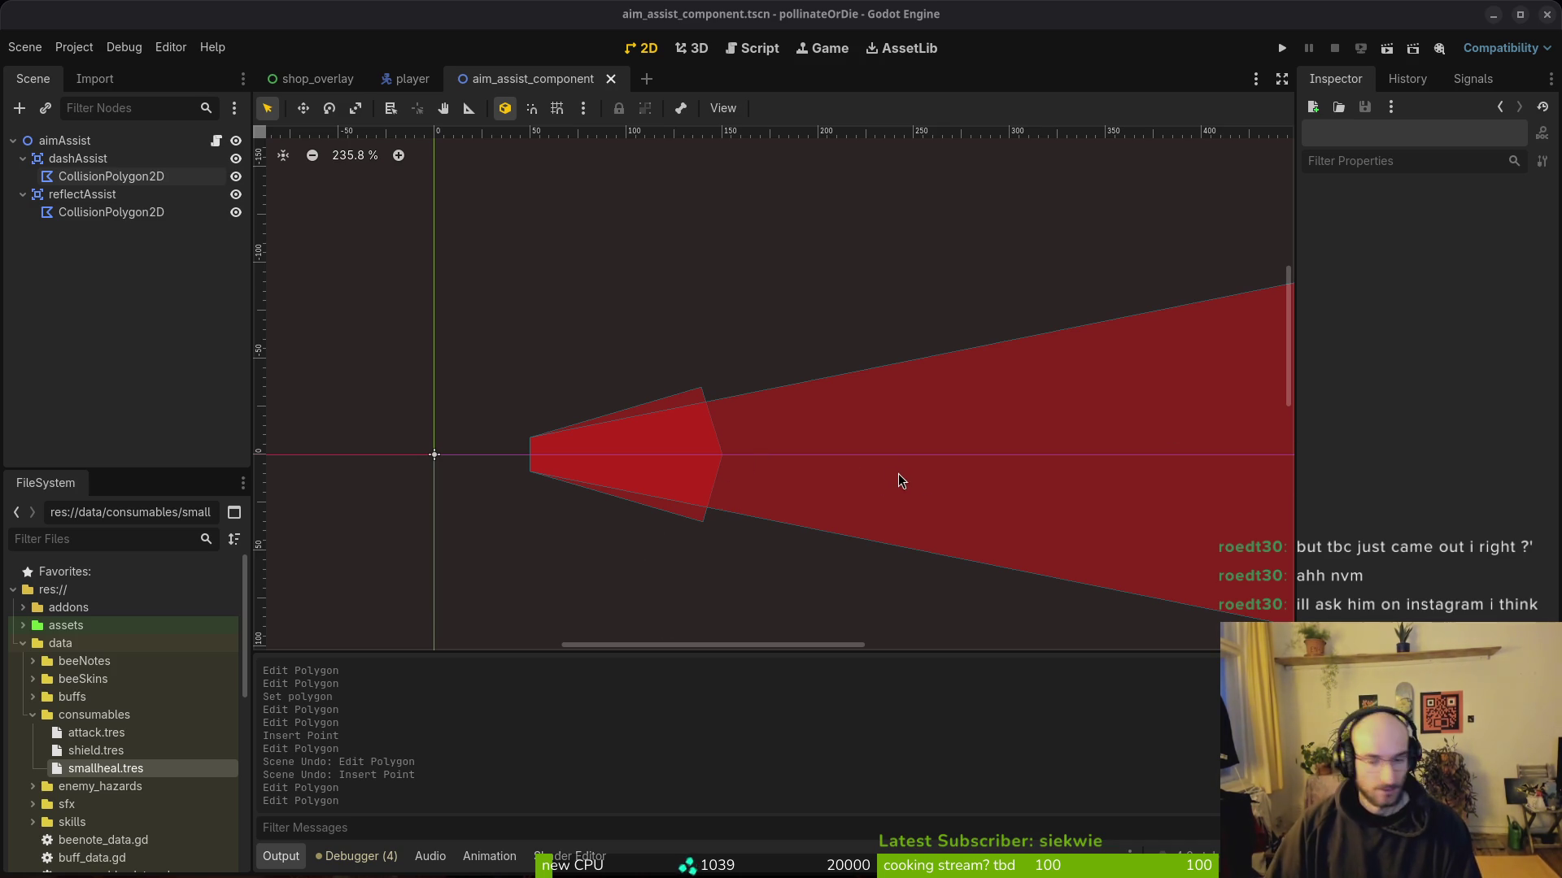
{"action": "scroll", "coordinate": [895, 473], "scroll_direction": "down", "scroll_amount": 5}
{"action": "key", "text": "ctrl+s"}
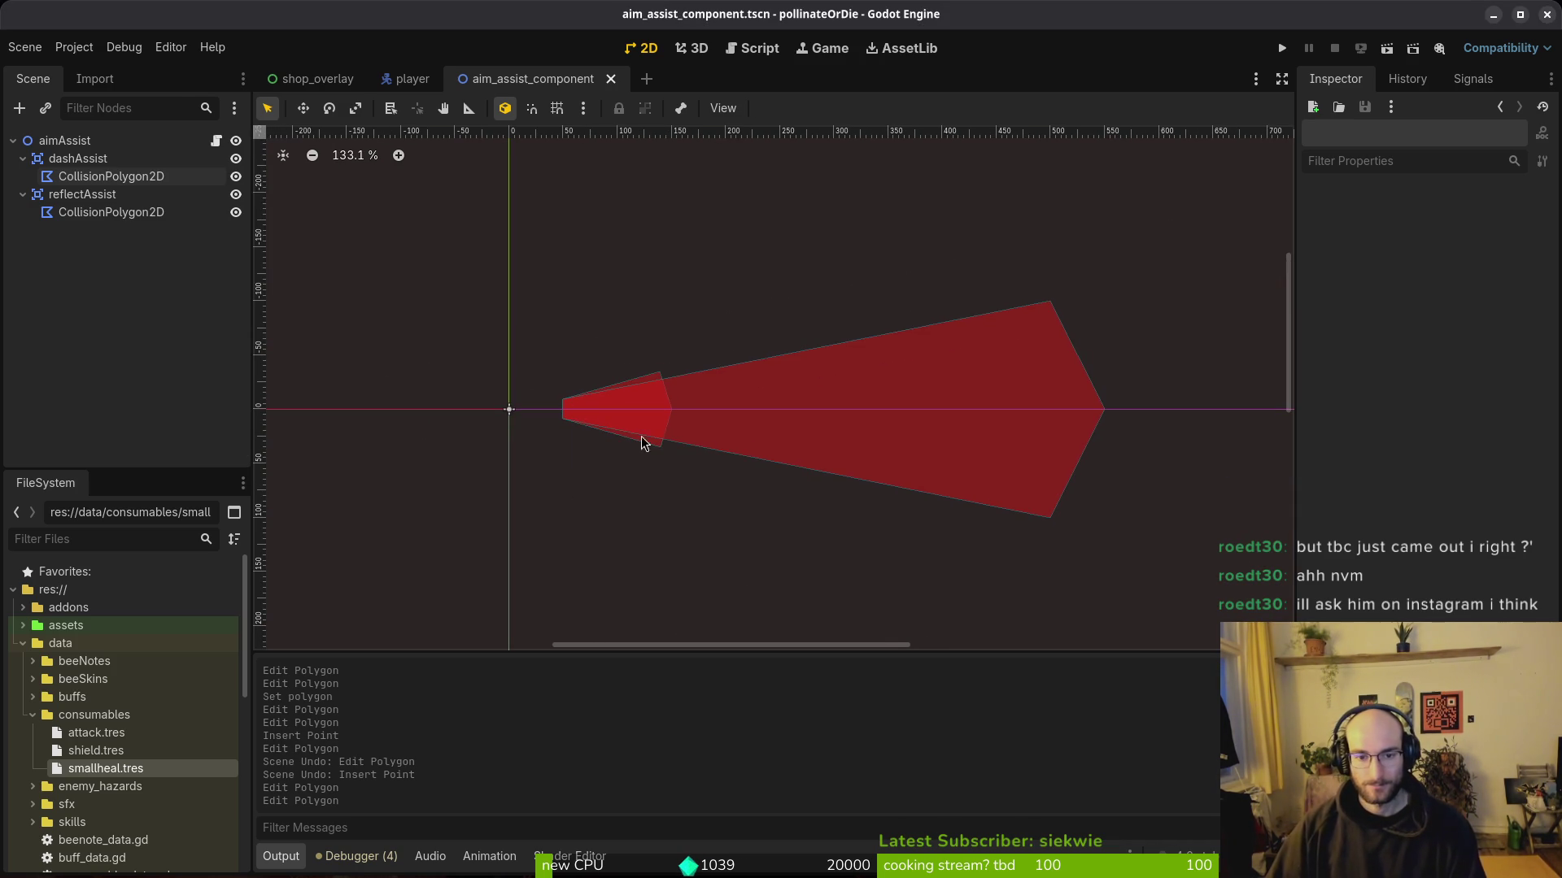
Step: Move dashAssist's lower inner corner slightly down and save the aim assist scene
{"action": "left_click", "coordinate": [699, 443]}
{"action": "left_click", "coordinate": [658, 378]}
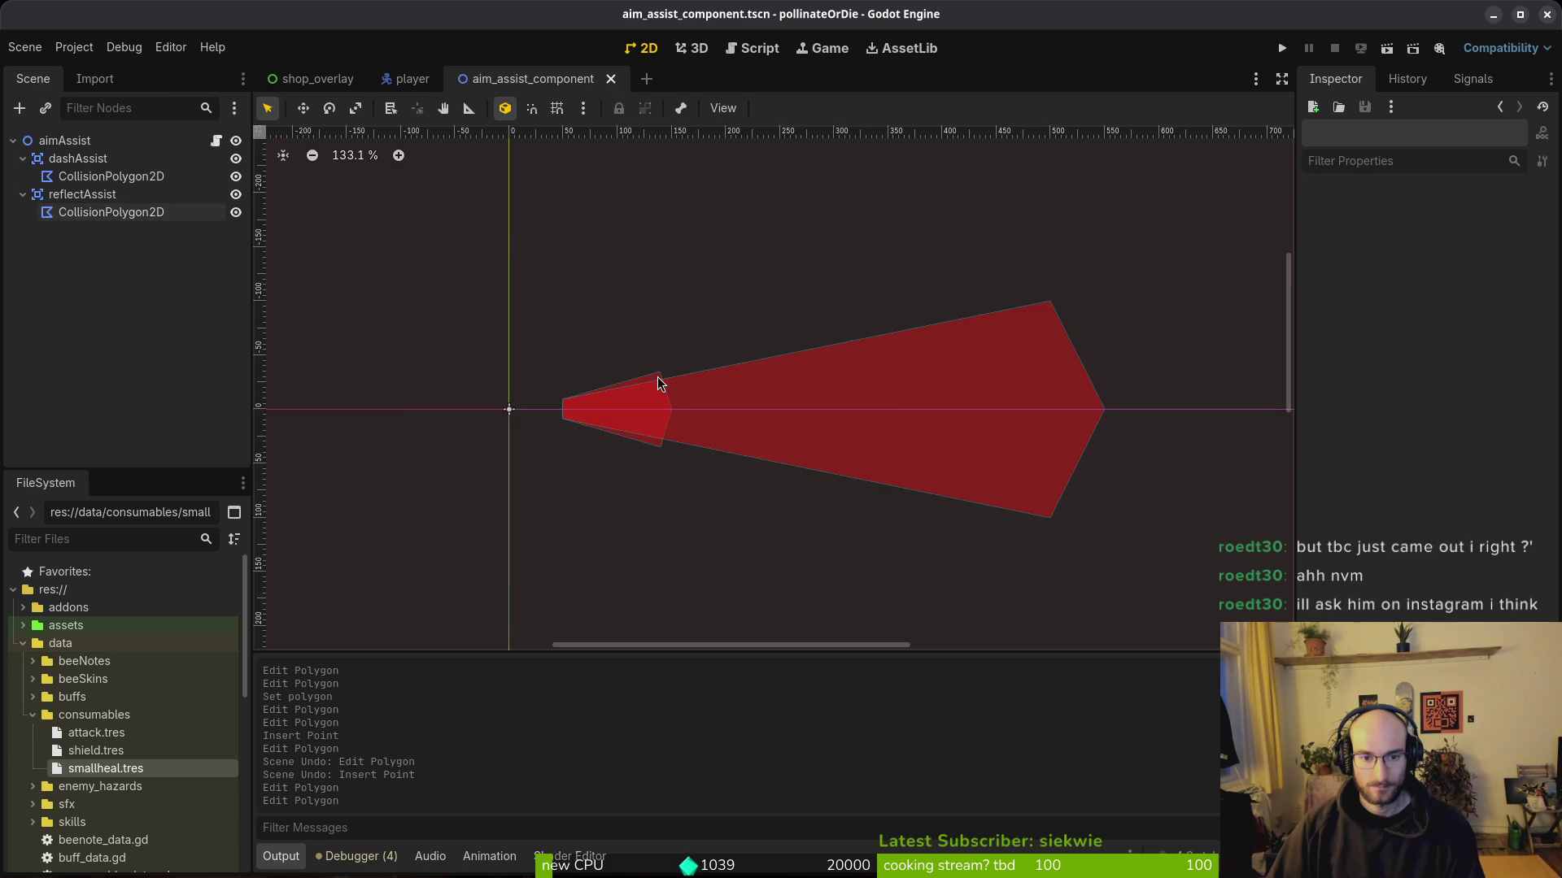
{"action": "scroll", "coordinate": [718, 408], "scroll_direction": "down", "scroll_amount": 3}
{"action": "scroll", "coordinate": [666, 420], "scroll_direction": "up", "scroll_amount": 10}
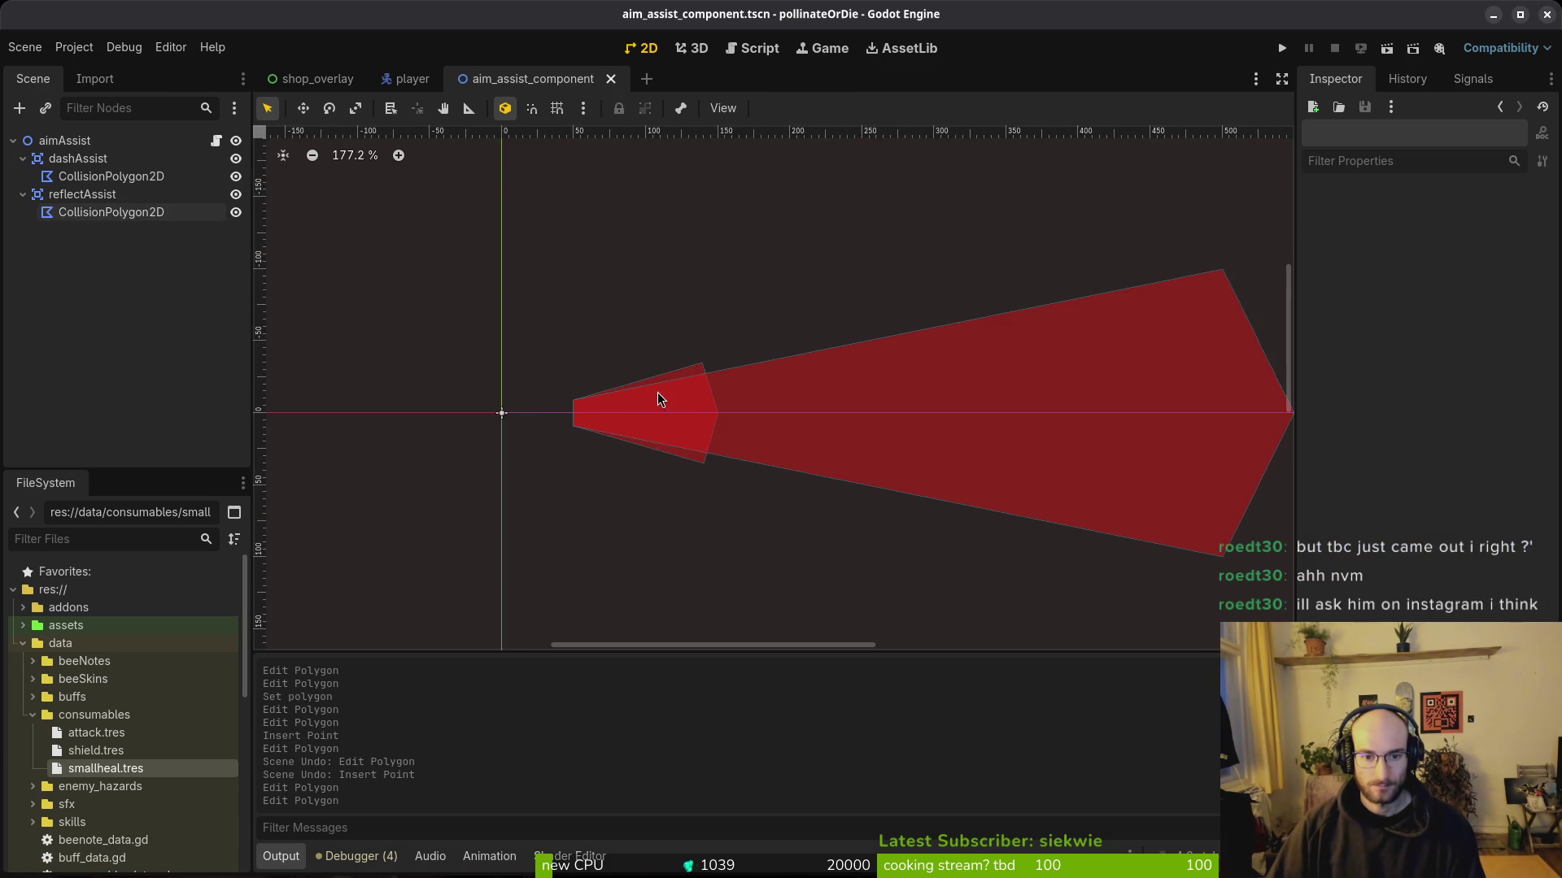
{"action": "left_click", "coordinate": [670, 378]}
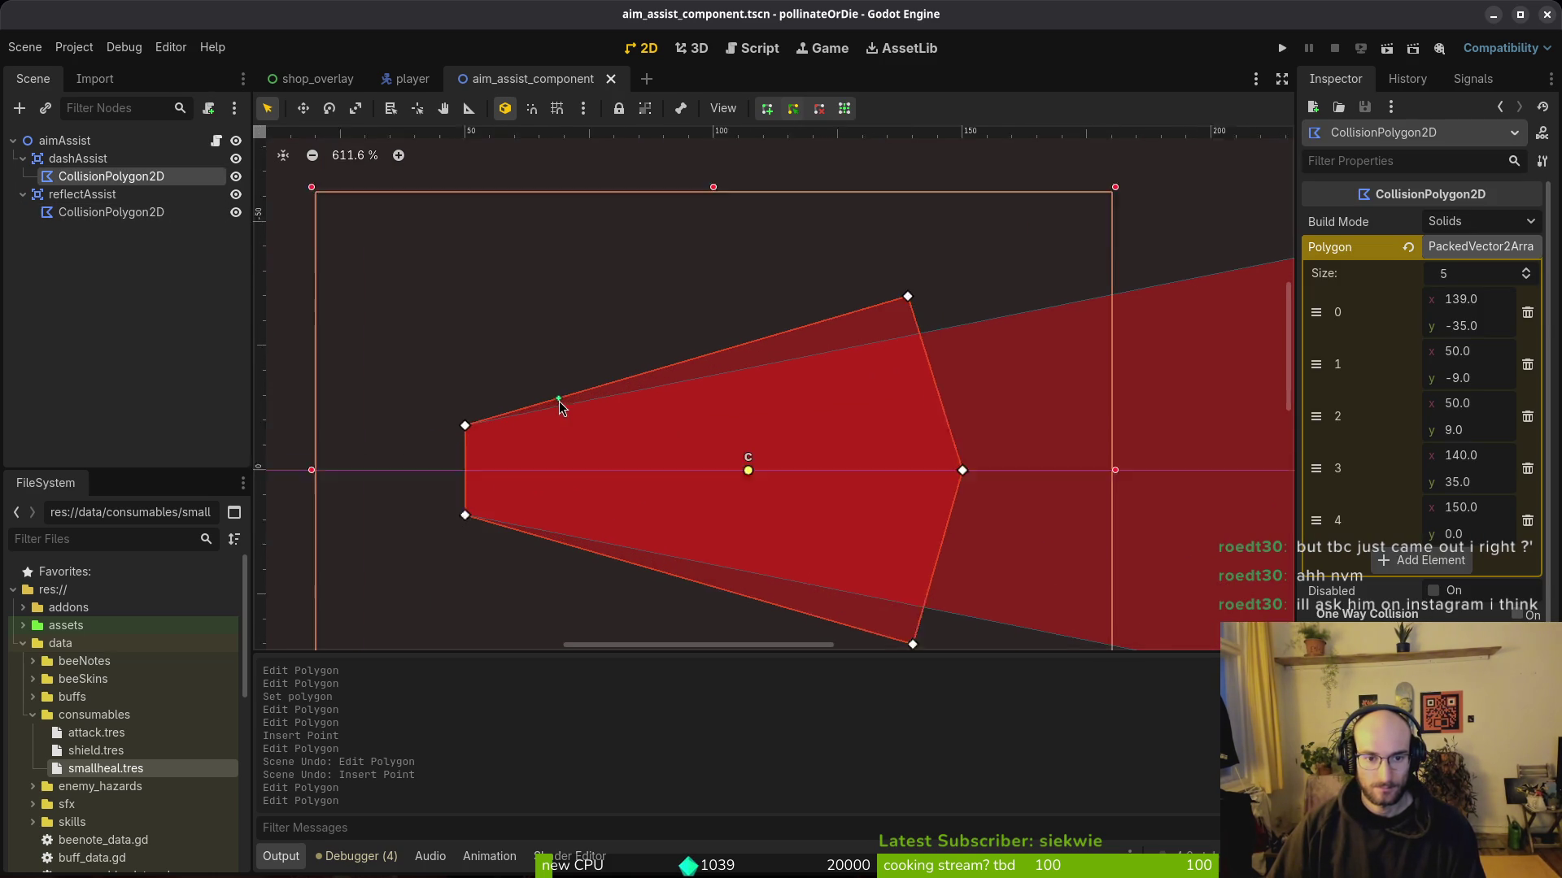
{"action": "scroll", "coordinate": [537, 404], "scroll_direction": "up", "scroll_amount": 5}
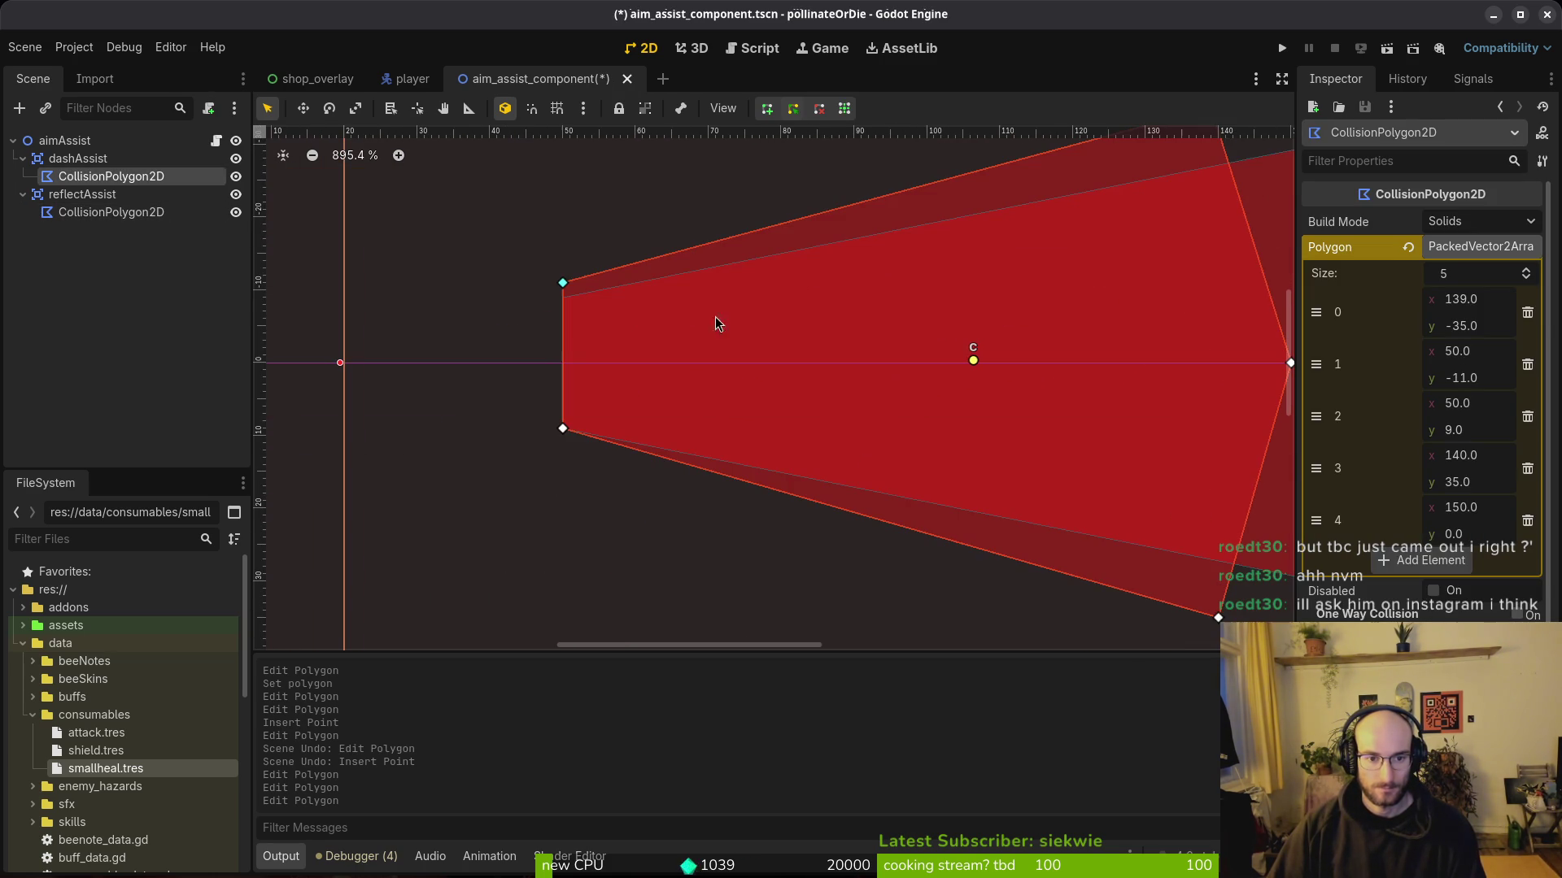
{"action": "left_click_drag", "start_coordinate": [562, 430], "coordinate": [559, 451]}
{"action": "scroll", "coordinate": [559, 454], "scroll_direction": "down", "scroll_amount": 10}
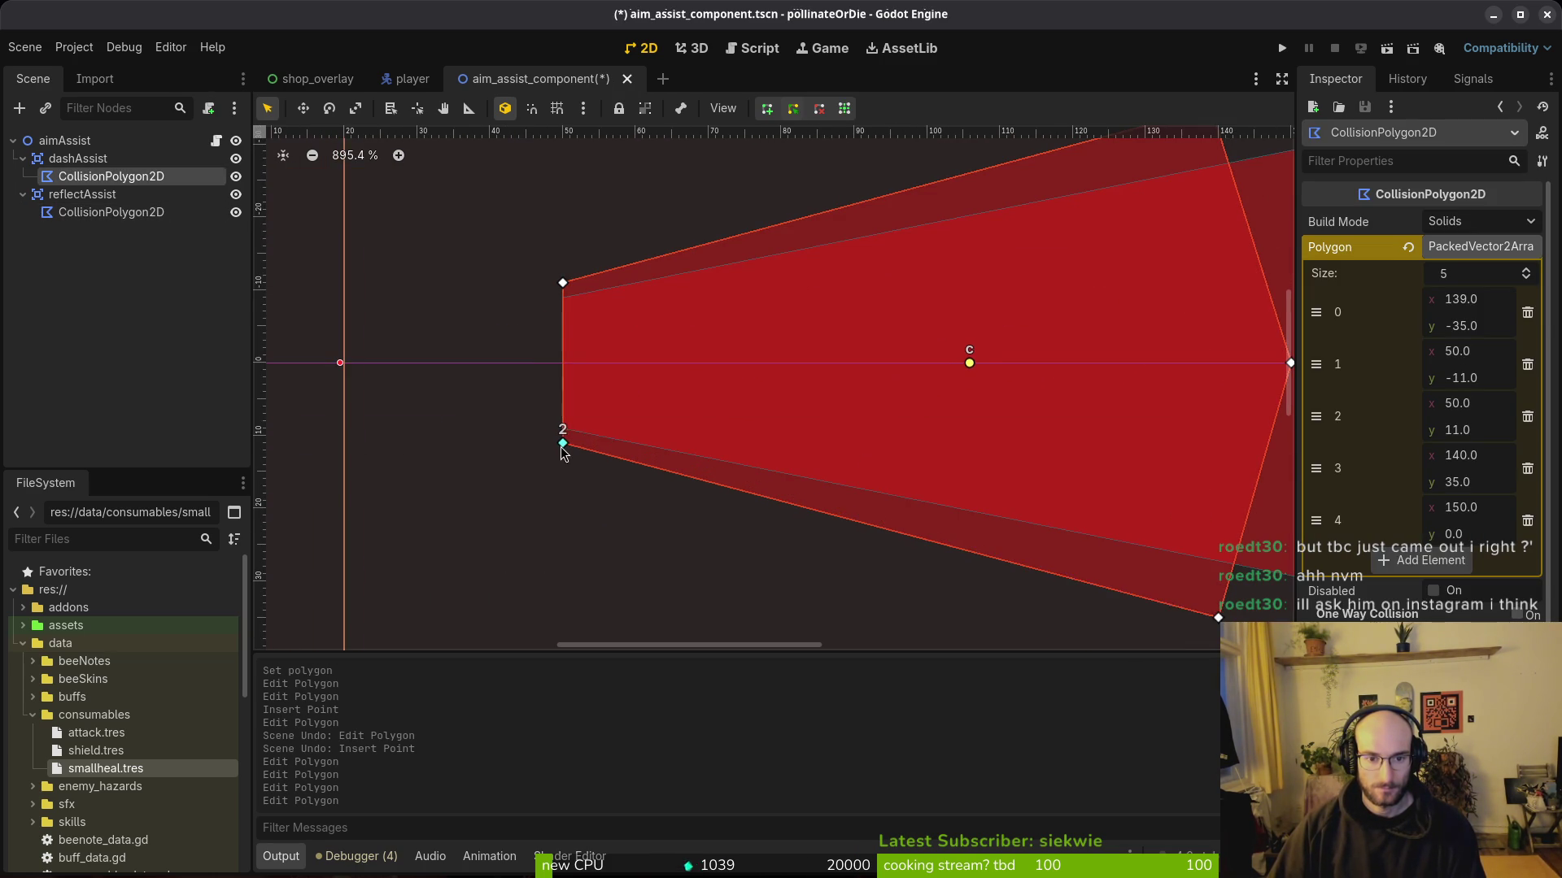
{"action": "scroll", "coordinate": [660, 398], "scroll_direction": "up", "scroll_amount": 5}
{"action": "key", "text": "Escape"}
{"action": "key", "text": "ctrl+s"}
Step: Pull the reflectAssist cone's top corner higher, undoing an accidental one-unit nudge
{"action": "scroll", "coordinate": [691, 411], "scroll_direction": "down", "scroll_amount": 10}
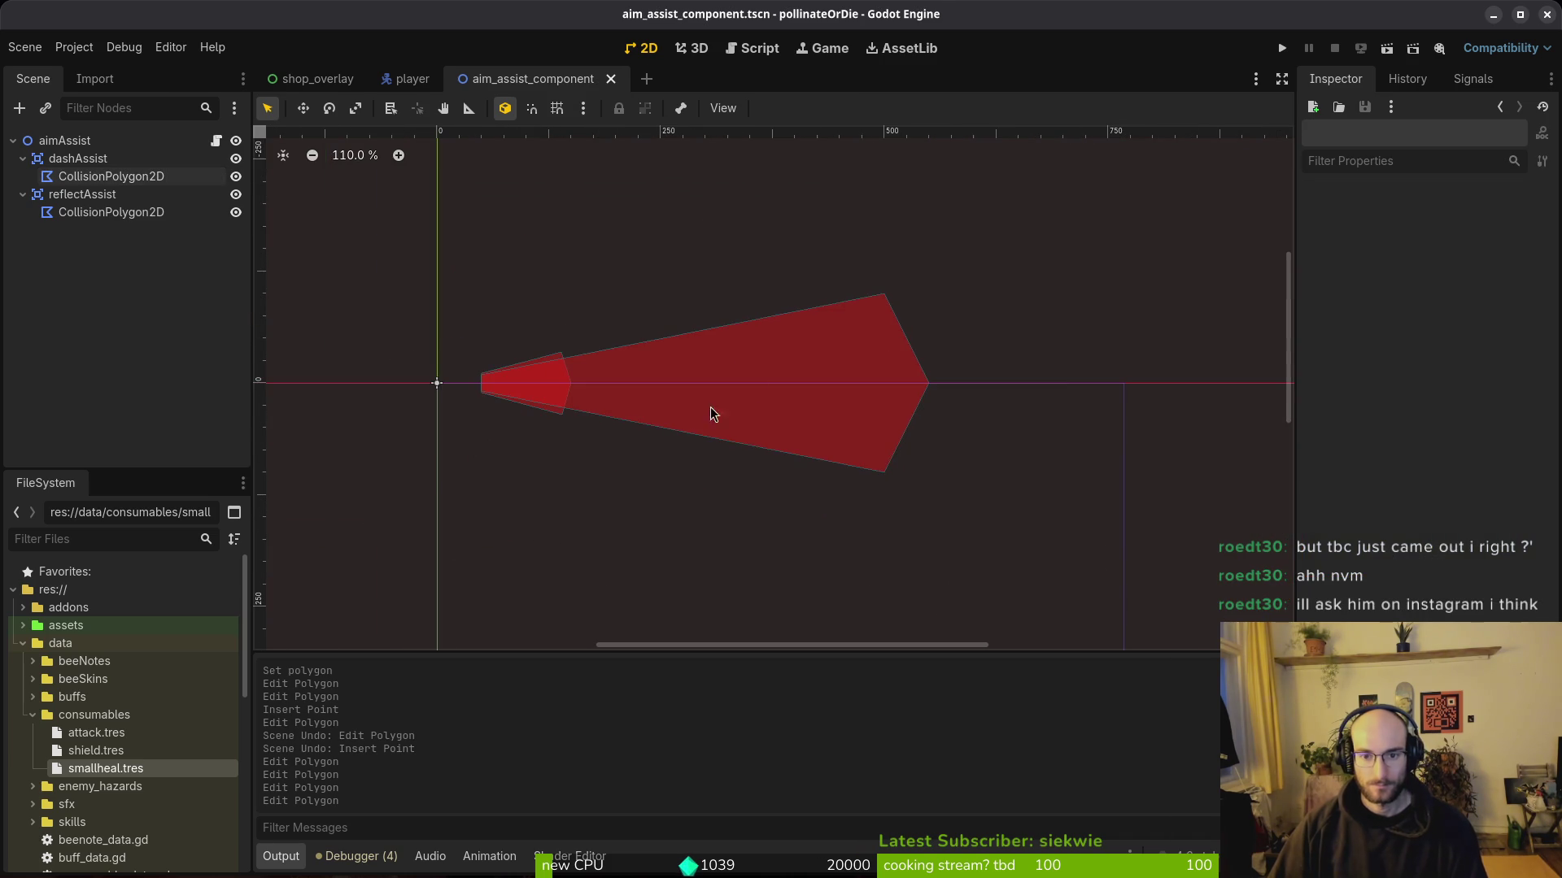
{"action": "left_click", "coordinate": [852, 332]}
{"action": "scroll", "coordinate": [911, 309], "scroll_direction": "up", "scroll_amount": 5}
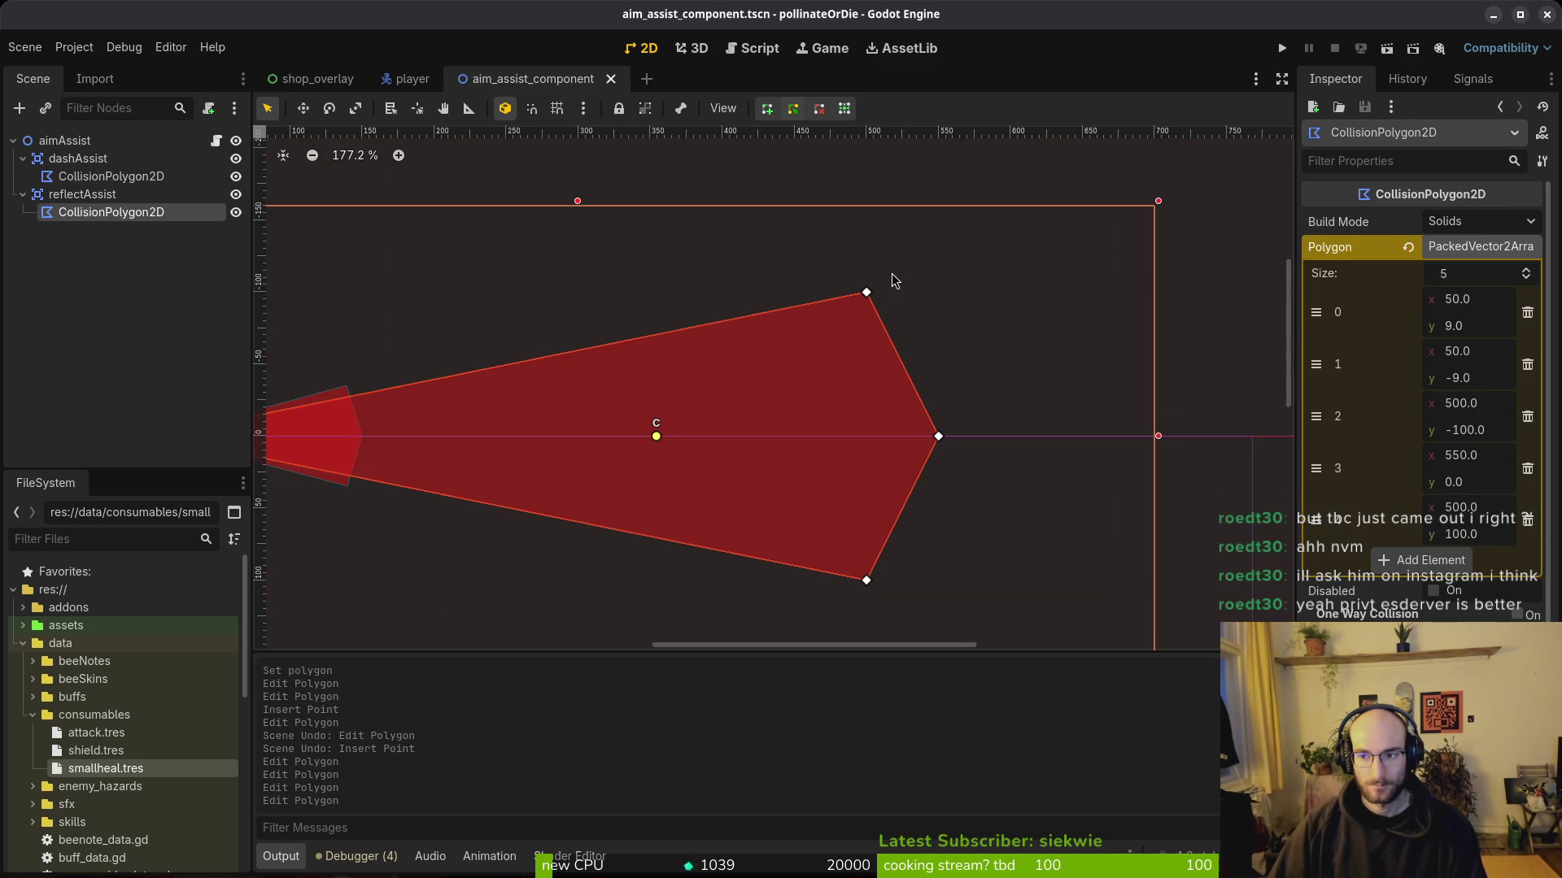
{"action": "left_click_drag", "start_coordinate": [867, 295], "coordinate": [865, 271]}
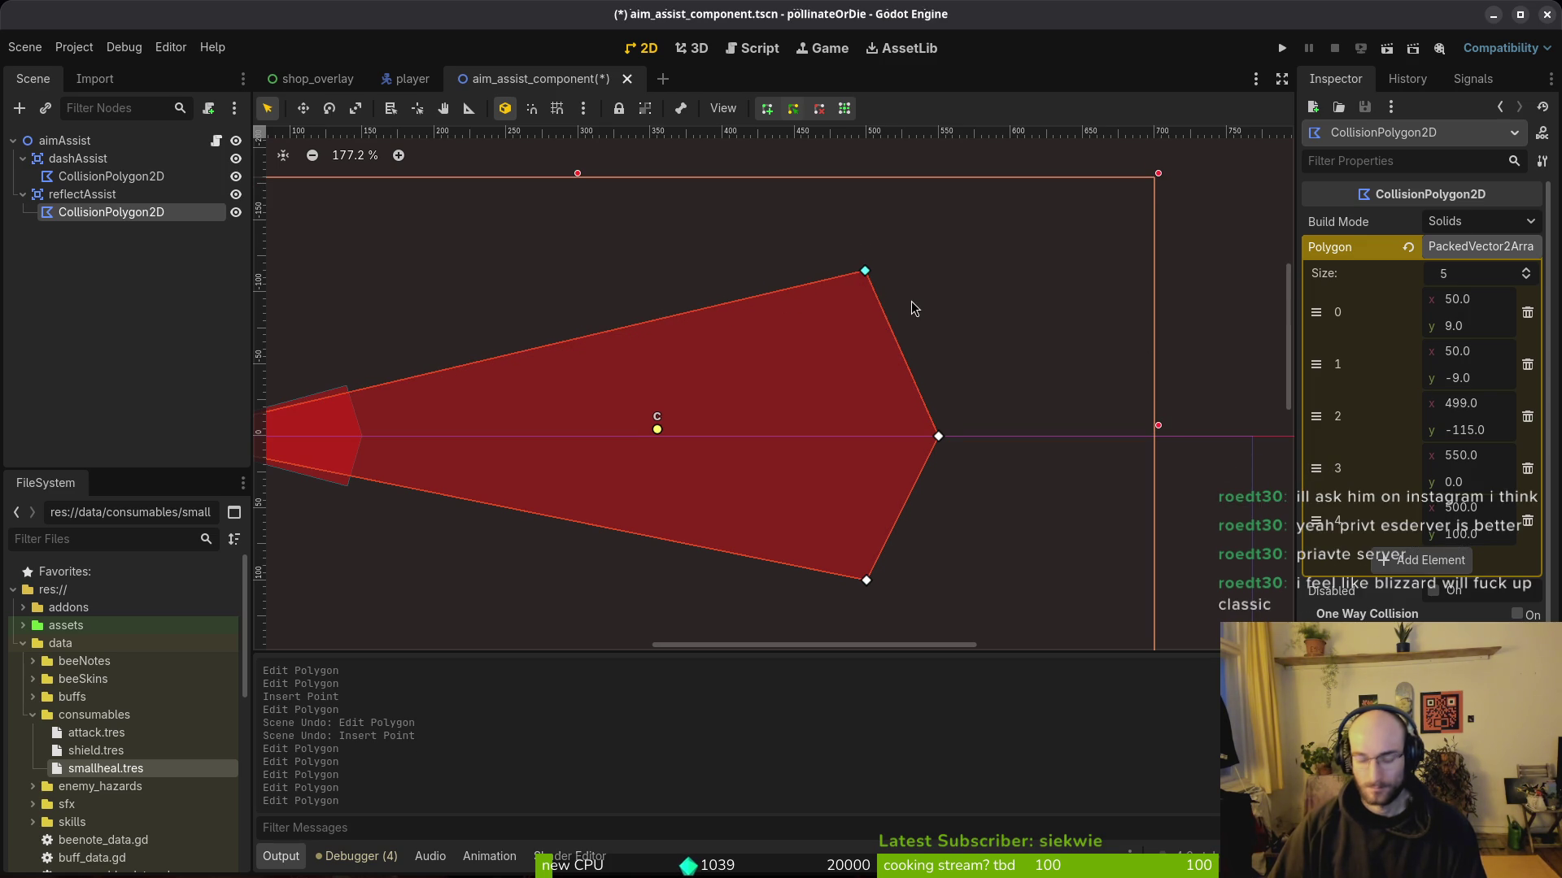
{"action": "key", "text": "Right"}
{"action": "key", "text": "ctrl+z"}
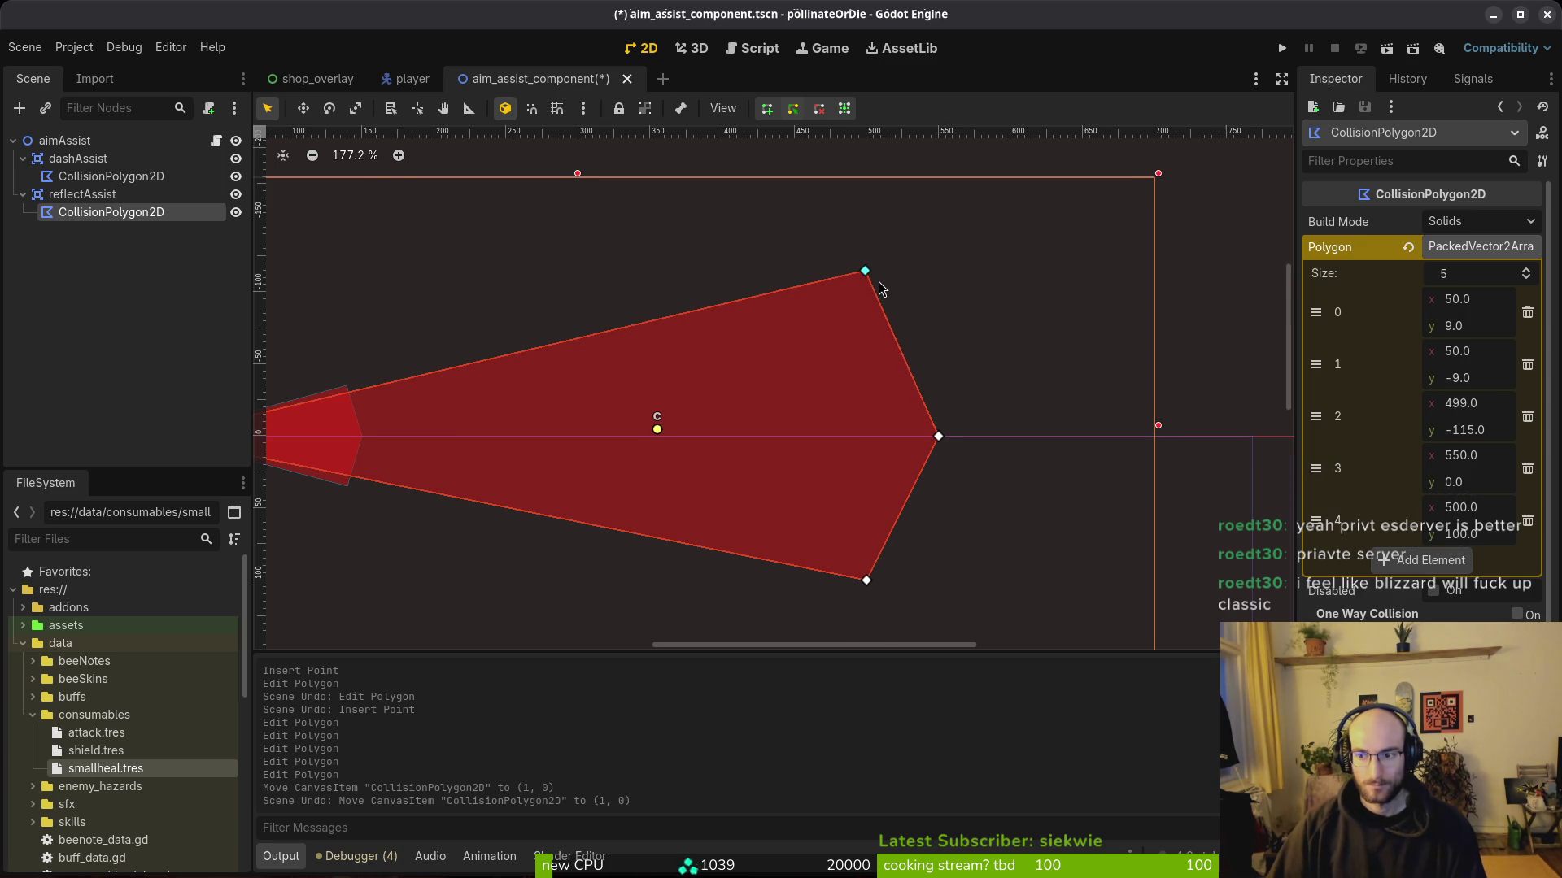
{"action": "scroll", "coordinate": [879, 282], "scroll_direction": "up", "scroll_amount": 1}
{"action": "left_click_drag", "start_coordinate": [864, 271], "coordinate": [826, 284]}
Step: Pull the reflectAssist cone's bottom corner lower and save the scene
{"action": "scroll", "coordinate": [867, 279], "scroll_direction": "up", "scroll_amount": 17}
{"action": "scroll", "coordinate": [839, 313], "scroll_direction": "down", "scroll_amount": 2}
{"action": "scroll", "coordinate": [838, 305], "scroll_direction": "down", "scroll_amount": 19}
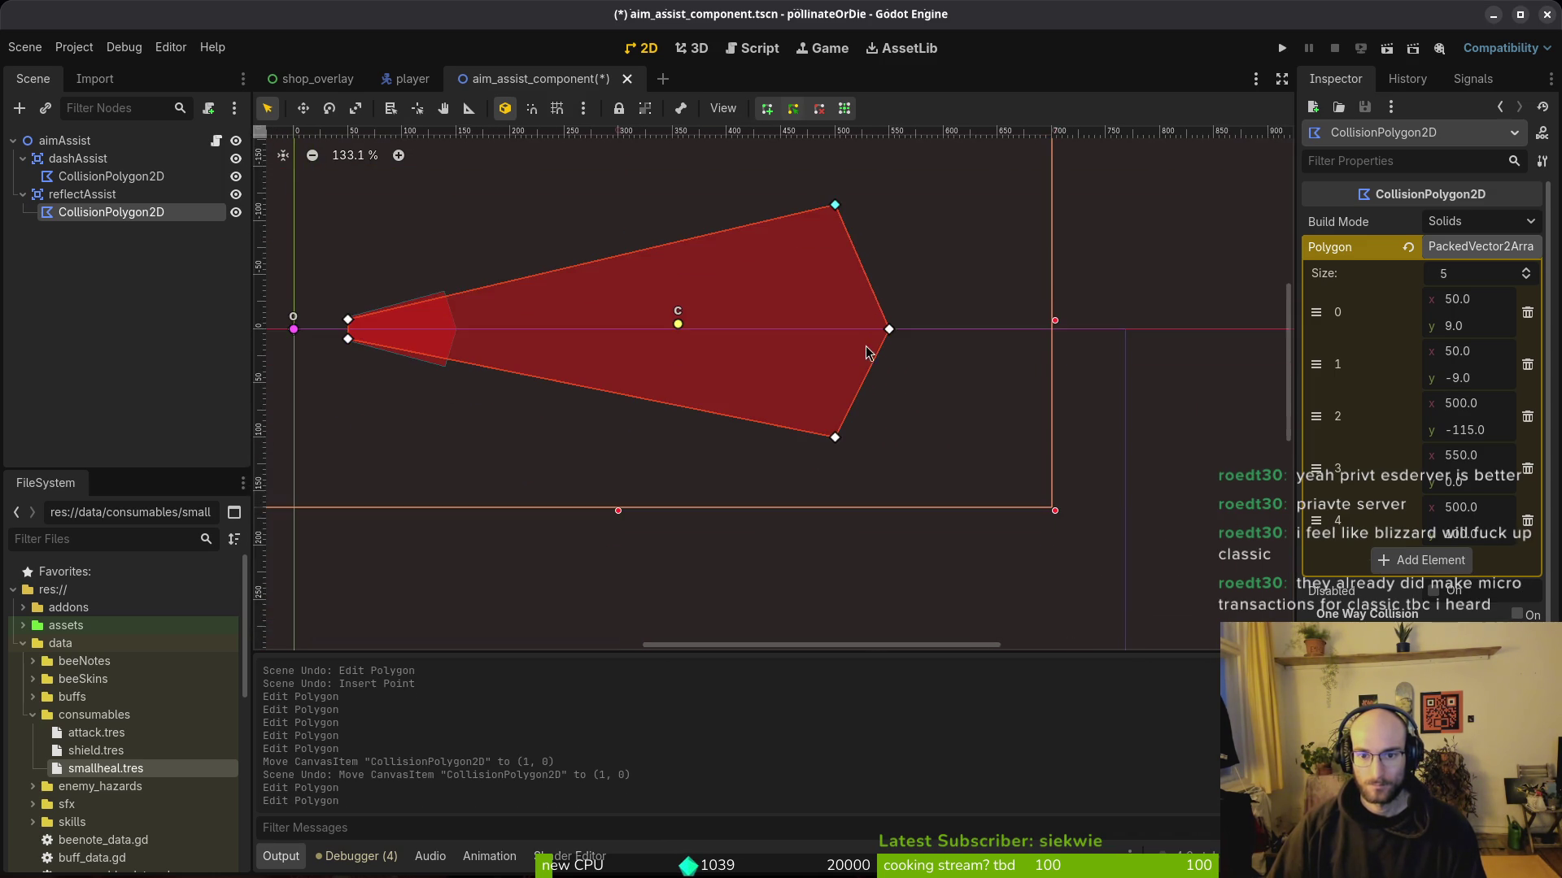
{"action": "scroll", "coordinate": [869, 375], "scroll_direction": "up", "scroll_amount": 6}
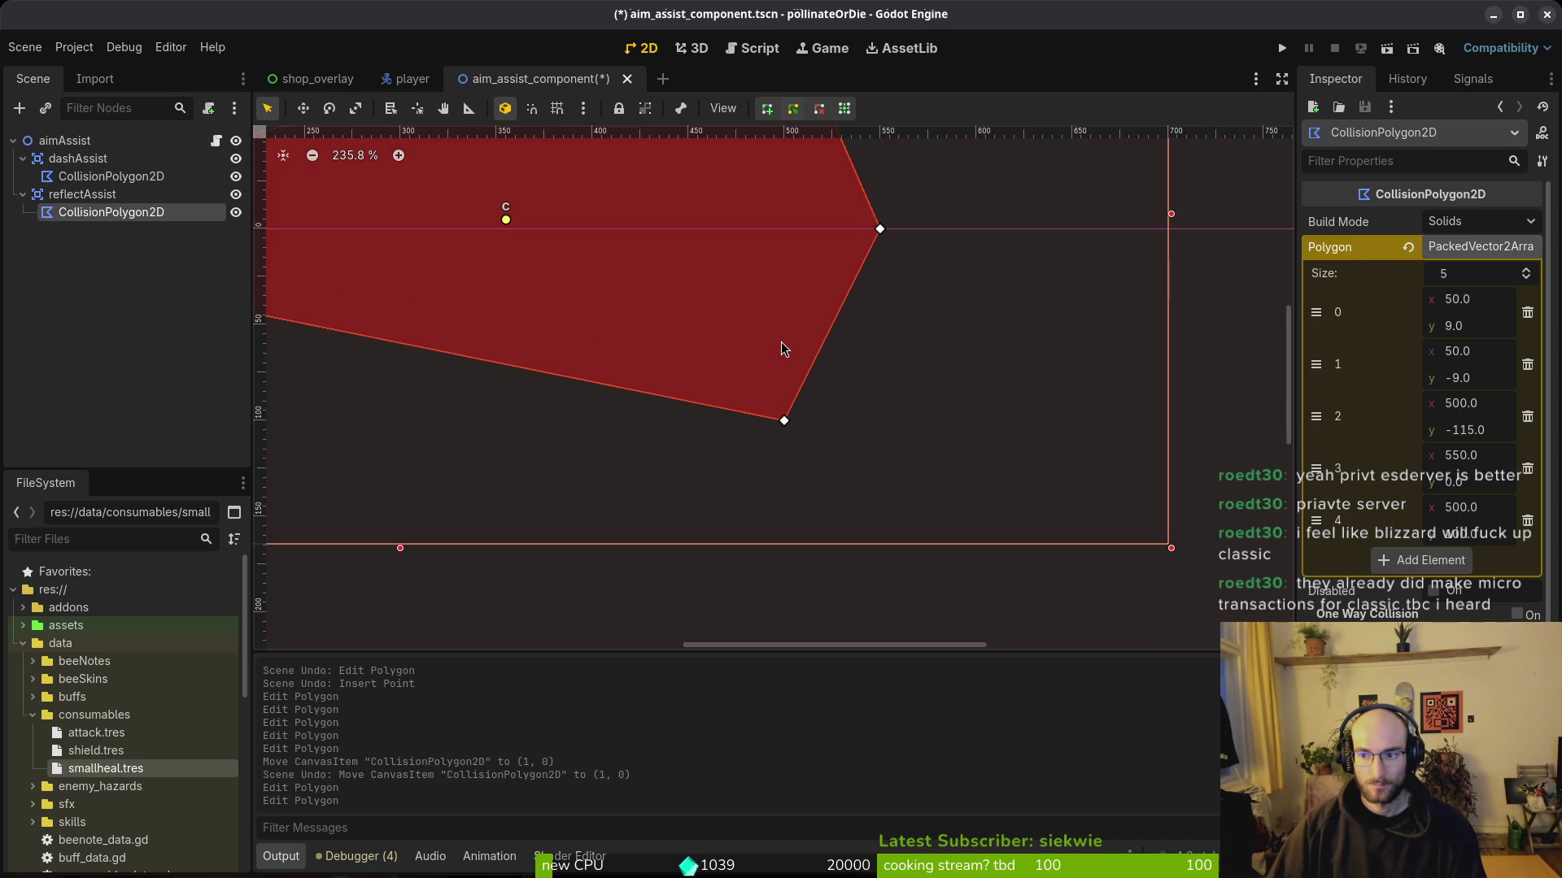
{"action": "scroll", "coordinate": [805, 372], "scroll_direction": "up", "scroll_amount": 4}
{"action": "left_click_drag", "start_coordinate": [775, 444], "coordinate": [774, 485]}
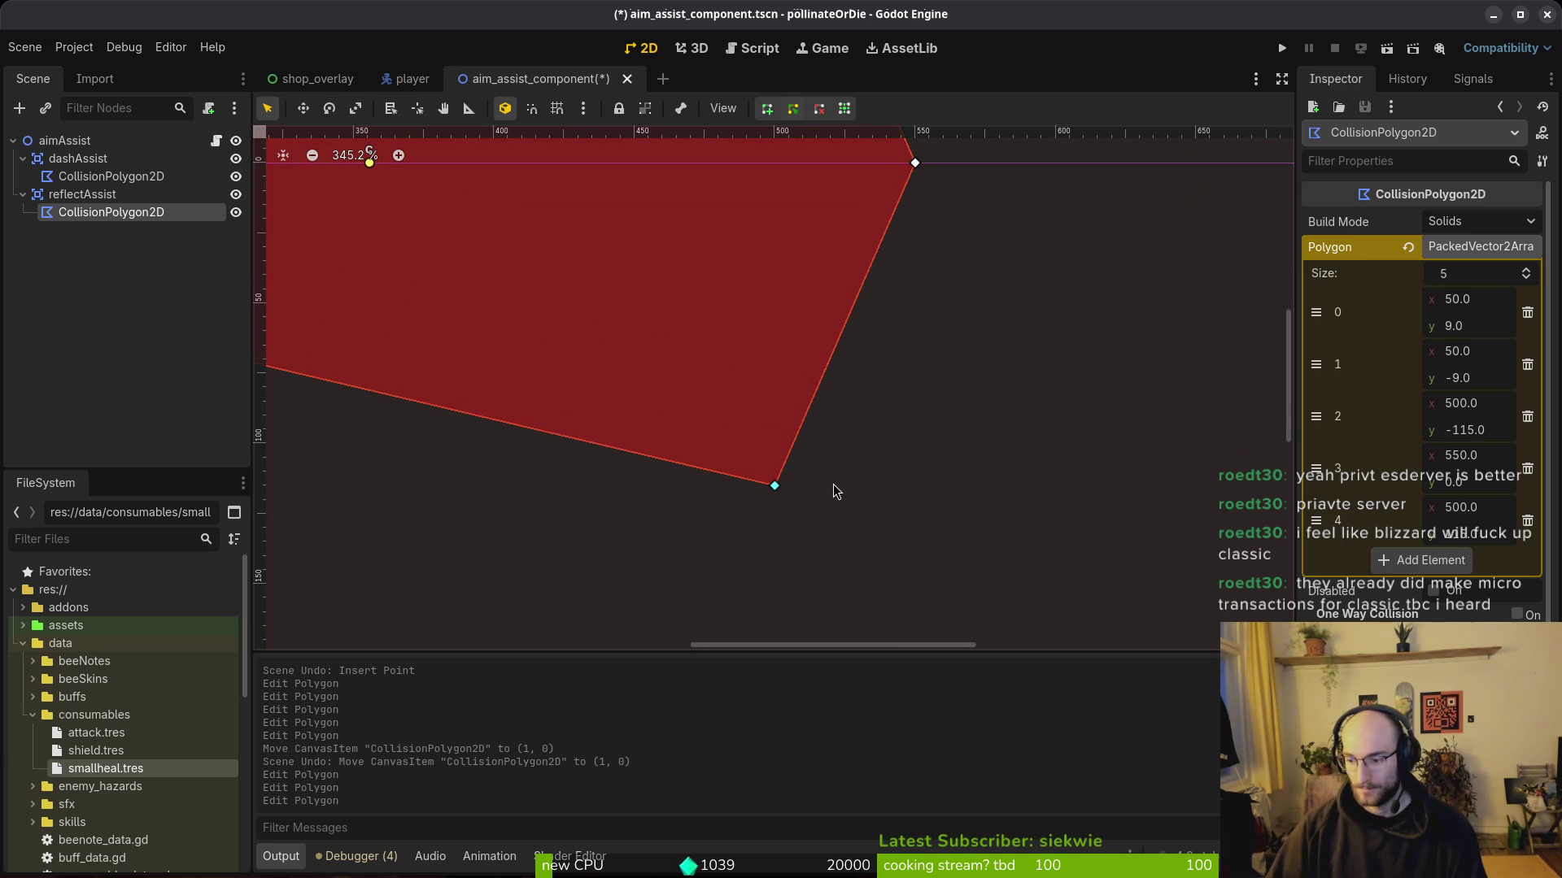
{"action": "key", "text": "ctrl+s"}
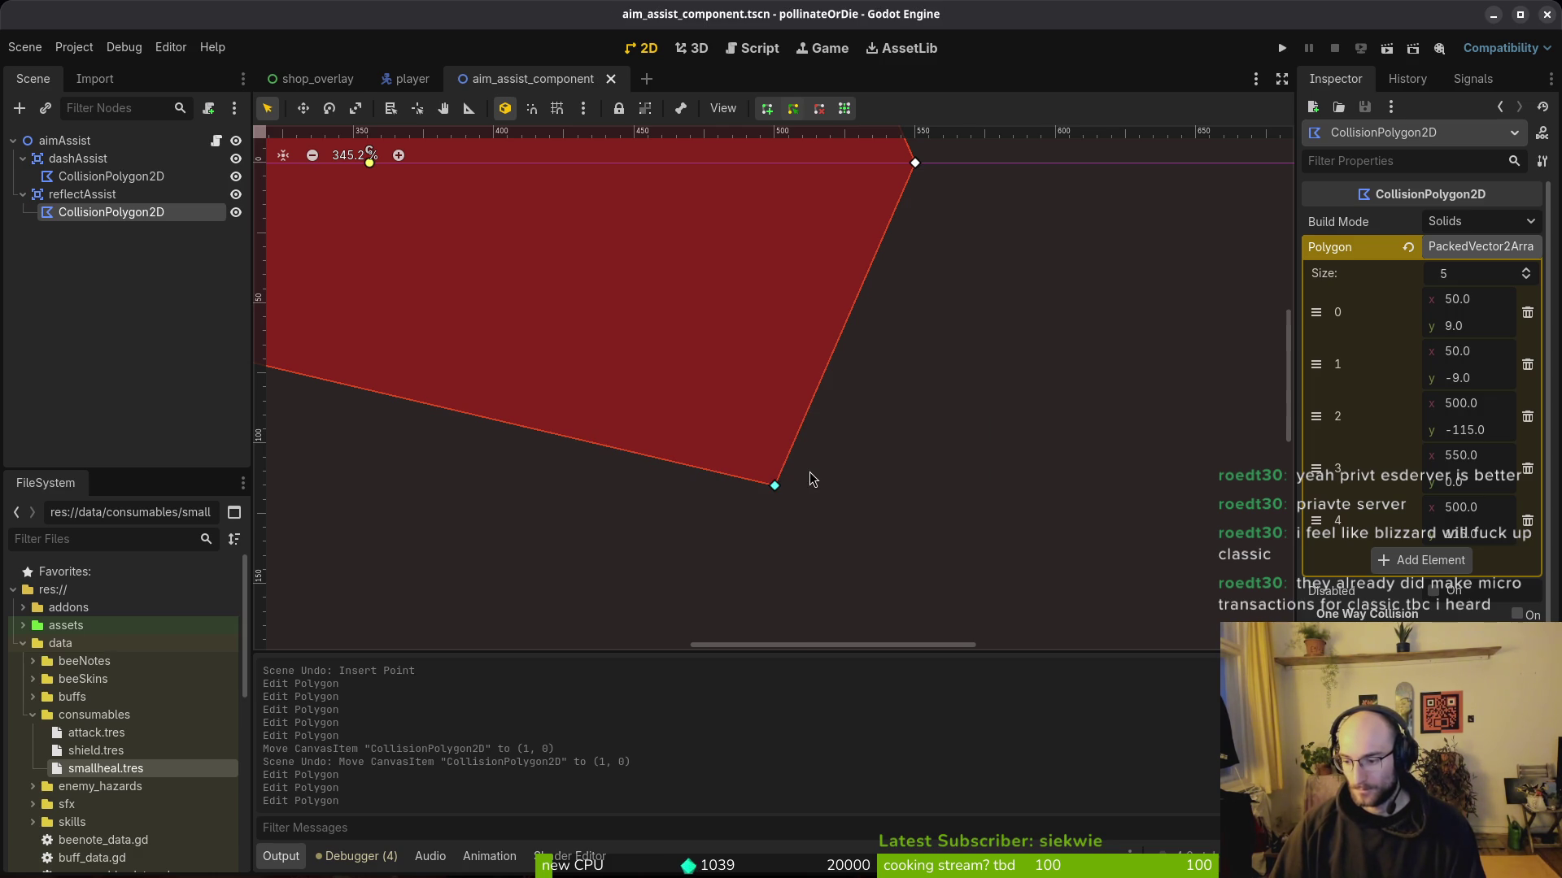
Step: Even out the reflect cone's inner corners to y ±10, save, and deselect the polygon
{"action": "scroll", "coordinate": [809, 471], "scroll_direction": "down", "scroll_amount": 6}
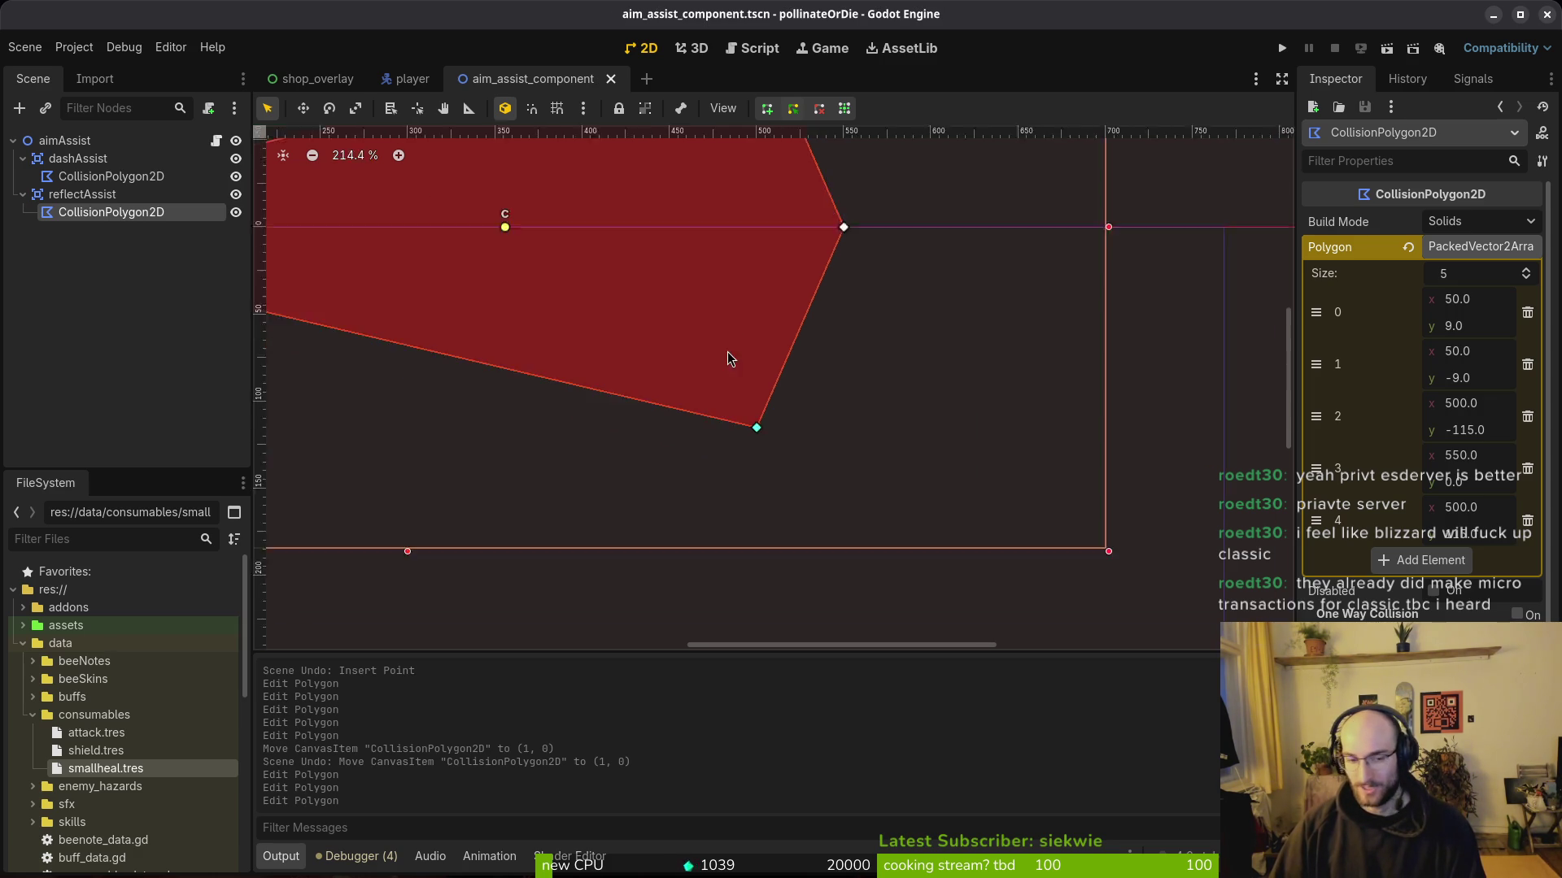
{"action": "scroll", "coordinate": [646, 374], "scroll_direction": "up", "scroll_amount": 6}
{"action": "scroll", "coordinate": [845, 351], "scroll_direction": "up", "scroll_amount": 4}
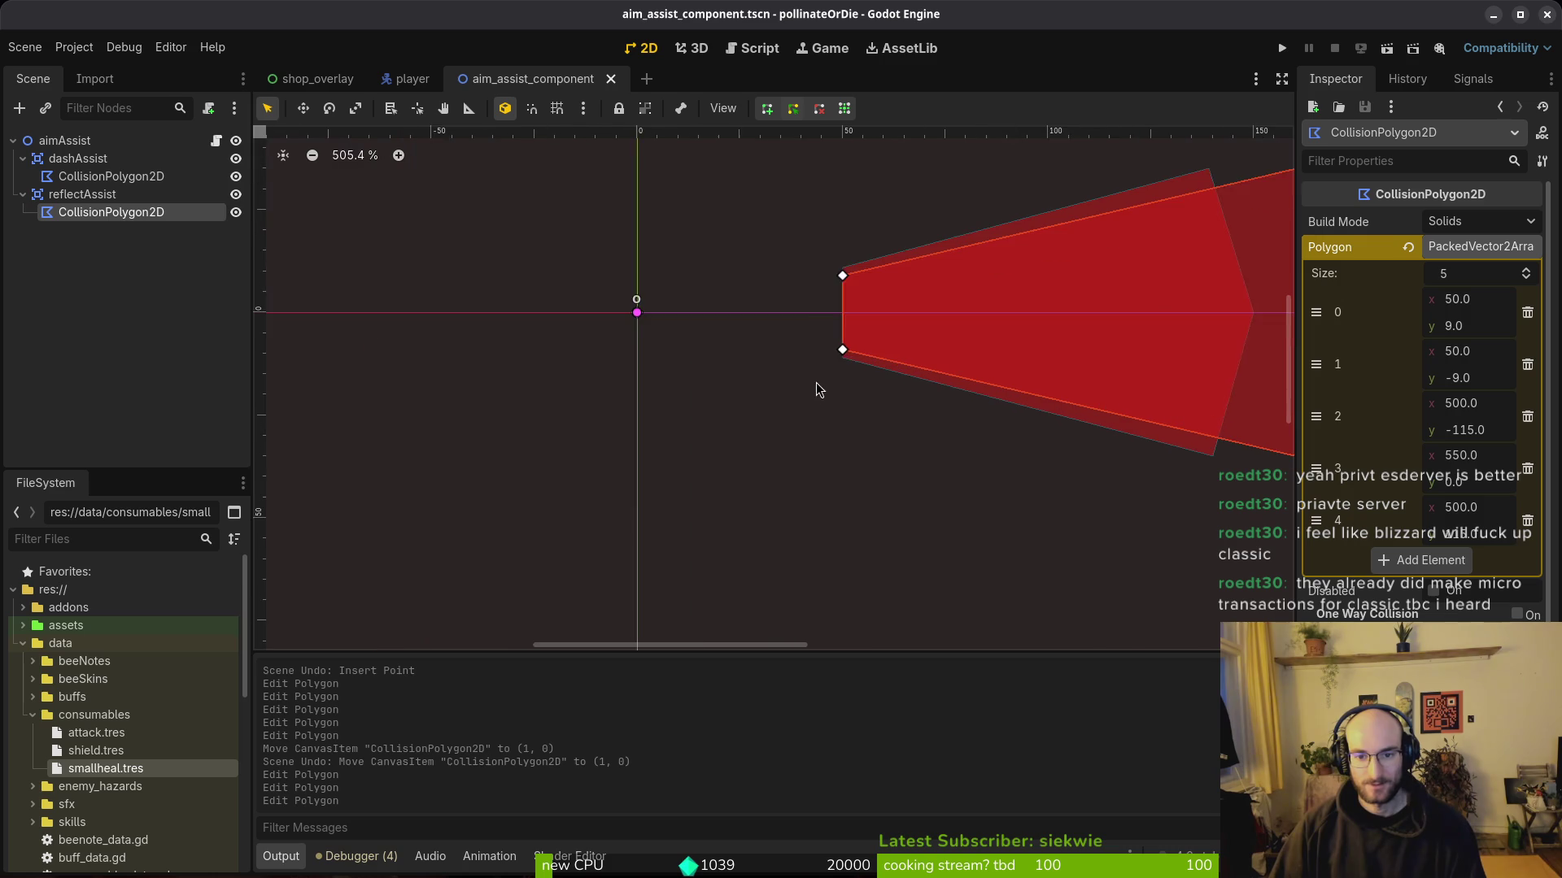
{"action": "left_click_drag", "start_coordinate": [844, 351], "coordinate": [846, 357]}
{"action": "left_click_drag", "start_coordinate": [845, 252], "coordinate": [846, 246]}
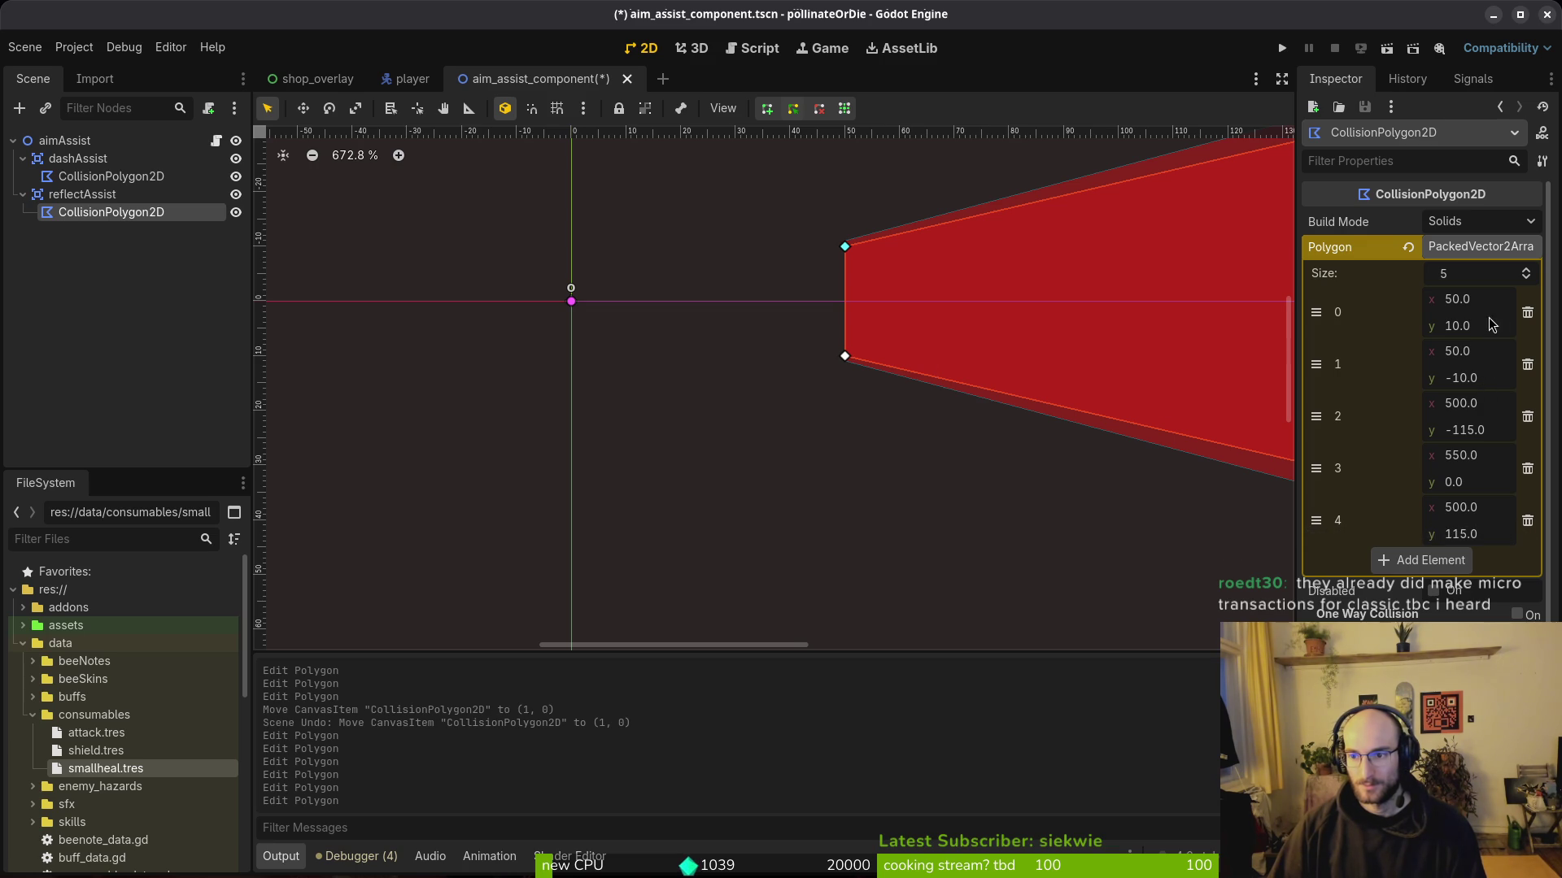
{"action": "scroll", "coordinate": [1238, 392], "scroll_direction": "down", "scroll_amount": 5}
{"action": "left_click_drag", "start_coordinate": [1159, 404], "coordinate": [493, 394]}
{"action": "scroll", "coordinate": [753, 436], "scroll_direction": "down", "scroll_amount": 4}
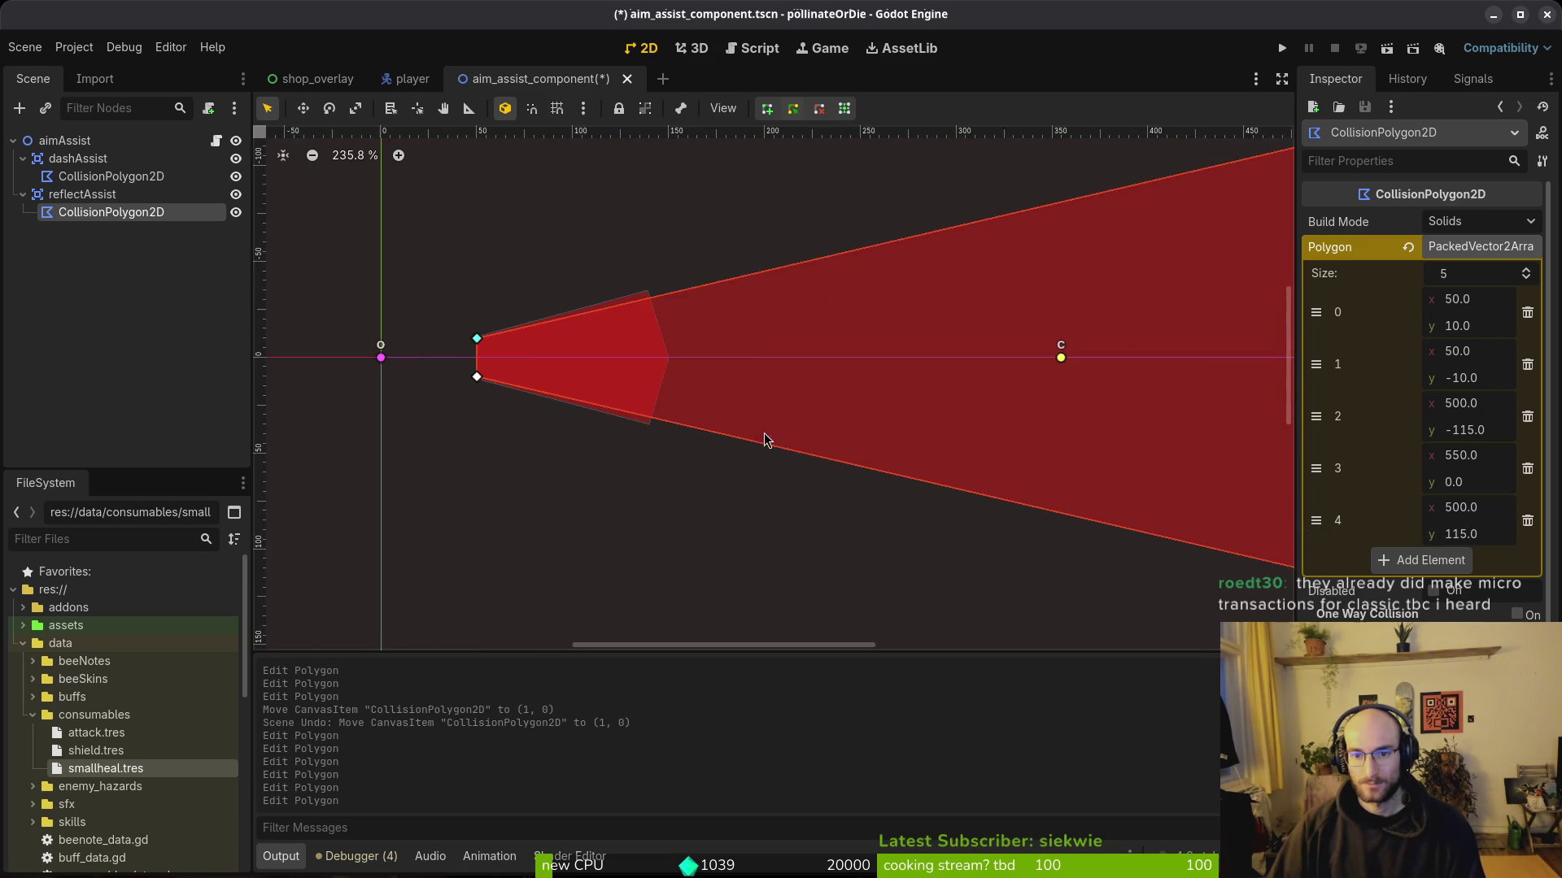
{"action": "key", "text": "ctrl+s"}
{"action": "scroll", "coordinate": [760, 405], "scroll_direction": "down", "scroll_amount": 5}
{"action": "key", "text": "Escape"}
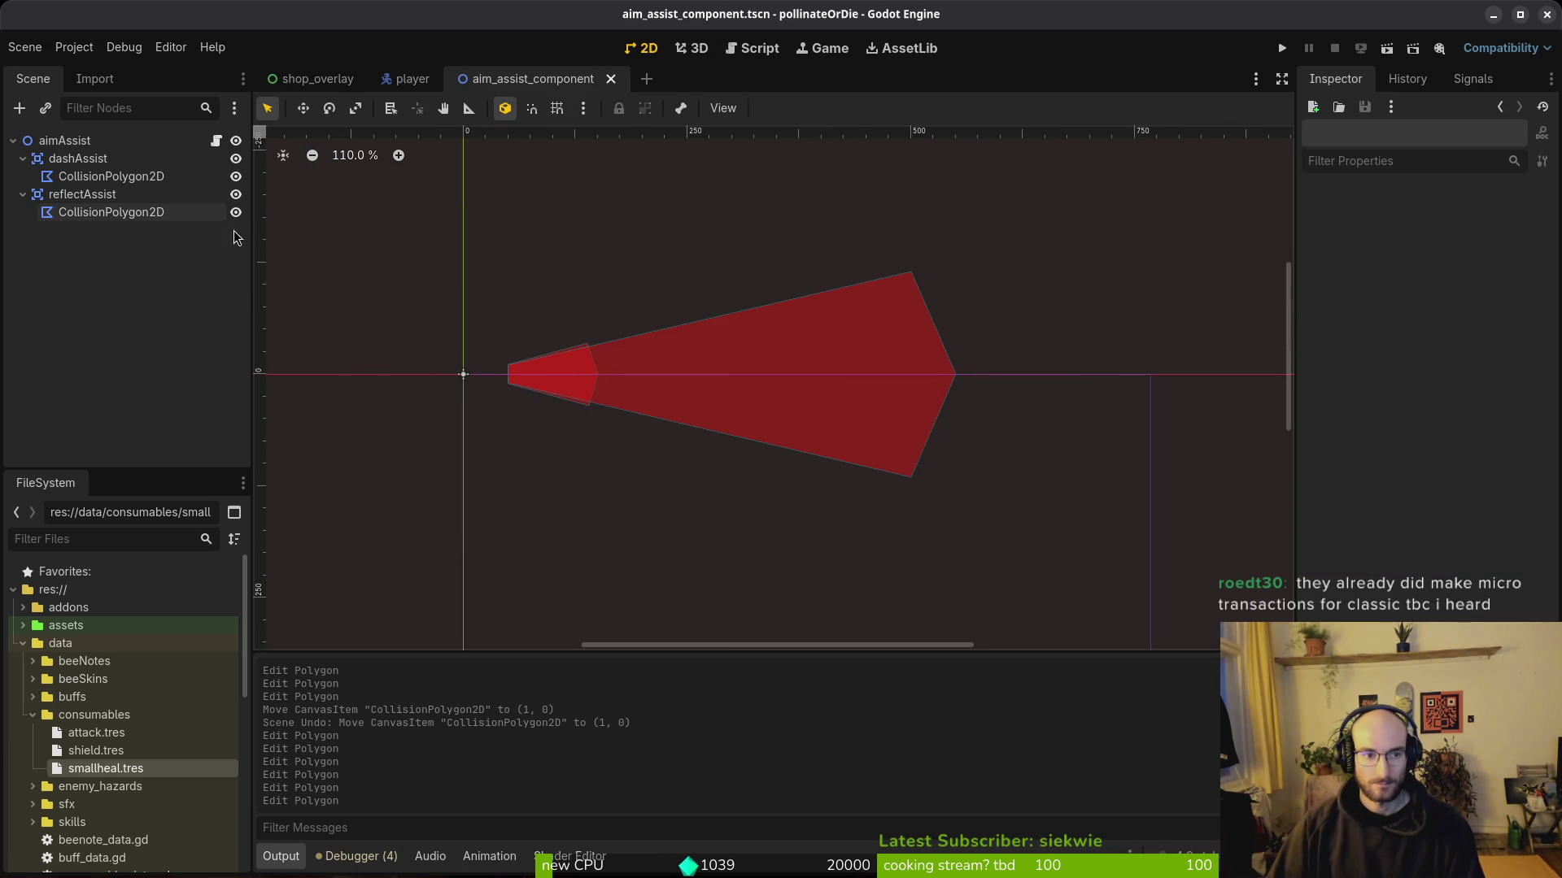
Step: Check both cones on the player scene, then return to the aim assist scene
{"action": "left_click", "coordinate": [406, 78]}
{"action": "scroll", "coordinate": [724, 317], "scroll_direction": "down", "scroll_amount": 5}
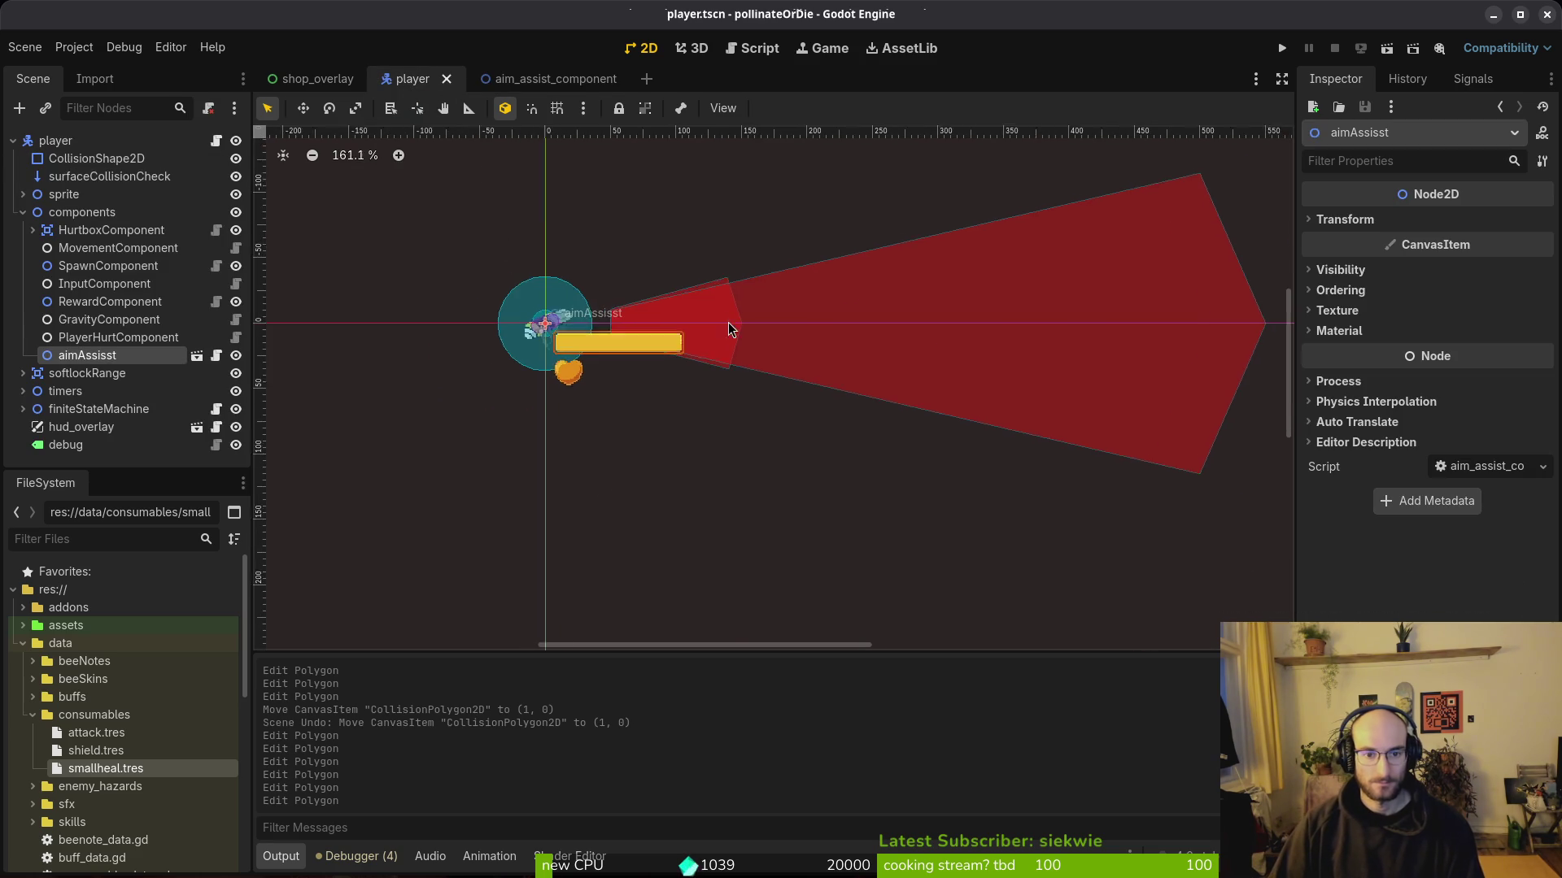
{"action": "scroll", "coordinate": [753, 382], "scroll_direction": "down", "scroll_amount": 3}
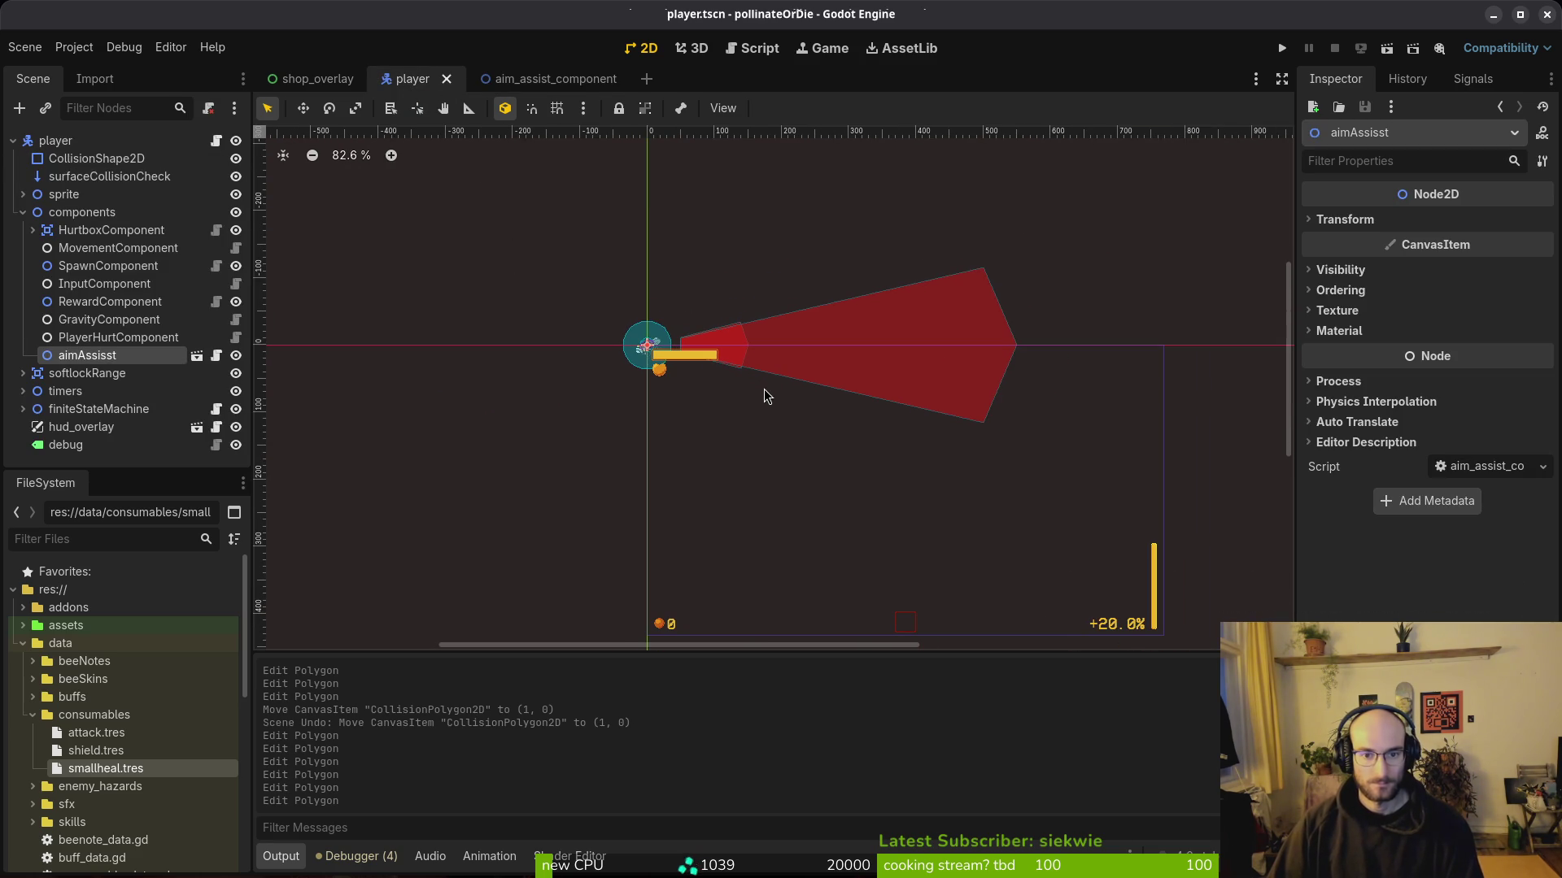
{"action": "scroll", "coordinate": [704, 350], "scroll_direction": "up", "scroll_amount": 10}
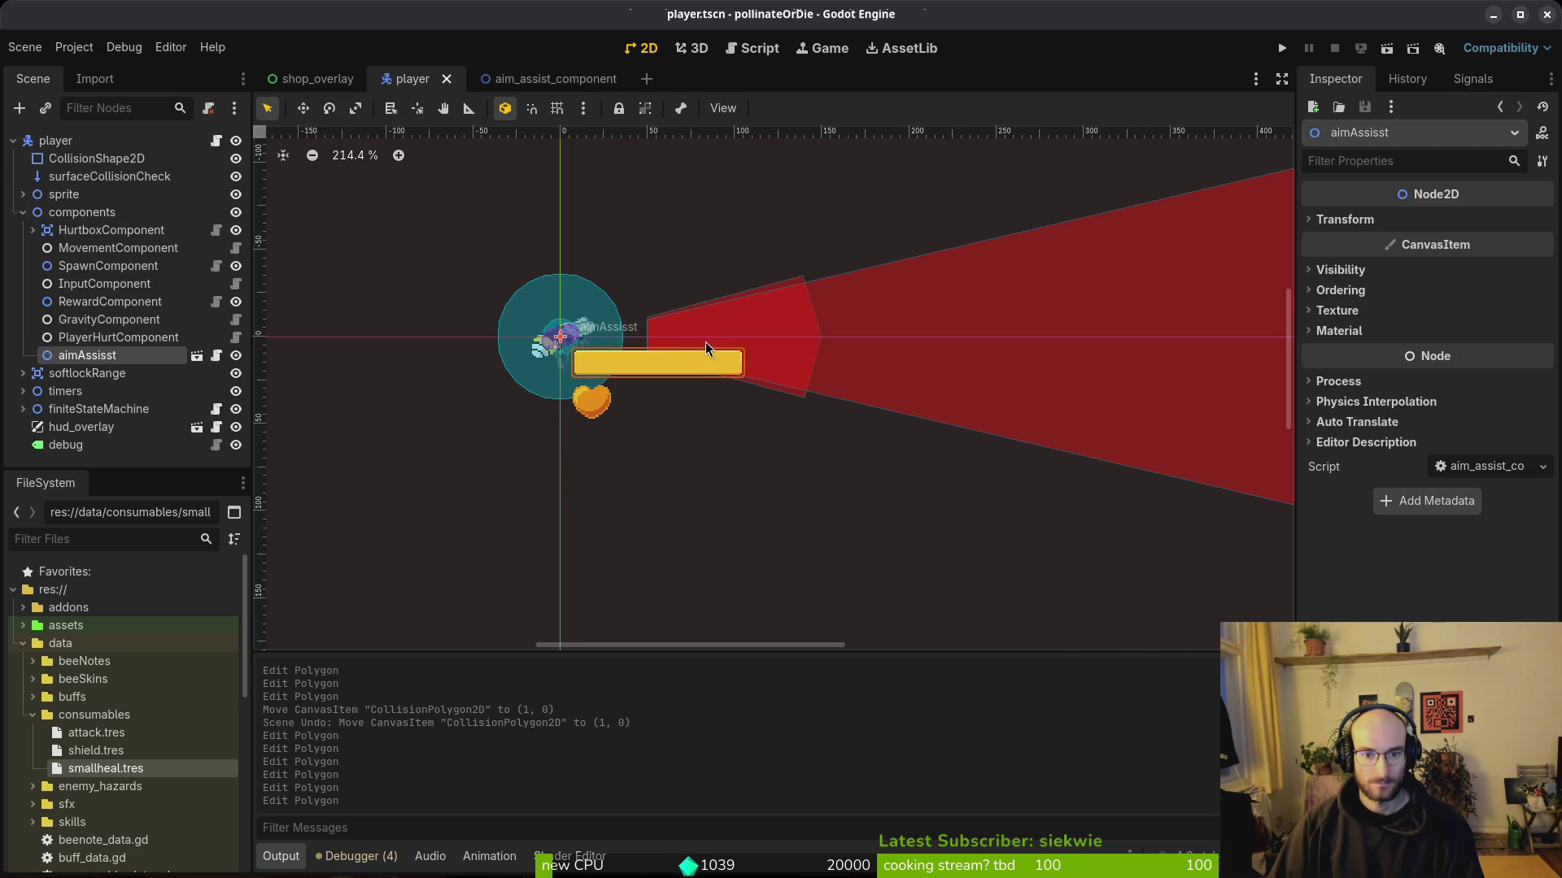
{"action": "left_click", "coordinate": [519, 78]}
{"action": "scroll", "coordinate": [521, 368], "scroll_direction": "up", "scroll_amount": 5}
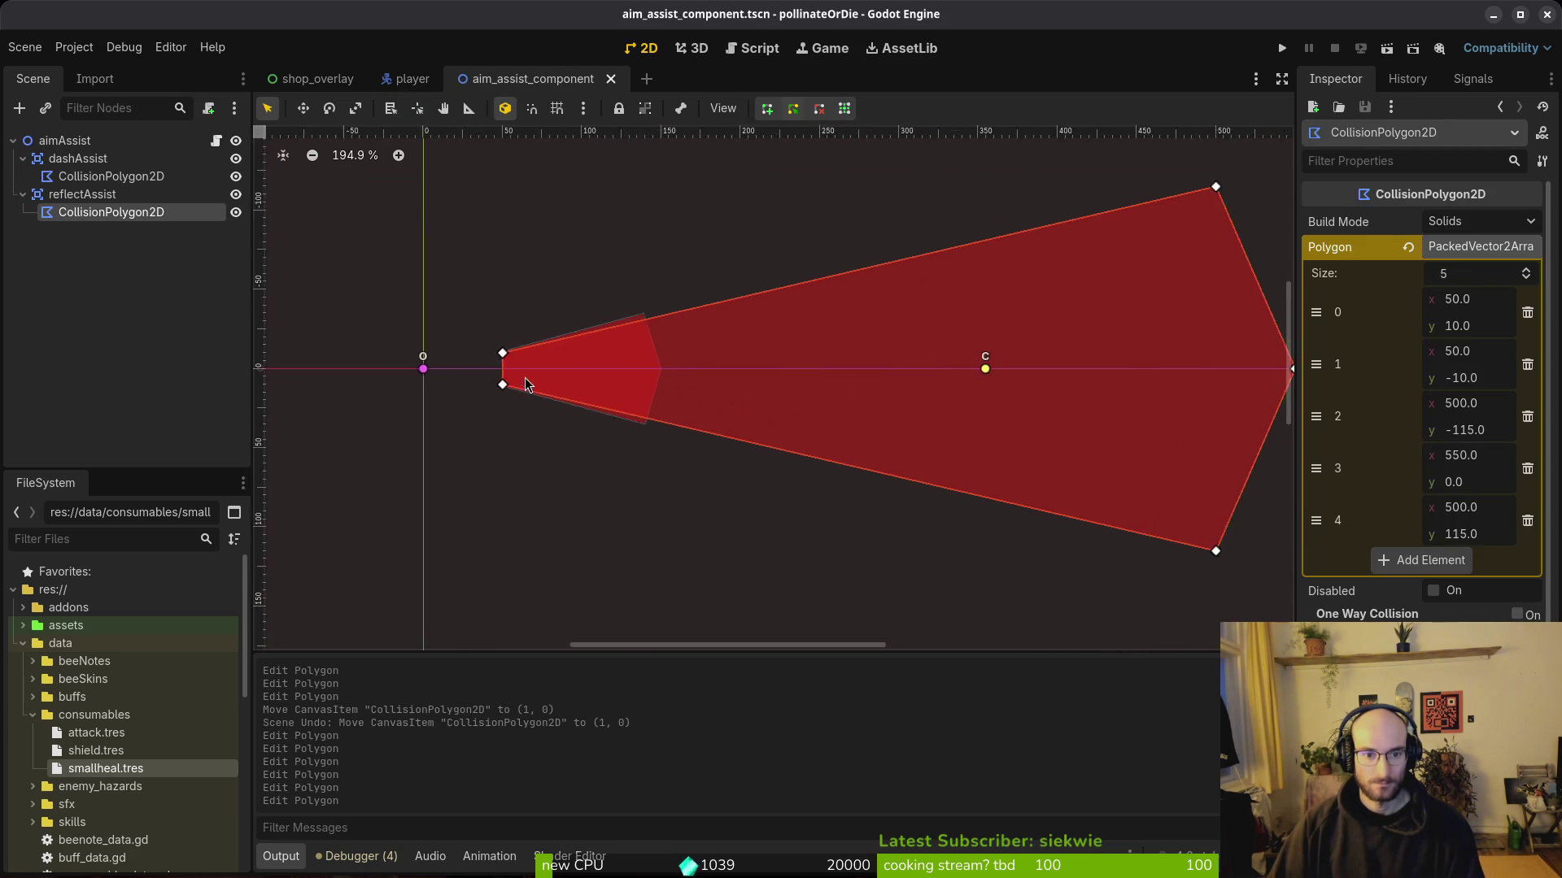
Step: Drag the dash assist polygon's inner points left to x 45 (y -11 and 10) and save
{"action": "left_click", "coordinate": [111, 176]}
{"action": "scroll", "coordinate": [494, 309], "scroll_direction": "up", "scroll_amount": 8}
{"action": "scroll", "coordinate": [467, 318], "scroll_direction": "up", "scroll_amount": 4}
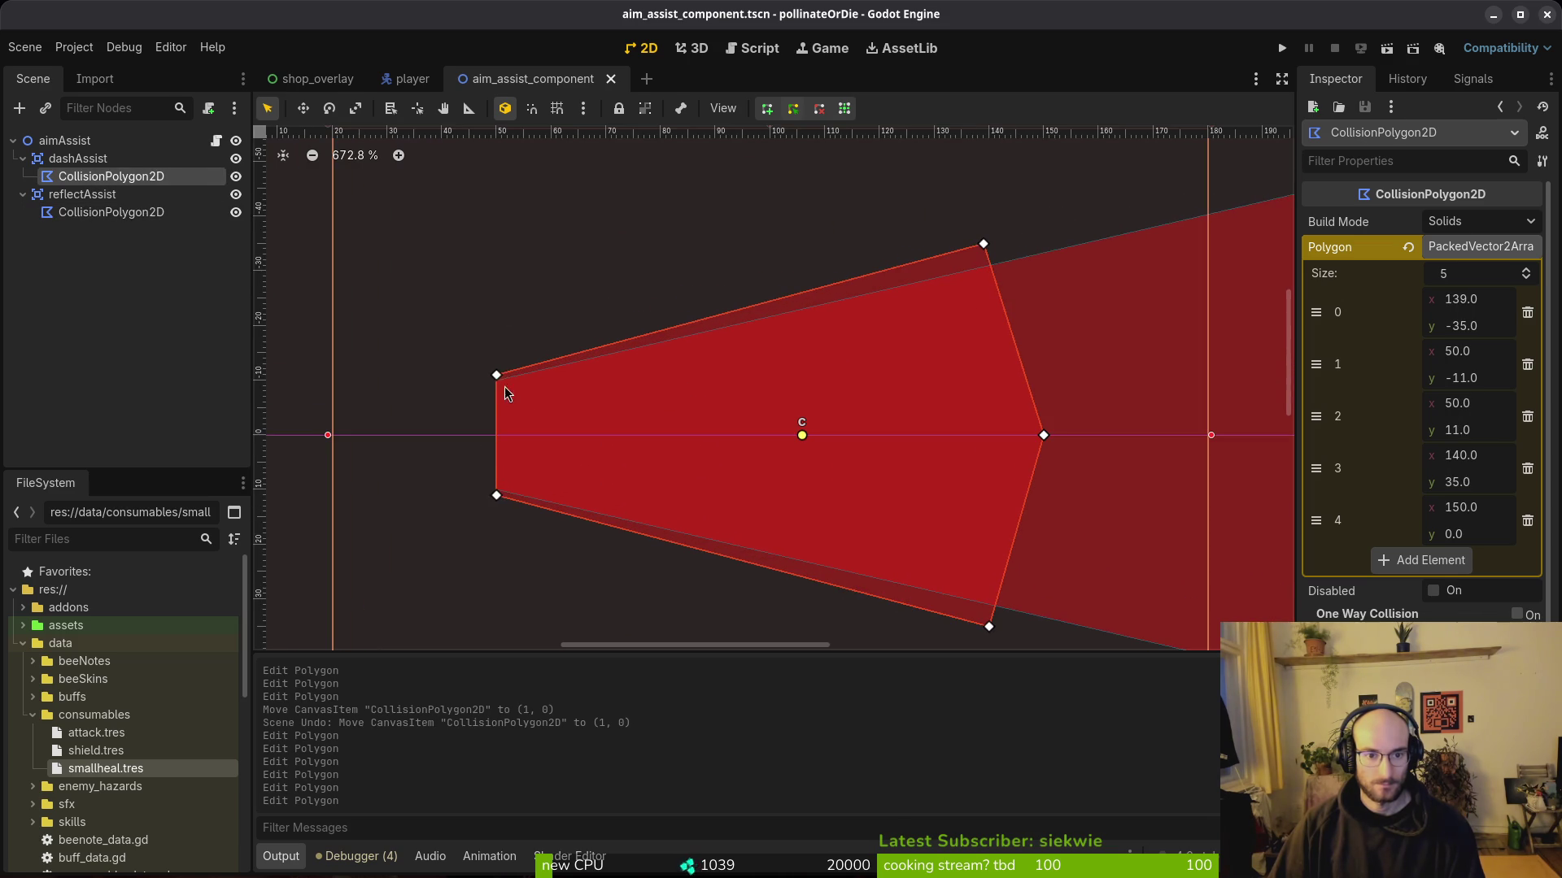
{"action": "left_click_drag", "start_coordinate": [496, 375], "coordinate": [474, 382]}
{"action": "left_click_drag", "start_coordinate": [498, 496], "coordinate": [473, 495]}
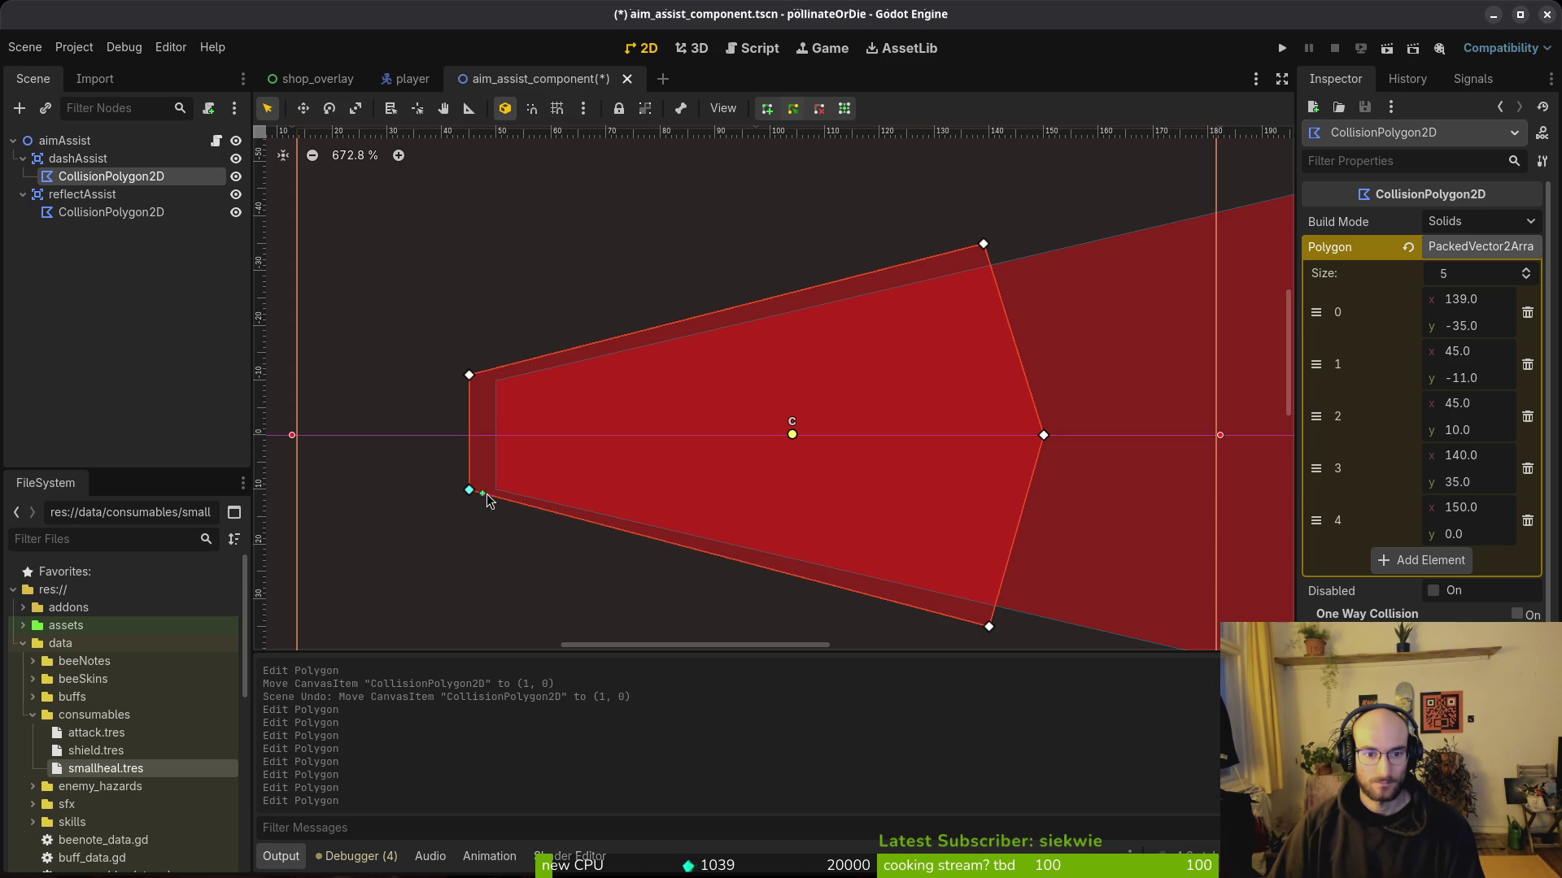
{"action": "scroll", "coordinate": [594, 454], "scroll_direction": "down", "scroll_amount": 4}
{"action": "key", "text": "ctrl+s"}
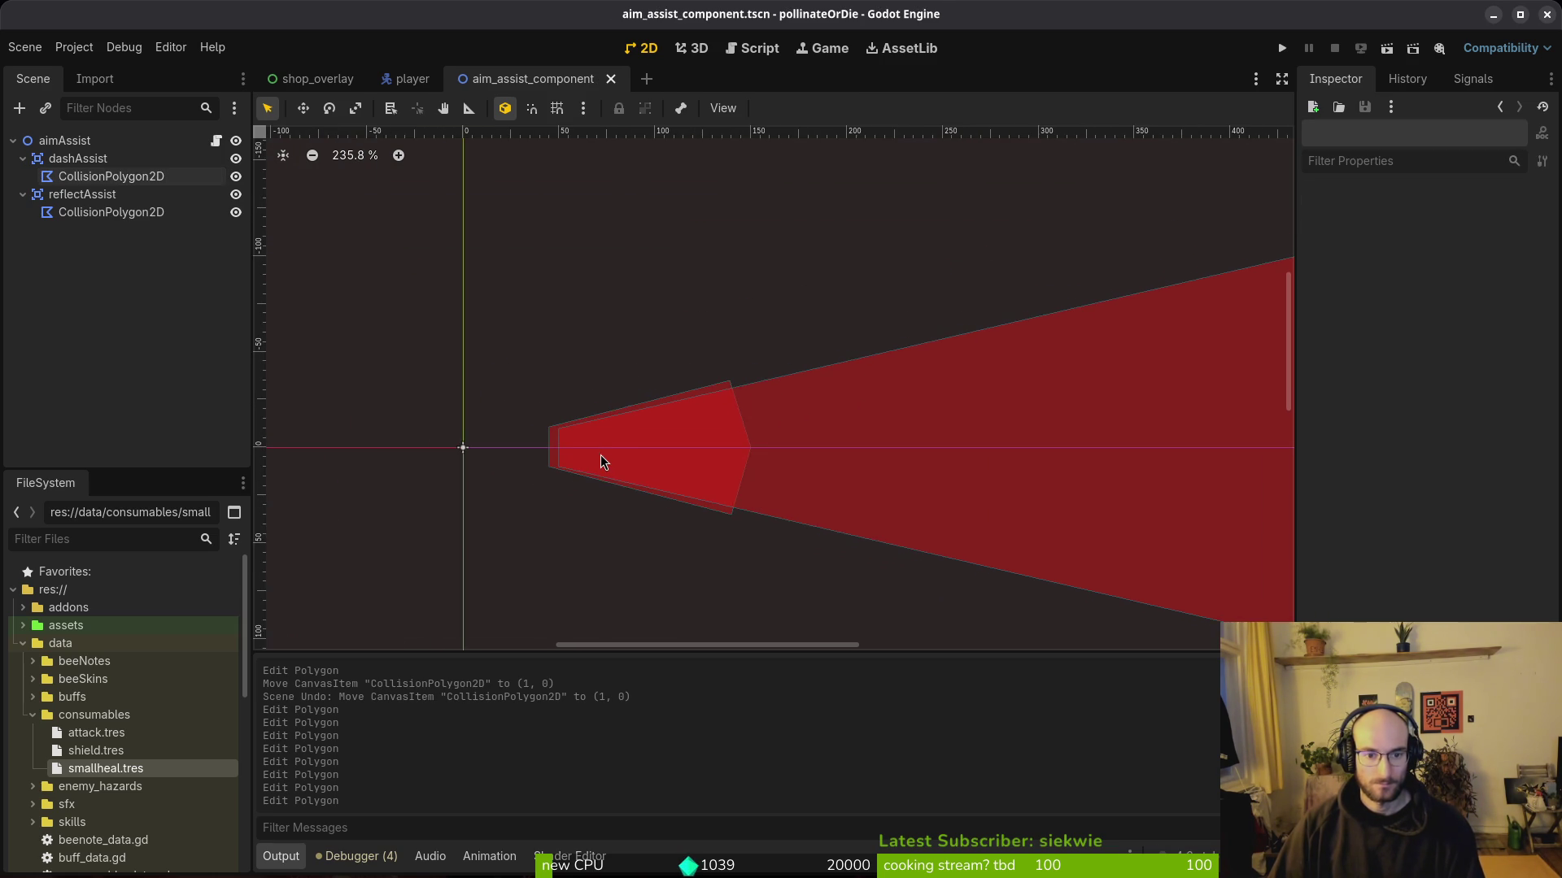
Step: Reselect and deselect the dash polygon, save again, and return to the player scene
{"action": "scroll", "coordinate": [602, 457], "scroll_direction": "up", "scroll_amount": 6}
{"action": "scroll", "coordinate": [568, 458], "scroll_direction": "down", "scroll_amount": 3}
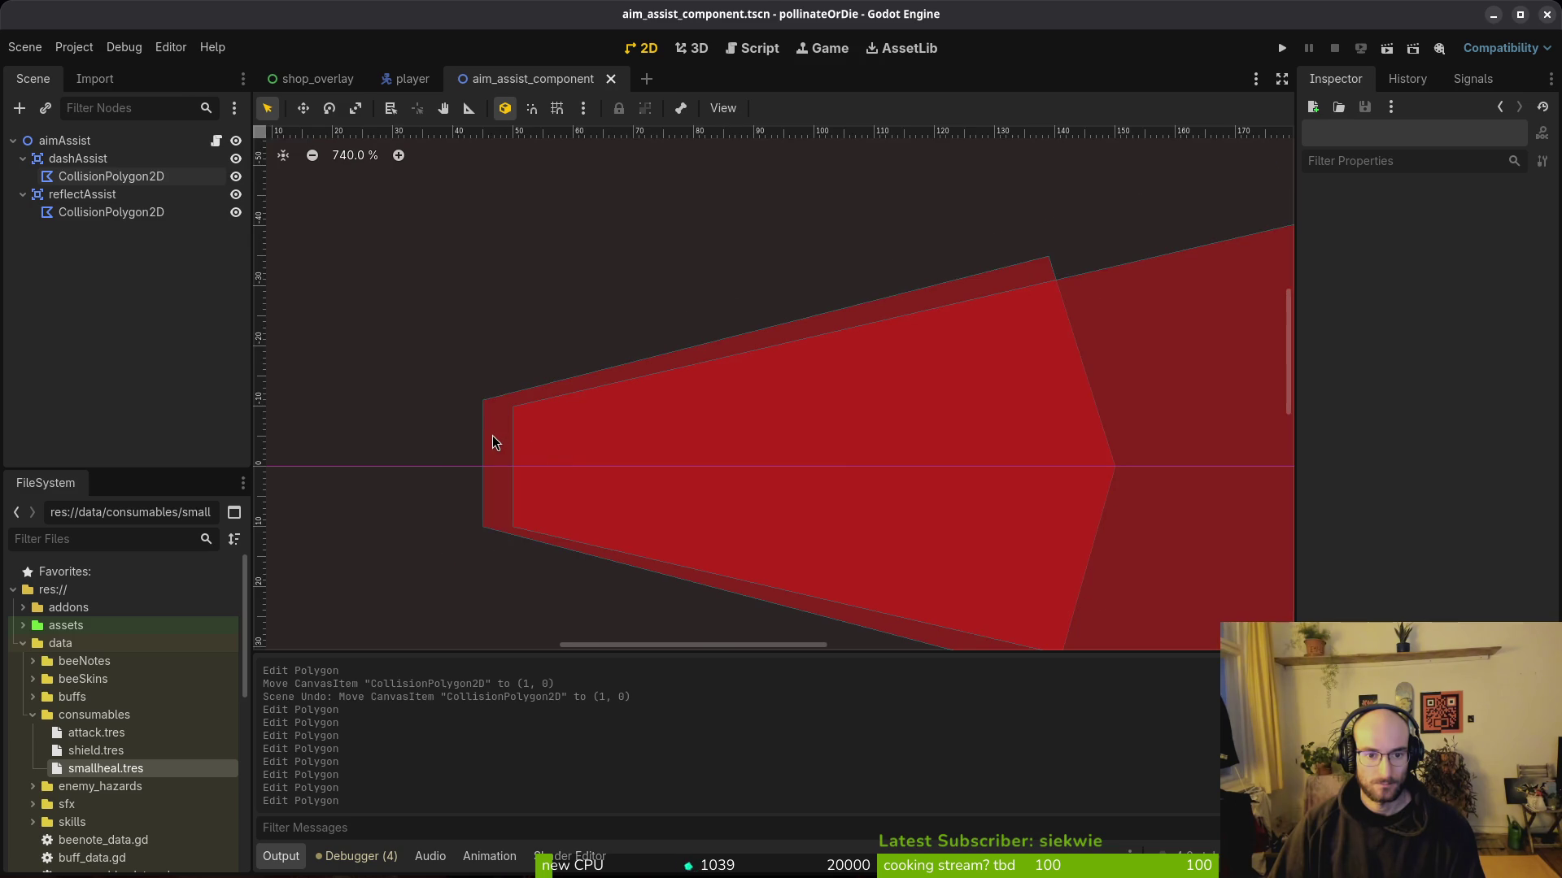
{"action": "left_click", "coordinate": [492, 442]}
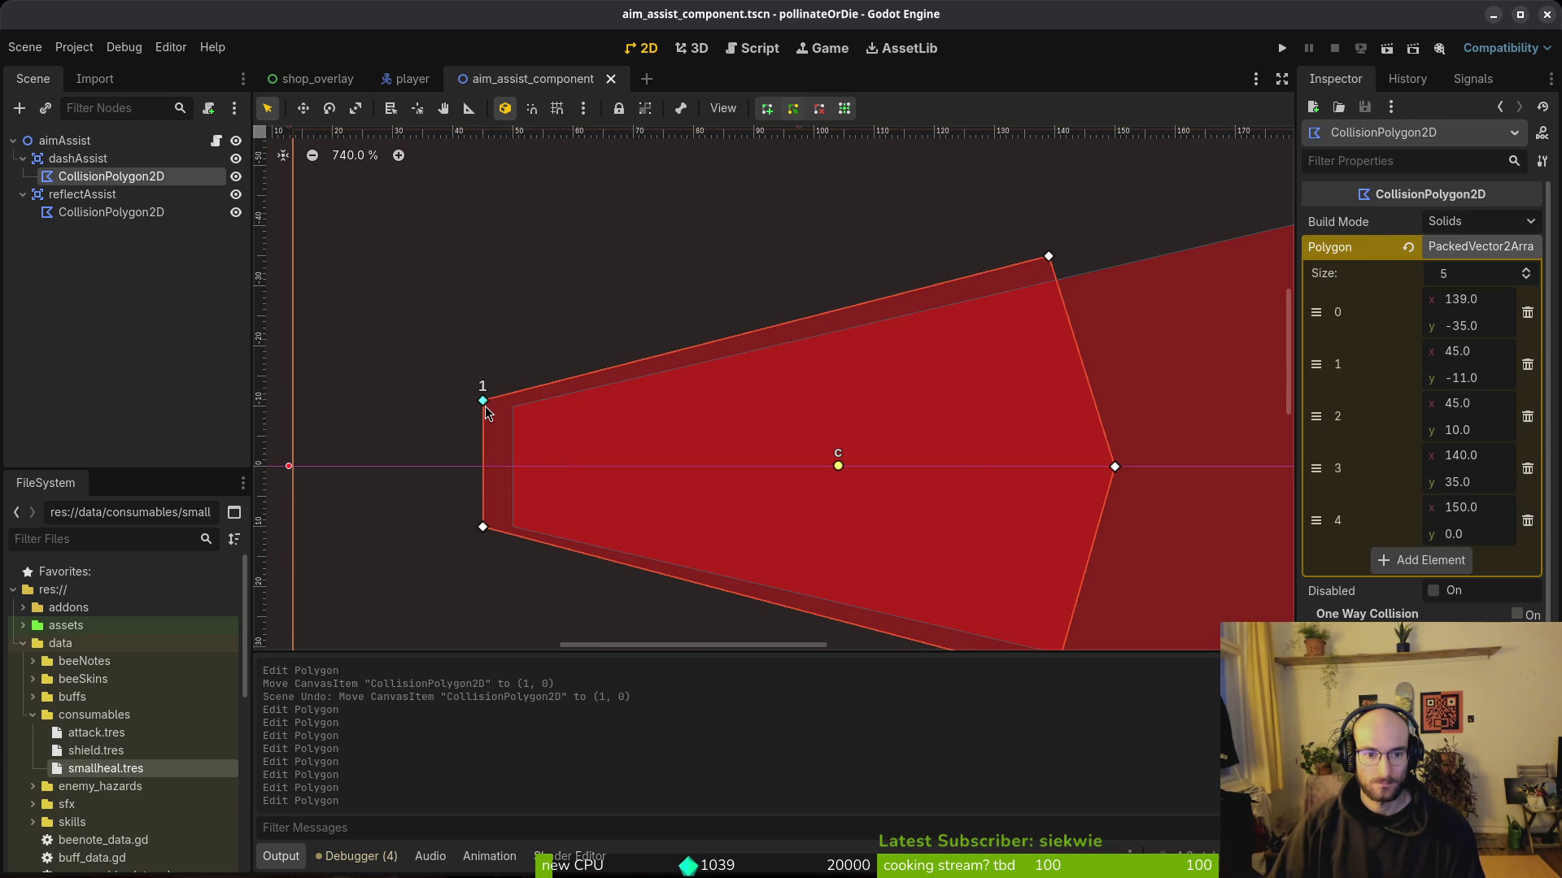
{"action": "key", "text": "Escape"}
{"action": "key", "text": "ctrl+s"}
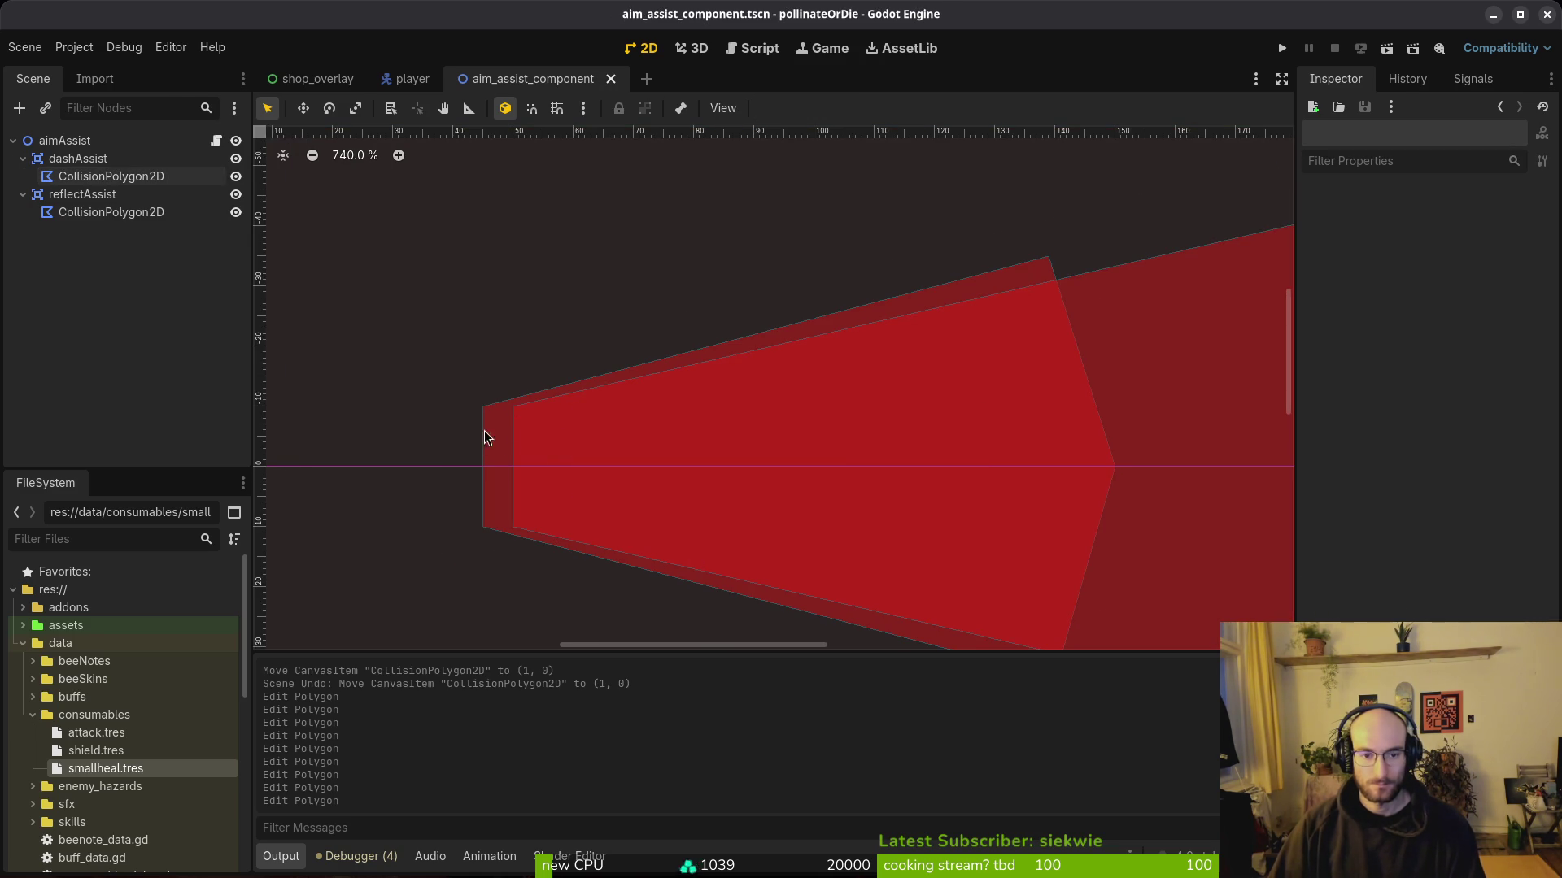
{"action": "scroll", "coordinate": [533, 439], "scroll_direction": "down", "scroll_amount": 5}
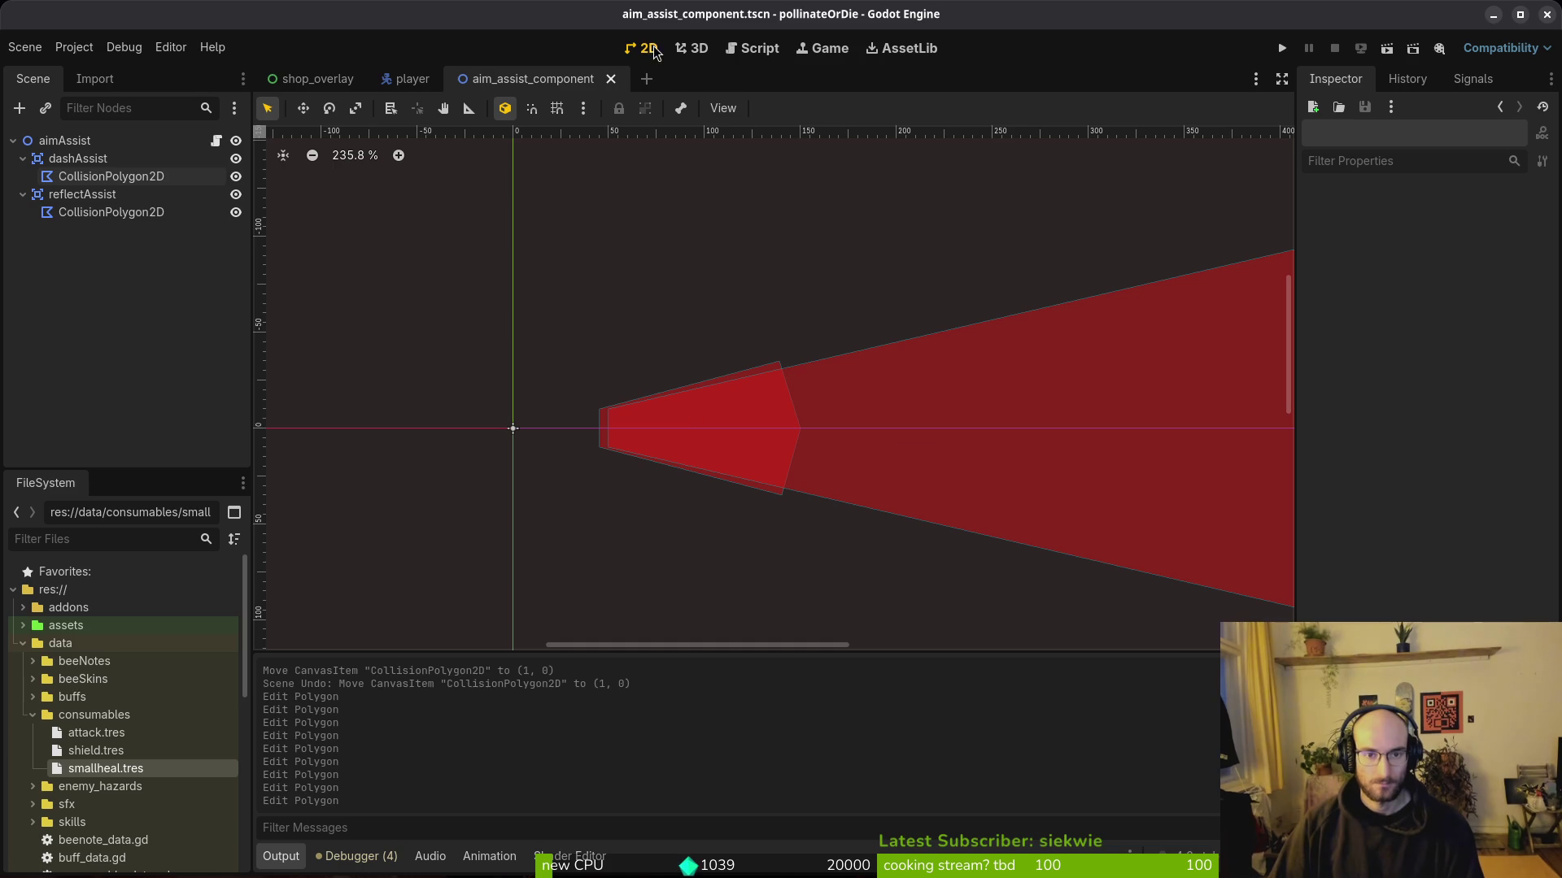
{"action": "left_click", "coordinate": [409, 79]}
Step: Glance at the shop_overlay scene and code editor, then run the game from the main menu
{"action": "left_click", "coordinate": [308, 84]}
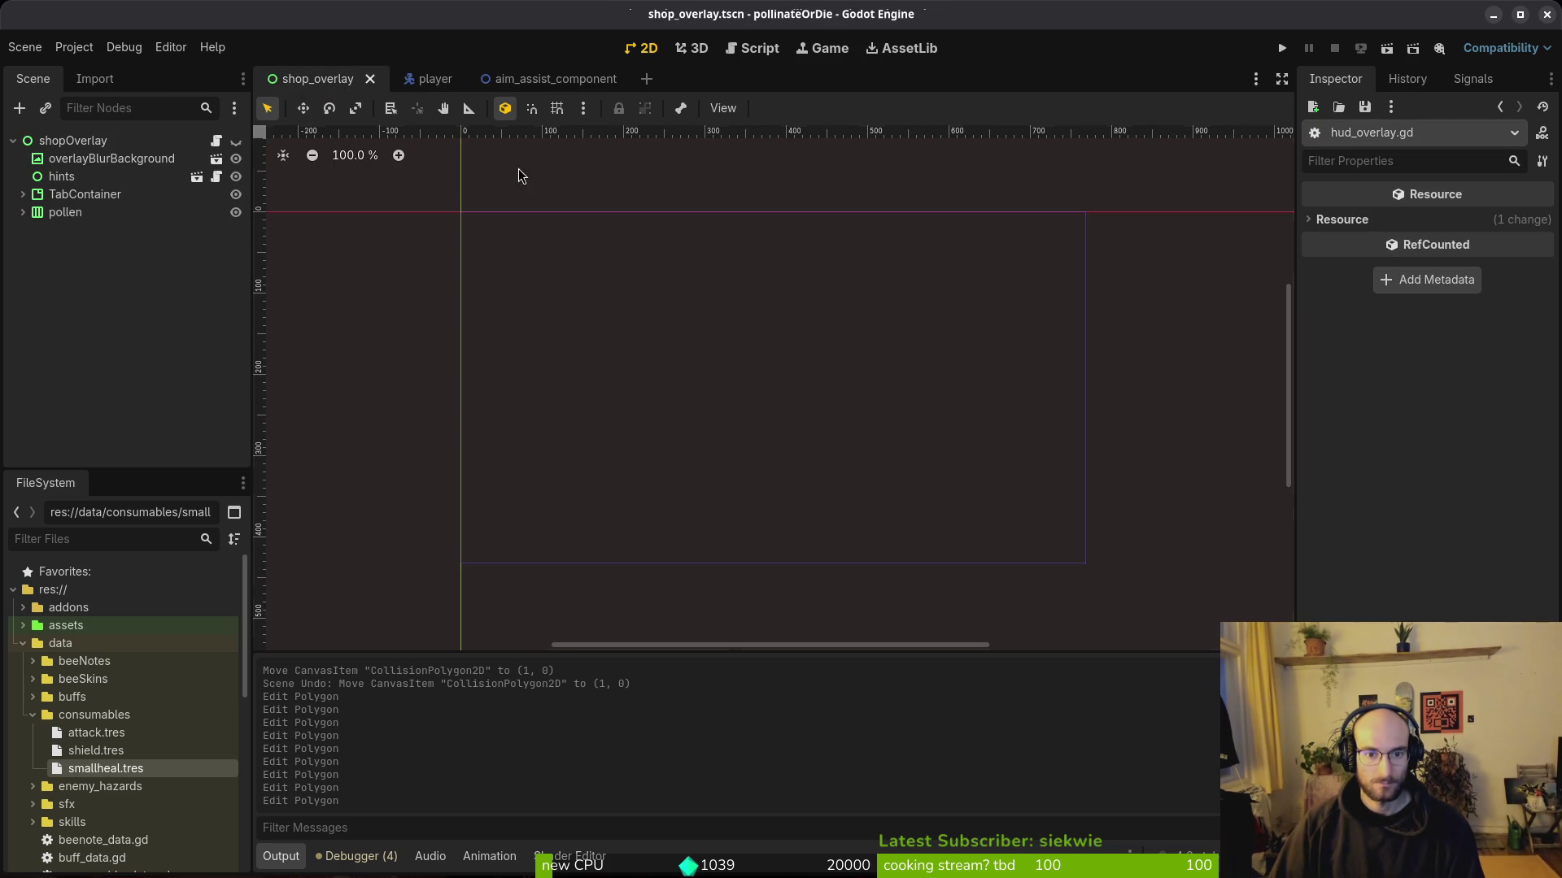
{"action": "key", "text": "alt+Tab"}
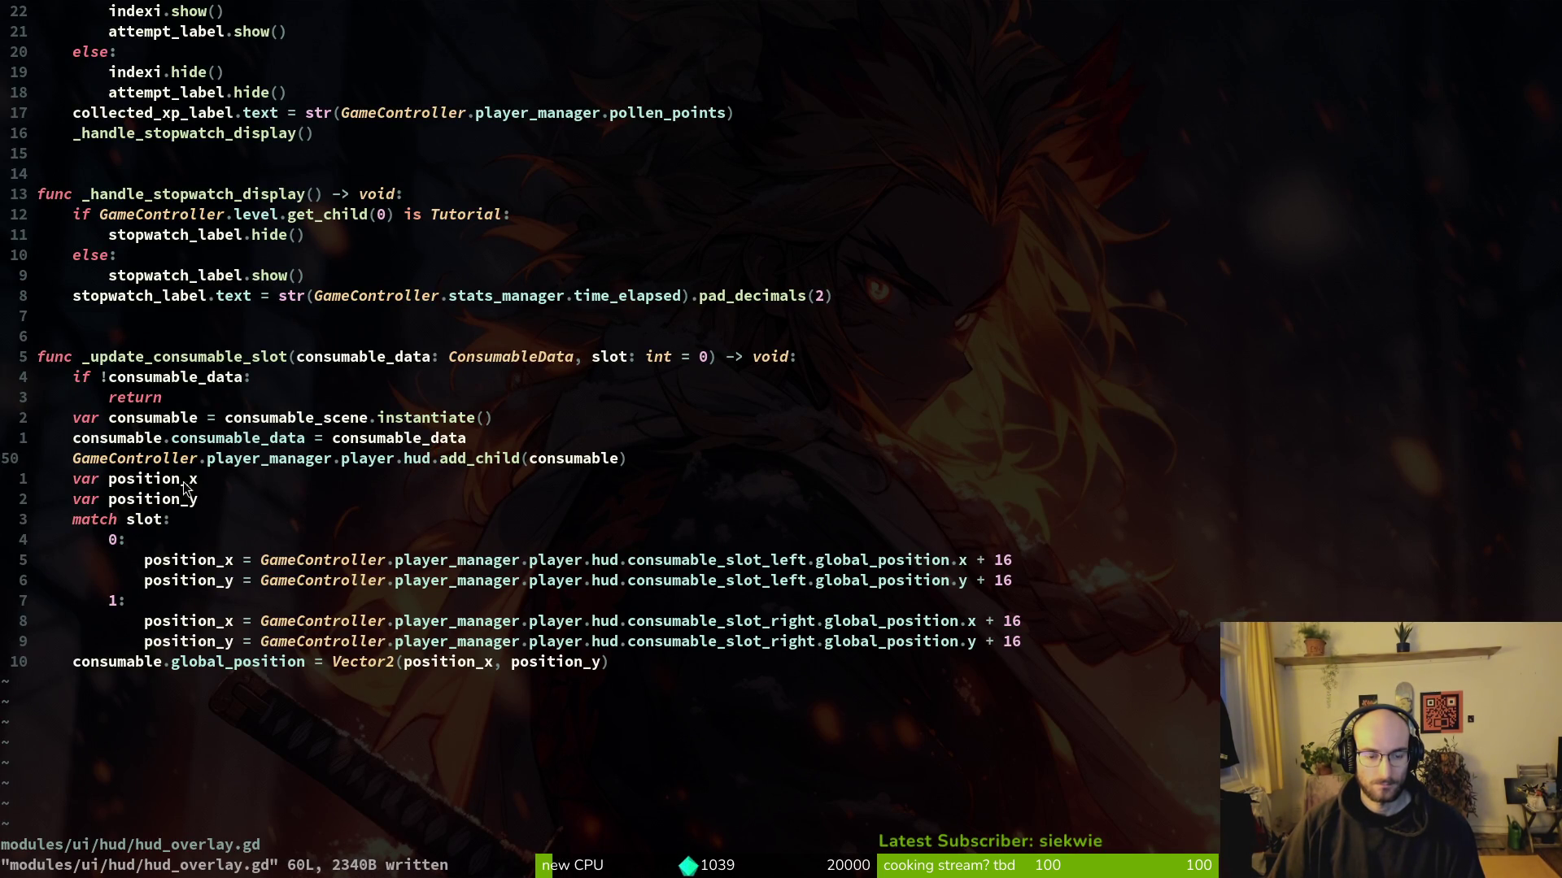
{"action": "key", "text": "alt+Tab"}
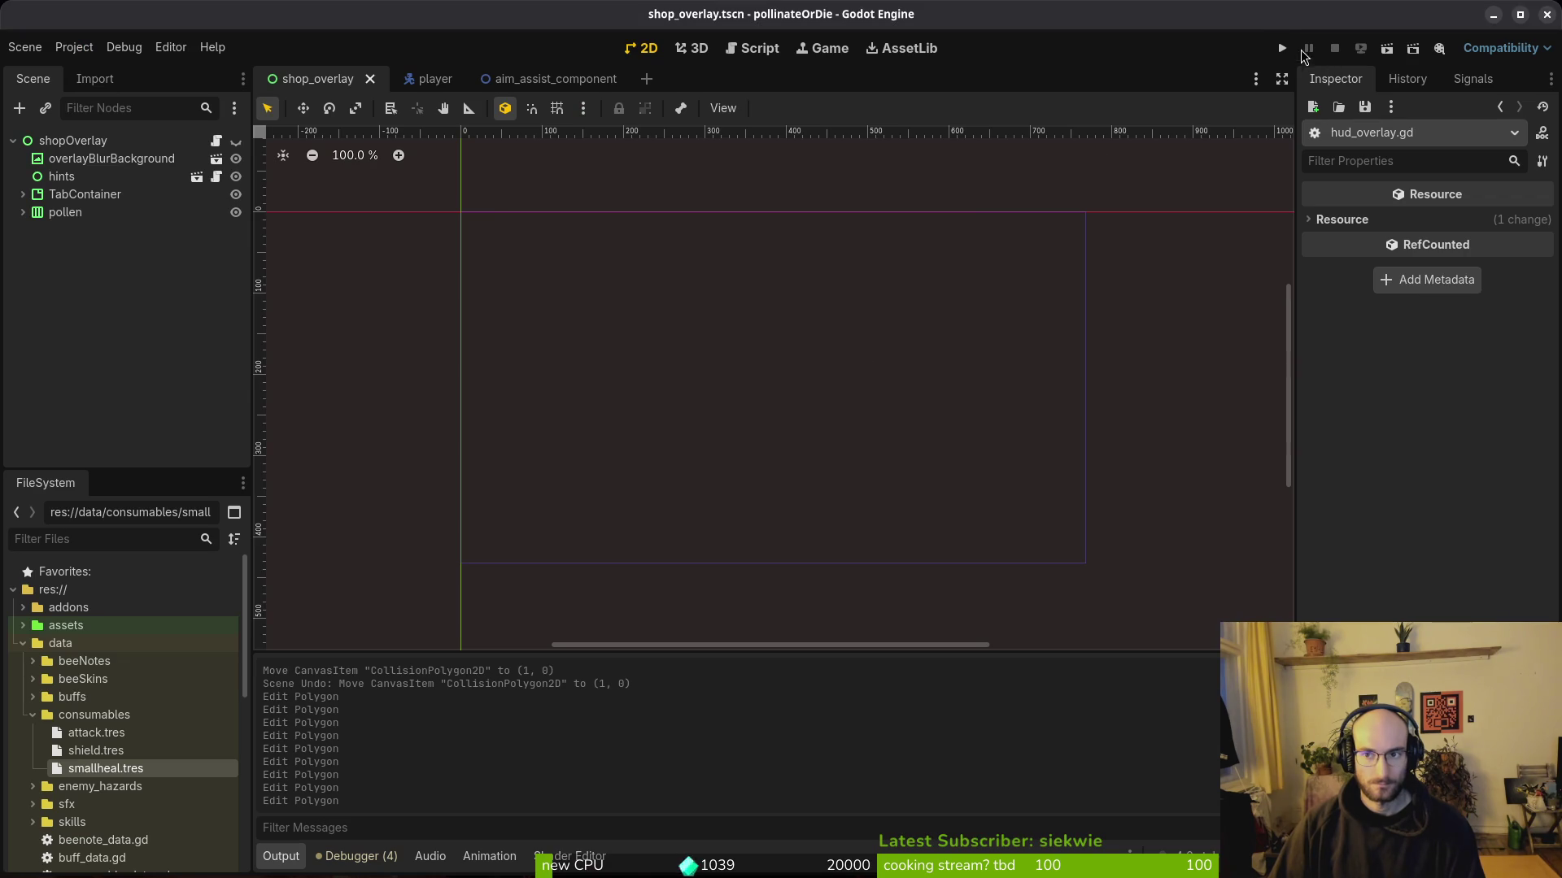
{"action": "left_click", "coordinate": [1282, 48]}
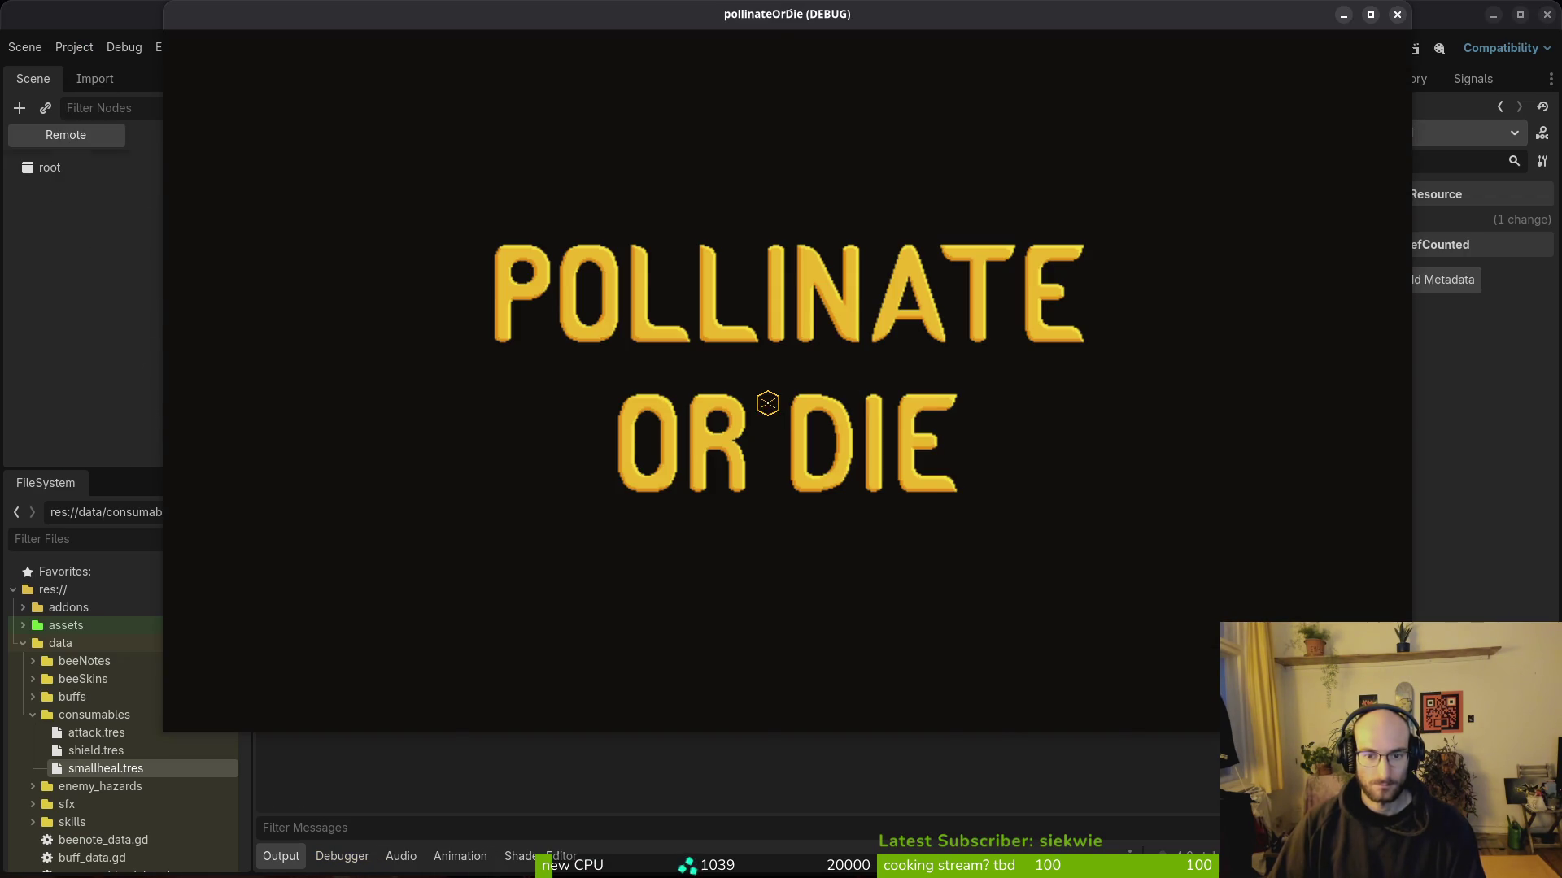
{"action": "key", "text": "Return"}
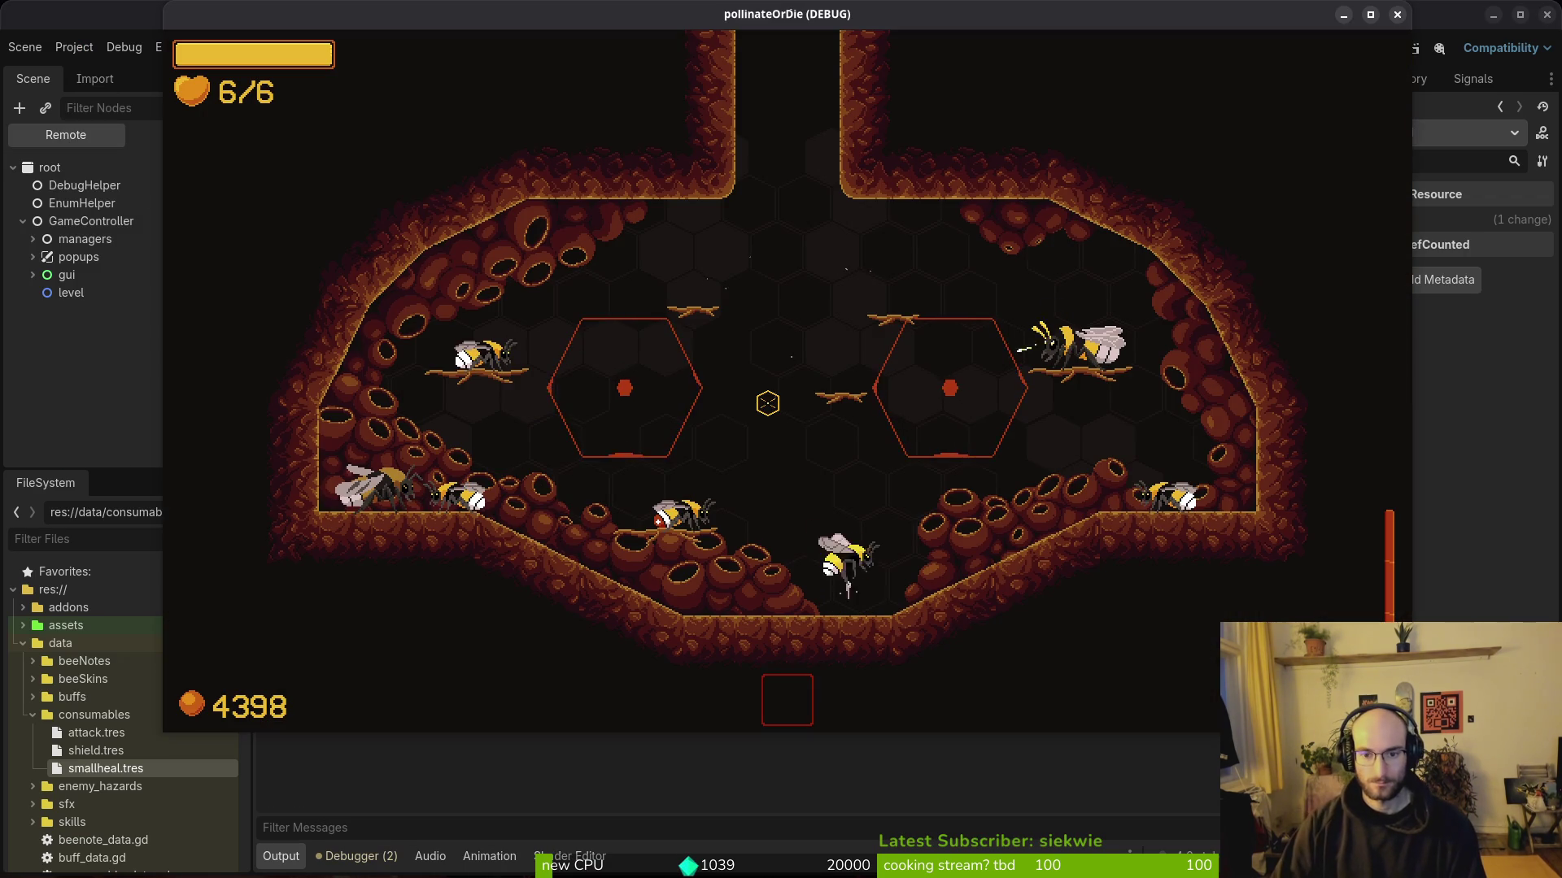
Step: Browse the hive shop's consumables to the shield, leave the shop, and pause the game
{"action": "key", "text": "e"}
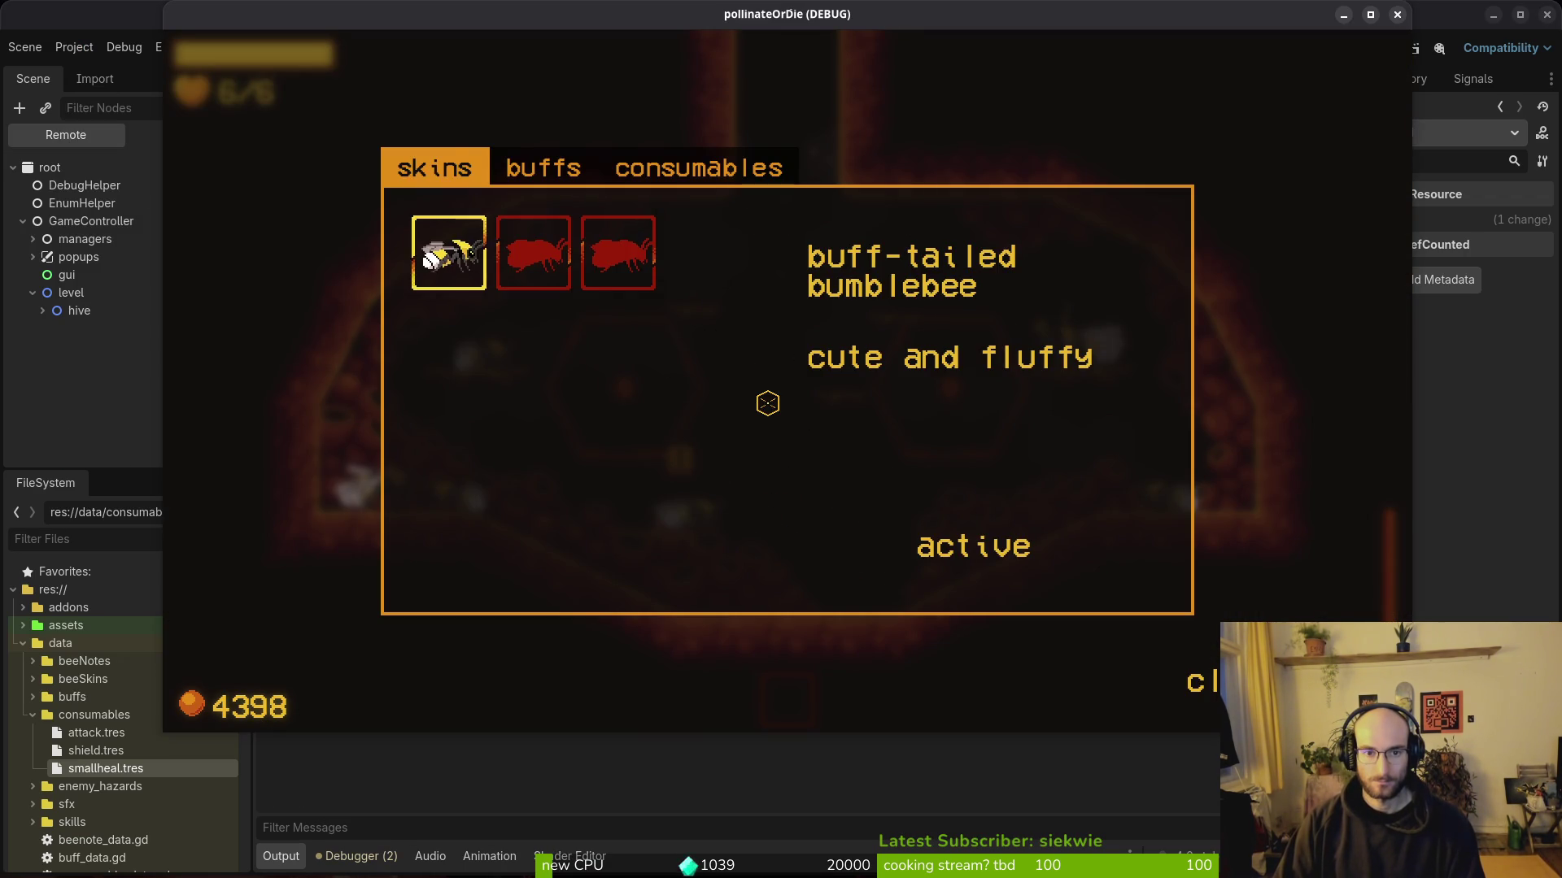
{"action": "key", "text": "q"}
{"action": "key", "text": "e"}
{"action": "key", "text": "d"}
{"action": "key", "text": "e"}
{"action": "key", "text": "e"}
{"action": "key", "text": "Escape"}
{"action": "key", "text": "w"}
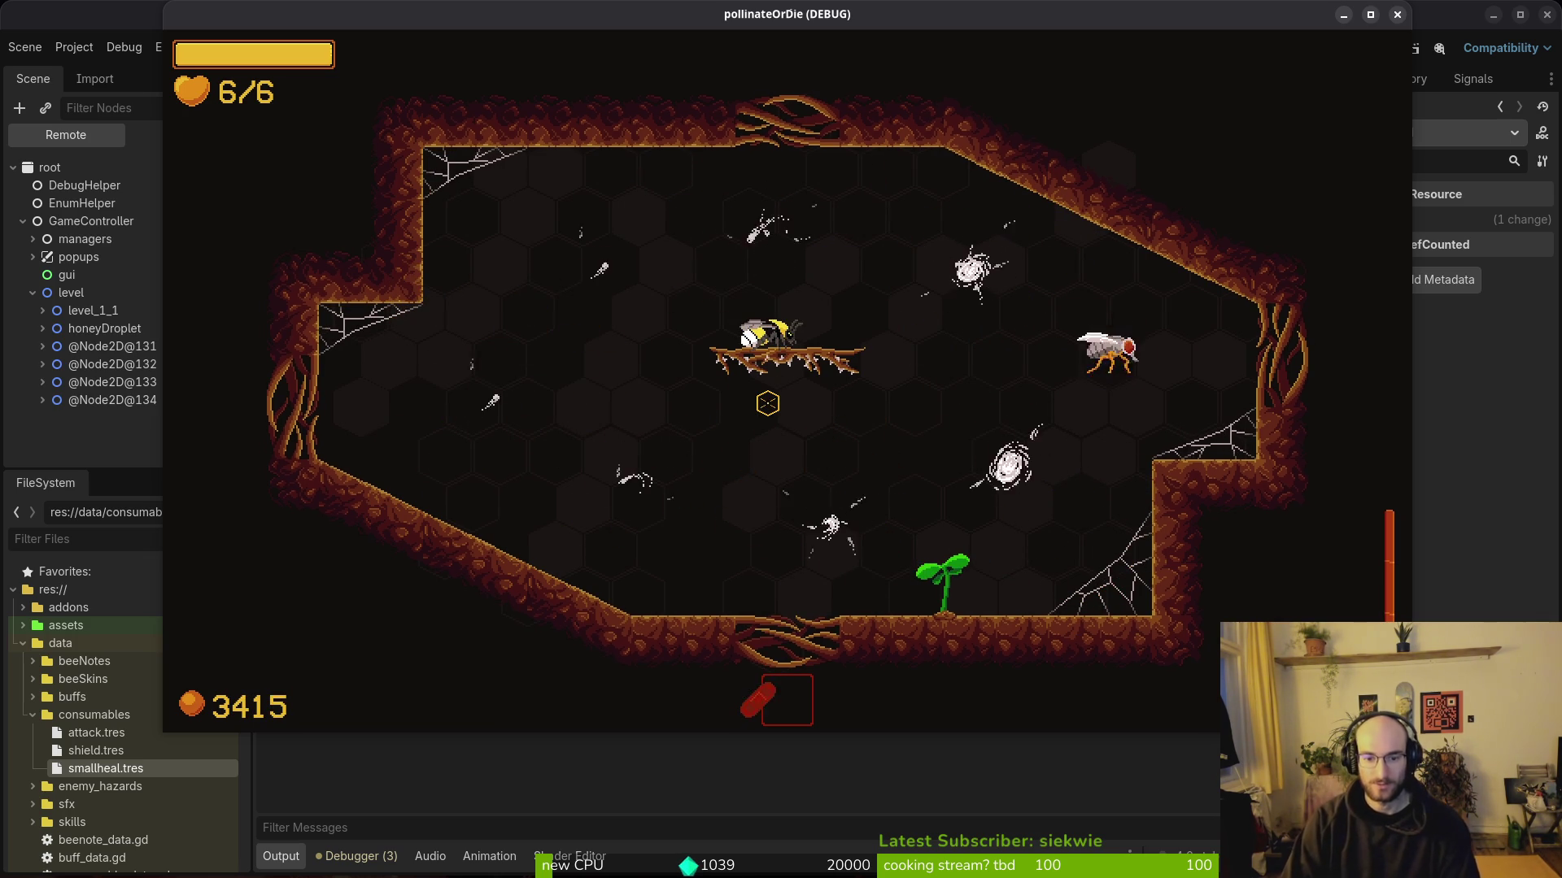
{"action": "key", "text": "Escape"}
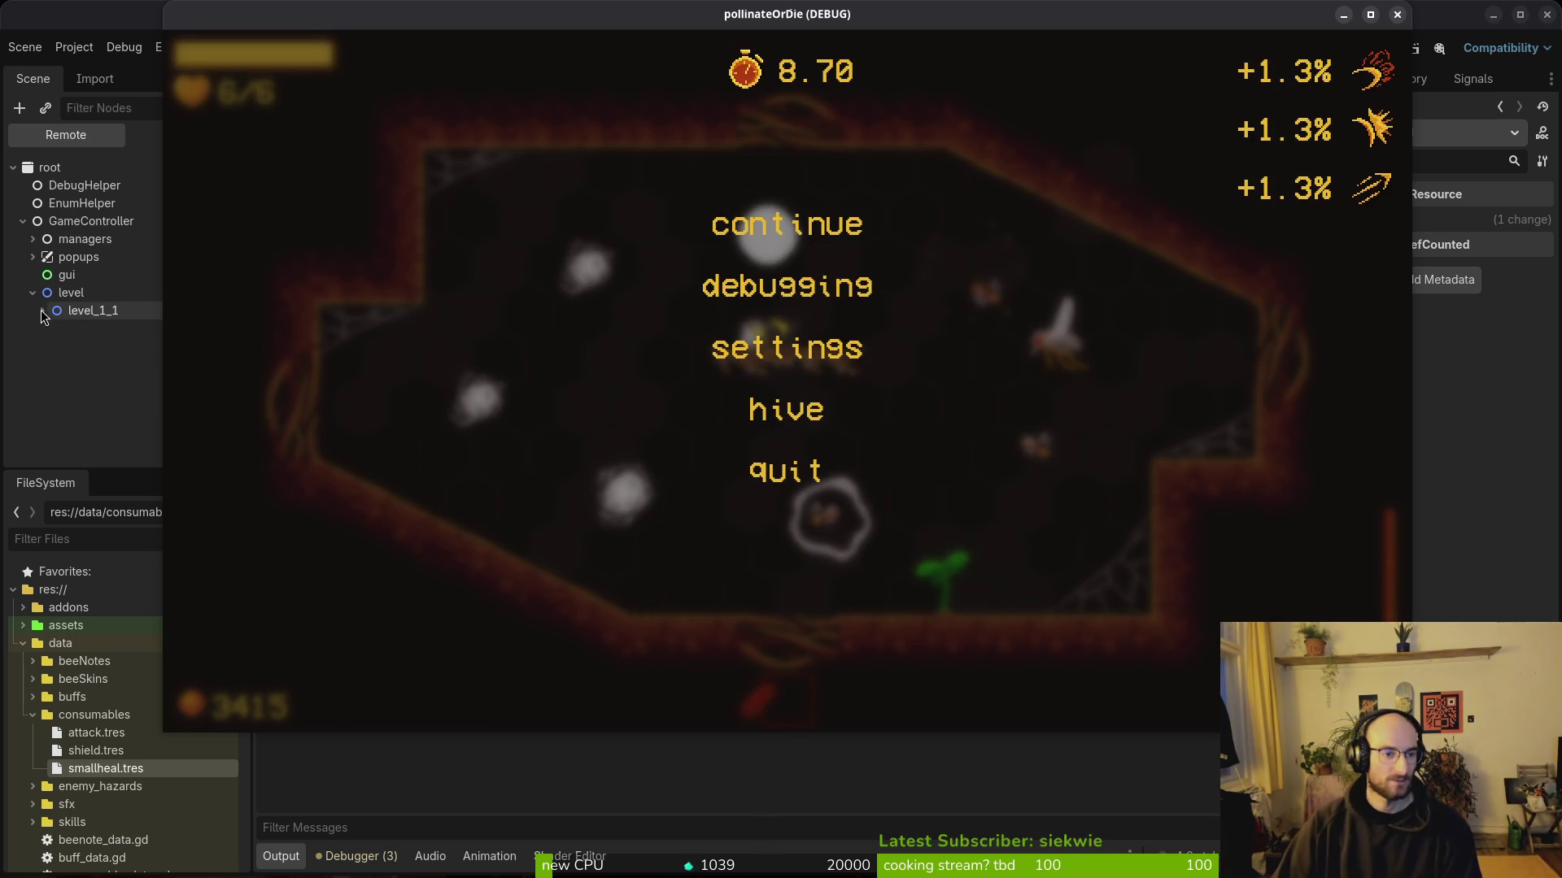
Step: Expand level_1_1 > player in the Remote tree and inspect hud_overlay and its smallheal consumable child
{"action": "left_click", "coordinate": [43, 311]}
{"action": "scroll", "coordinate": [88, 382], "scroll_direction": "down", "scroll_amount": 3}
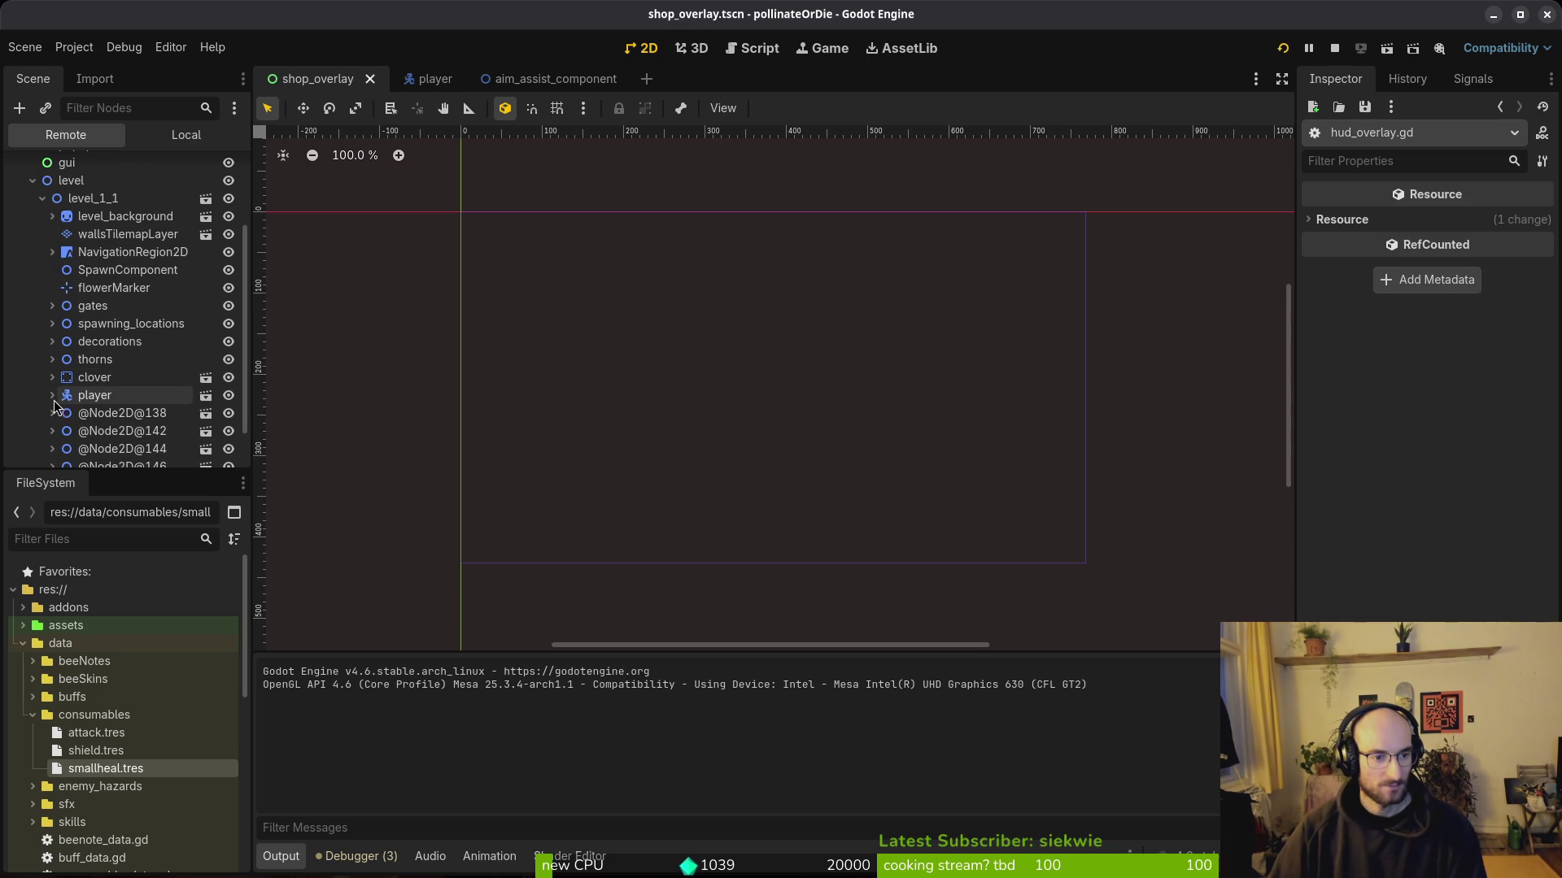
{"action": "left_click", "coordinate": [52, 395]}
{"action": "scroll", "coordinate": [91, 404], "scroll_direction": "down", "scroll_amount": 5}
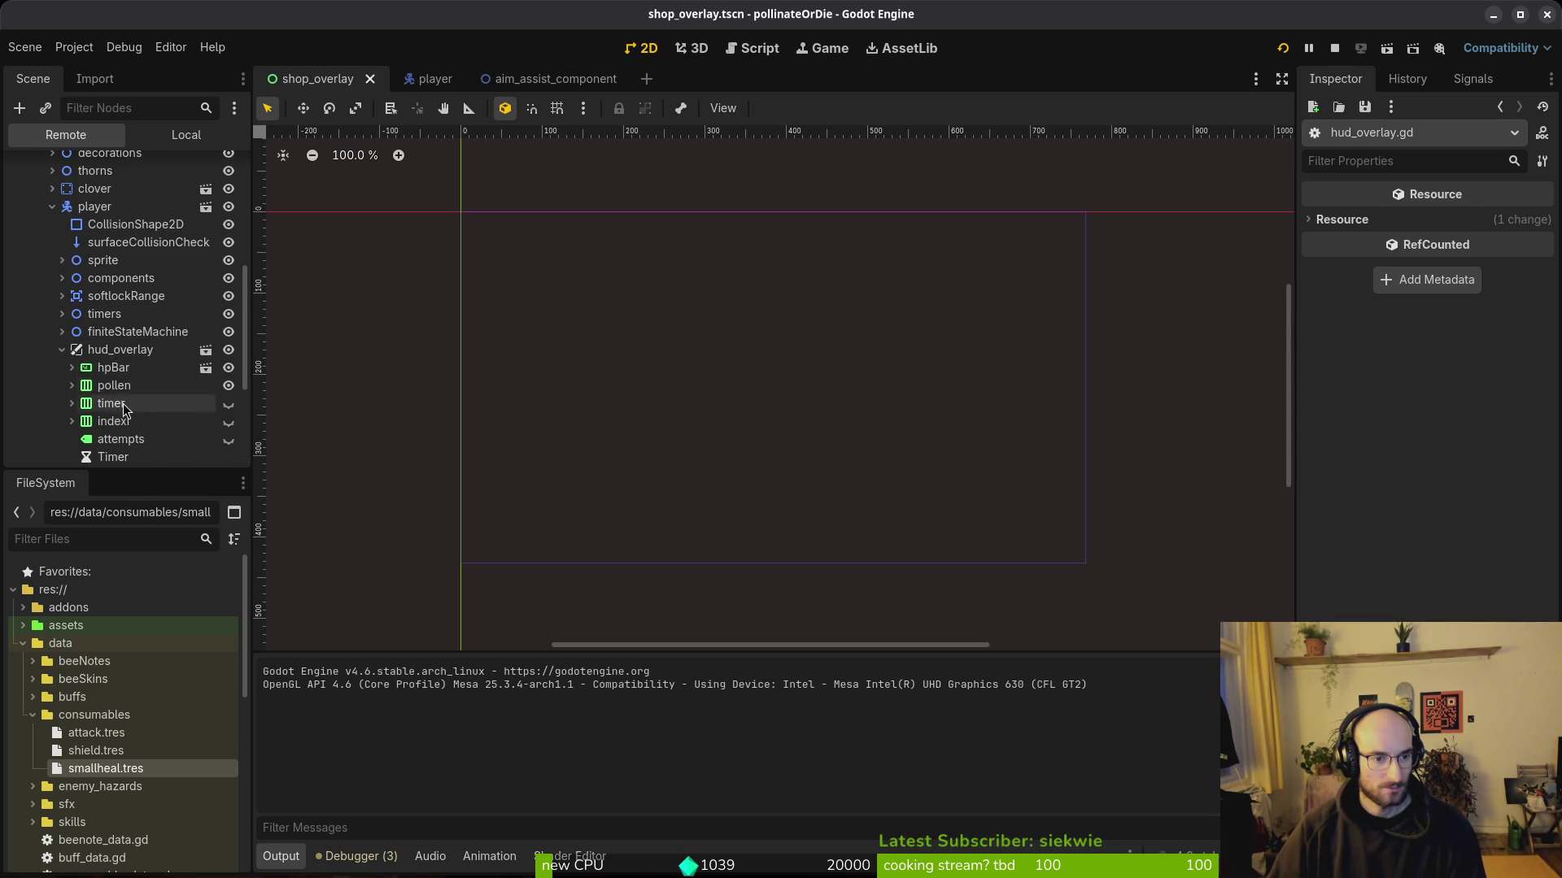
{"action": "scroll", "coordinate": [130, 396], "scroll_direction": "down", "scroll_amount": 3}
{"action": "left_click", "coordinate": [120, 236]}
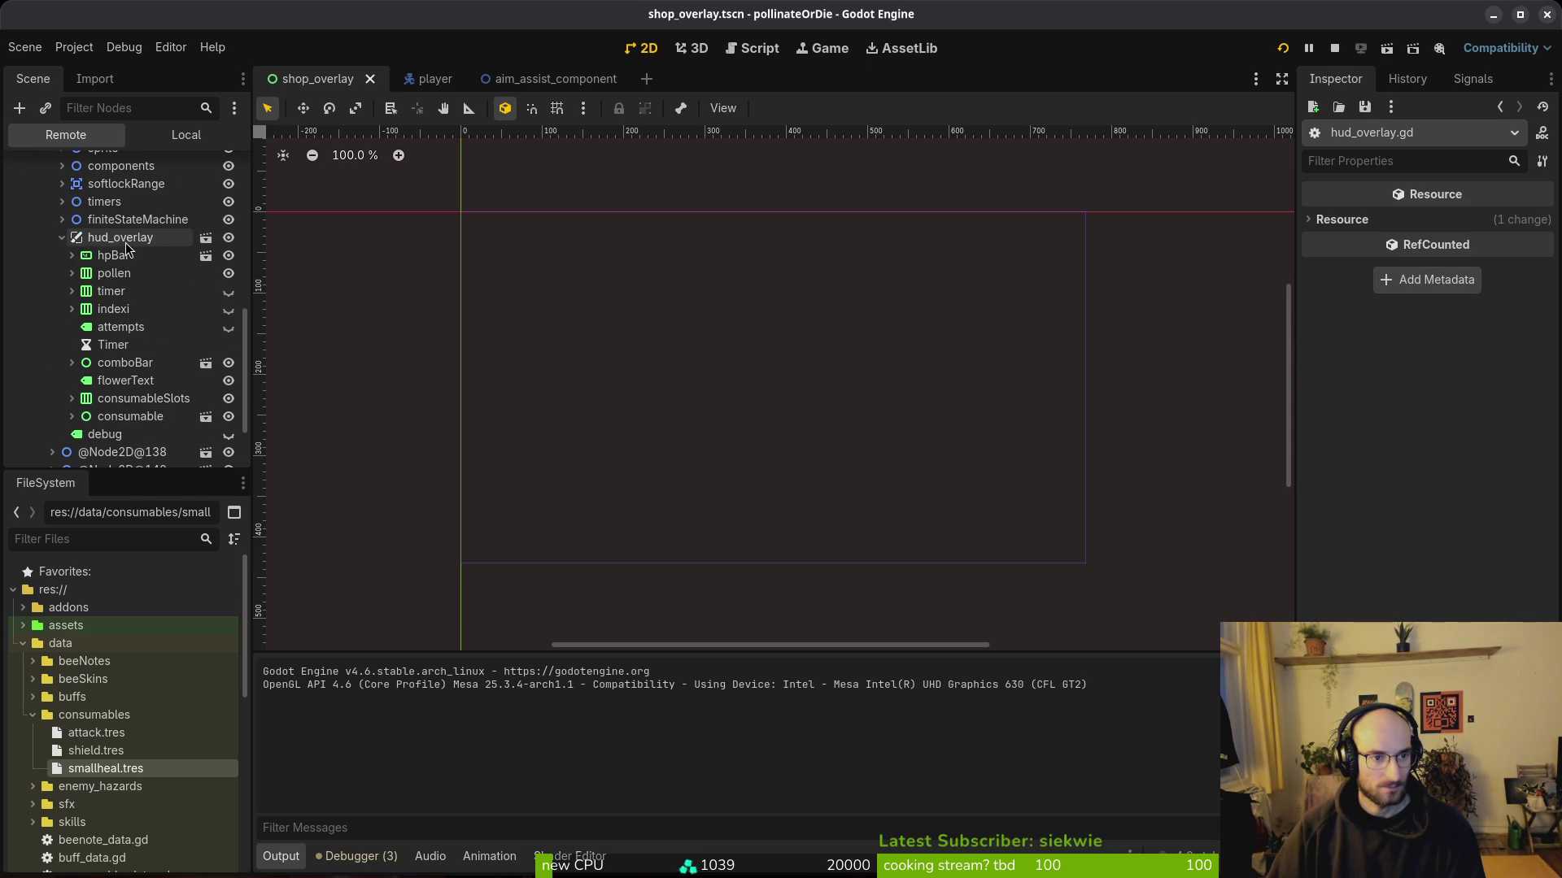
{"action": "key", "text": "alt+Tab"}
{"action": "key", "text": "alt+Tab"}
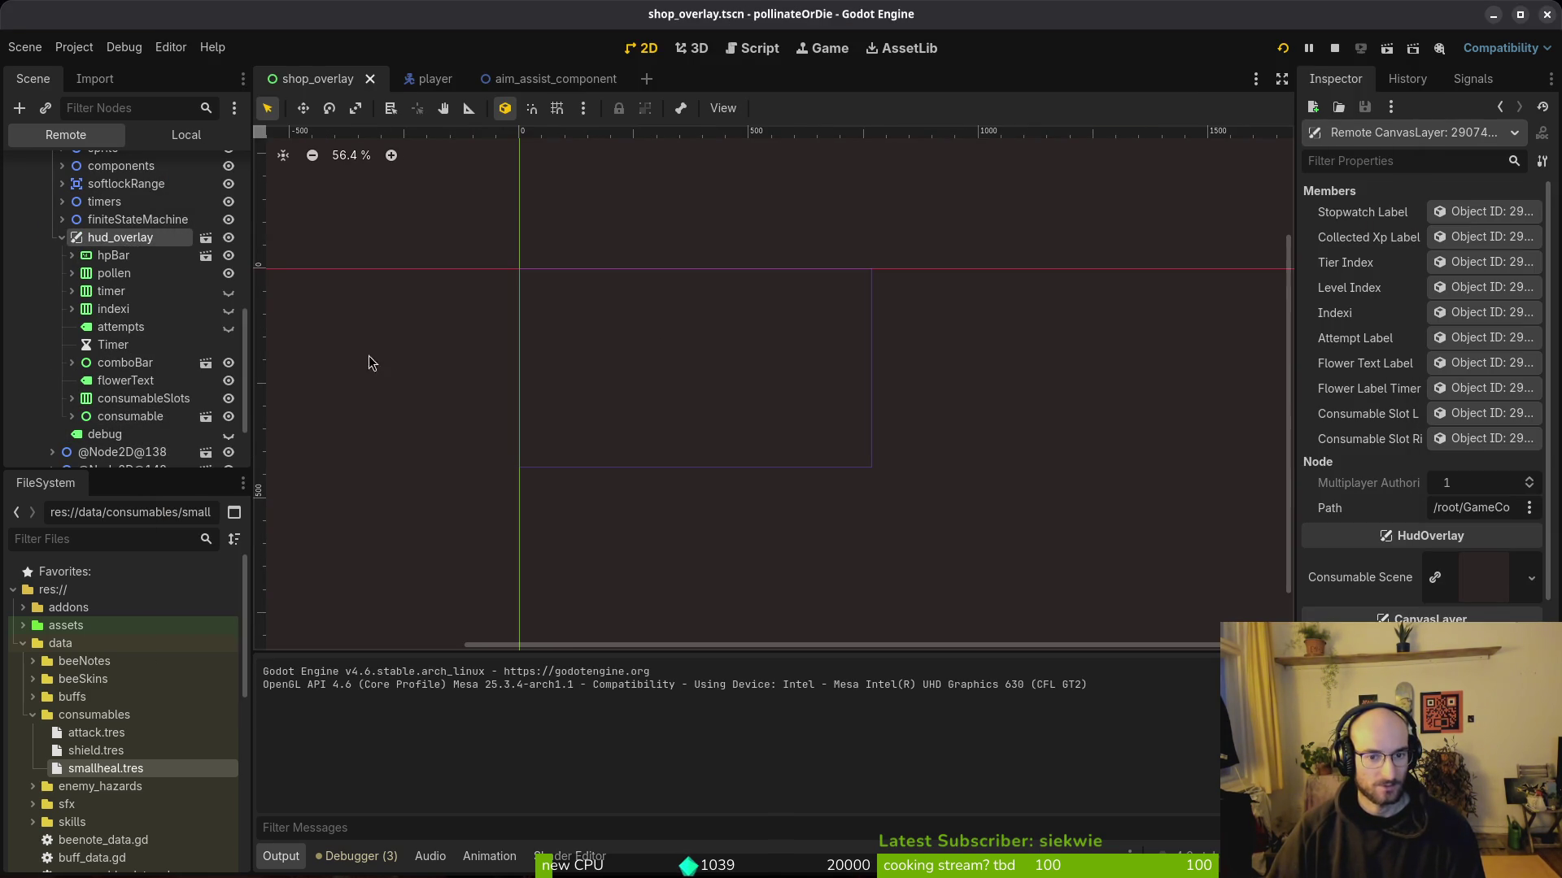
{"action": "left_click", "coordinate": [122, 418]}
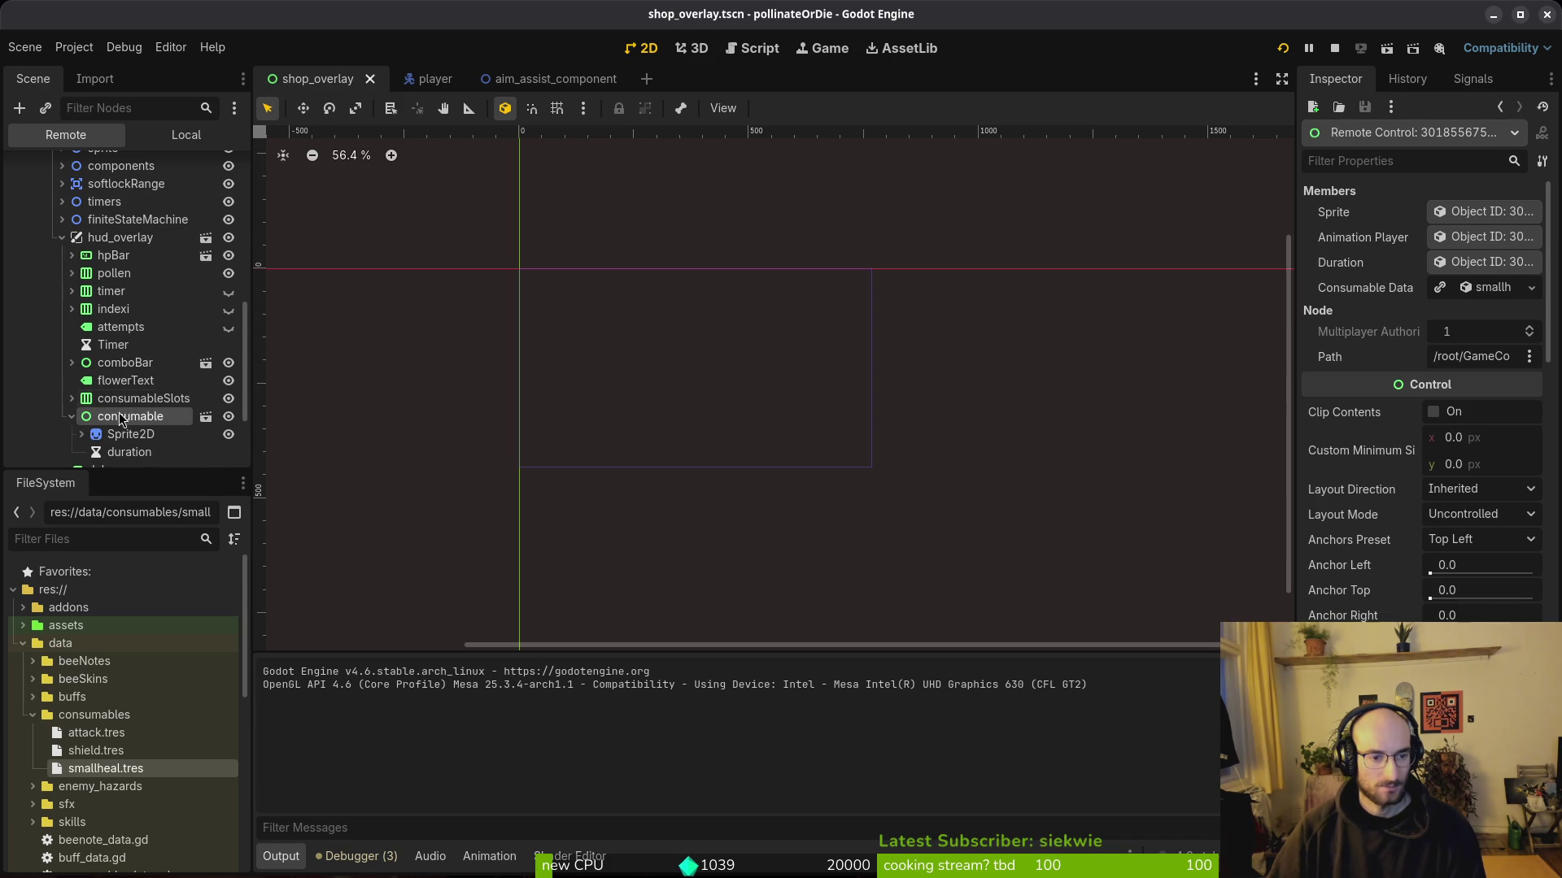
{"action": "key", "text": "alt+Tab"}
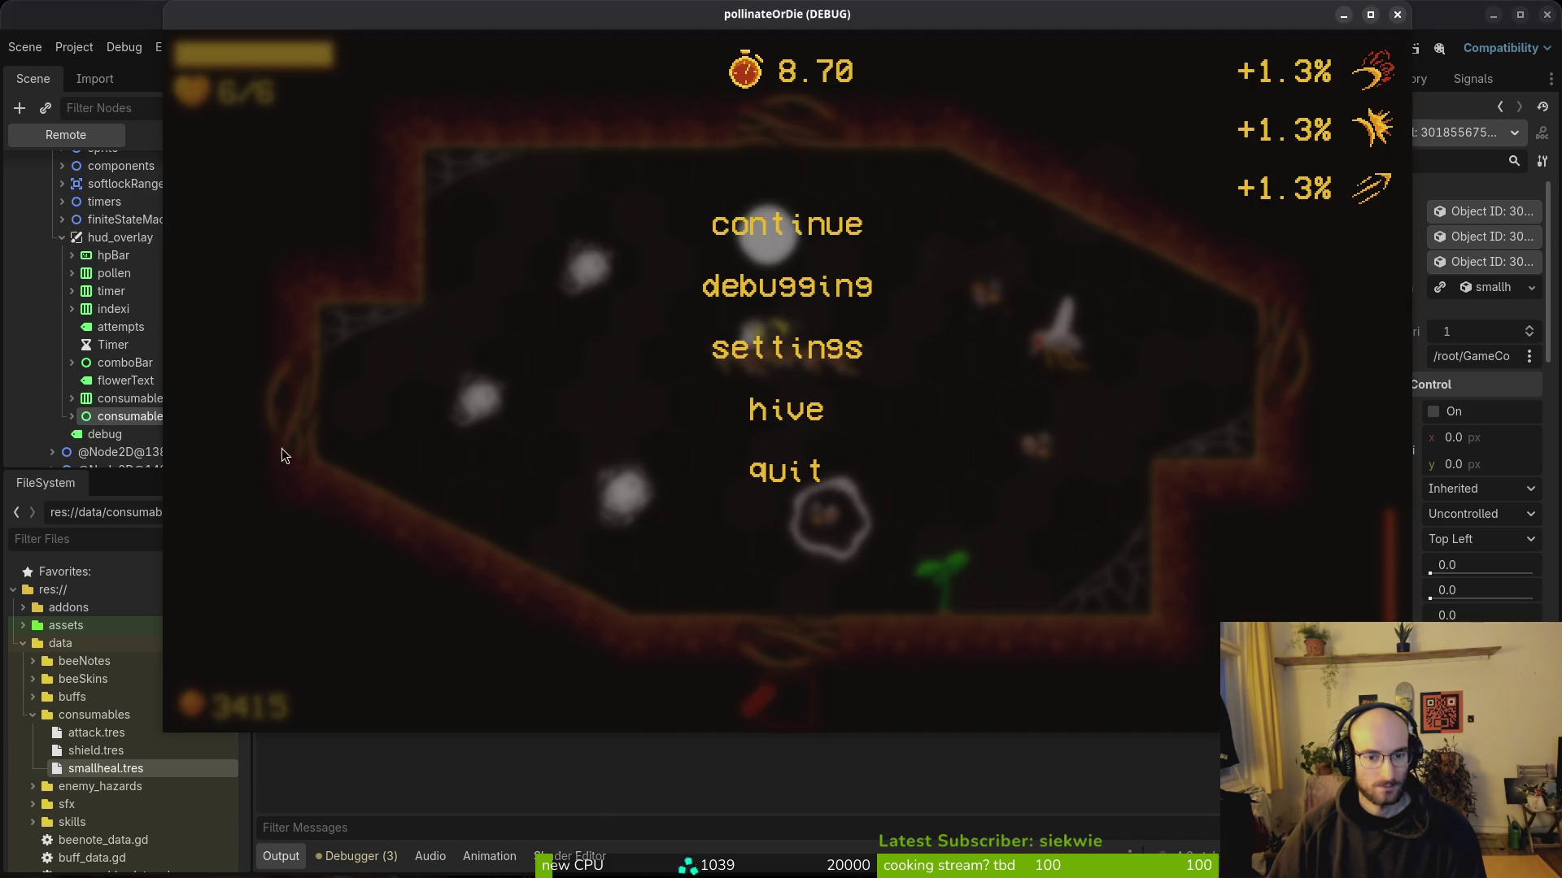
Step: Look up consumable.gd through the Neovim file finder, then jump back to hud_overlay.gd
{"action": "key", "text": "alt+Tab"}
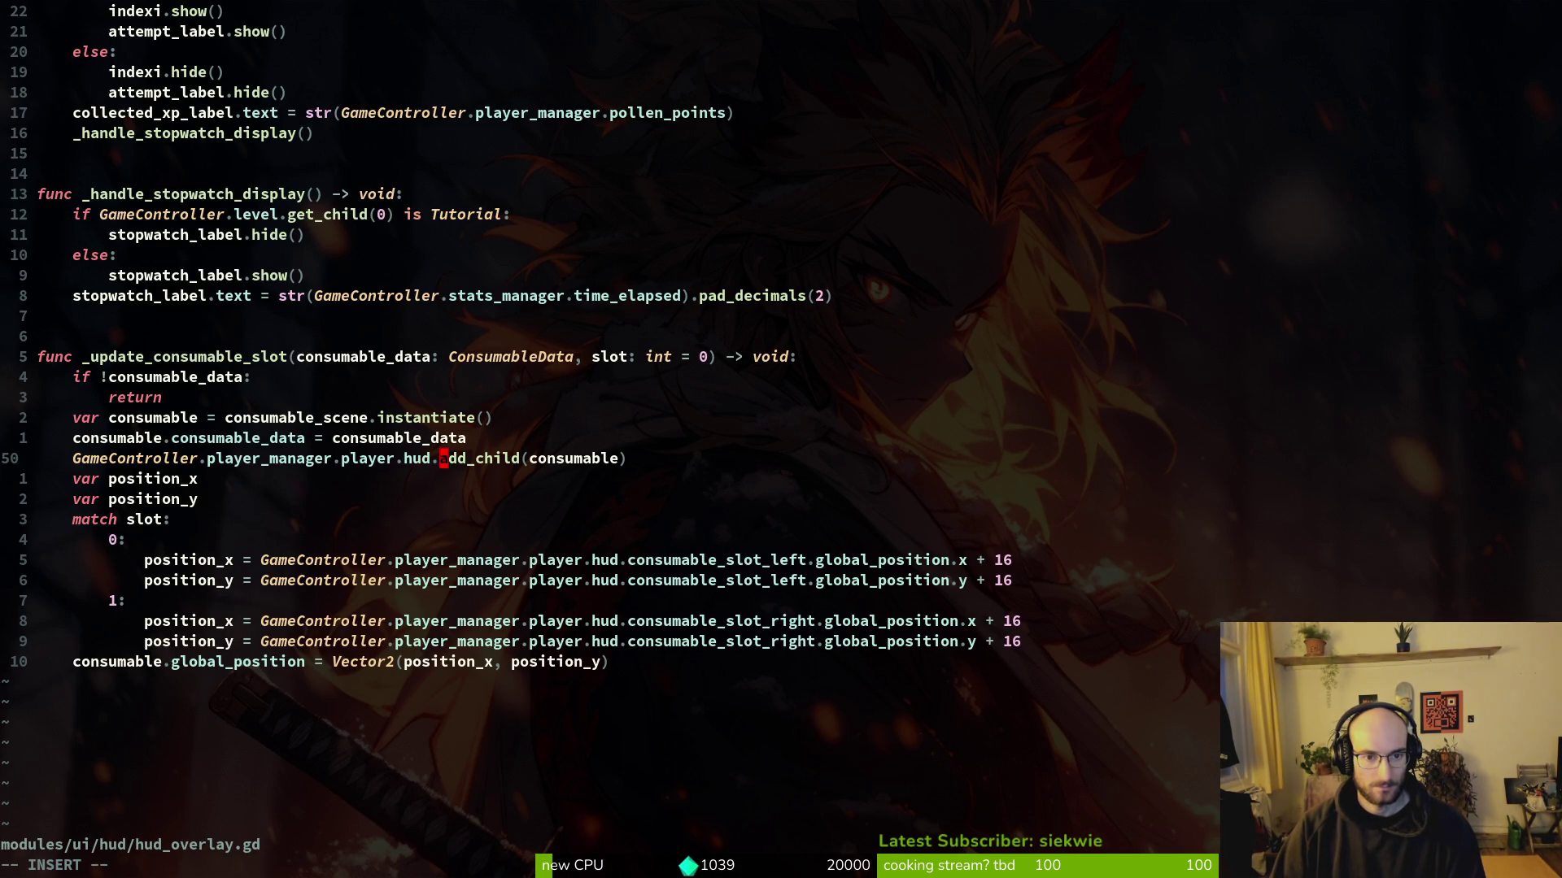
{"action": "key", "text": "space"}
{"action": "key", "text": "f"}
{"action": "key", "text": "f"}
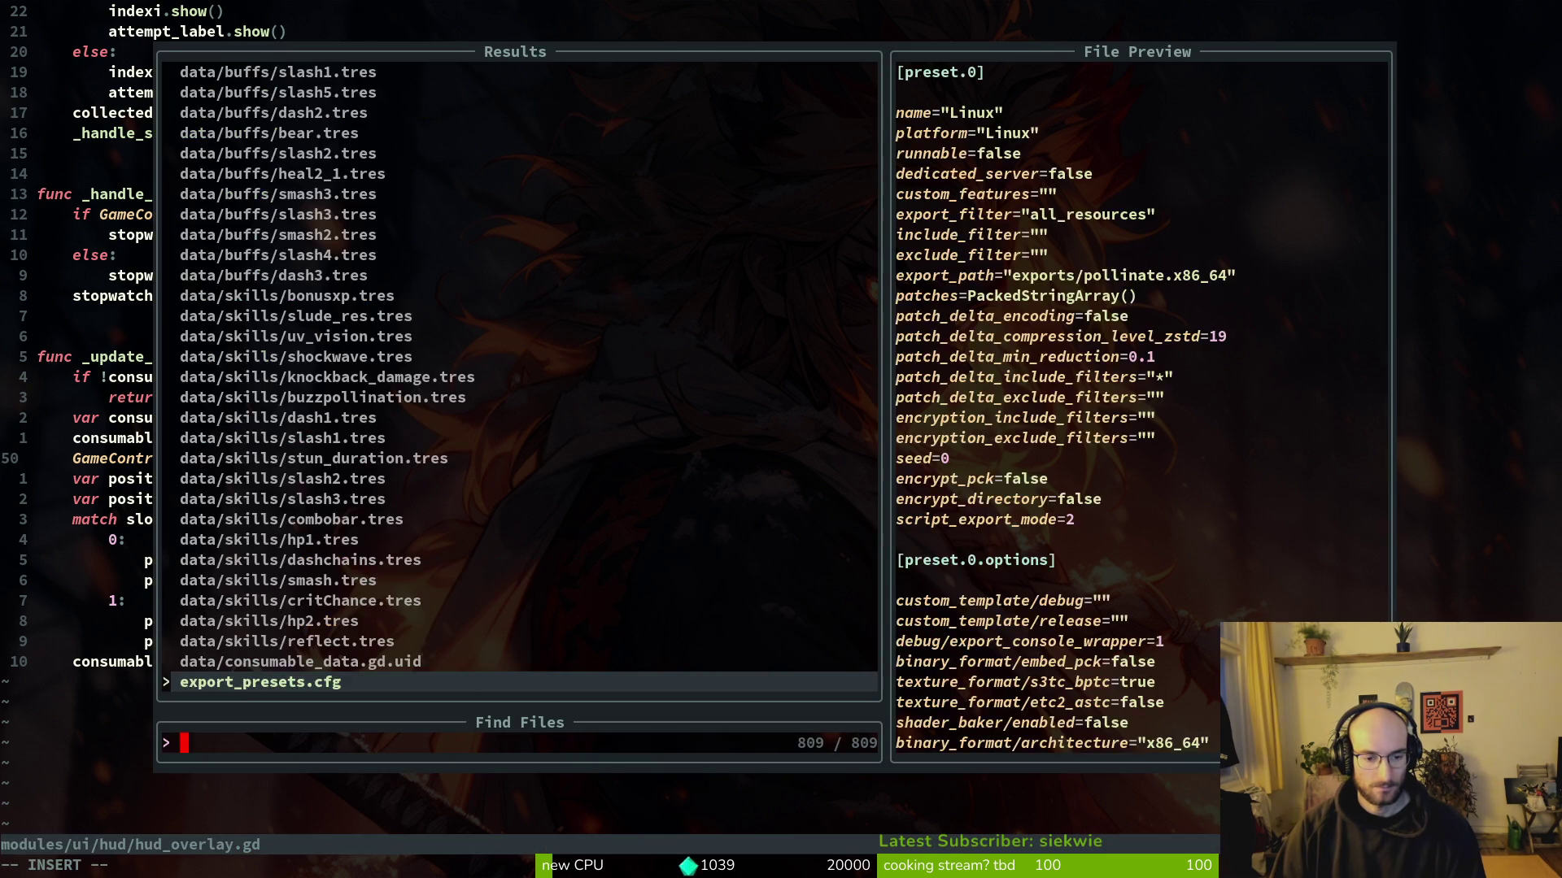
{"action": "type", "text": "consuma"}
{"action": "key", "text": "Up"}
{"action": "key", "text": "Up"}
{"action": "key", "text": "Up"}
{"action": "key", "text": "Up"}
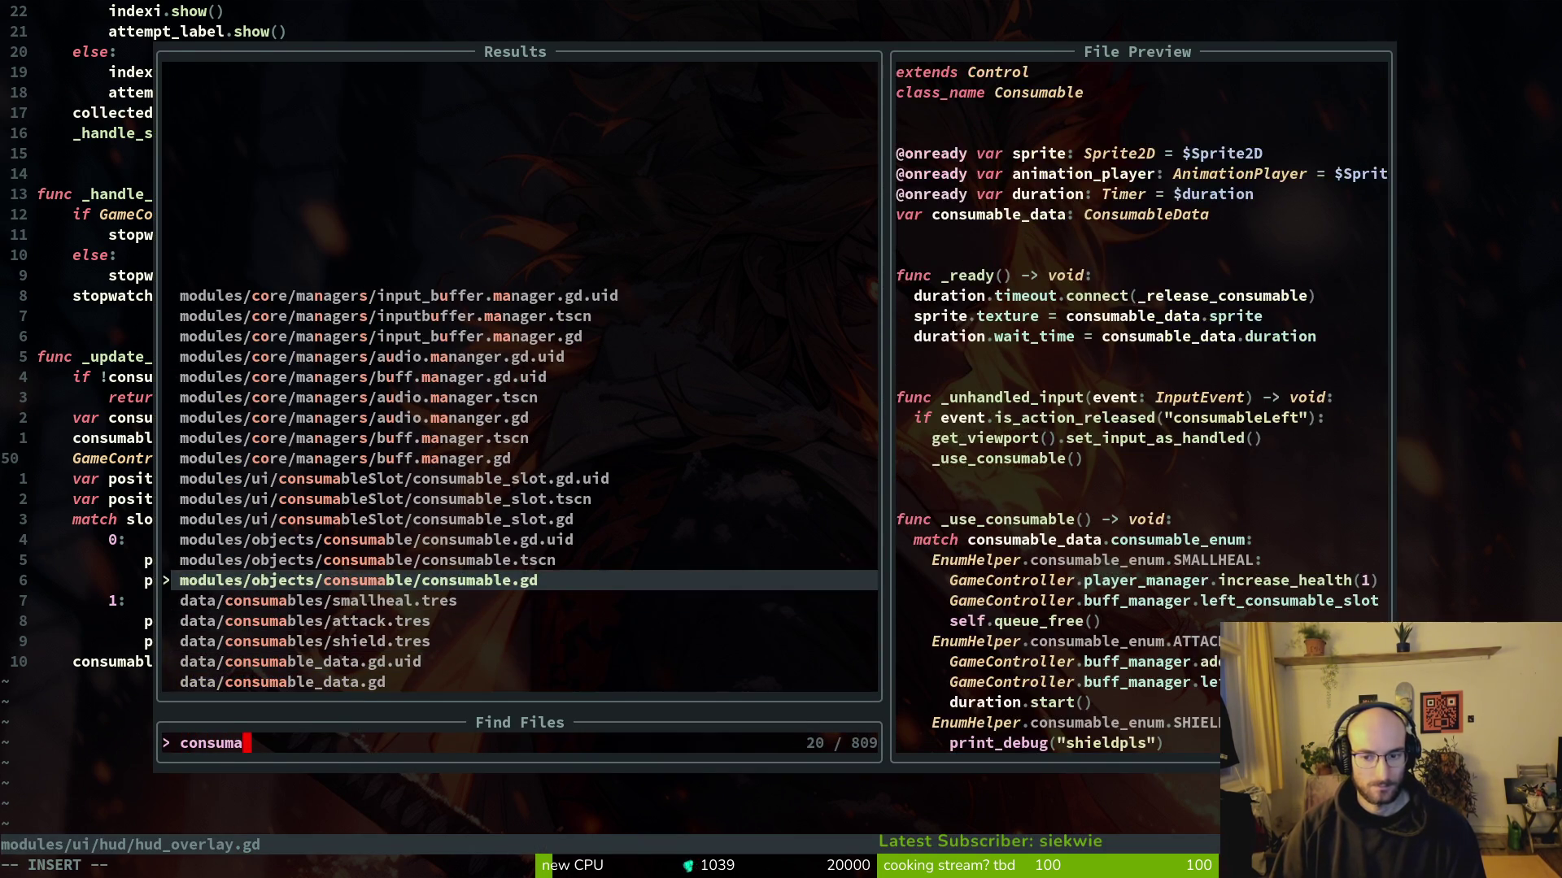
{"action": "key", "text": "Return"}
{"action": "key", "text": "ctrl+o"}
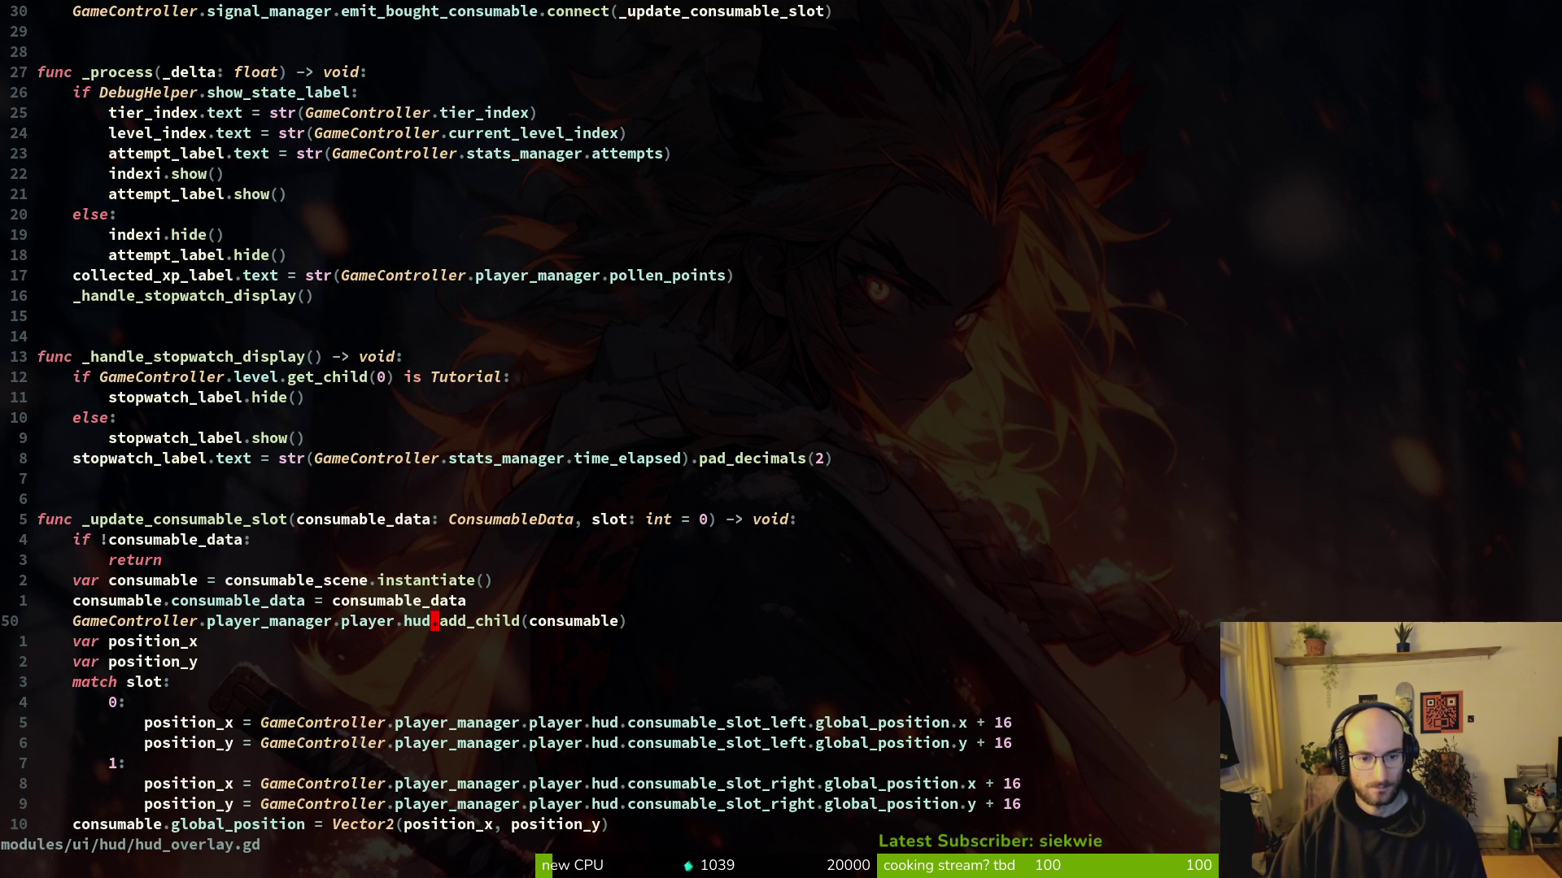
Step: Insert consumable_slot_left before .add_child on line 50 and save with :write
{"action": "type", "text": "con"}
{"action": "key", "text": "Tab"}
{"action": "key", "text": "Tab"}
{"action": "key", "text": "Return"}
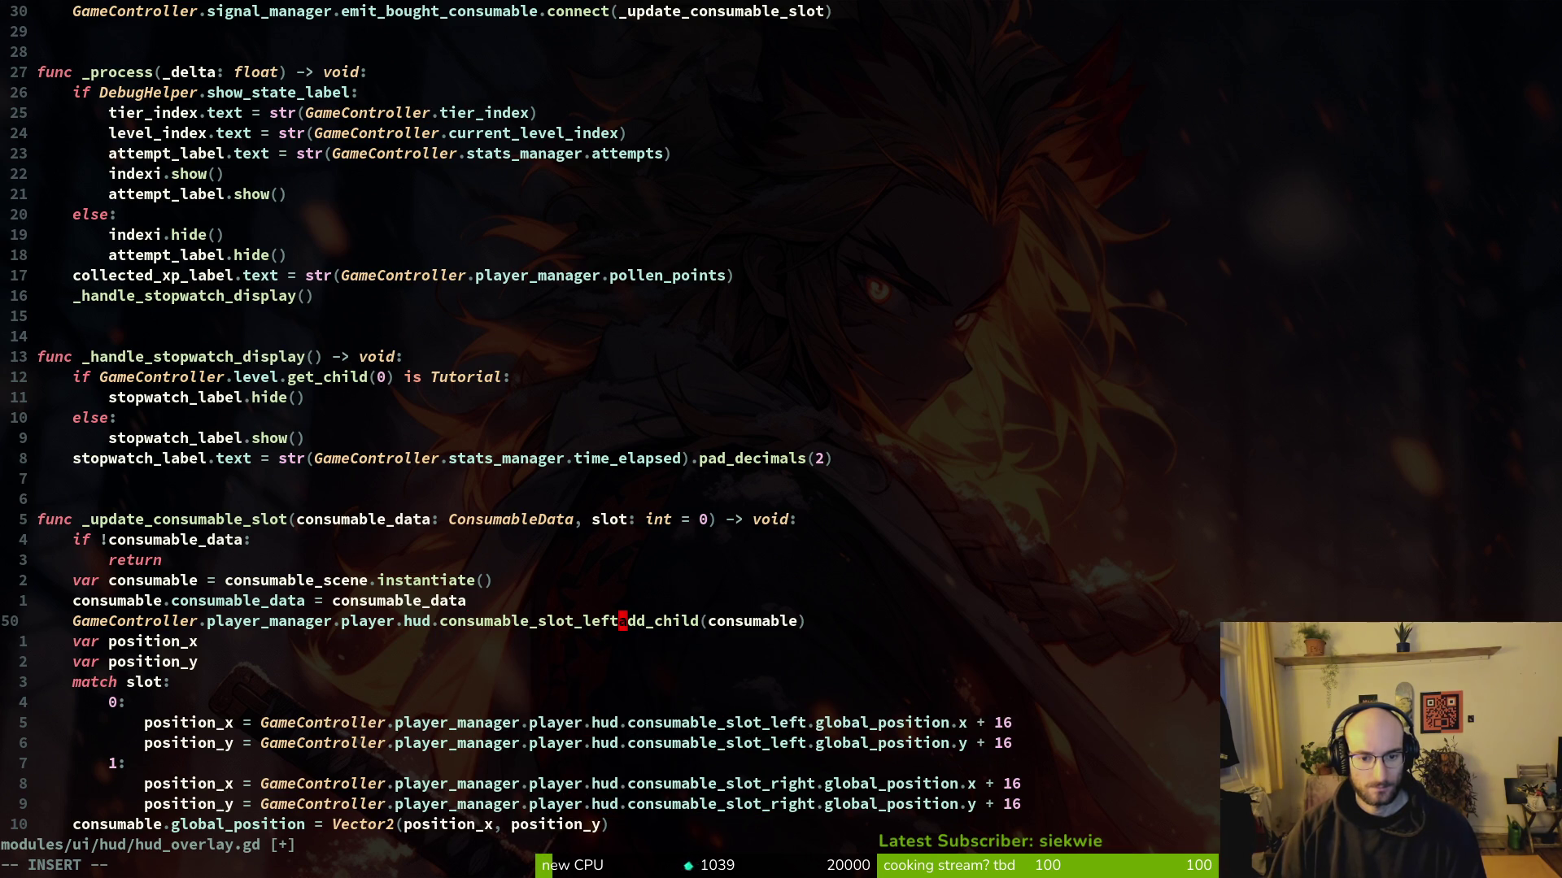
{"action": "type", "text": "."}
{"action": "key", "text": "Escape"}
{"action": "type", "text": ":write"}
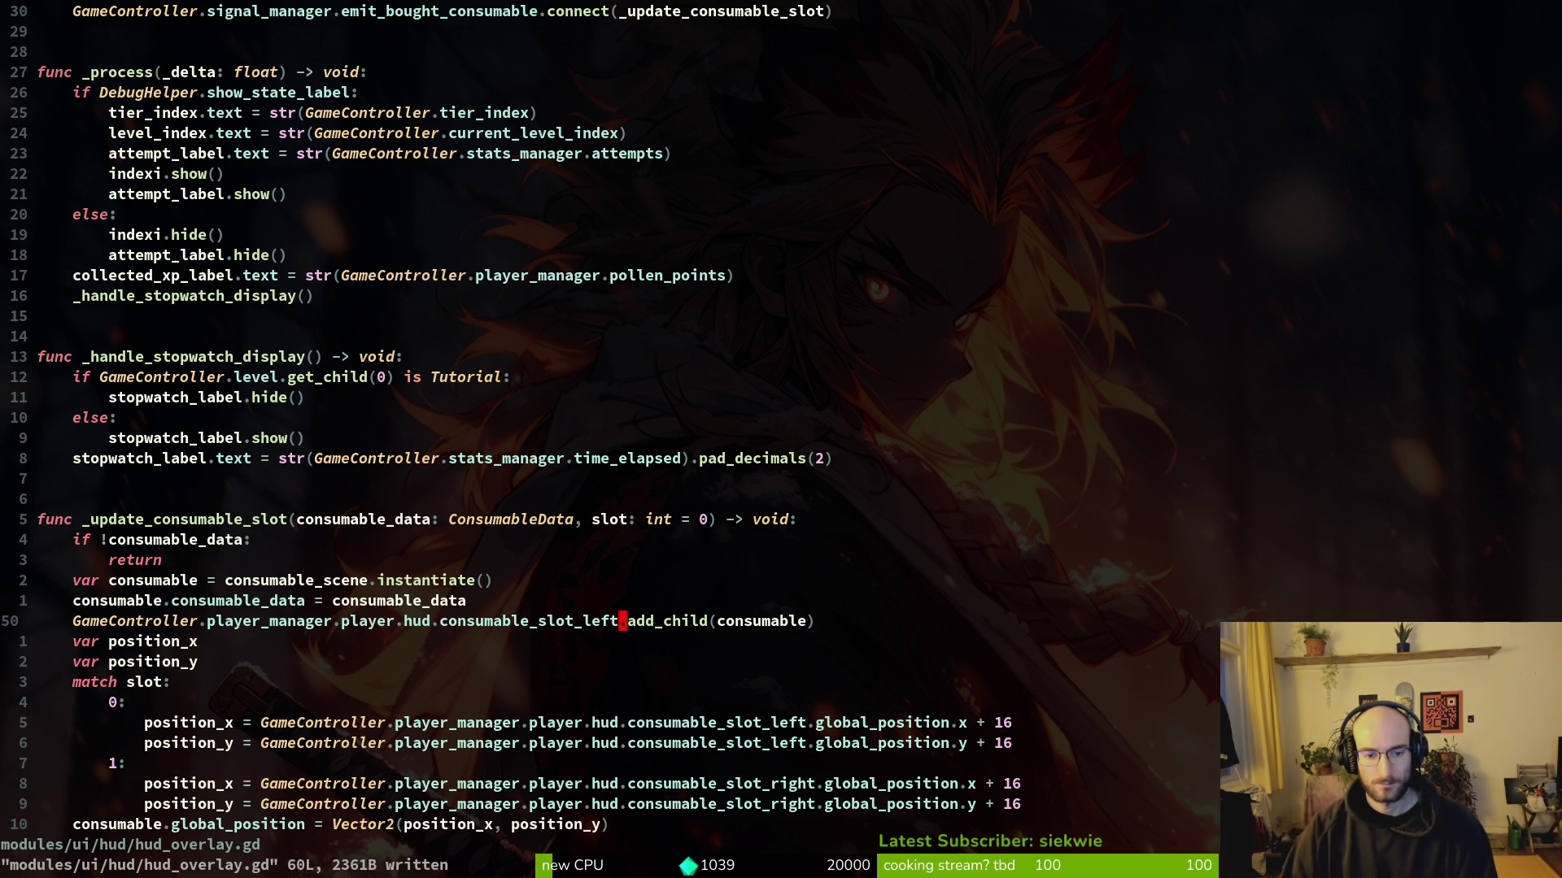
{"action": "key", "text": "alt+Tab"}
{"action": "key", "text": "alt+Tab"}
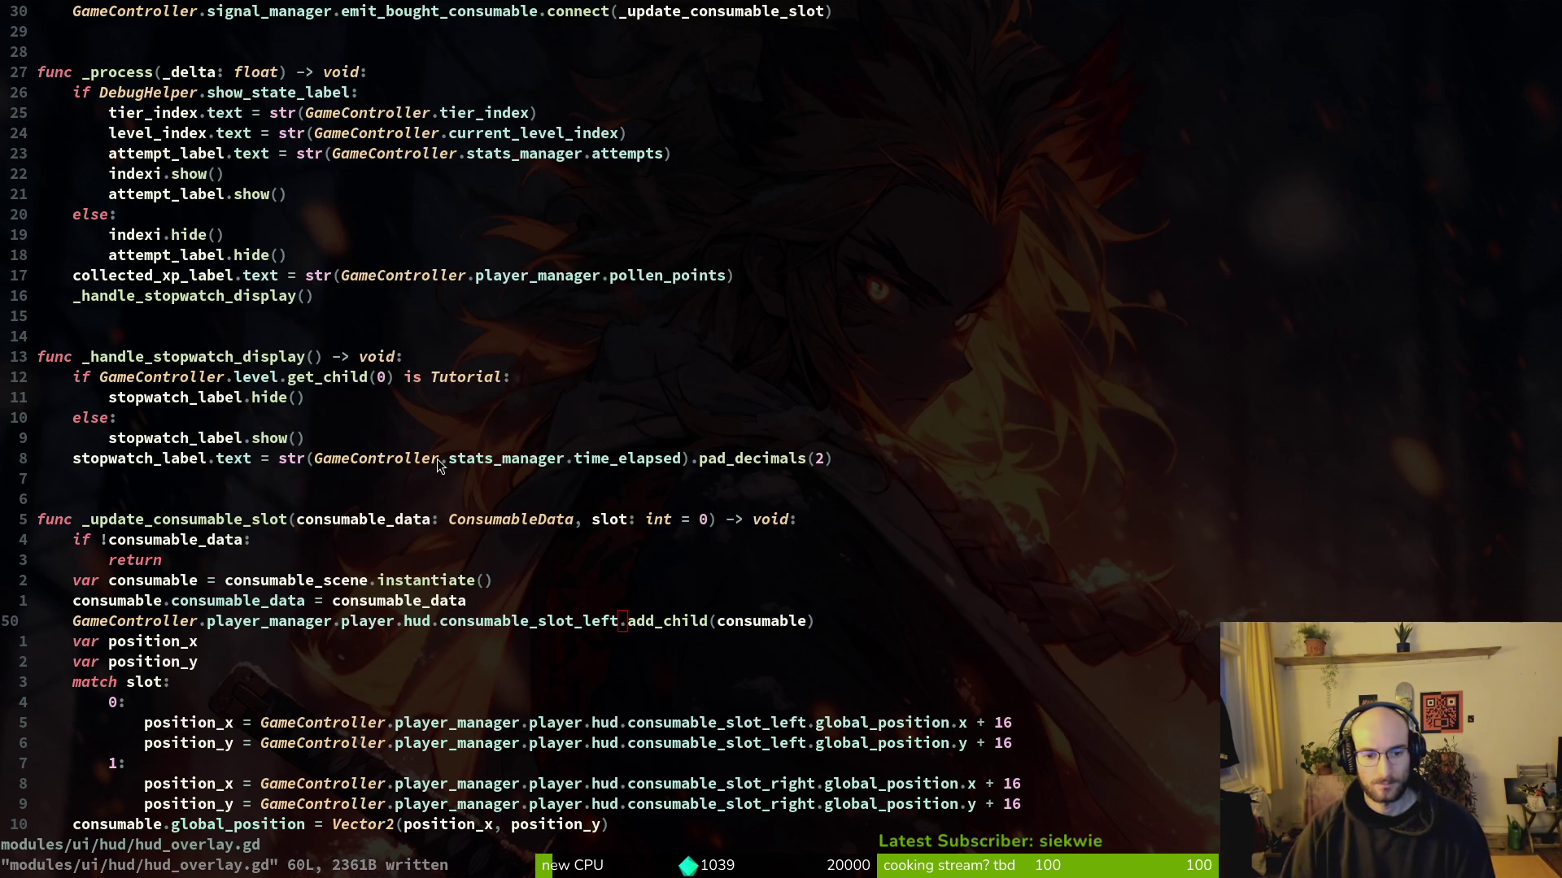
{"action": "key", "text": "alt+Tab"}
{"action": "key", "text": "alt+Tab"}
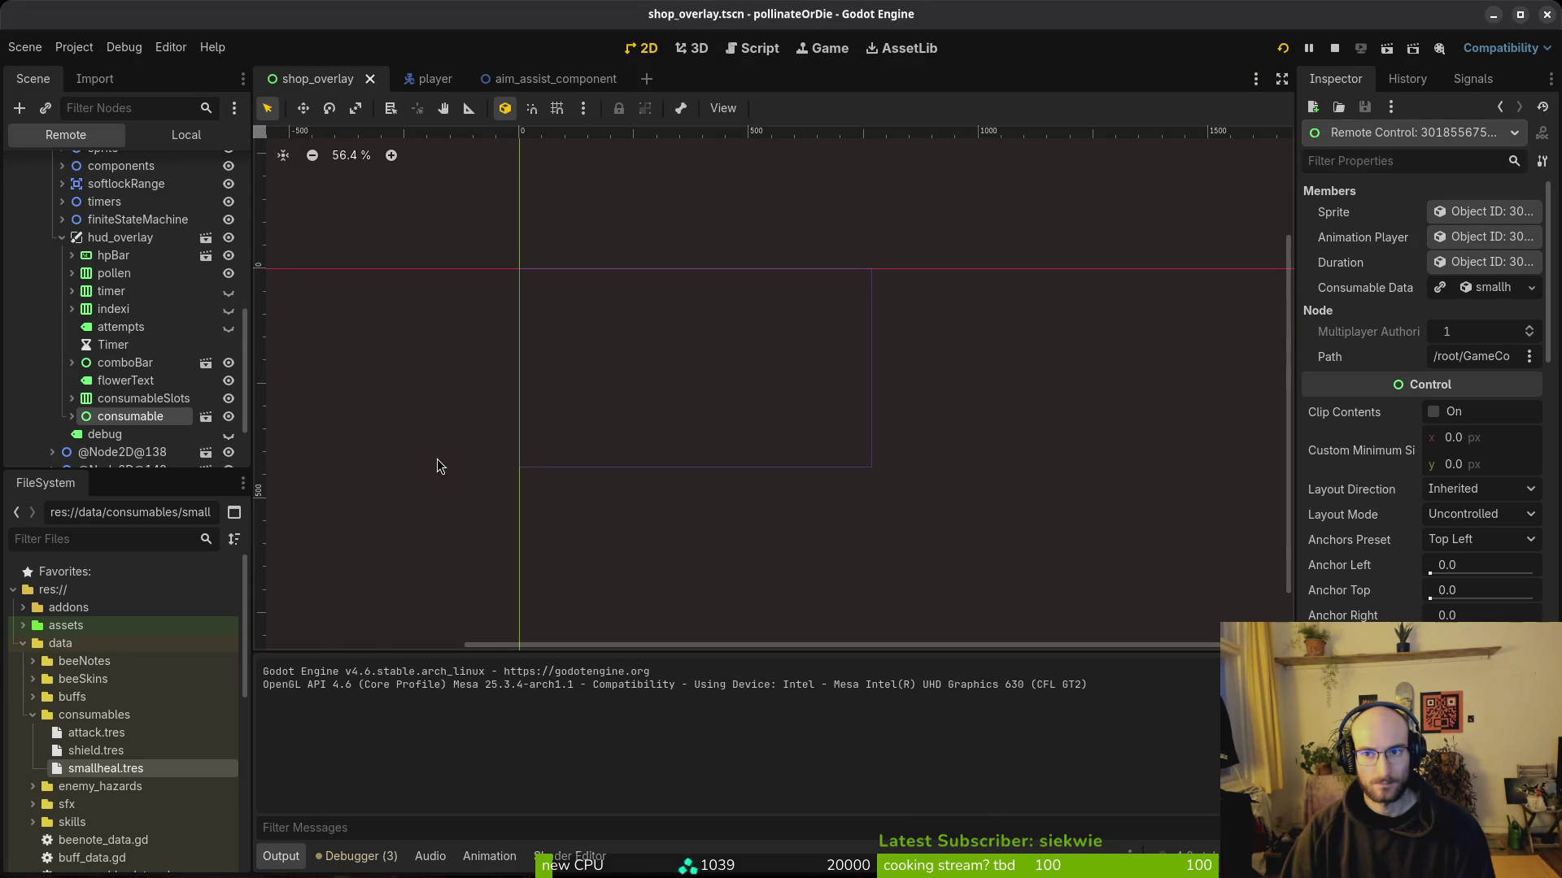
Step: Stop the debug session, relaunch the game and continue into the hive level
{"action": "key", "text": "F8"}
{"action": "key", "text": "F5"}
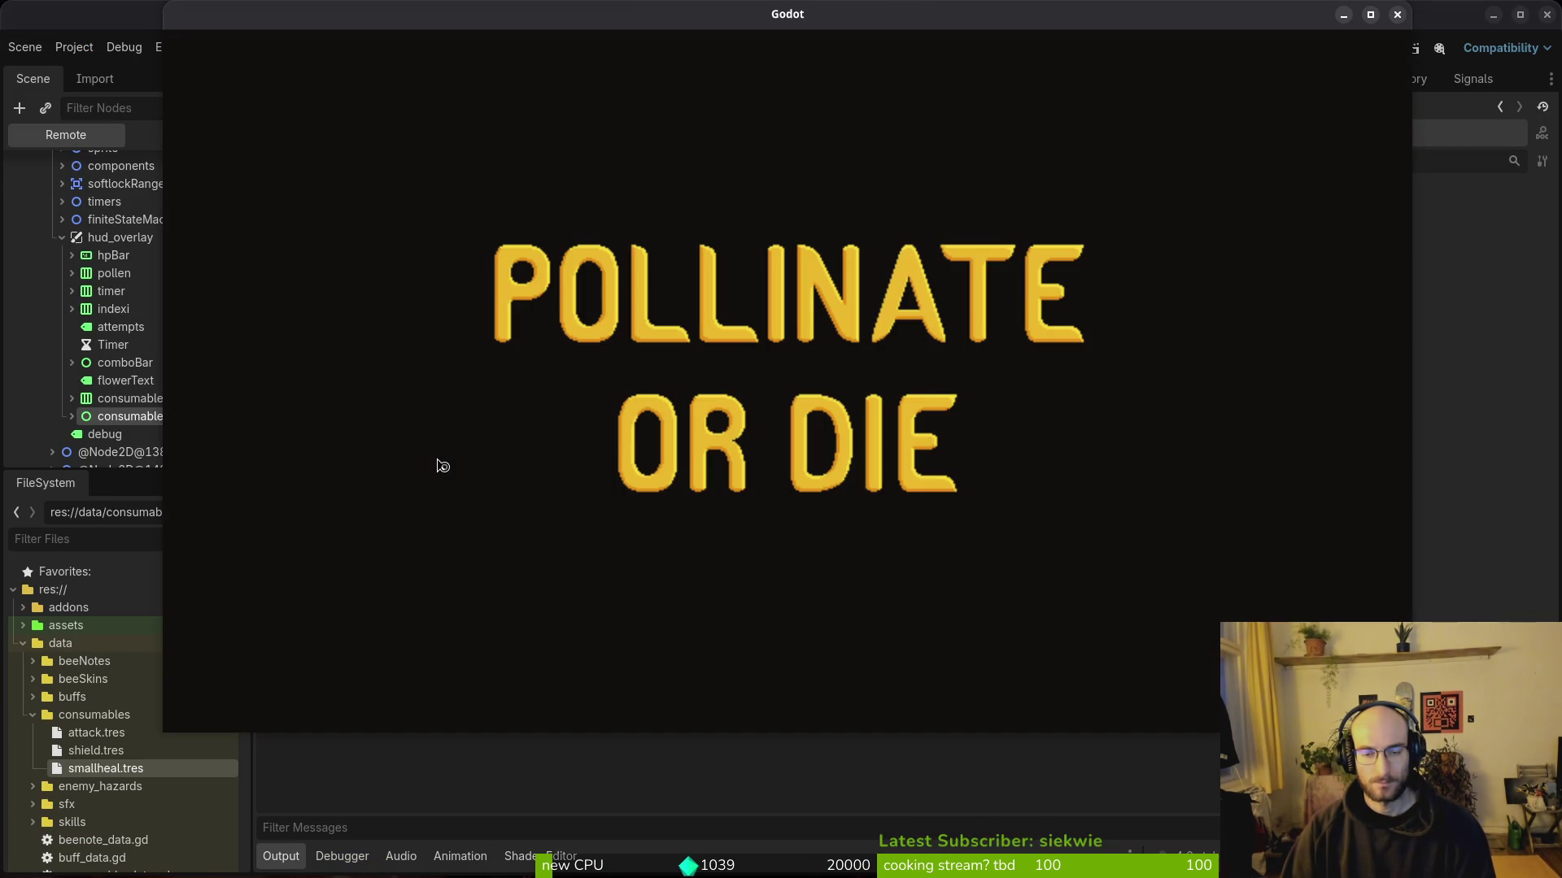
{"action": "key", "text": "Return"}
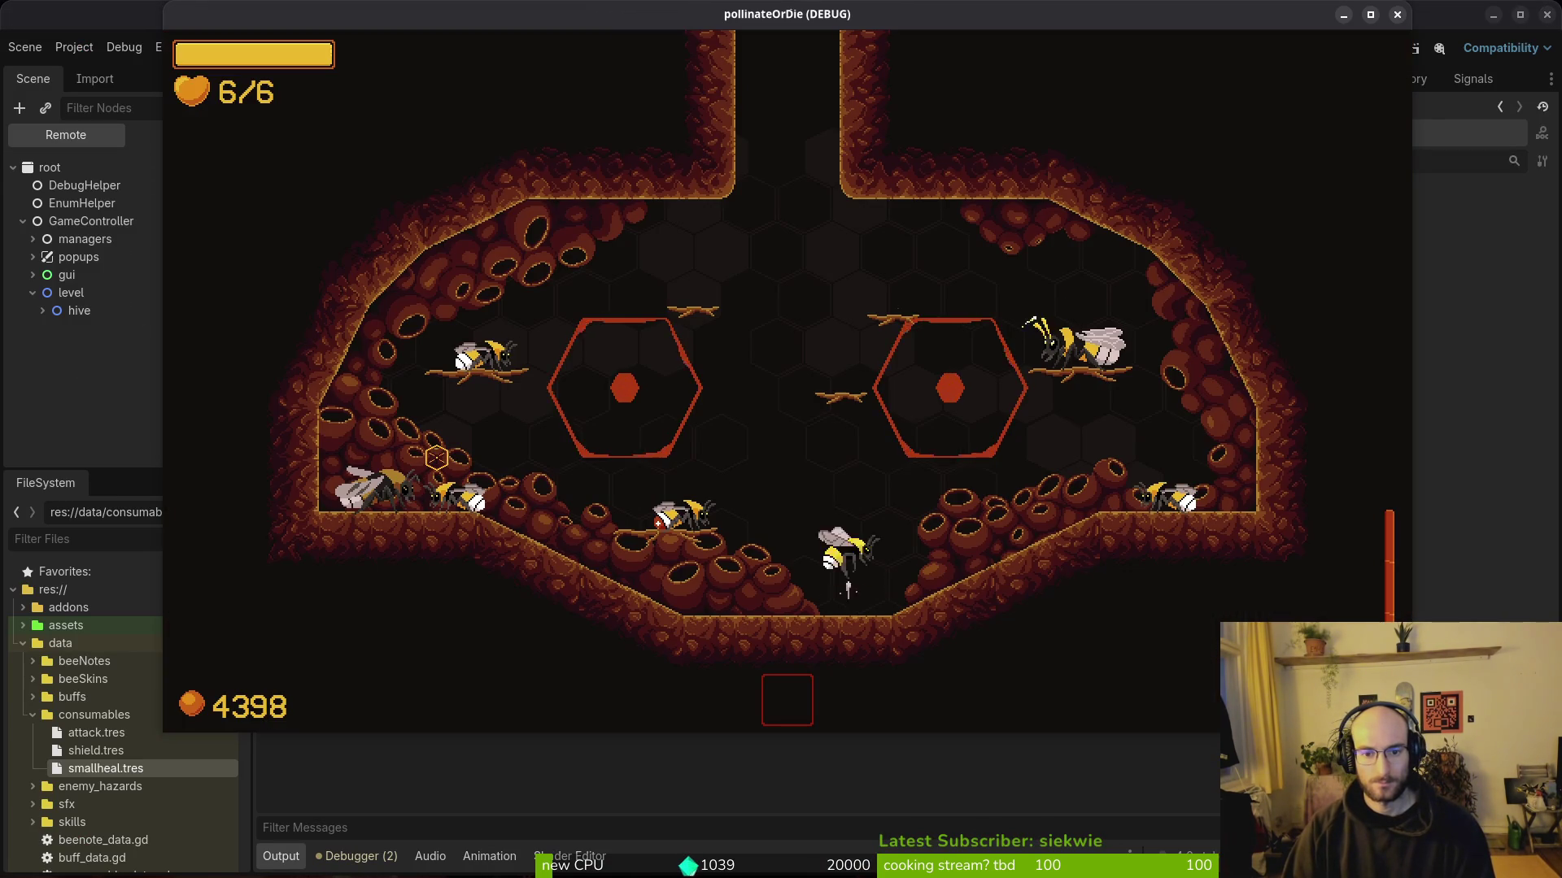
Step: Check the shop's consumables, then play the hive level and close the game window
{"action": "key", "text": "i"}
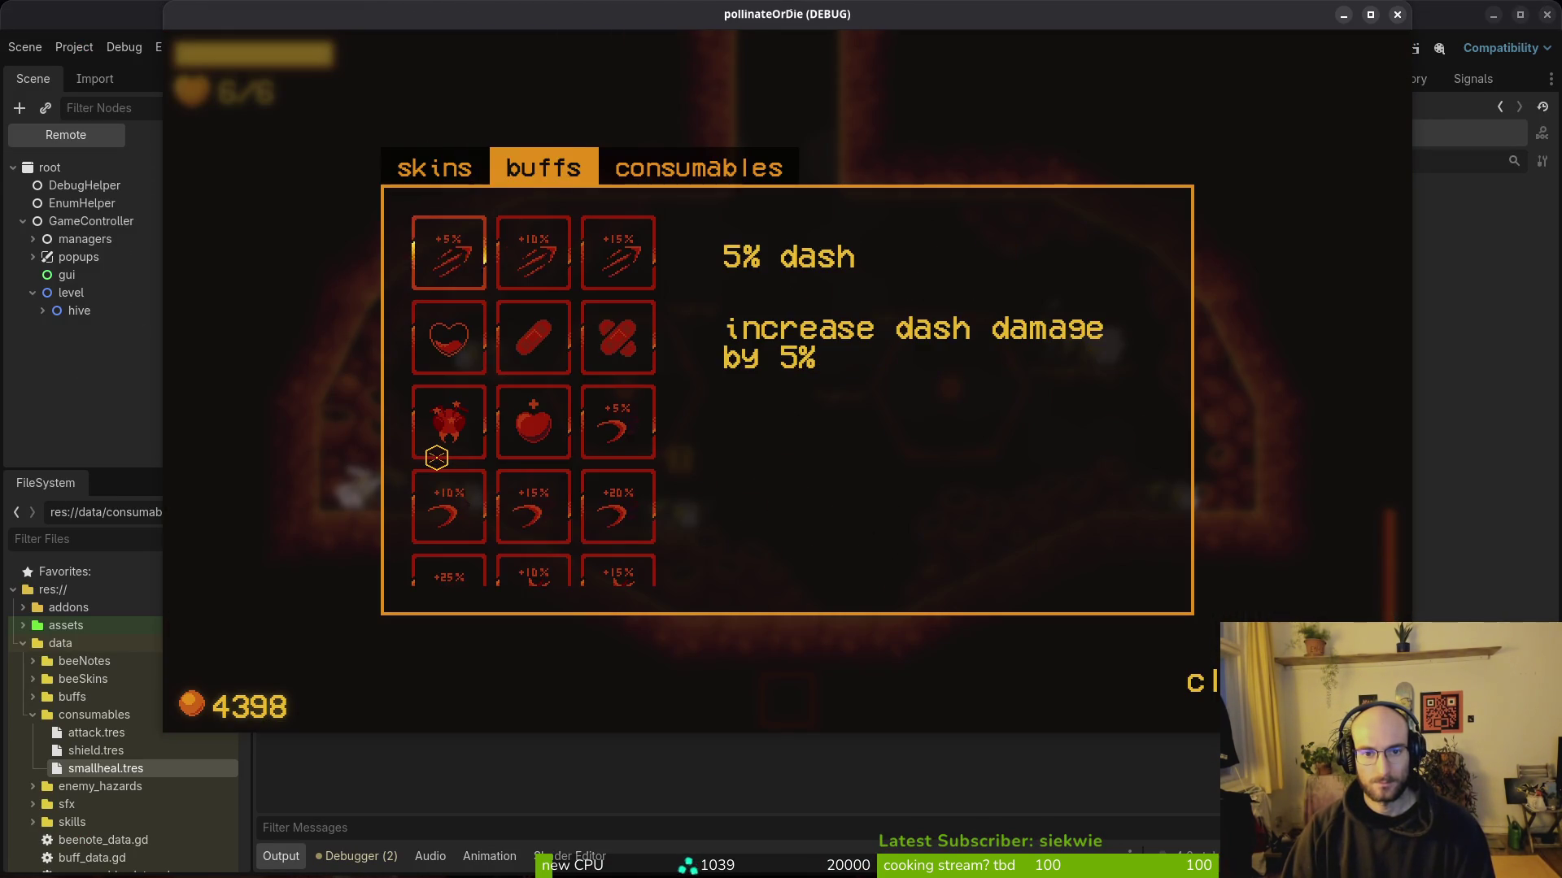
{"action": "key", "text": "e"}
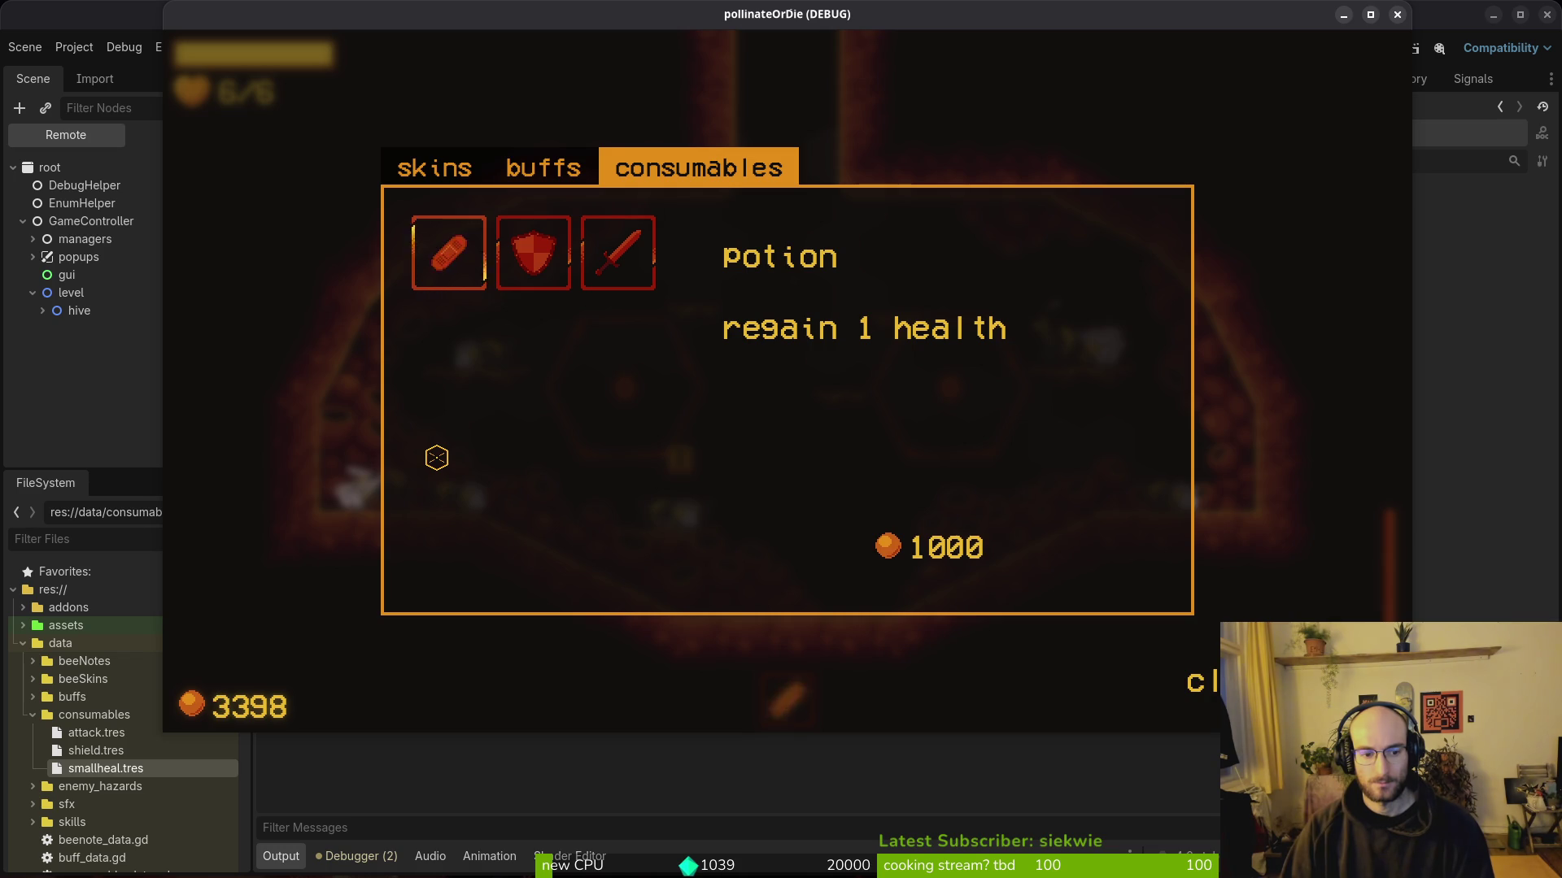
{"action": "key", "text": "Escape"}
{"action": "key", "text": "space"}
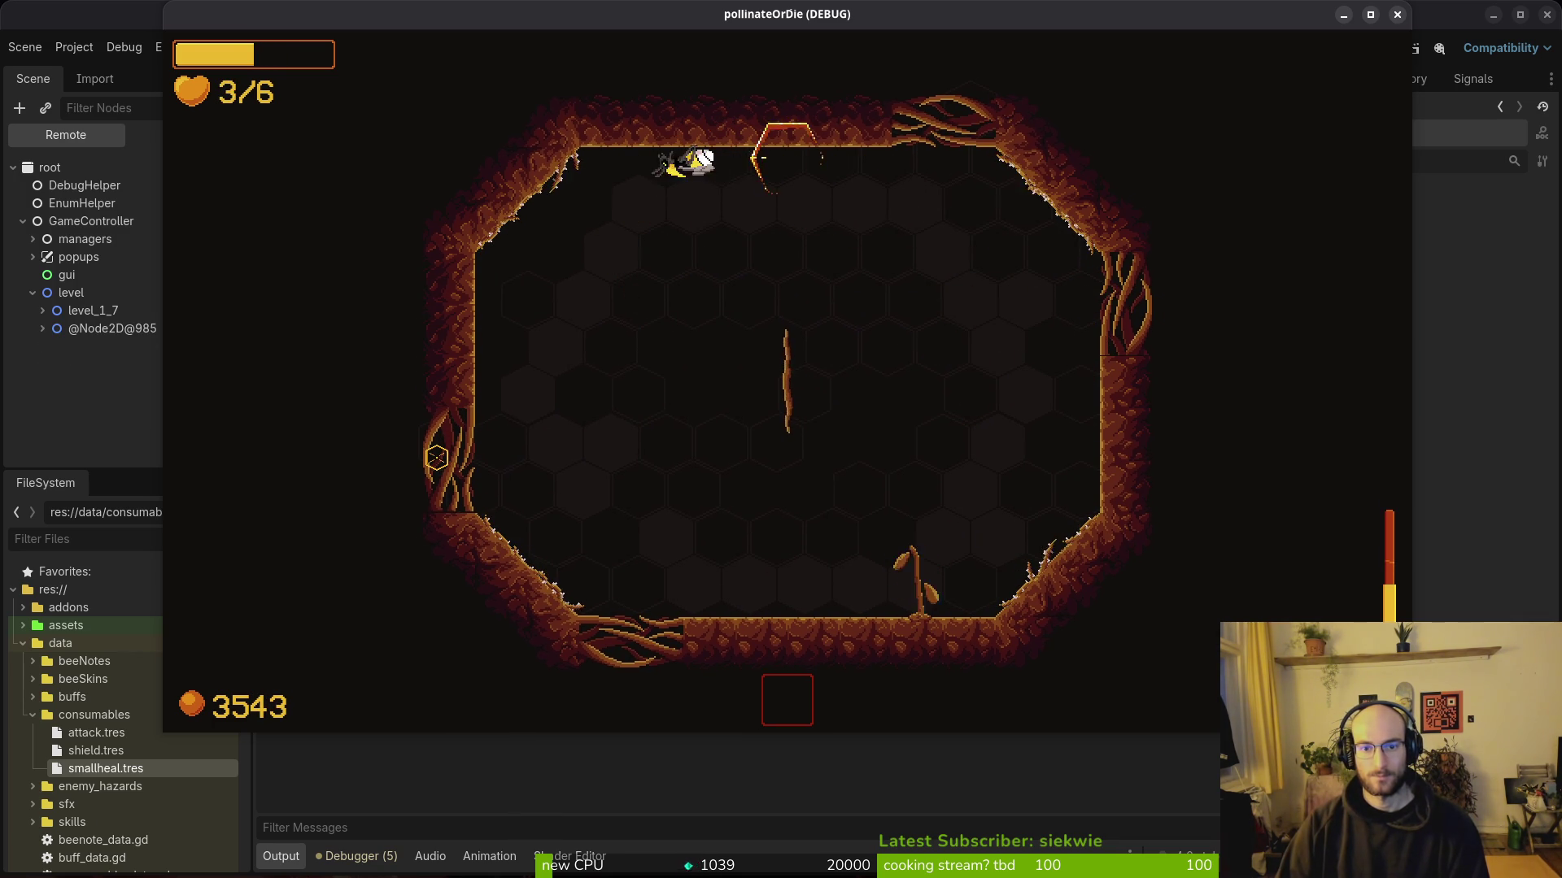
{"action": "left_click", "coordinate": [1397, 15]}
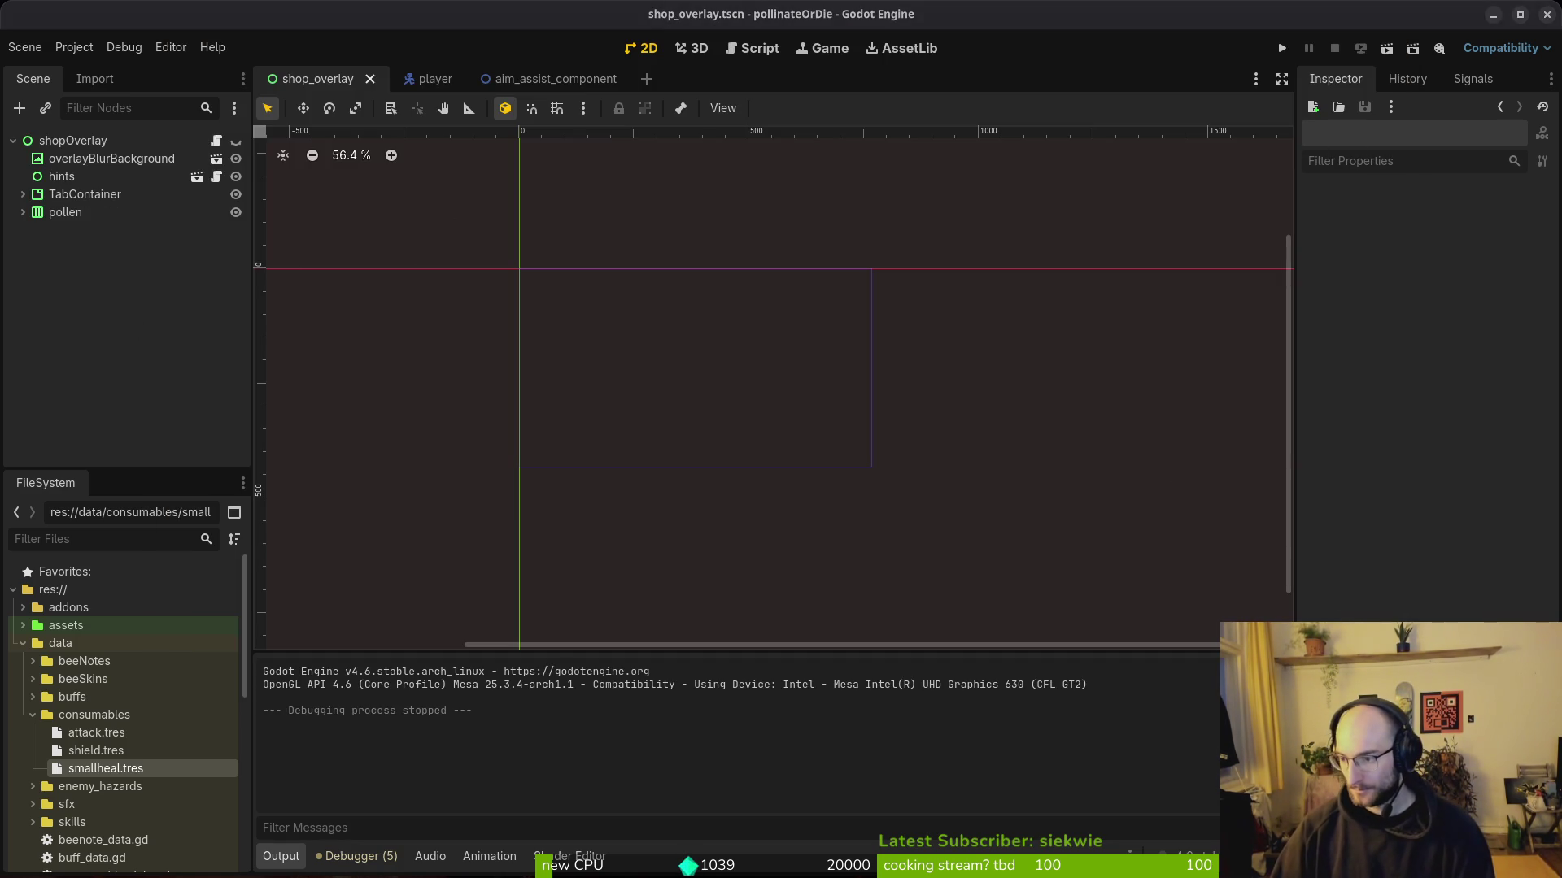
Step: Start a new GitLab issue titled 'talent / buff / or skill to reduce combo reduction on hit'
{"action": "key", "text": "alt+Tab"}
{"action": "left_click", "coordinate": [1382, 180]}
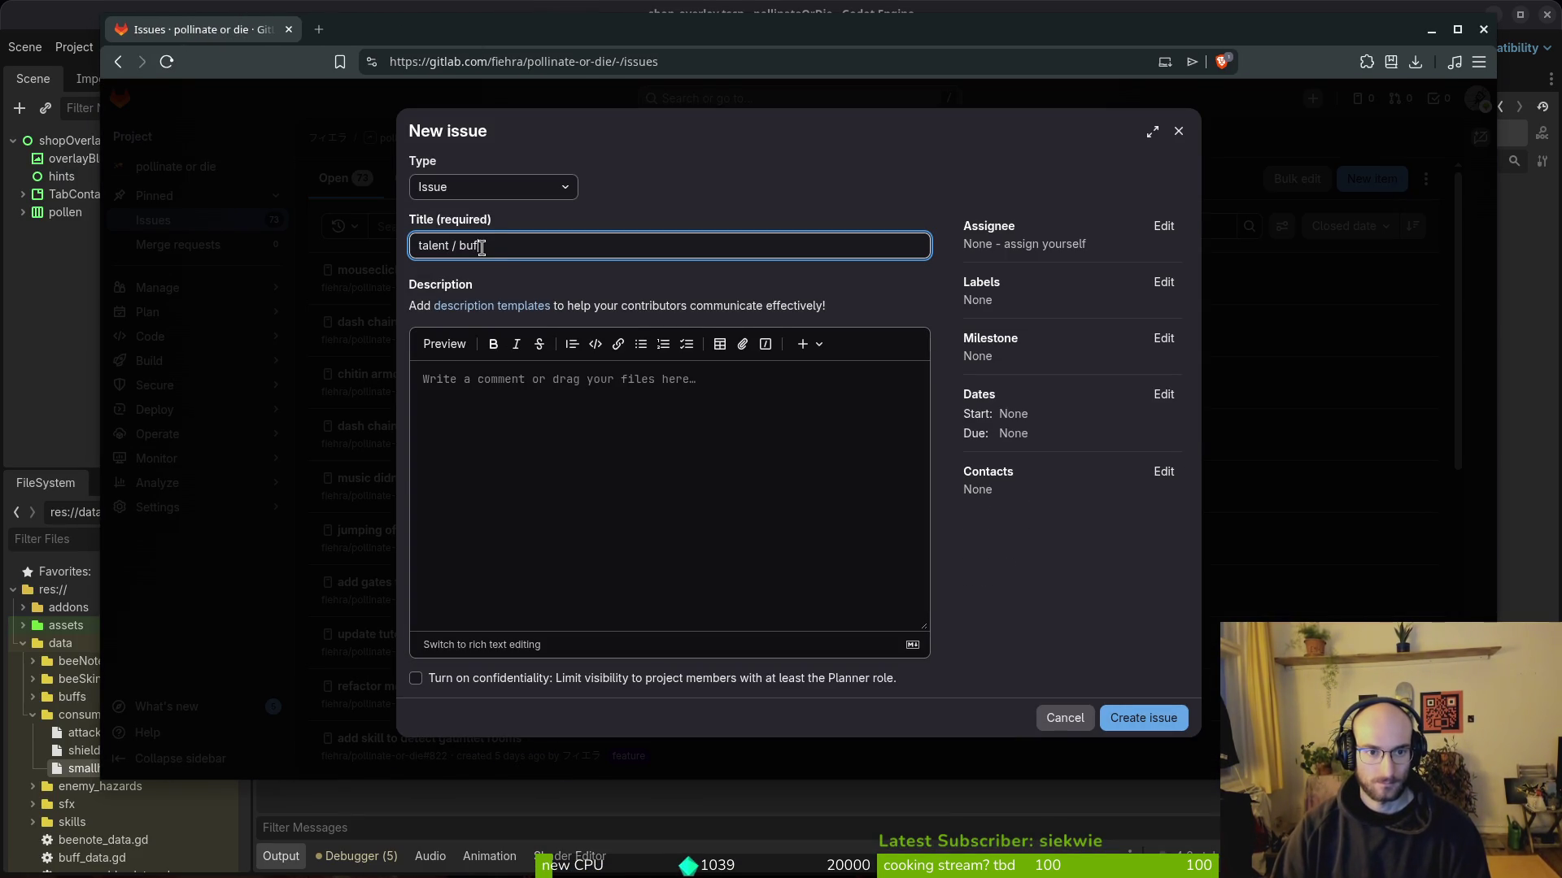
{"action": "type", "text": " / or skill"}
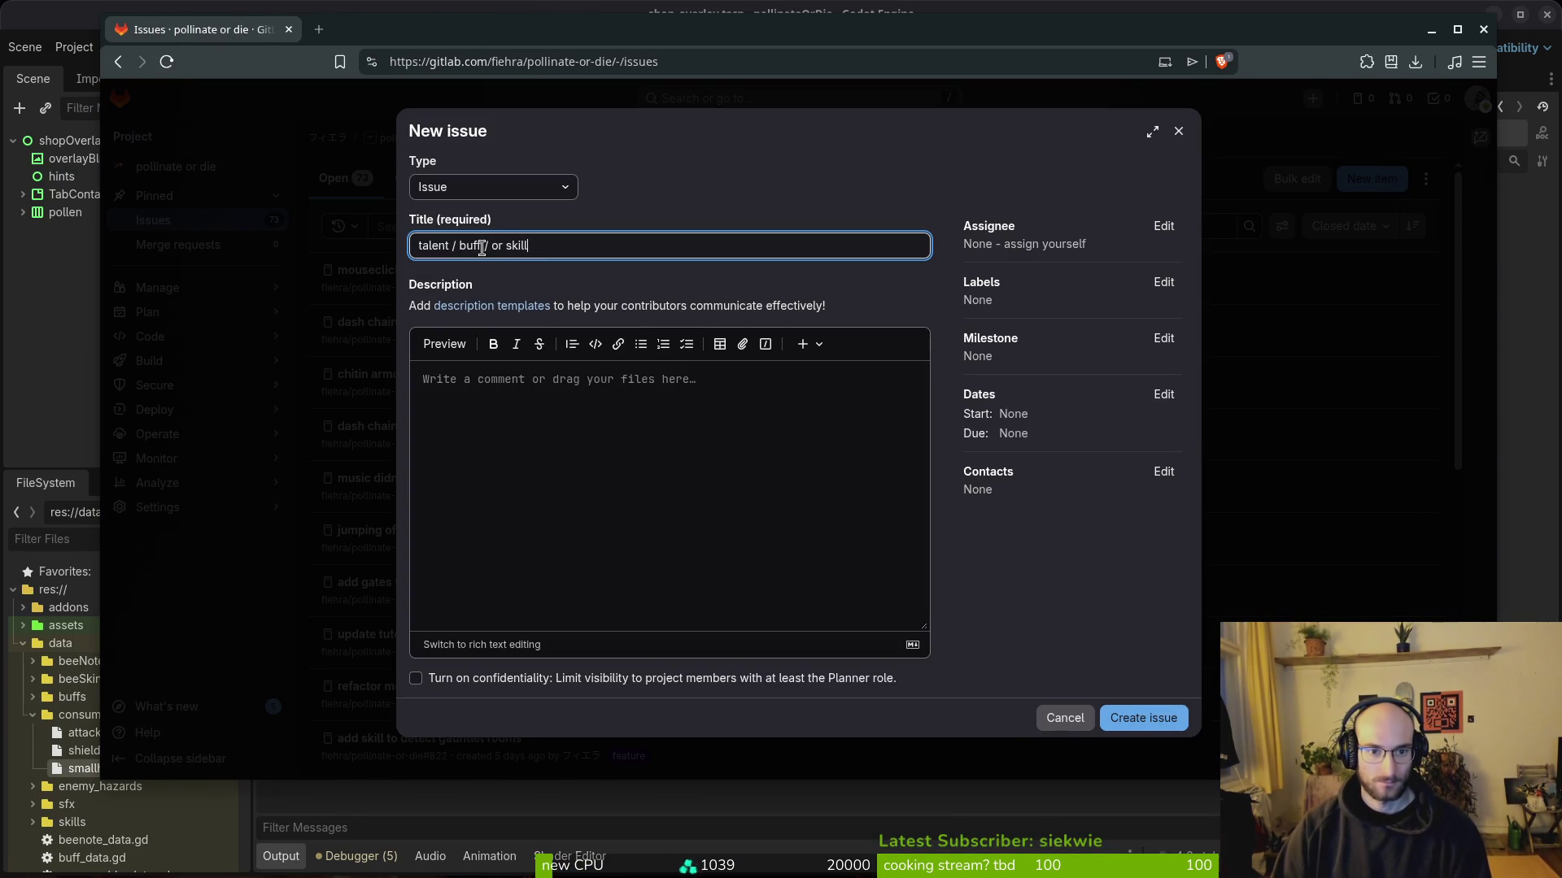
{"action": "type", "text": "  to redu"}
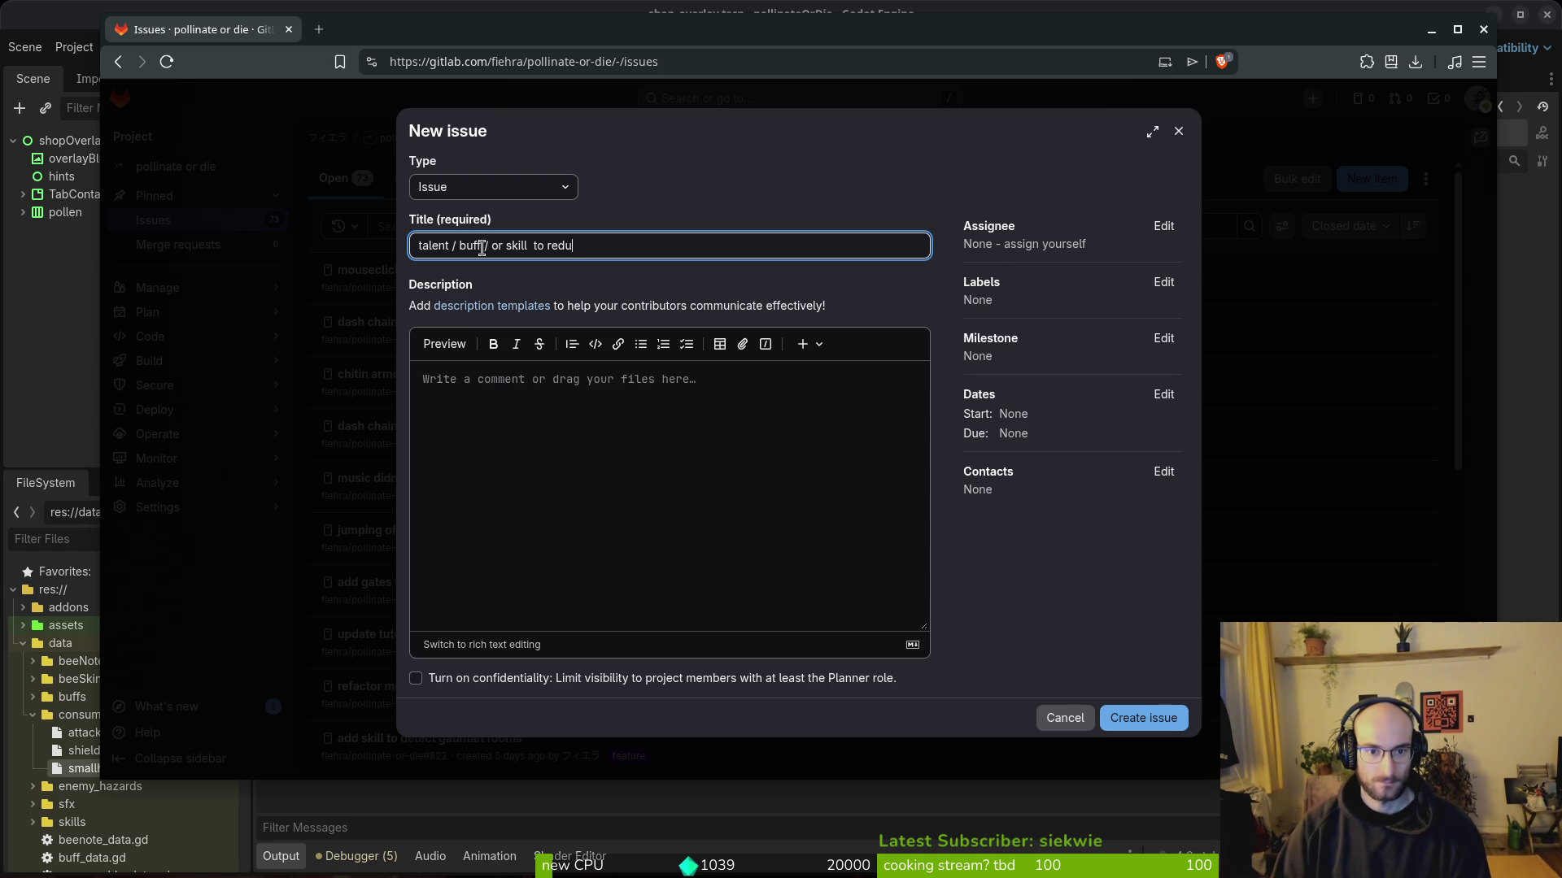
{"action": "type", "text": "ce hit"}
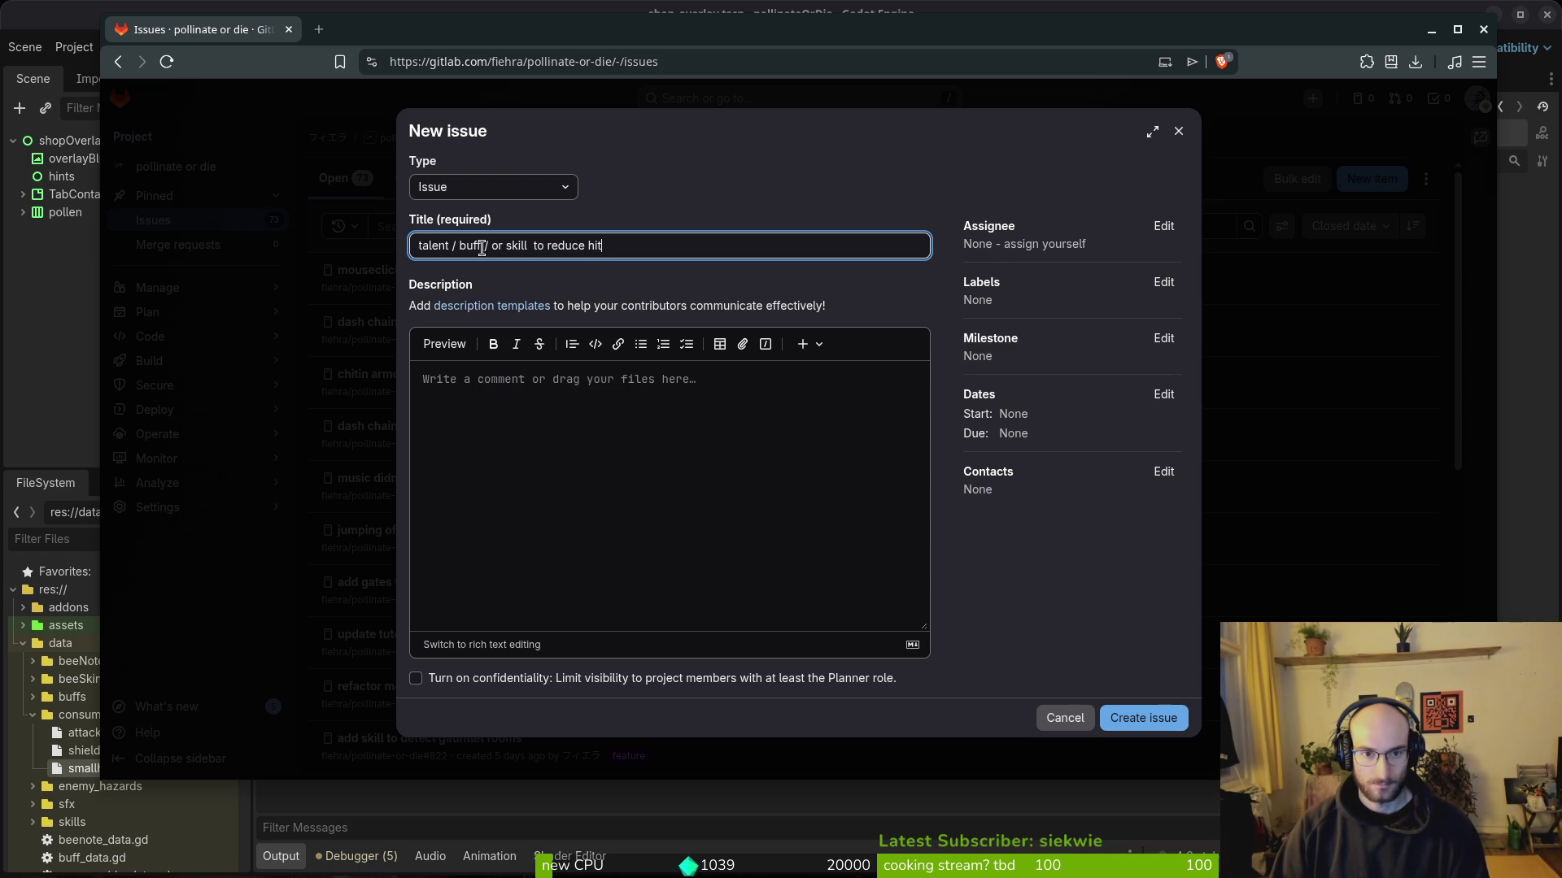
{"action": "key", "text": "BackSpace"}
{"action": "key", "text": "BackSpace"}
{"action": "key", "text": "BackSpace"}
{"action": "type", "text": "comb"}
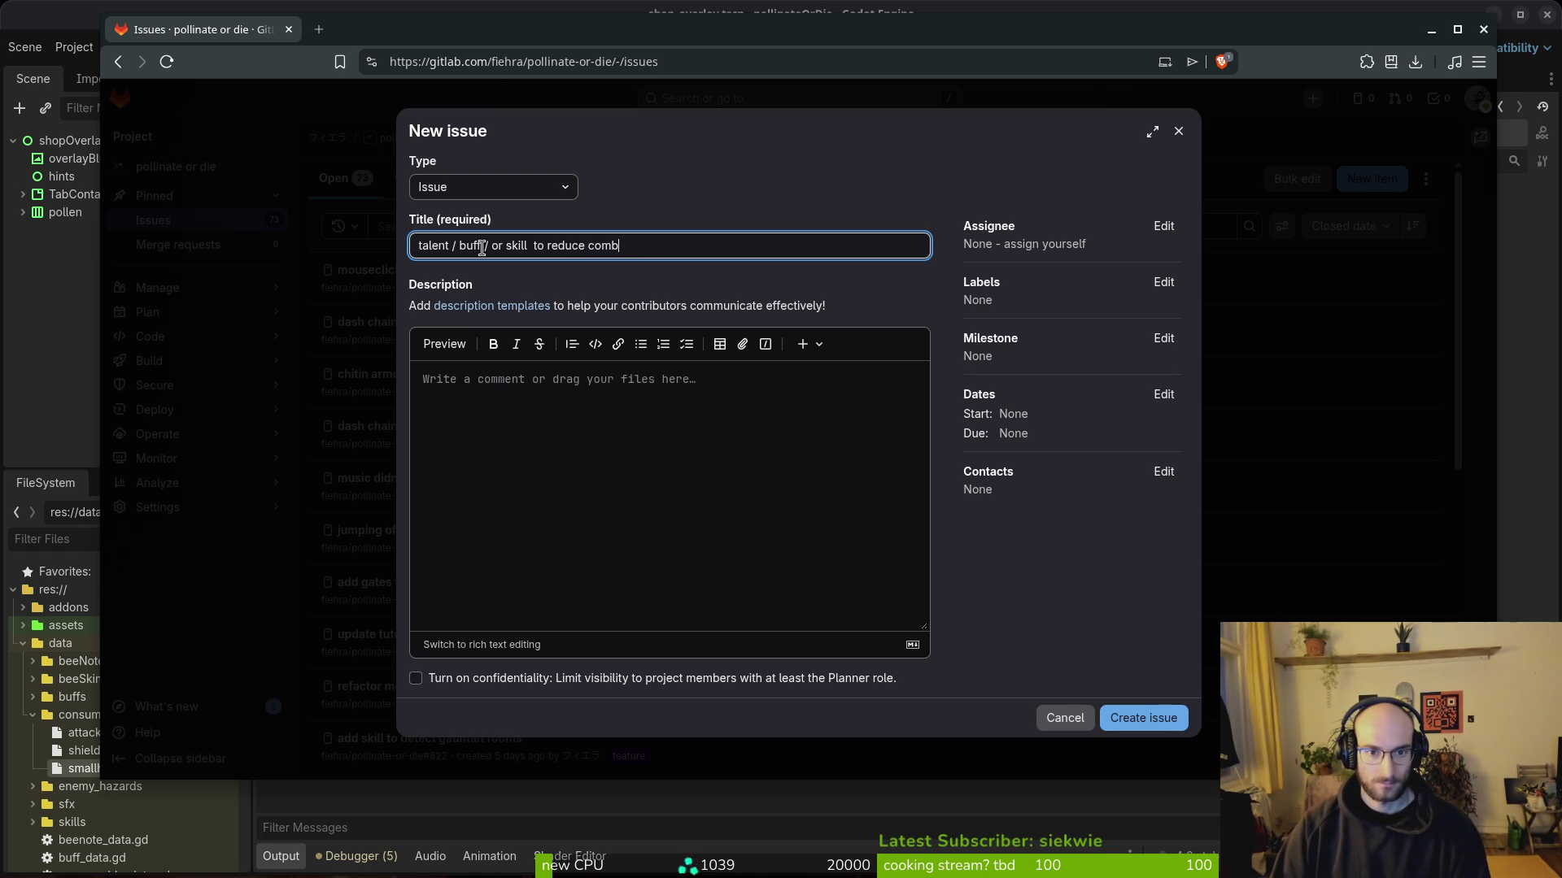
{"action": "type", "text": "o reduction on hit"}
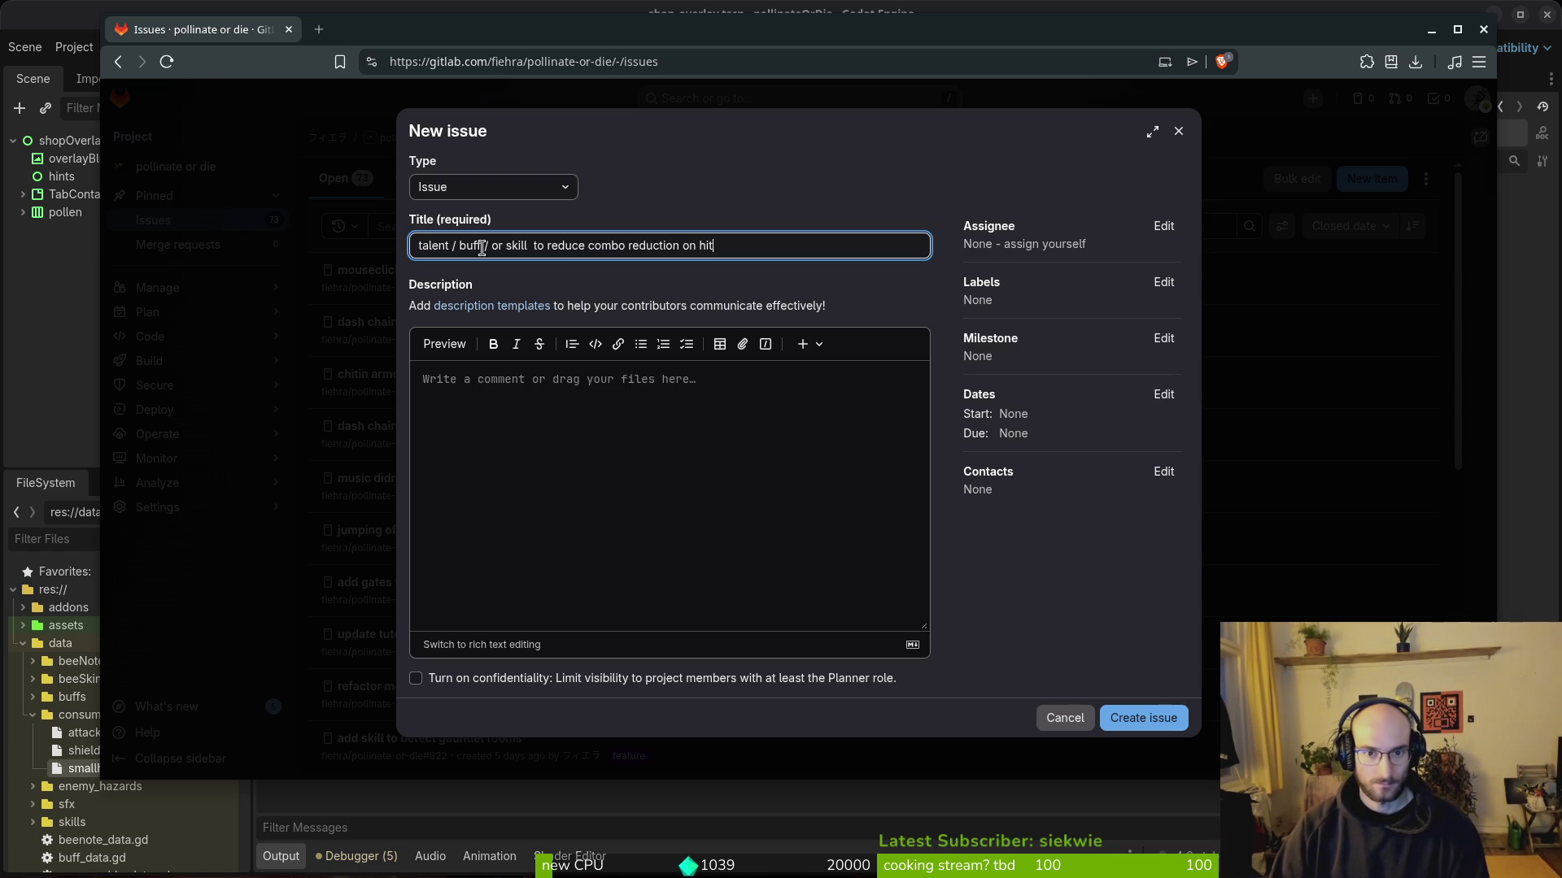
Step: Tag the issue with the feature label and create it
{"action": "left_click", "coordinate": [1164, 281]}
{"action": "left_click", "coordinate": [1037, 458]}
{"action": "left_click", "coordinate": [1149, 719]}
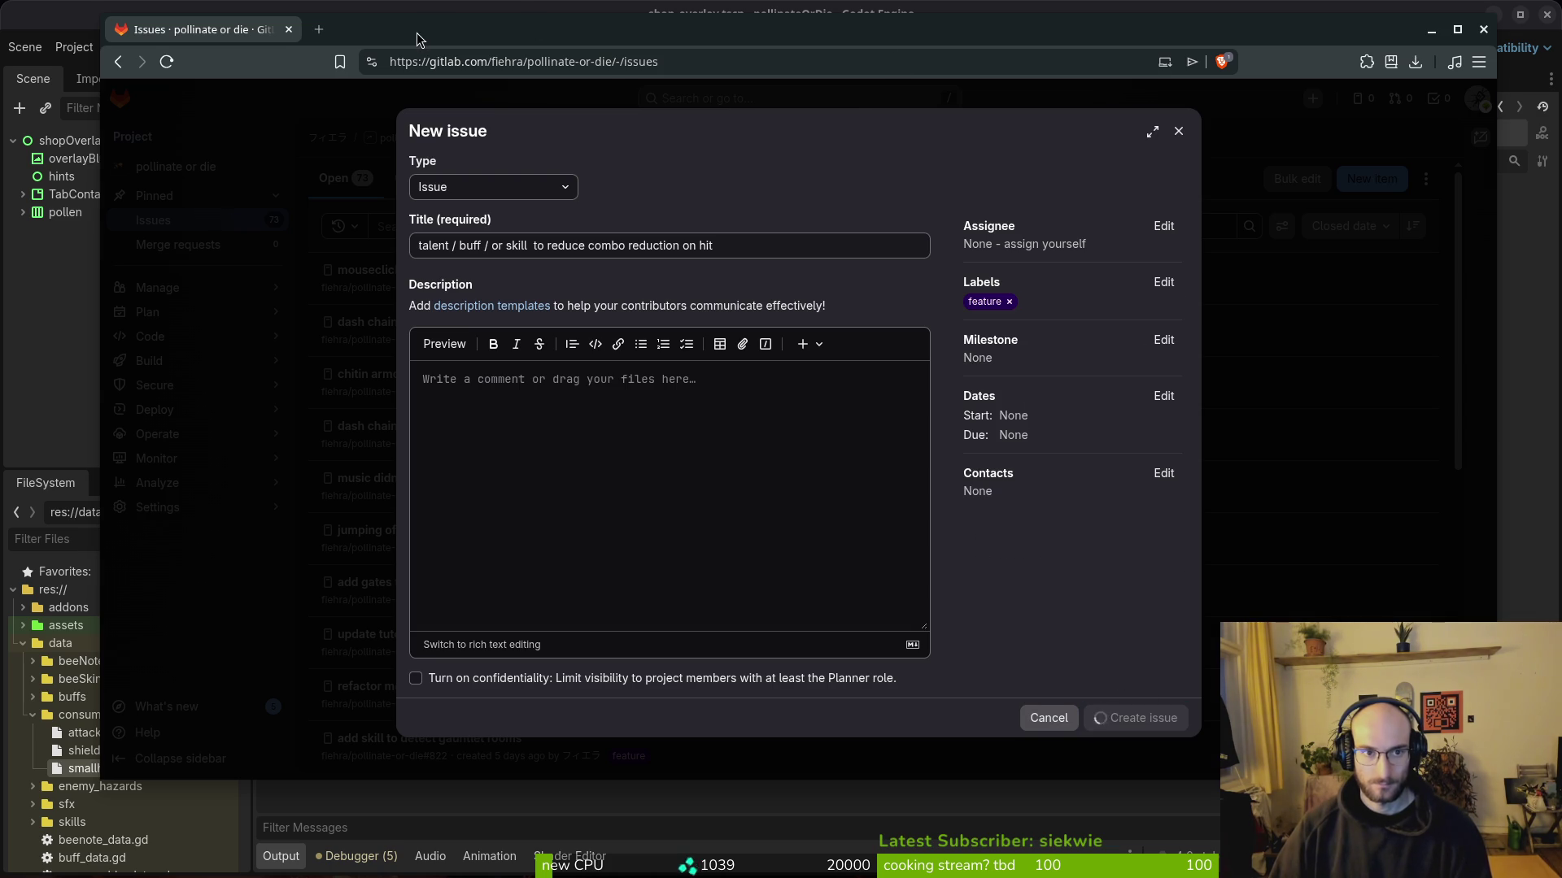
{"action": "key", "text": "alt+Tab"}
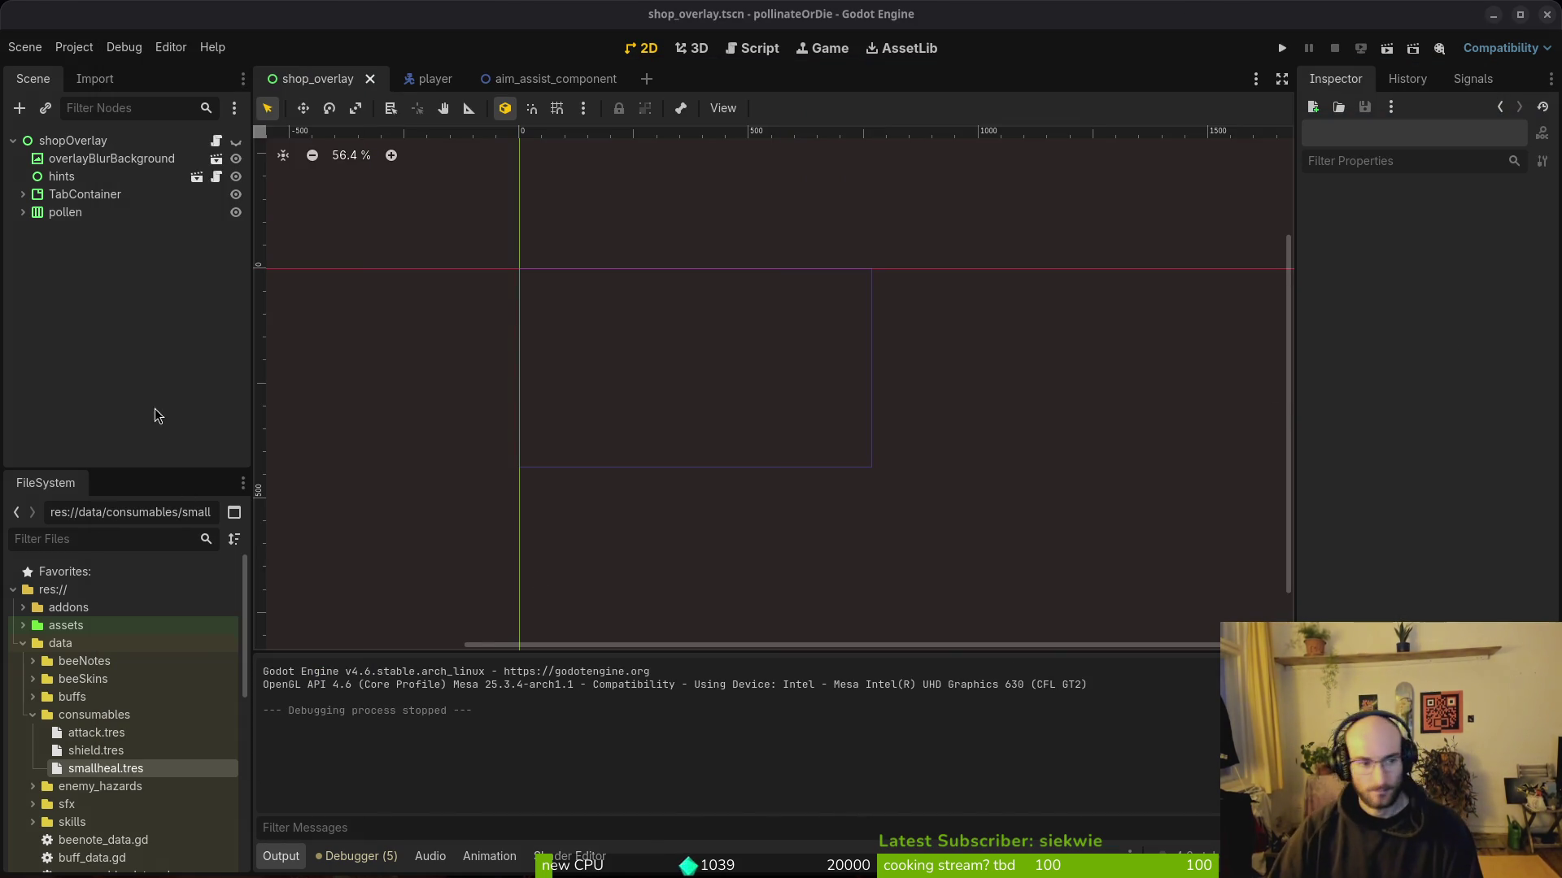
Step: Switch to the terminal where Neovim has hud_overlay.gd open
{"action": "key", "text": "alt+Tab"}
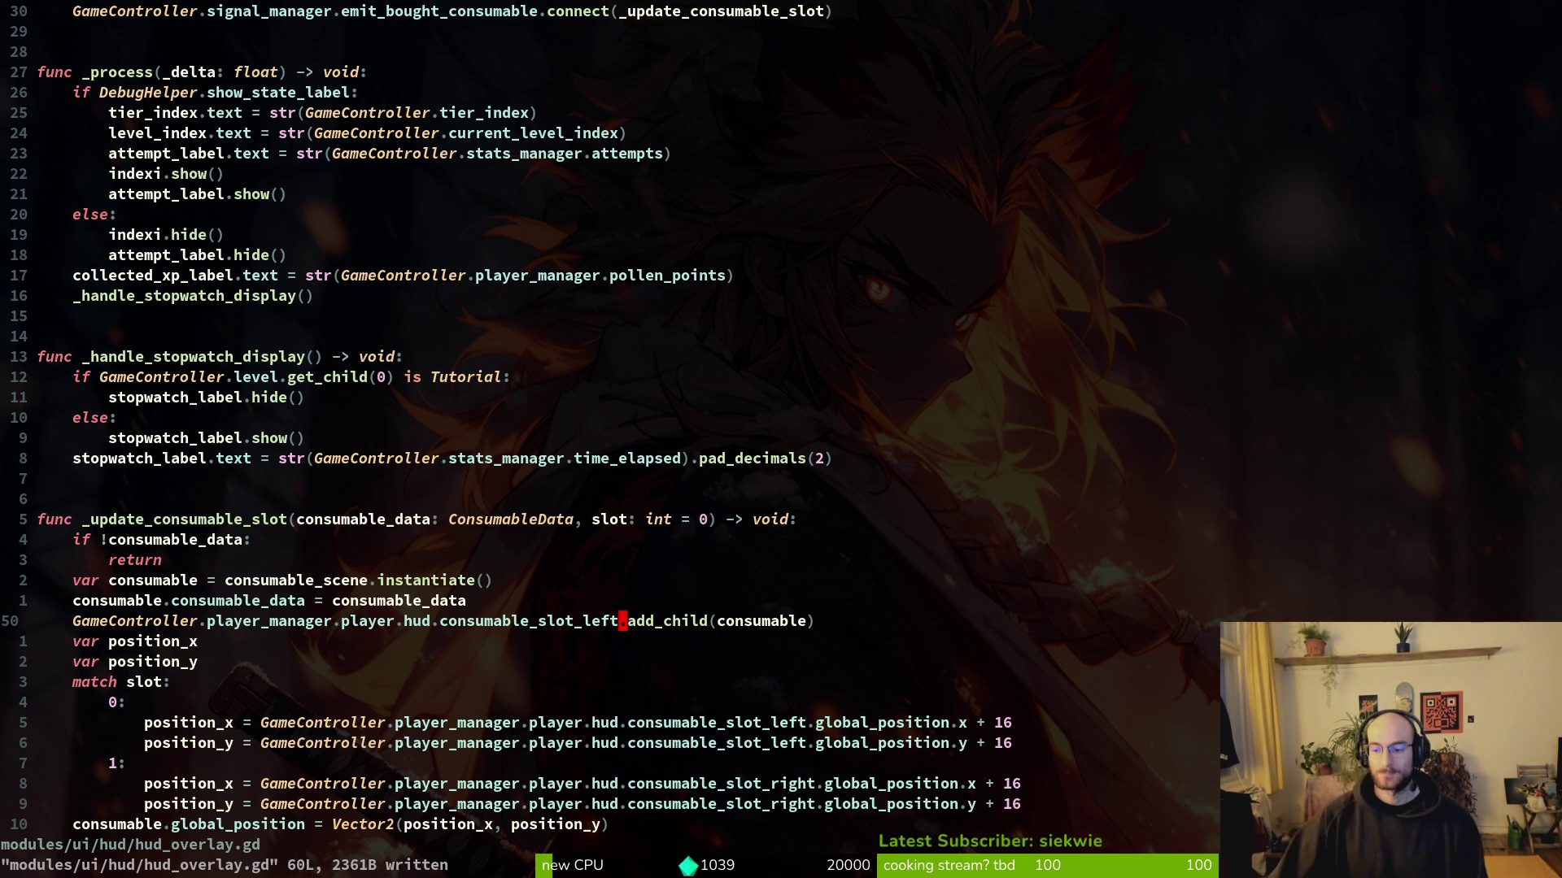
Step: Review the consumable_data and position_x lines in hud_overlay.gd unchanged, then rerun the project in Godot
{"action": "left_click", "coordinate": [244, 643]}
{"action": "left_click", "coordinate": [210, 602]}
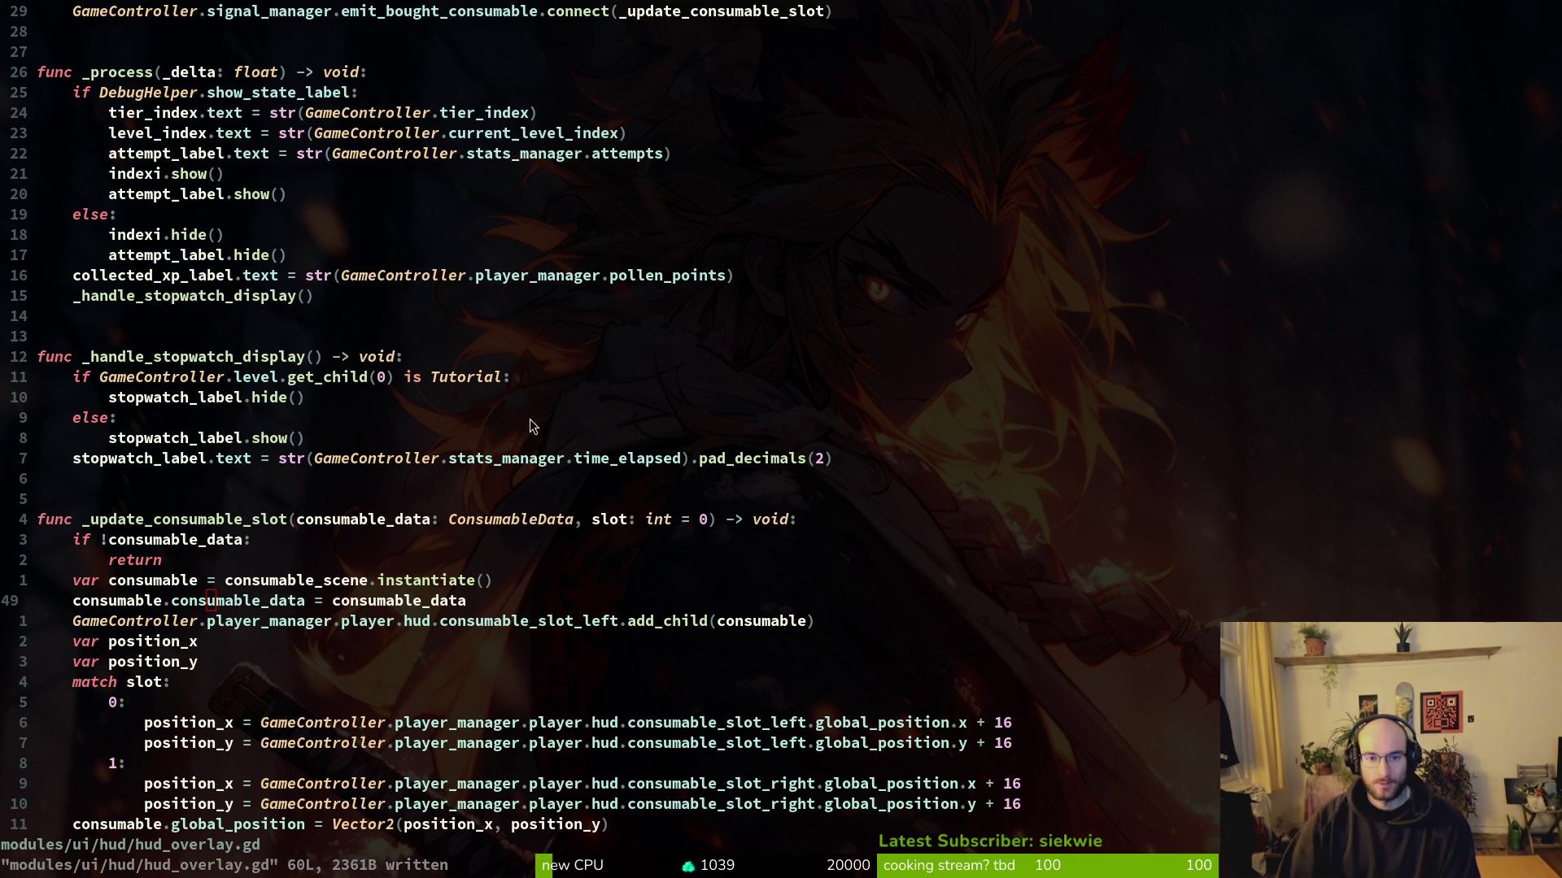
{"action": "key", "text": "alt+Tab"}
{"action": "left_click", "coordinate": [1282, 48]}
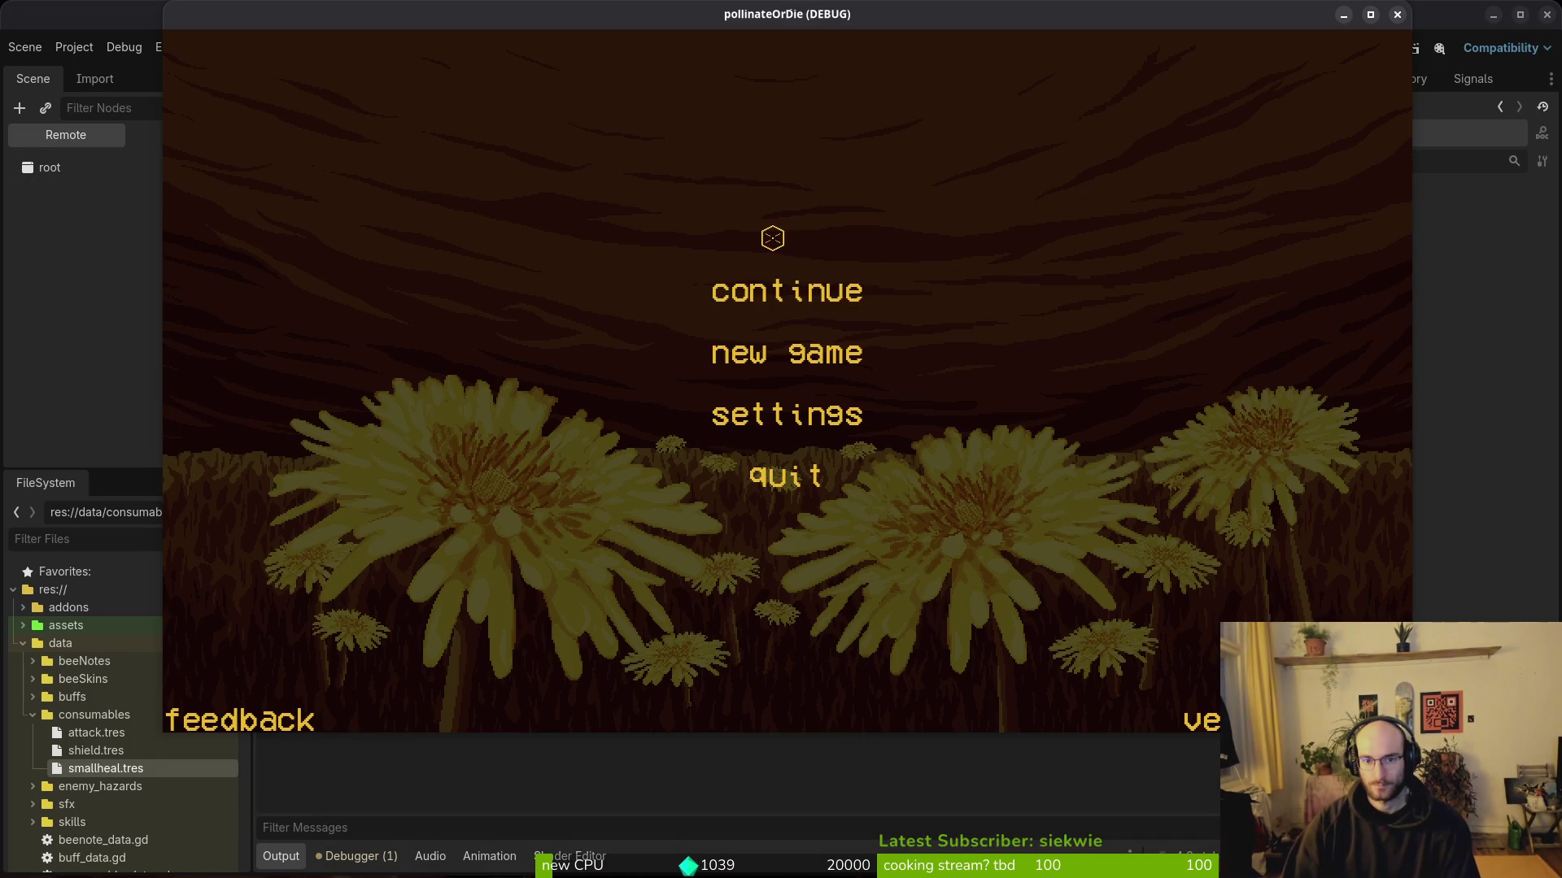
Step: Continue the saved game and play-test the HUD consumable slot in the running game window
{"action": "left_click", "coordinate": [782, 289]}
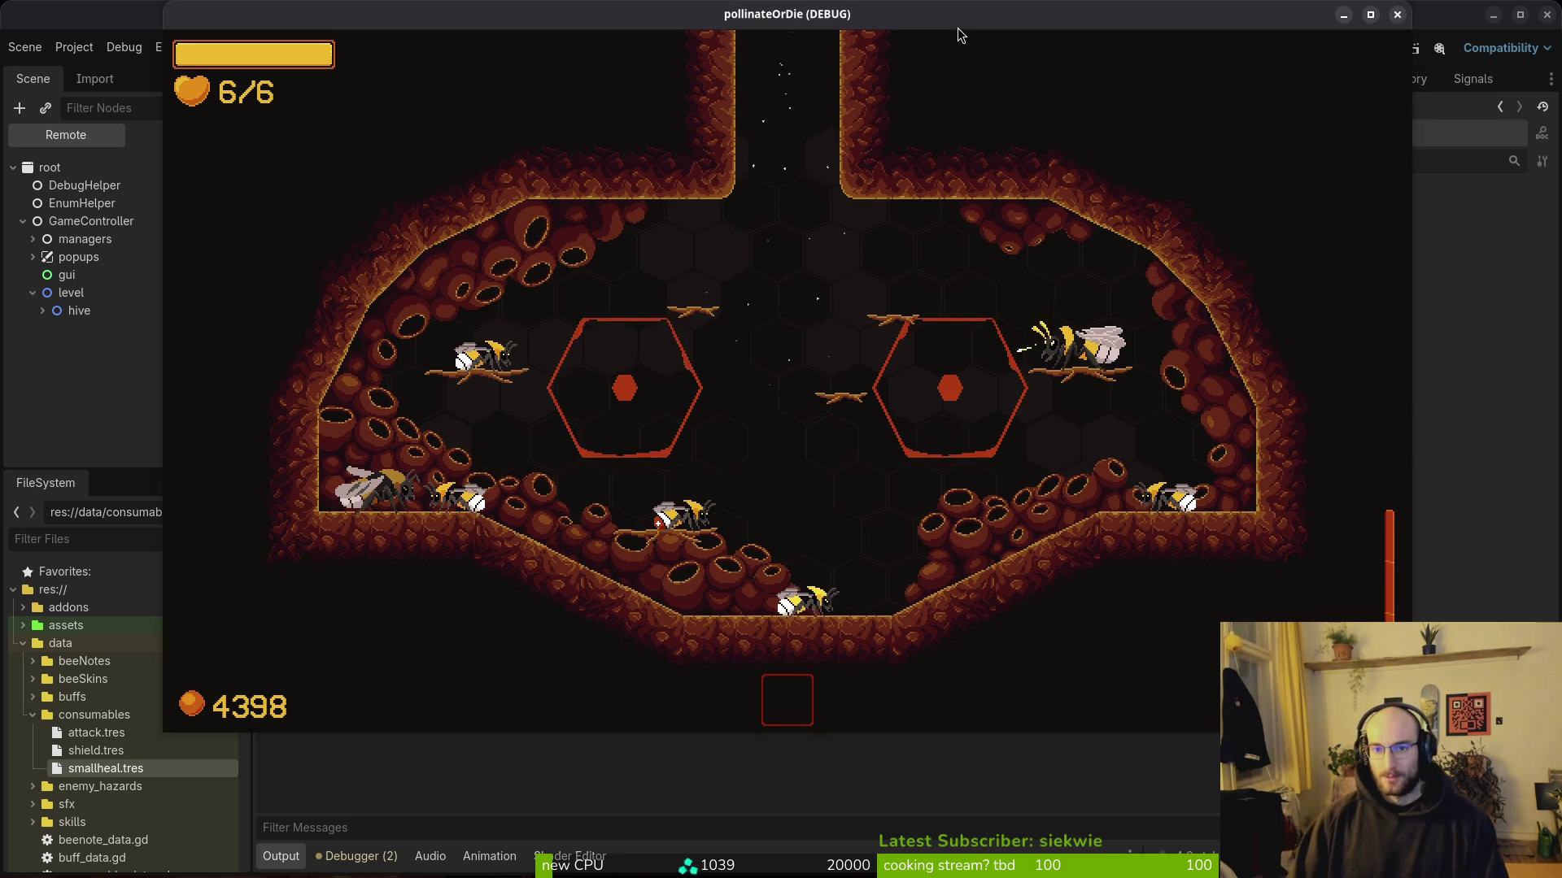
{"action": "left_click_drag", "start_coordinate": [959, 28], "coordinate": [954, 41]}
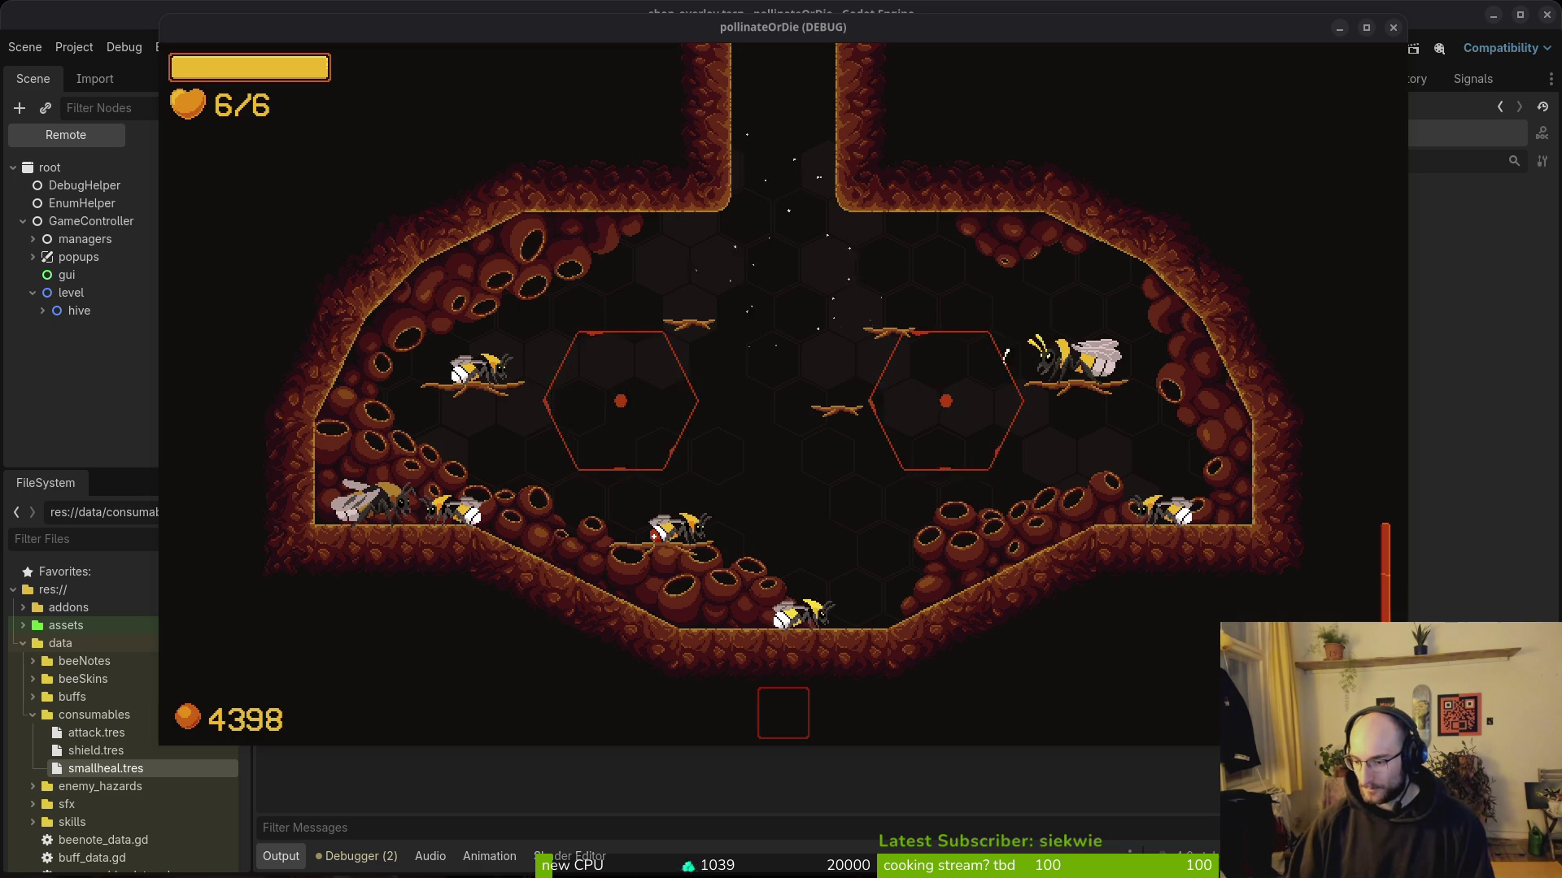
{"action": "left_click", "coordinate": [1026, 44]}
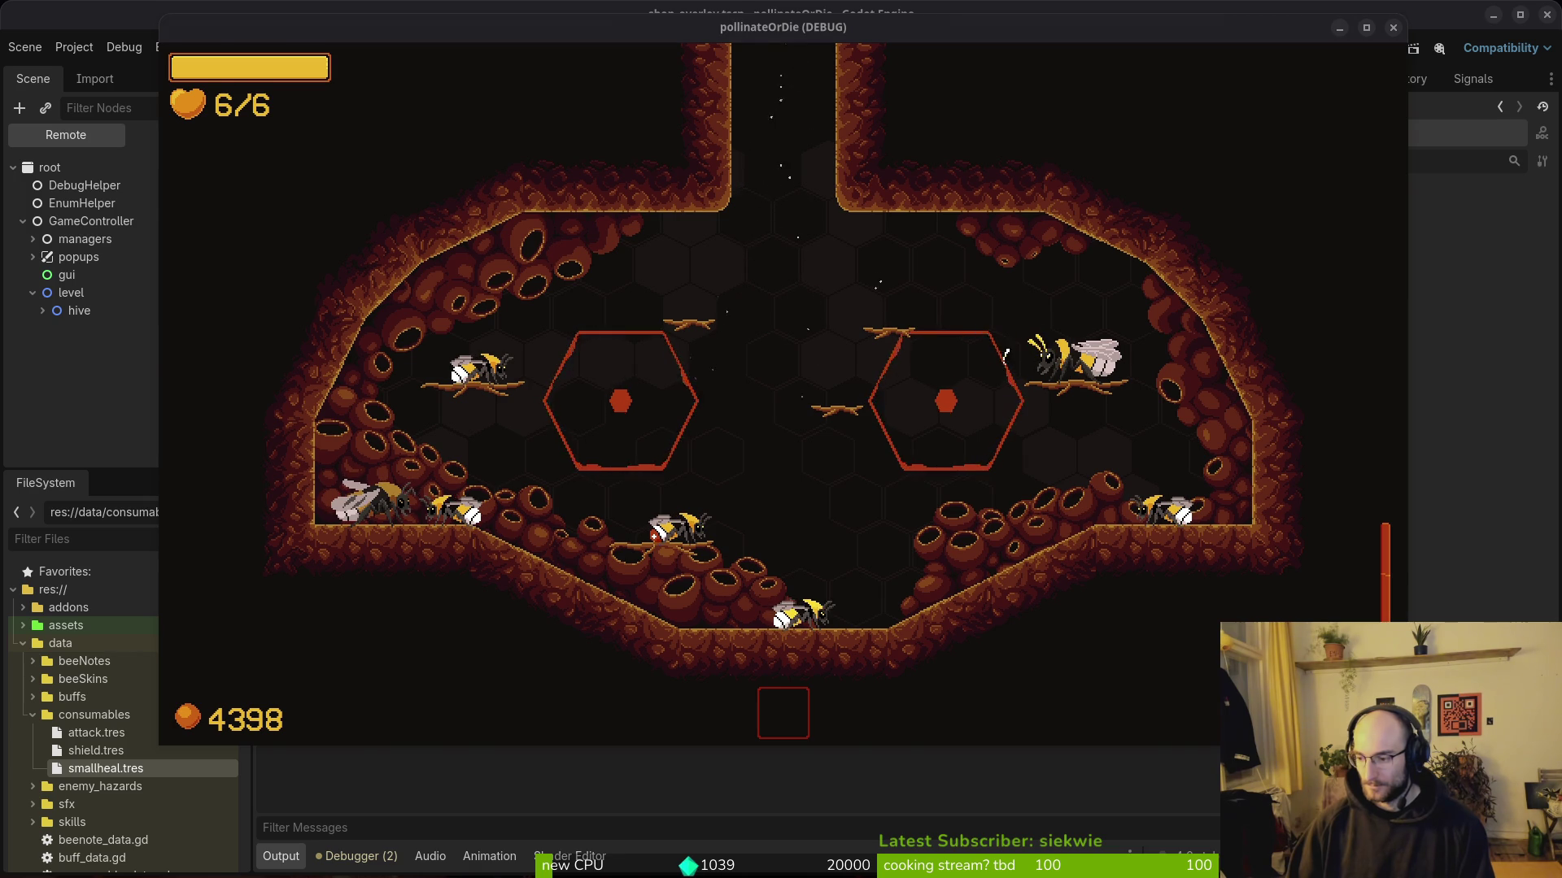
{"action": "key", "text": "alt+Tab"}
Step: Change the add_child target on line 50 to consumable_slot and save
{"action": "key", "text": "j"}
{"action": "key", "text": "y"}
{"action": "key", "text": "k"}
{"action": "key", "text": "5"}
{"action": "key", "text": "f"}
{"action": "key", "text": "period"}
{"action": "type", "text": "cbconsua.add_child(consumable"}
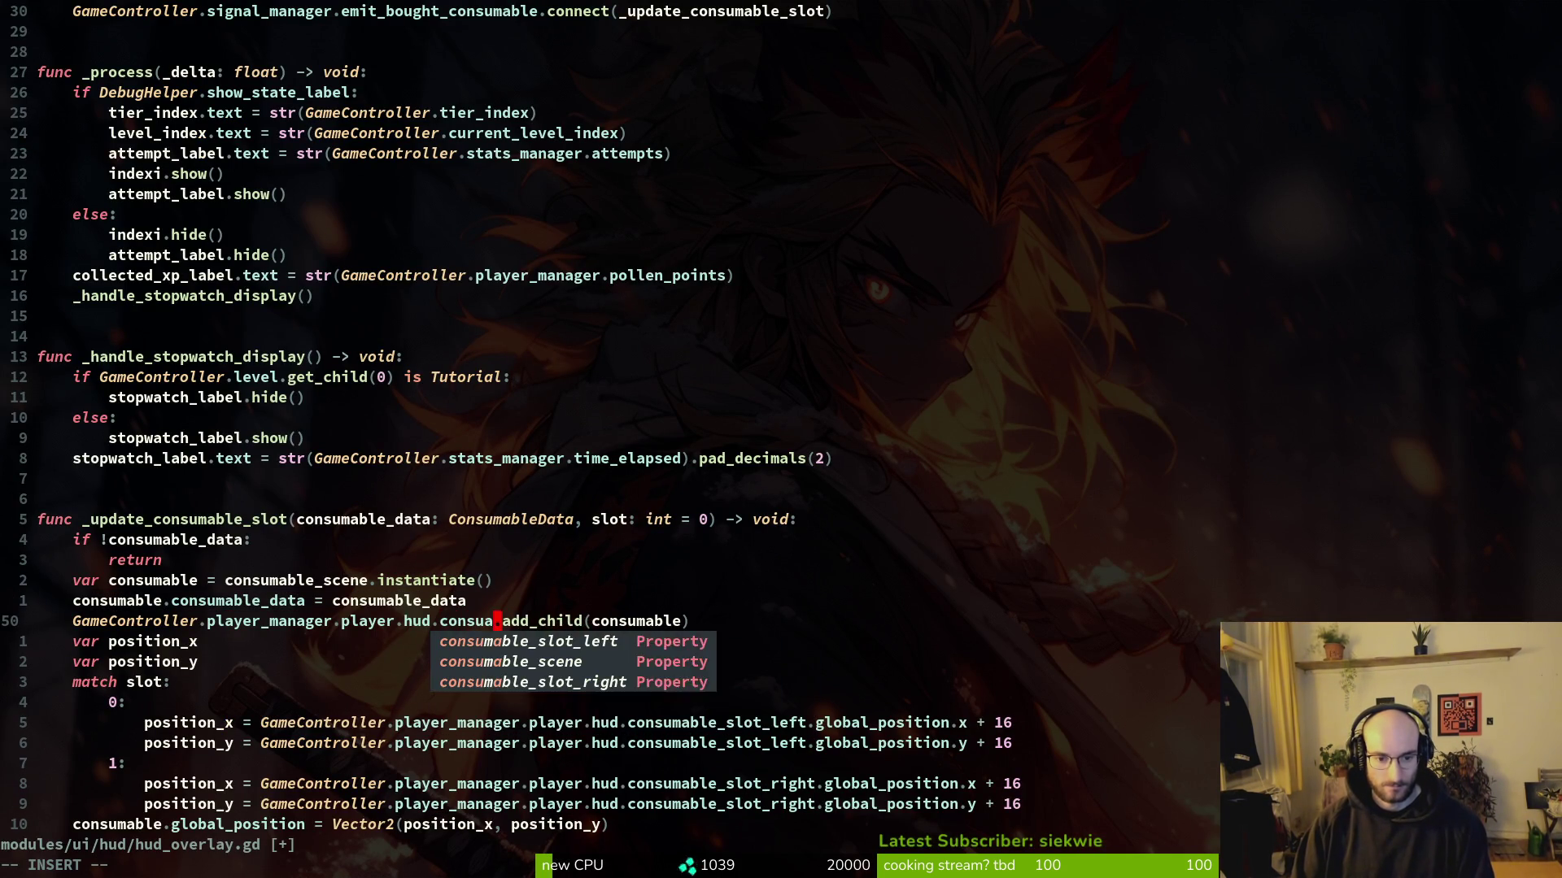
{"action": "key", "text": "BackSpace"}
{"action": "type", "text": "mable_s"}
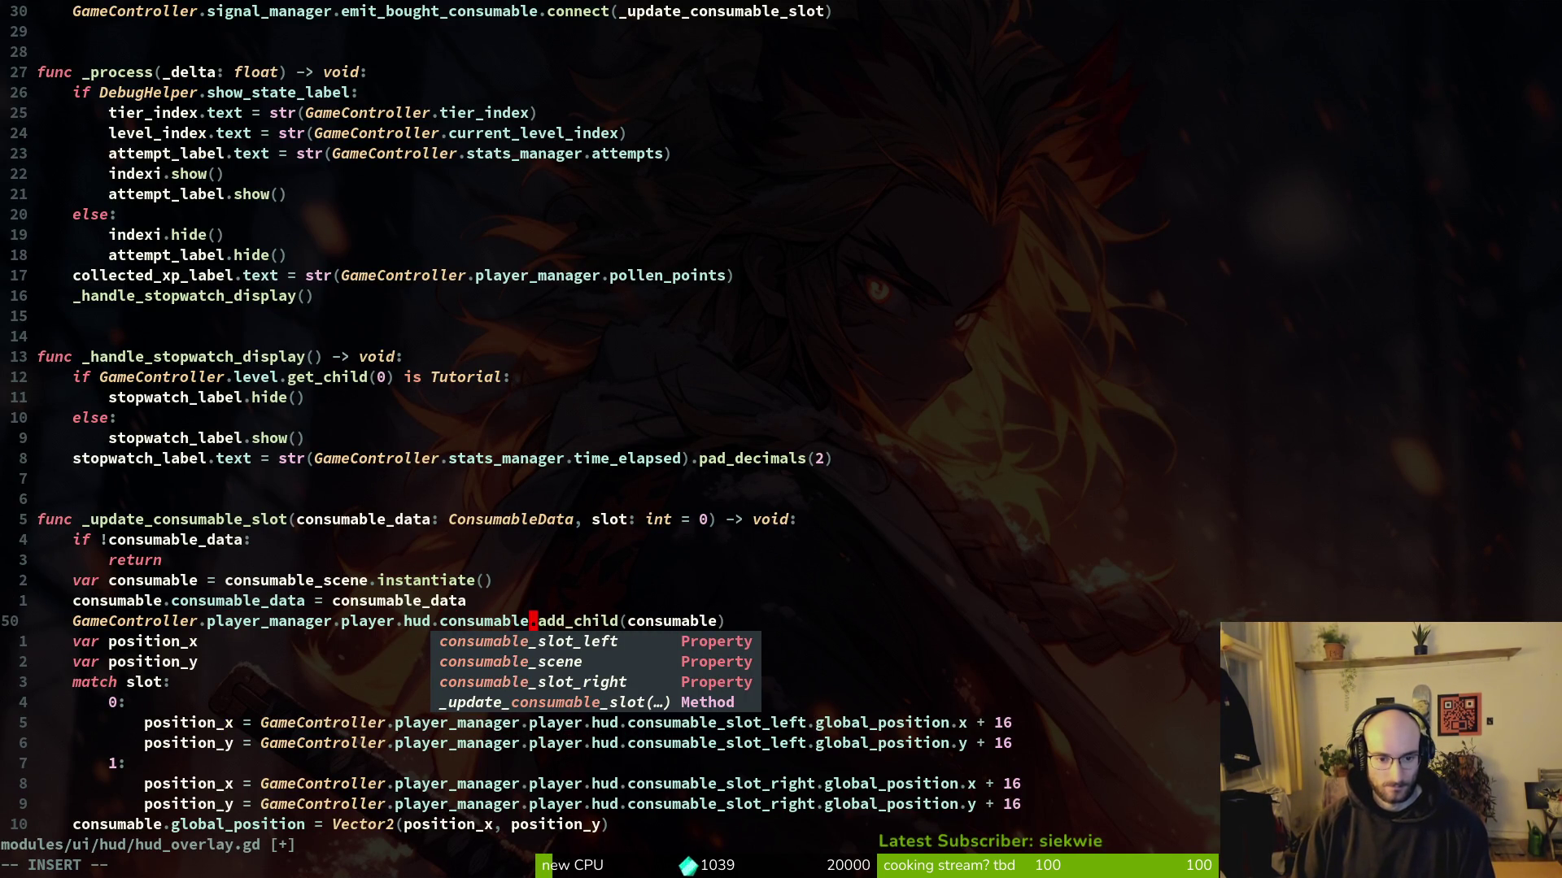
{"action": "type", "text": "lot"}
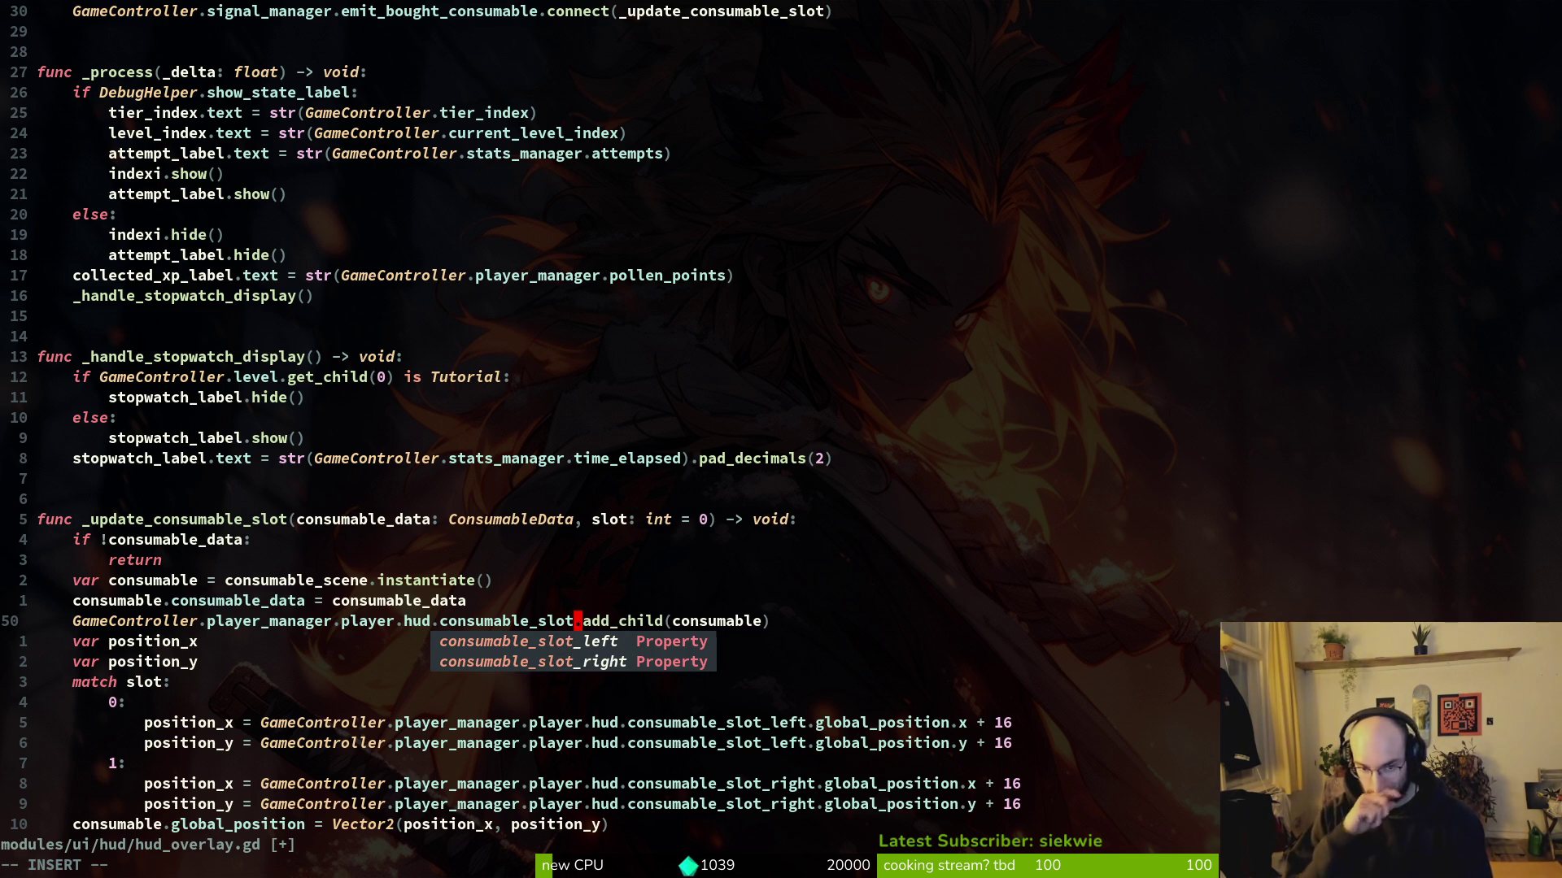
{"action": "key", "text": "Escape"}
{"action": "type", "text": ":w"}
{"action": "key", "text": "Return"}
Step: Reopen hud_overlay.gd through the project file finder
{"action": "key", "text": "space"}
{"action": "type", "text": "pf"}
{"action": "type", "text": "hover"}
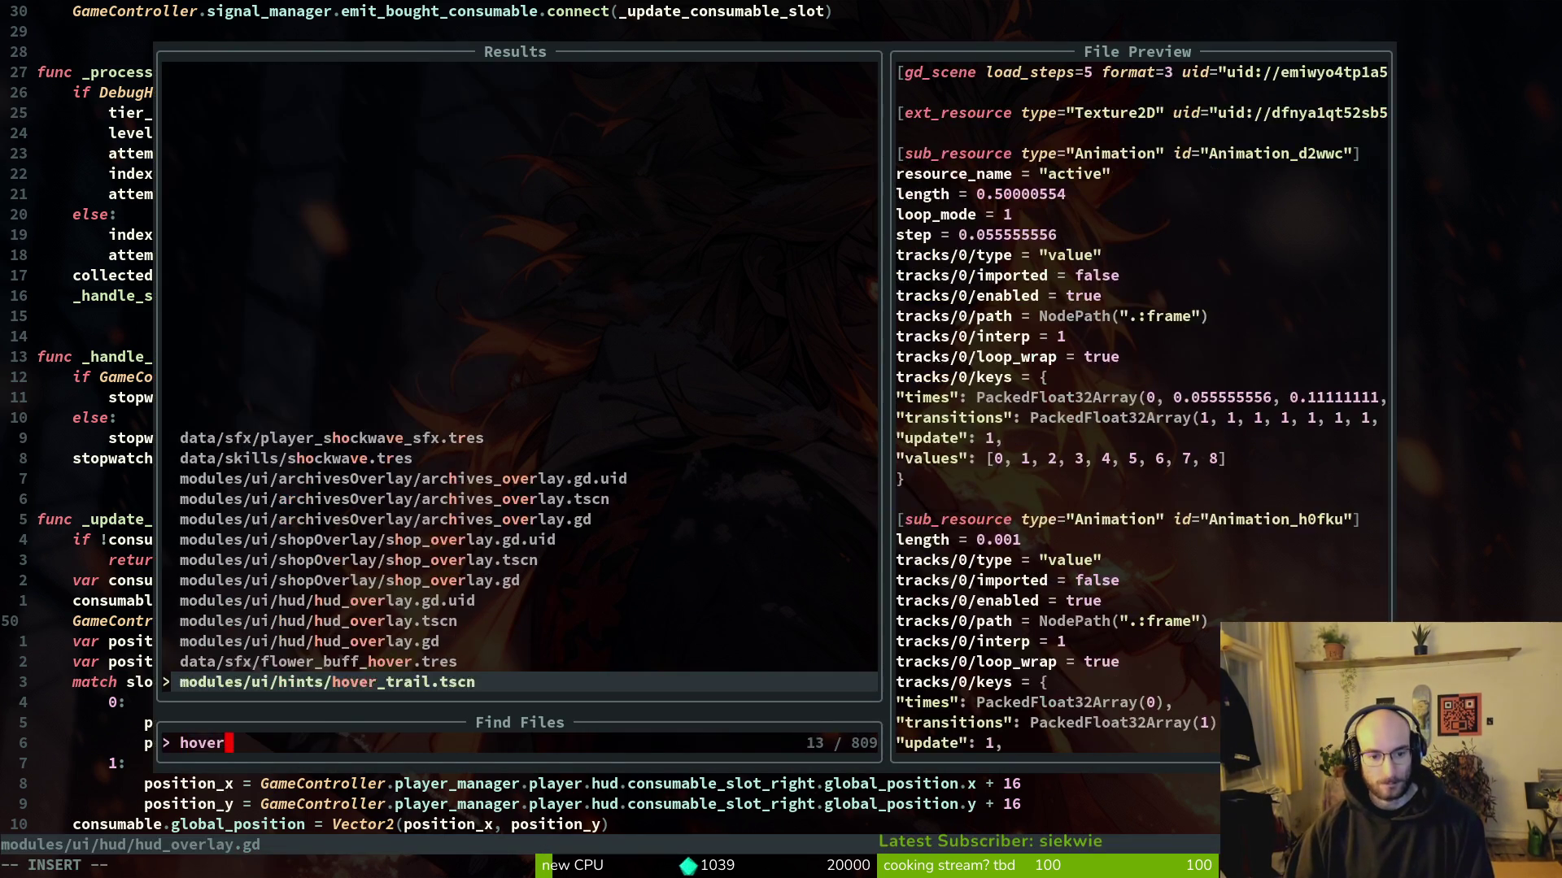
{"action": "key", "text": "Return"}
{"action": "key", "text": "space"}
{"action": "type", "text": "pfhudover"}
{"action": "key", "text": "Return"}
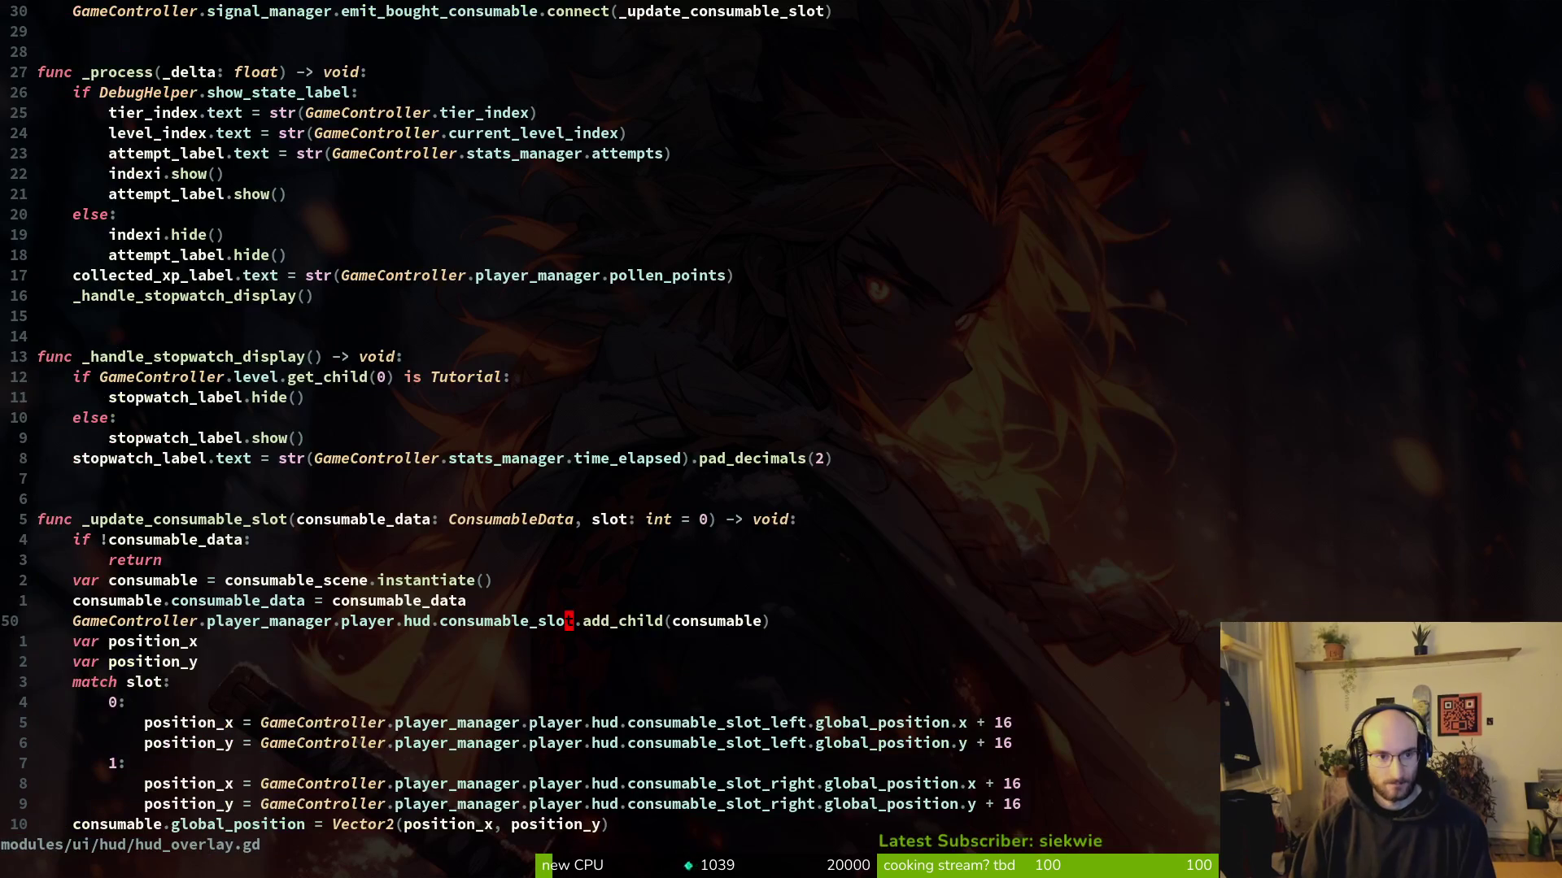
Step: Duplicate the consumable_slot_left declaration, rename the copy to consumable_slot, and save
{"action": "key", "text": "g"}
{"action": "key", "text": "g"}
{"action": "key", "text": "j"}
{"action": "key", "text": "j"}
{"action": "key", "text": "j"}
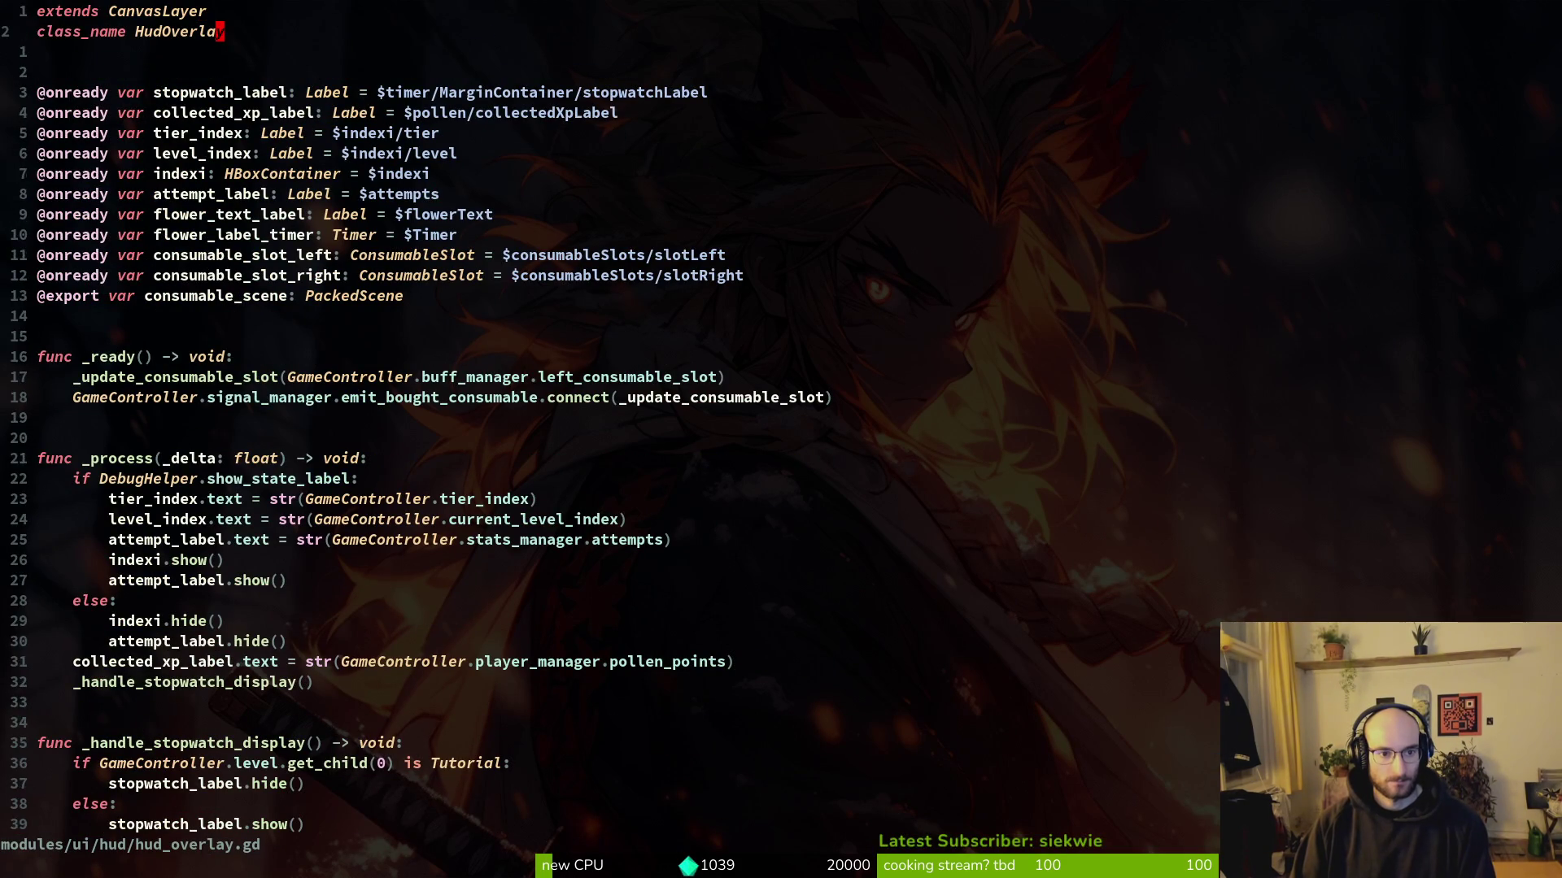
{"action": "key", "text": "y"}
{"action": "key", "text": "y"}
{"action": "key", "text": "P"}
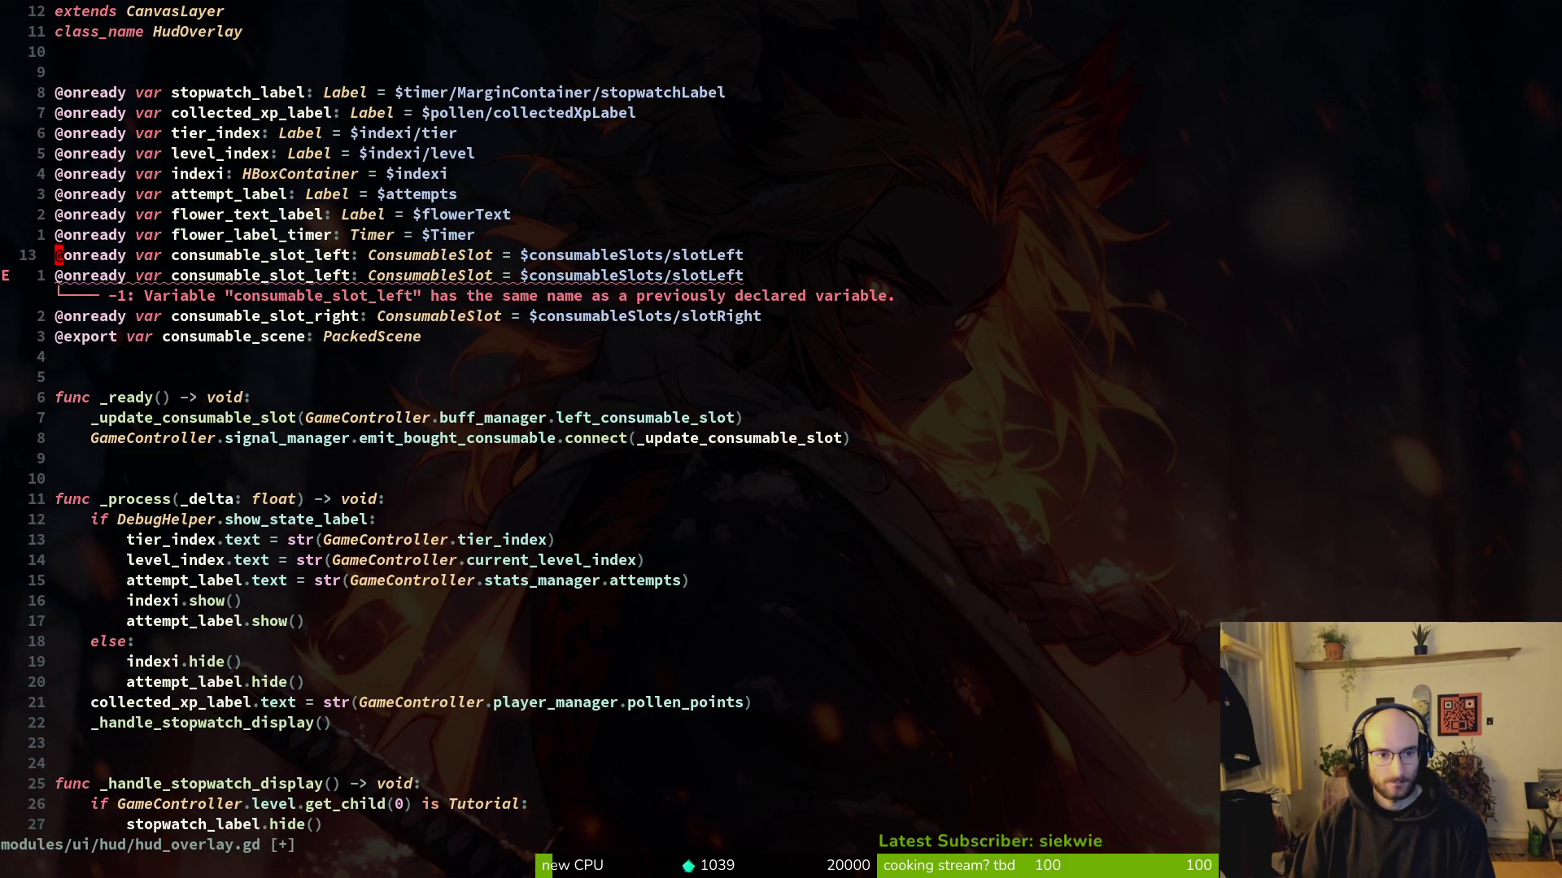
{"action": "key", "text": "w"}
{"action": "key", "text": "w"}
{"action": "key", "text": "w"}
{"action": "key", "text": "e"}
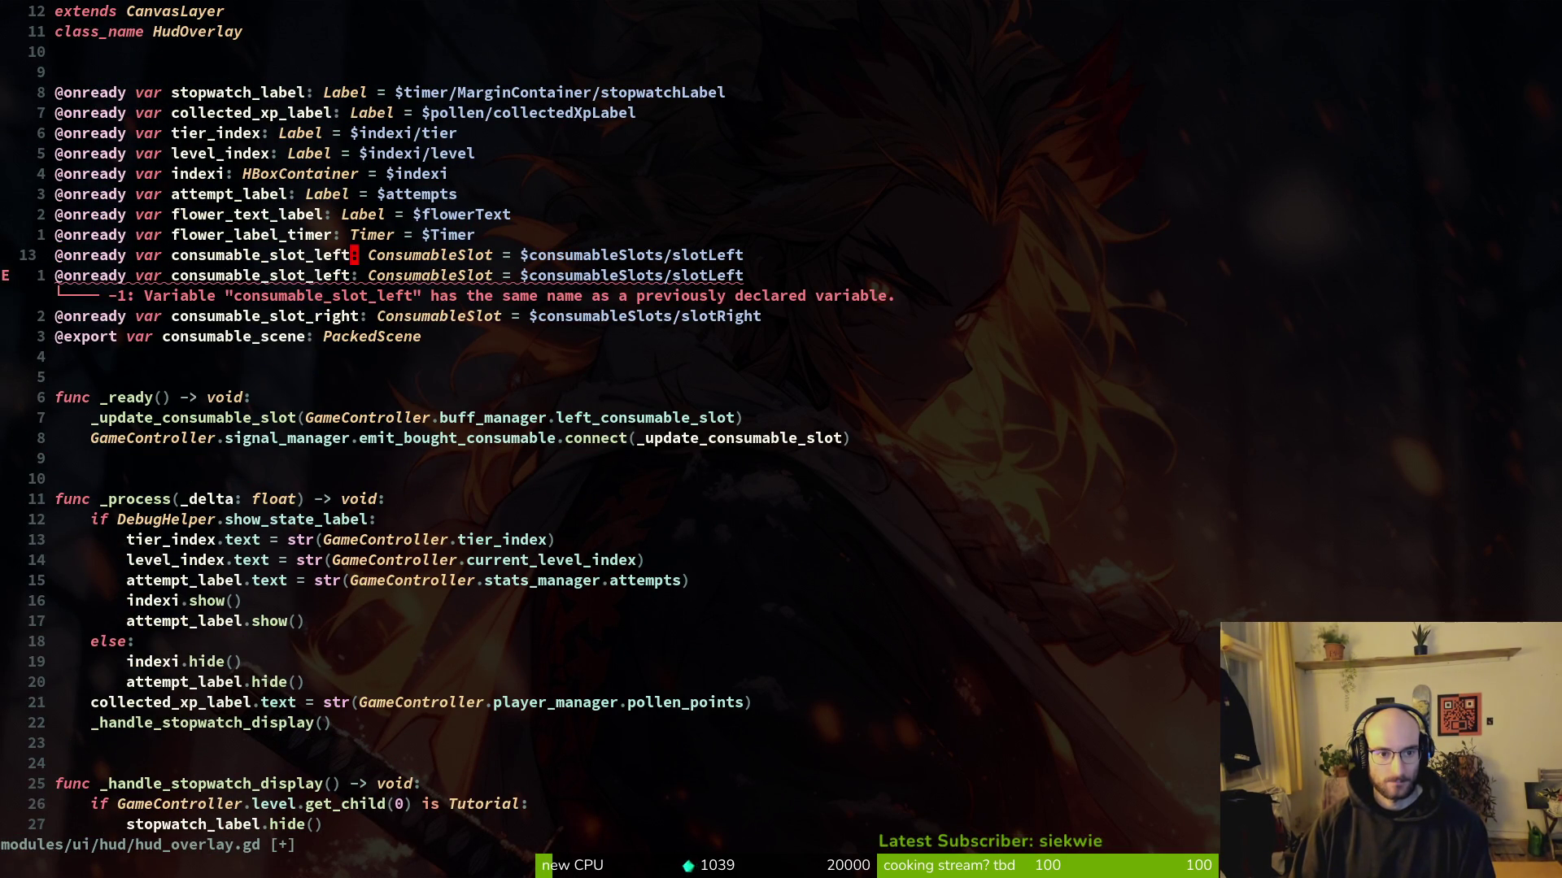
{"action": "key", "text": "a"}
{"action": "key", "text": "BackSpace"}
{"action": "key", "text": "BackSpace"}
{"action": "key", "text": "BackSpace"}
{"action": "key", "text": "Escape"}
{"action": "type", "text": ":w"}
{"action": "key", "text": "Return"}
Step: Comment out the consumable_slot_left and consumable_slot_right declarations with a # block insert
{"action": "key", "text": "j"}
{"action": "key", "text": "0"}
{"action": "key", "text": "ctrl+v"}
{"action": "key", "text": "j"}
{"action": "key", "text": "shift+i"}
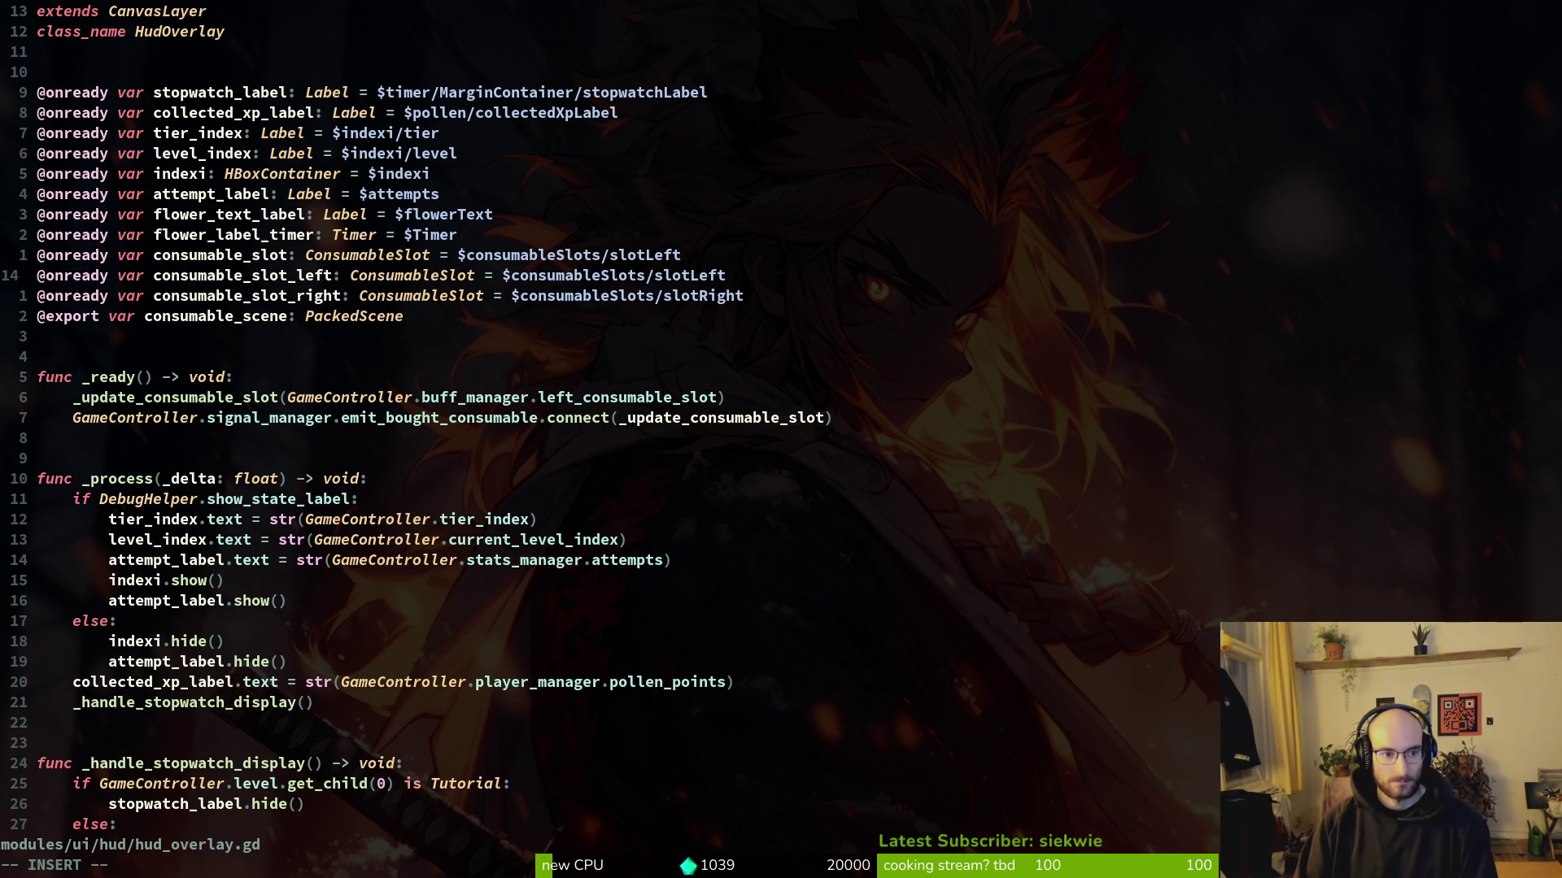
{"action": "type", "text": "#"}
{"action": "key", "text": "Escape"}
Step: Strip /slotLeft from the consumable_slot node path, save, and relaunch the game
{"action": "key", "text": "k"}
{"action": "key", "text": "dollar"}
{"action": "key", "text": "c"}
{"action": "key", "text": "i"}
{"action": "key", "text": "w"}
{"action": "key", "text": "BackSpace"}
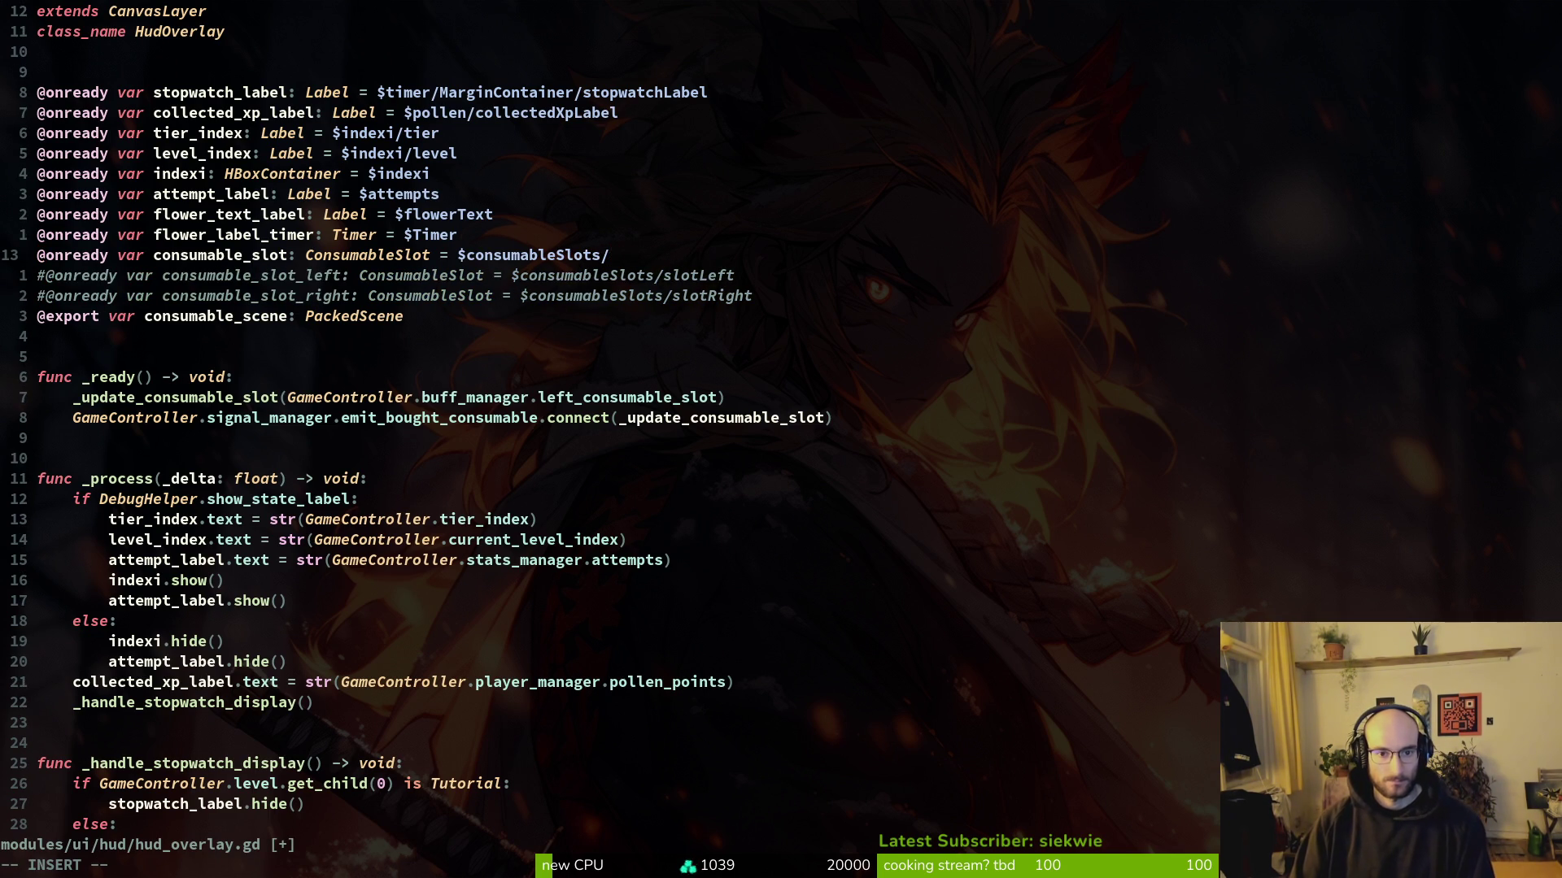
{"action": "key", "text": "BackSpace"}
{"action": "key", "text": "Escape"}
{"action": "type", "text": ":w"}
{"action": "key", "text": "Return"}
{"action": "key", "text": "F5"}
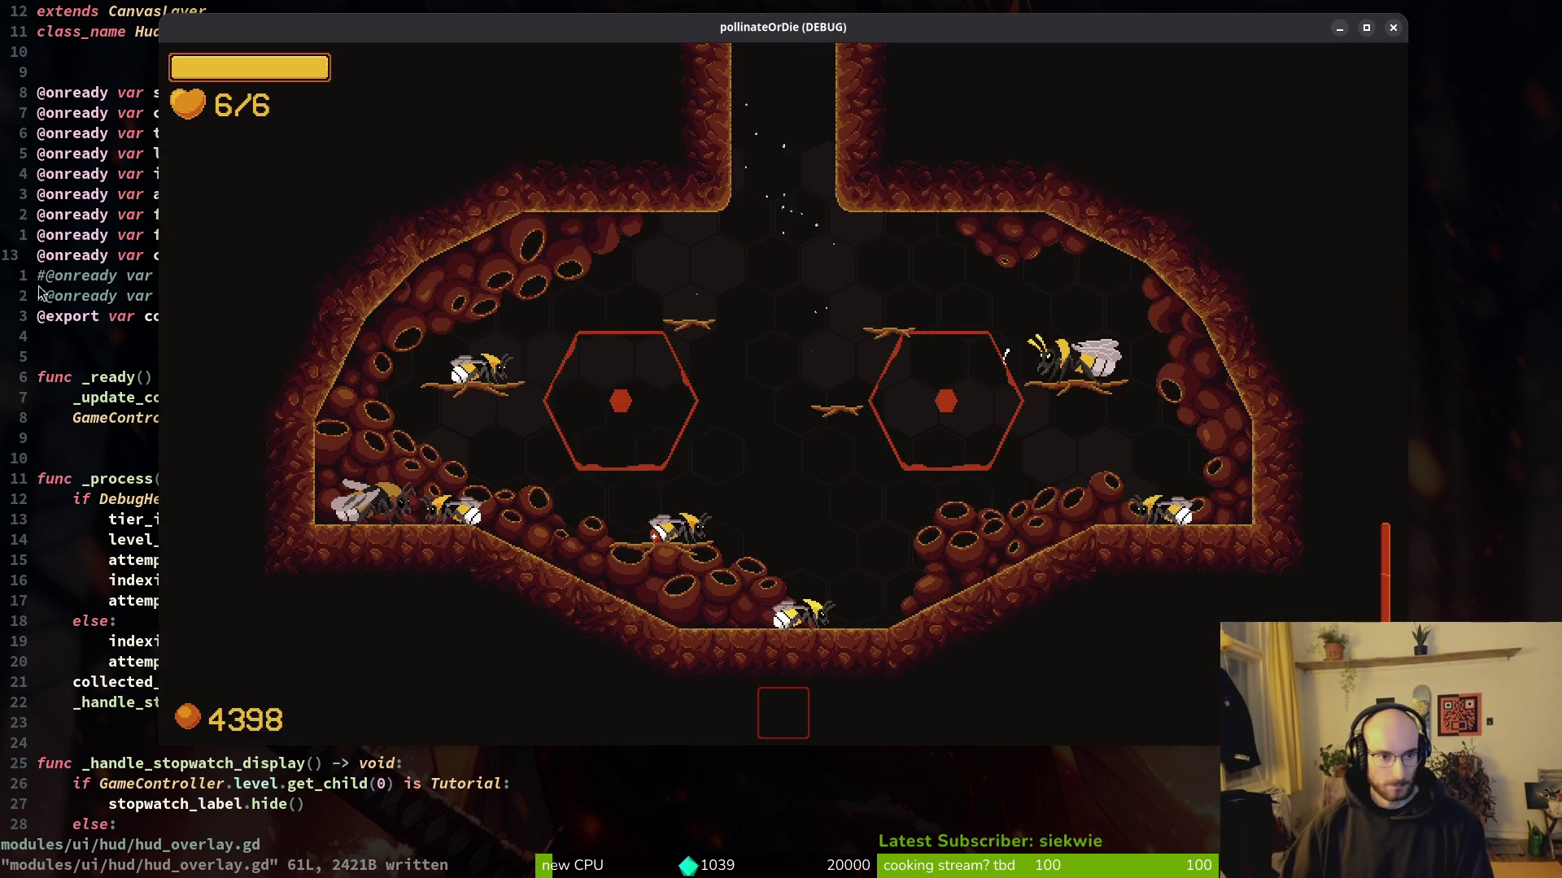
Step: Open the hud_overlay scene in Godot and show its node tree
{"action": "key", "text": "alt+Tab"}
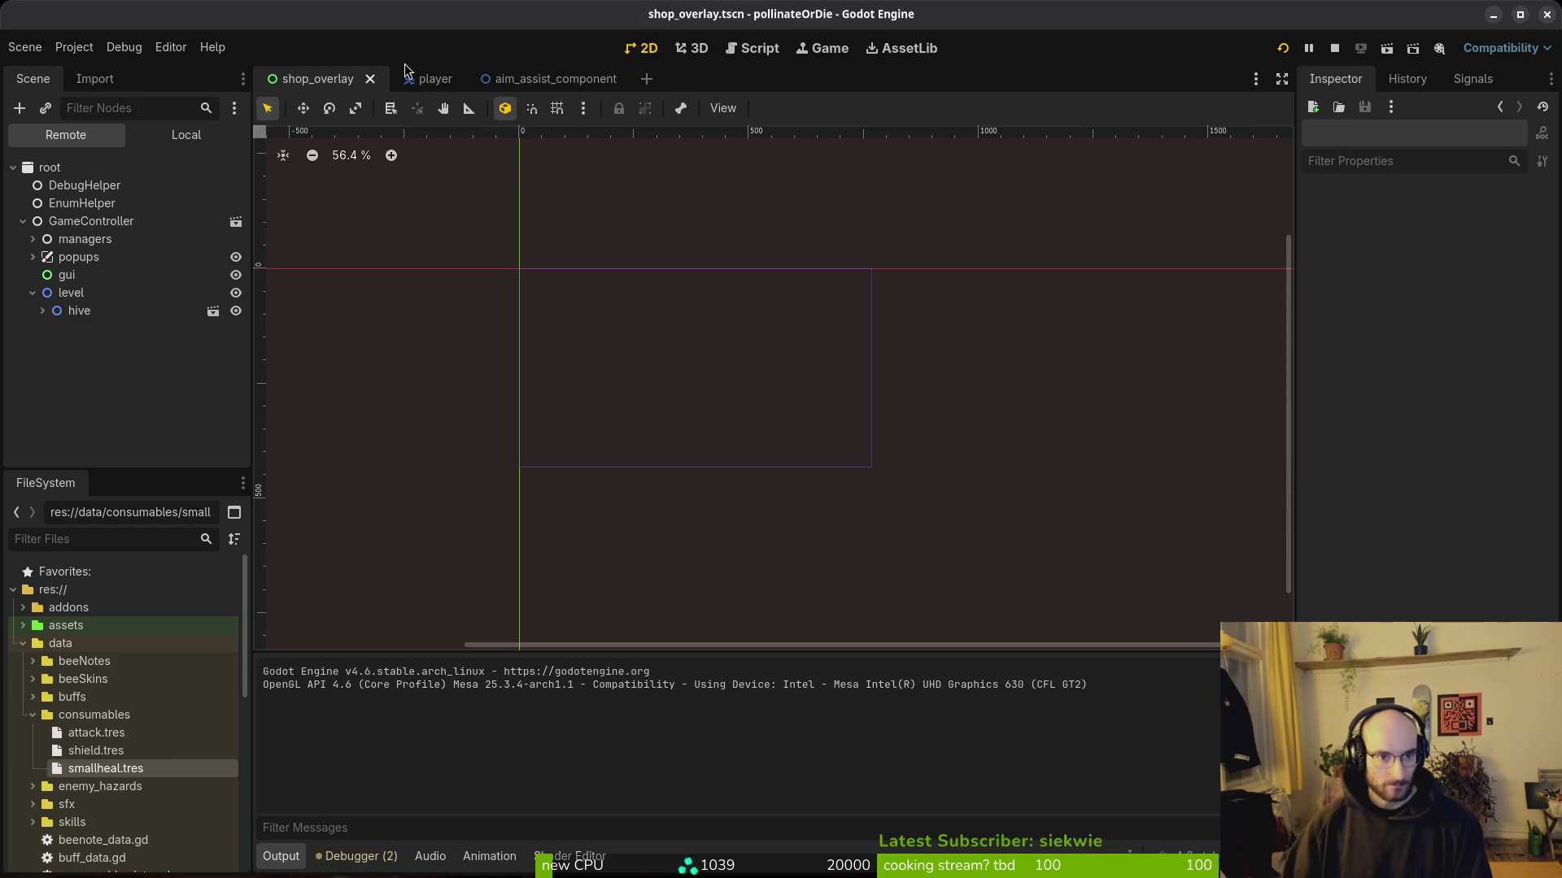
{"action": "key", "text": "alt+shift+o"}
{"action": "type", "text": "pla"}
{"action": "key", "text": "Escape"}
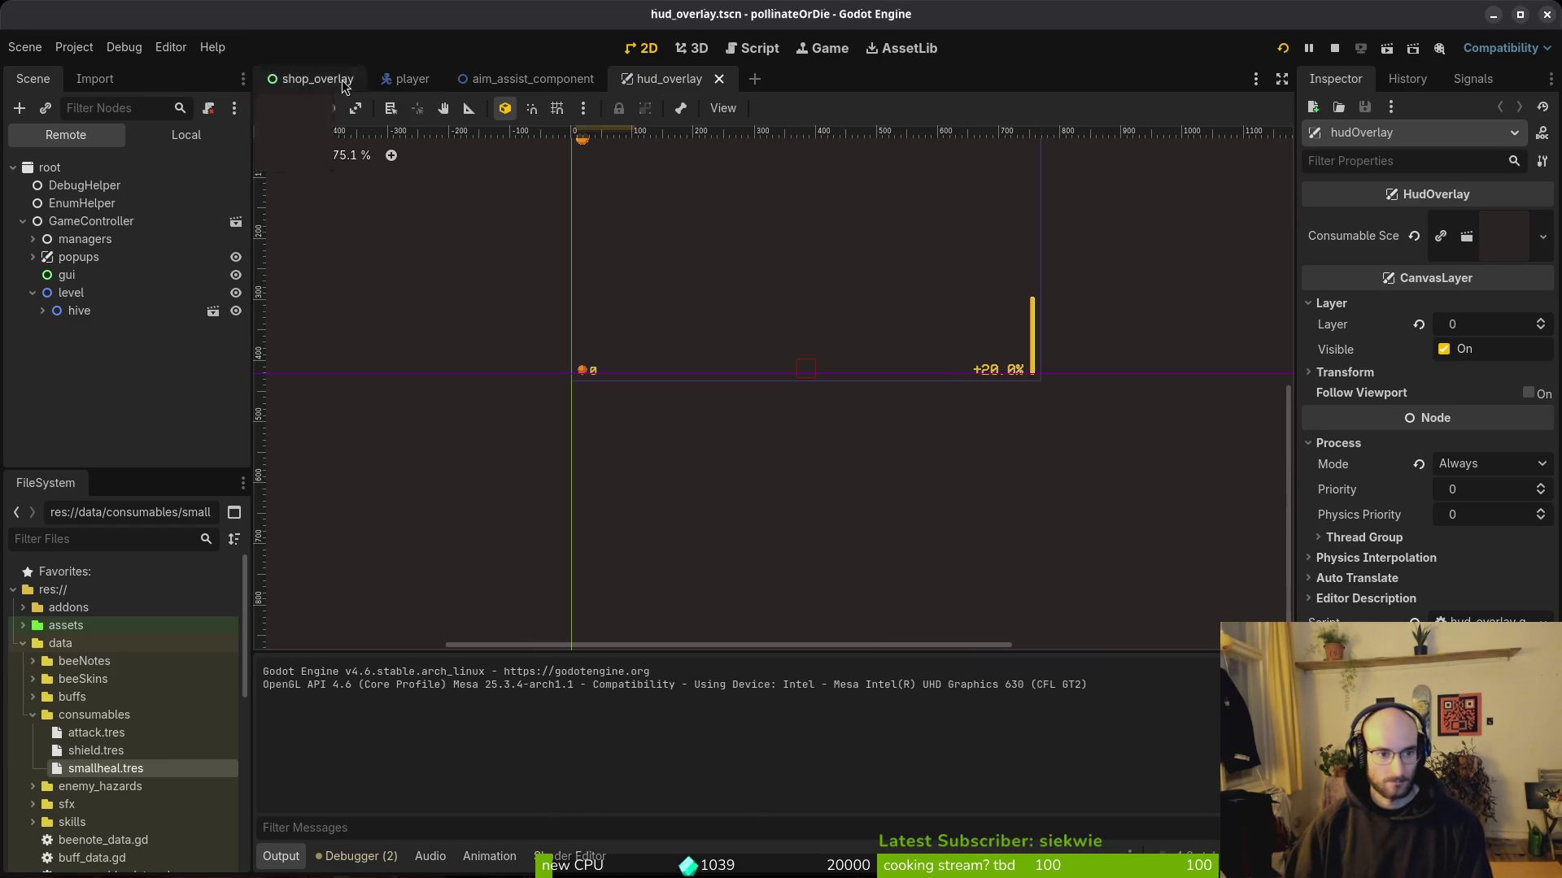
{"action": "left_click", "coordinate": [186, 135]}
Step: Move slotLeft under hudOverlay and delete consumableSlots along with slotRight
{"action": "left_click_drag", "start_coordinate": [59, 380], "coordinate": [72, 358]}
{"action": "left_click", "coordinate": [73, 384]}
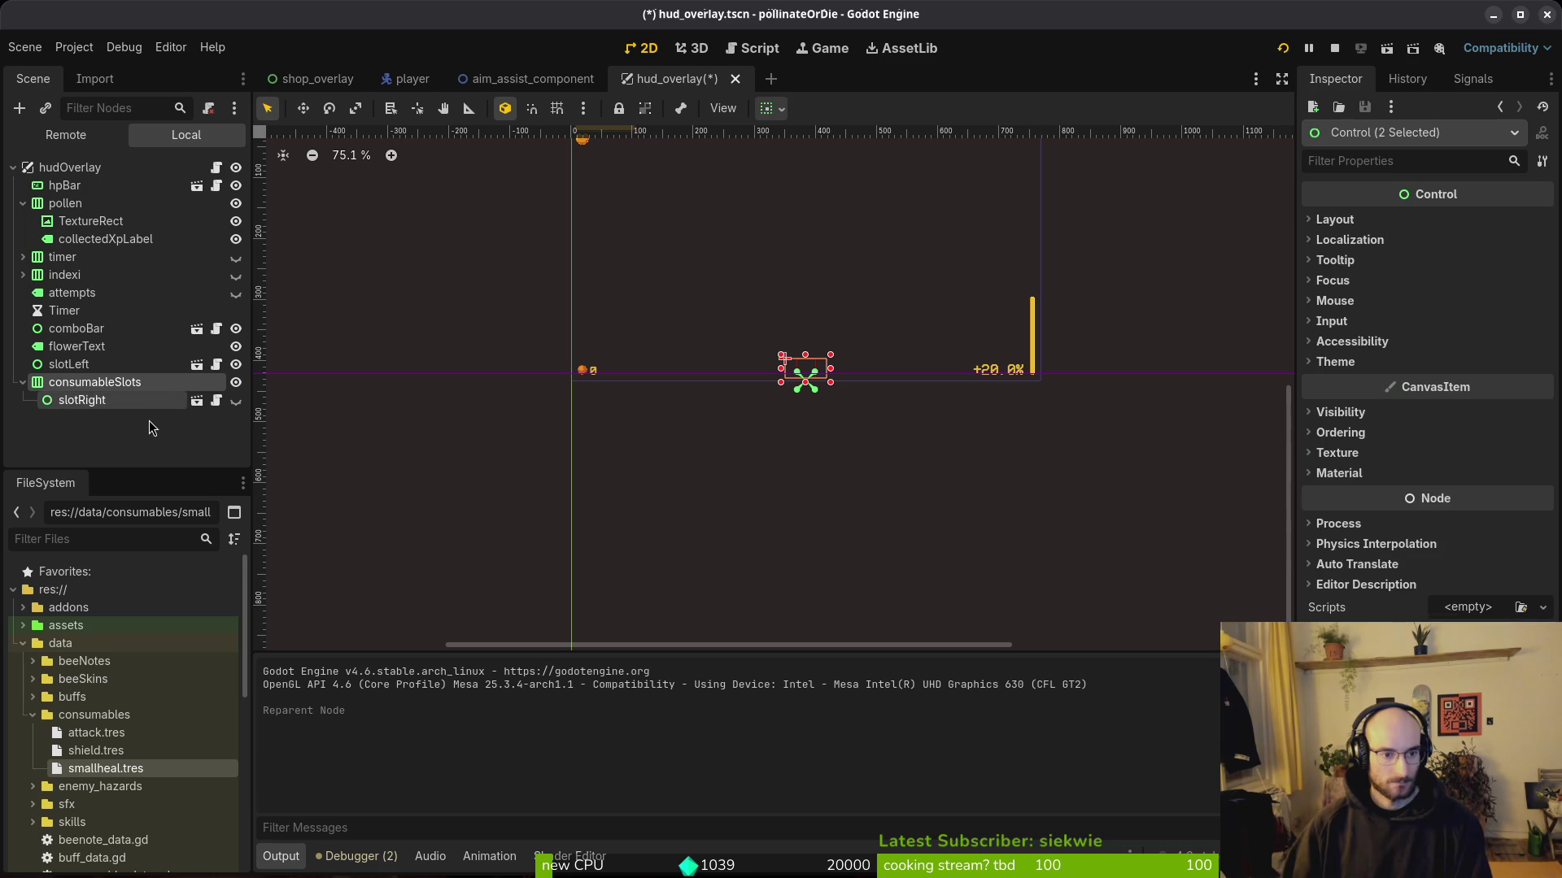
{"action": "key", "text": "Delete"}
{"action": "key", "text": "Return"}
Step: Rename slotLeft to consumableSlot and save the scene
{"action": "left_click", "coordinate": [87, 368]}
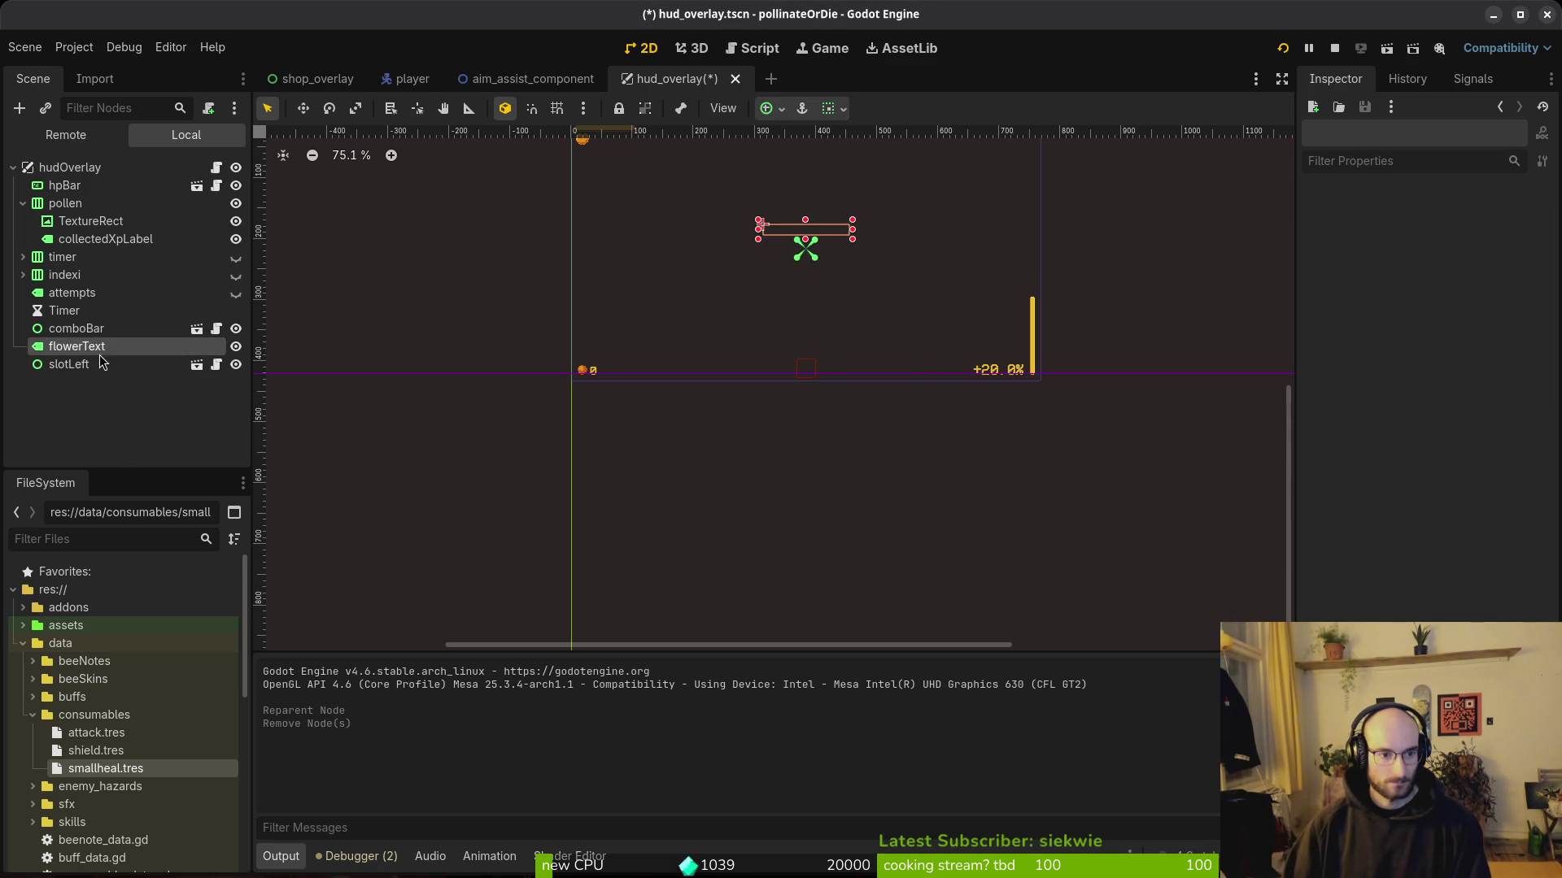
{"action": "double_click", "coordinate": [85, 370]}
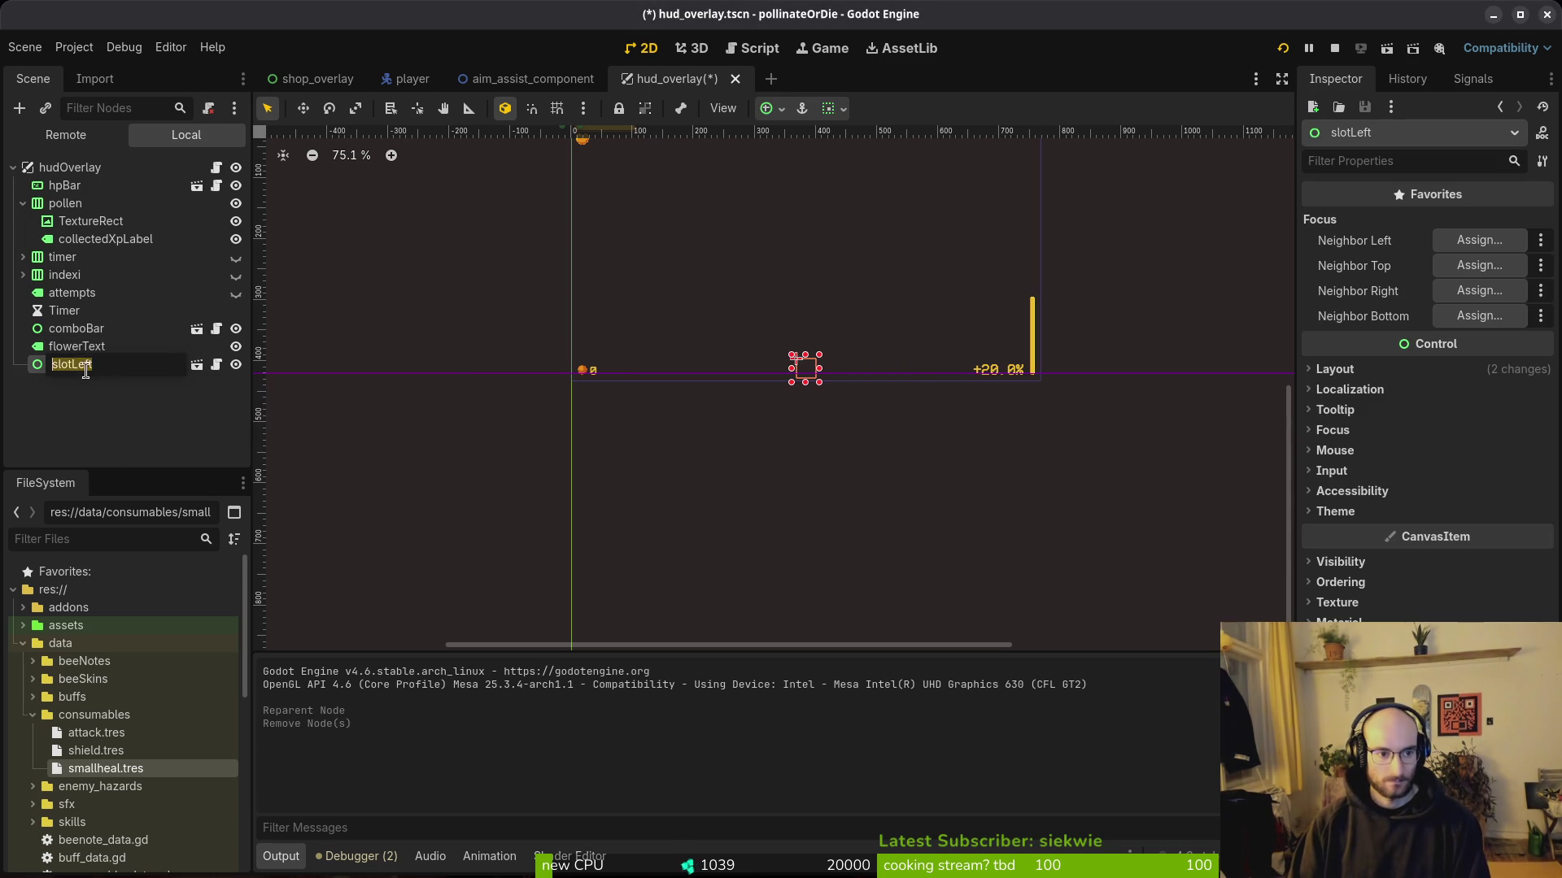
{"action": "type", "text": "slo"}
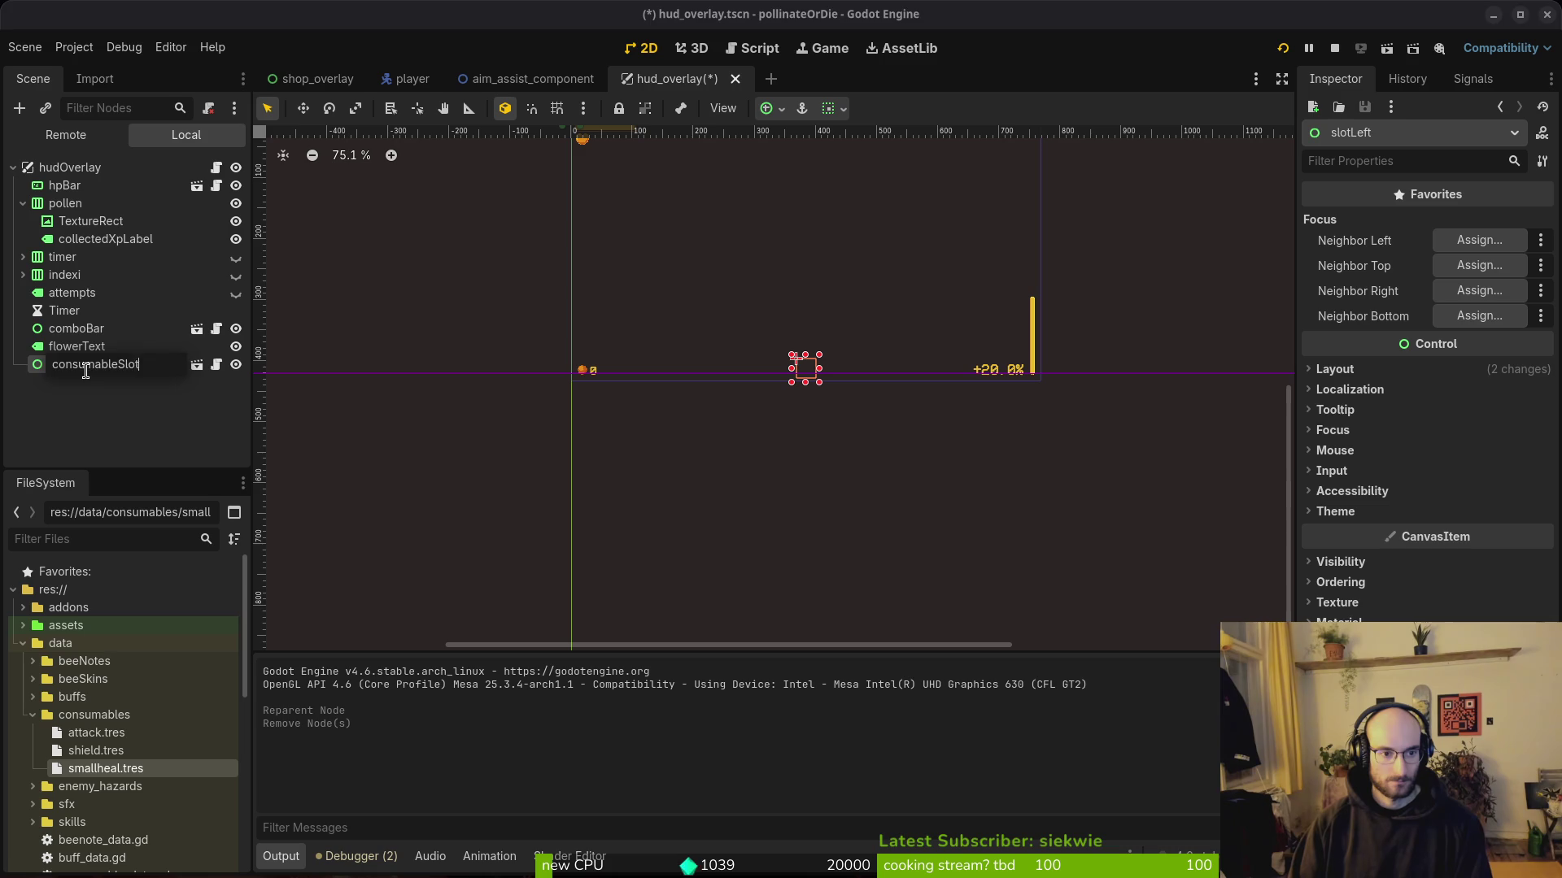
{"action": "key", "text": "Return"}
{"action": "key", "text": "ctrl+s"}
Step: Place consumableSlot at (9, 366) above the pollen counter
{"action": "scroll", "coordinate": [781, 391], "scroll_direction": "down", "scroll_amount": 2}
{"action": "scroll", "coordinate": [864, 399], "scroll_direction": "up", "scroll_amount": 10}
{"action": "scroll", "coordinate": [740, 502], "scroll_direction": "down", "scroll_amount": 4}
{"action": "mouse_move", "coordinate": [739, 502]}
{"action": "left_mouse_down"}
{"action": "mouse_move", "coordinate": [923, 515]}
{"action": "mouse_move", "coordinate": [1135, 488]}
{"action": "mouse_move", "coordinate": [466, 433]}
{"action": "left_mouse_up"}
{"action": "scroll", "coordinate": [467, 433], "scroll_direction": "up", "scroll_amount": 1}
{"action": "scroll", "coordinate": [465, 426], "scroll_direction": "down", "scroll_amount": 2}
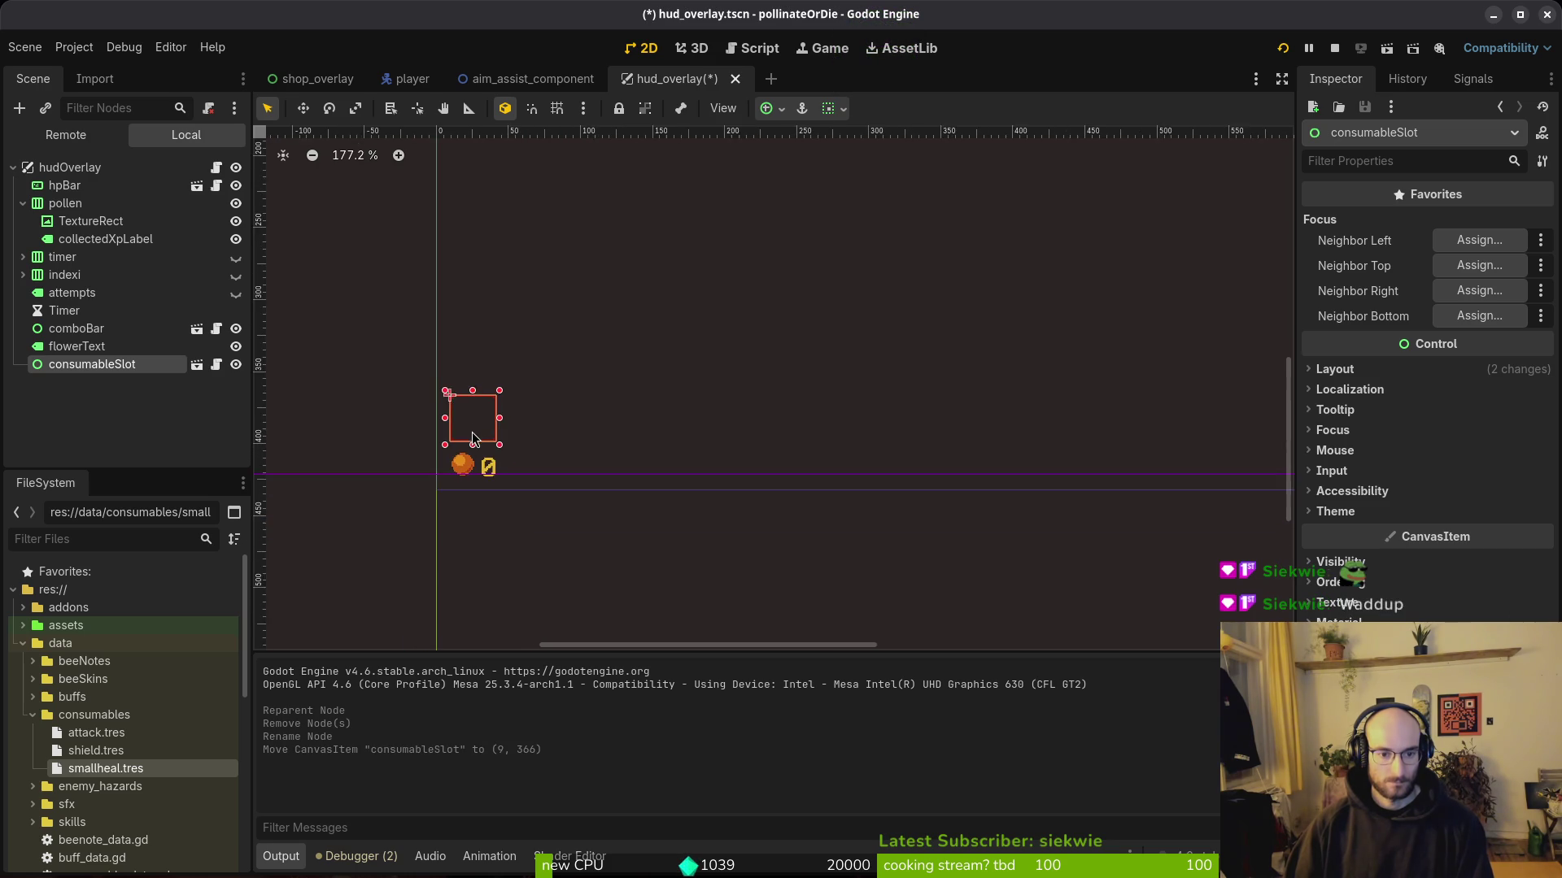
{"action": "key", "text": "Escape"}
{"action": "scroll", "coordinate": [557, 457], "scroll_direction": "down", "scroll_amount": 4}
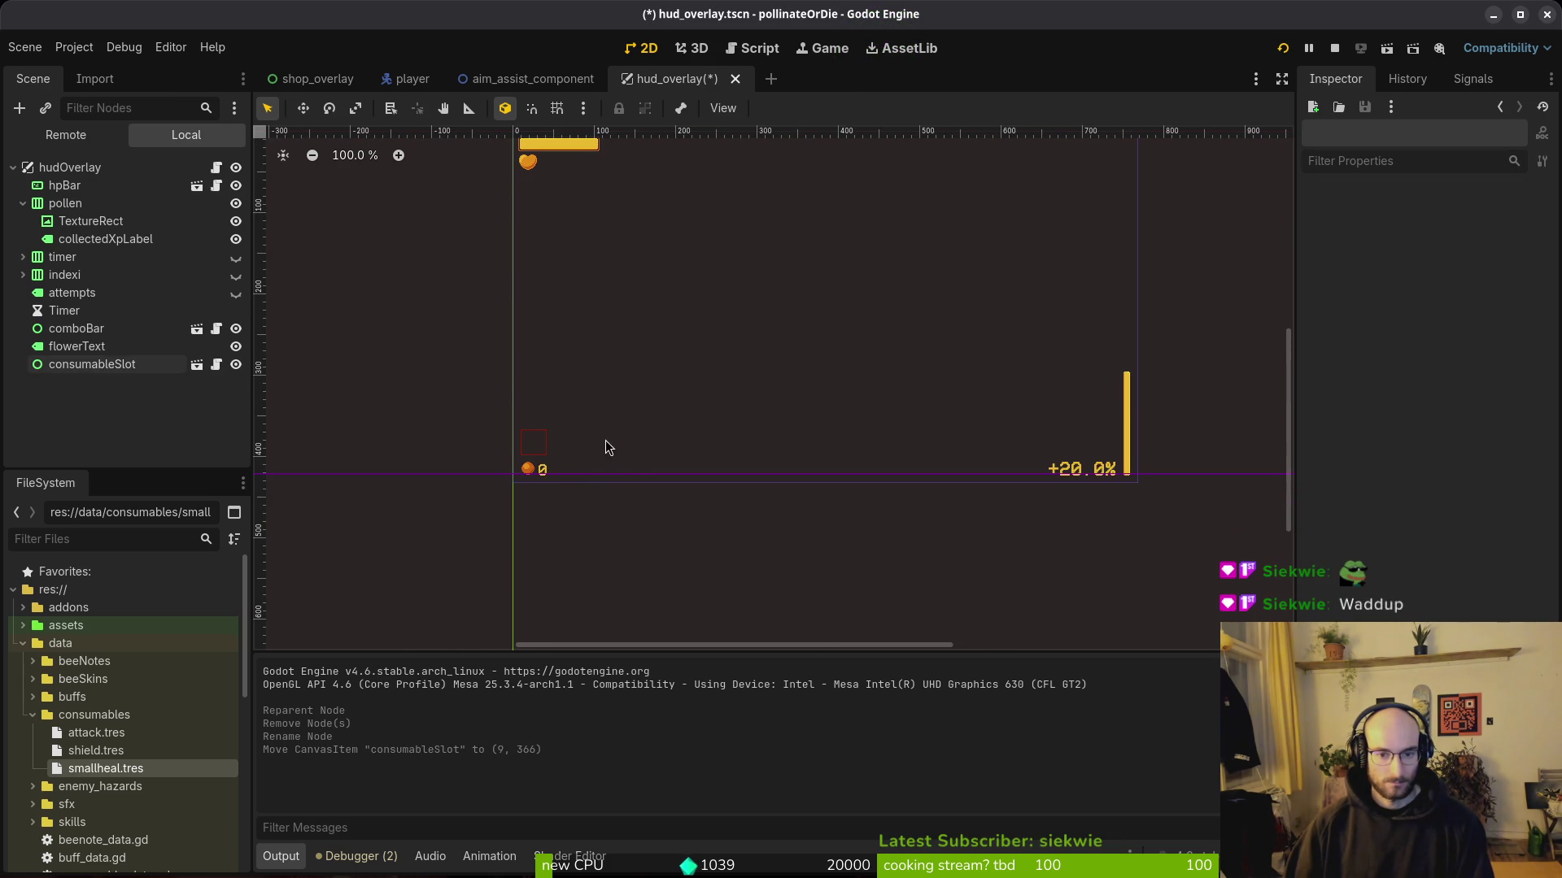
{"action": "scroll", "coordinate": [609, 456], "scroll_direction": "down", "scroll_amount": 1}
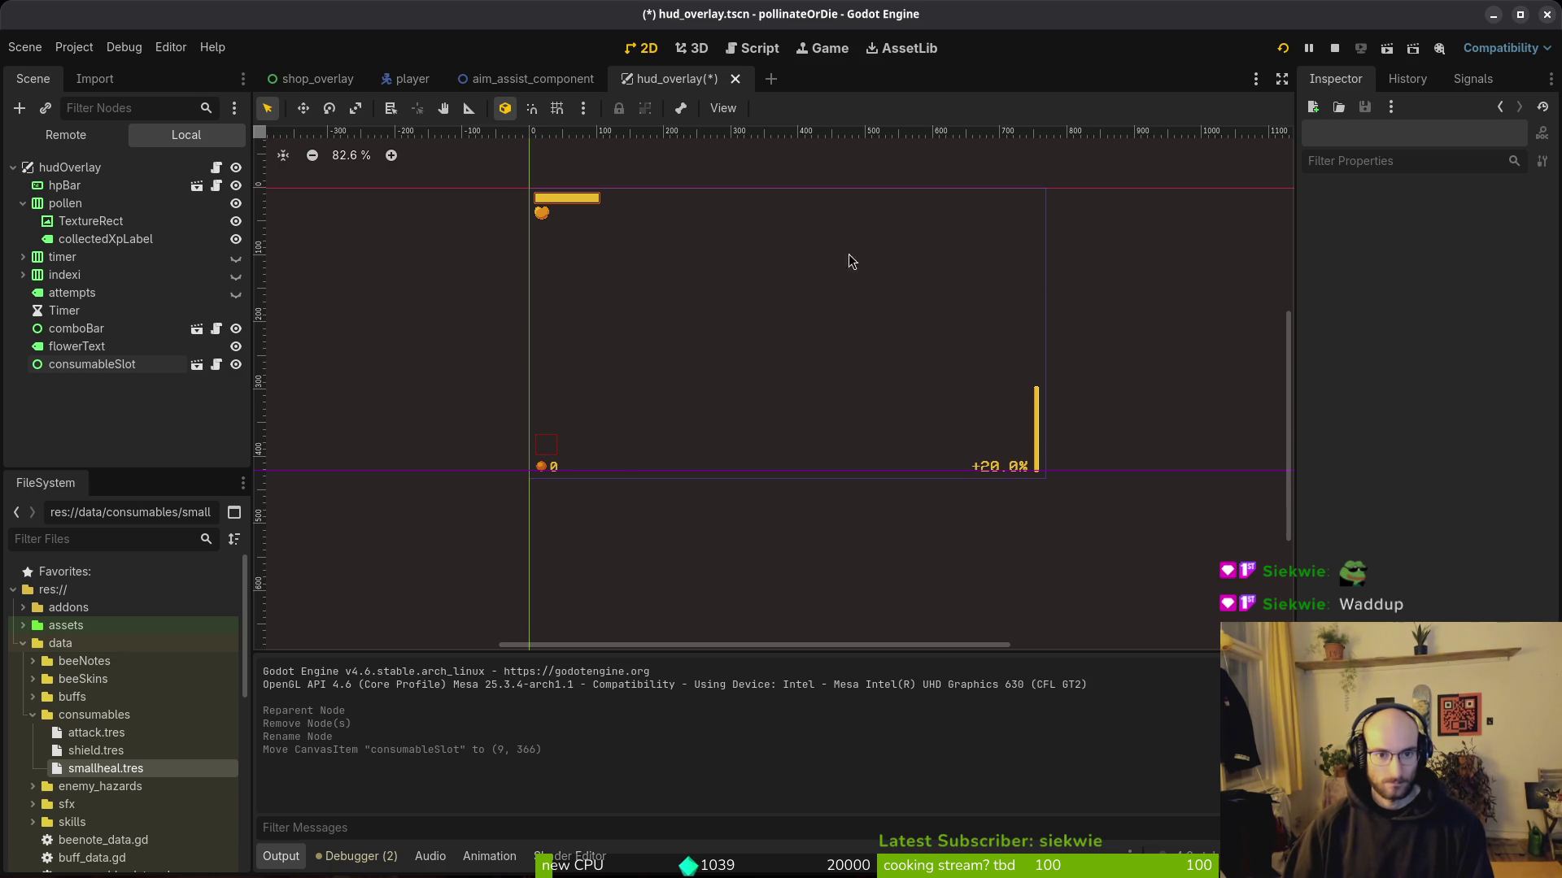
Step: Collapse the pollen node, toggle the timer's visibility, and save hud_overlay.tscn
{"action": "left_click", "coordinate": [23, 204]}
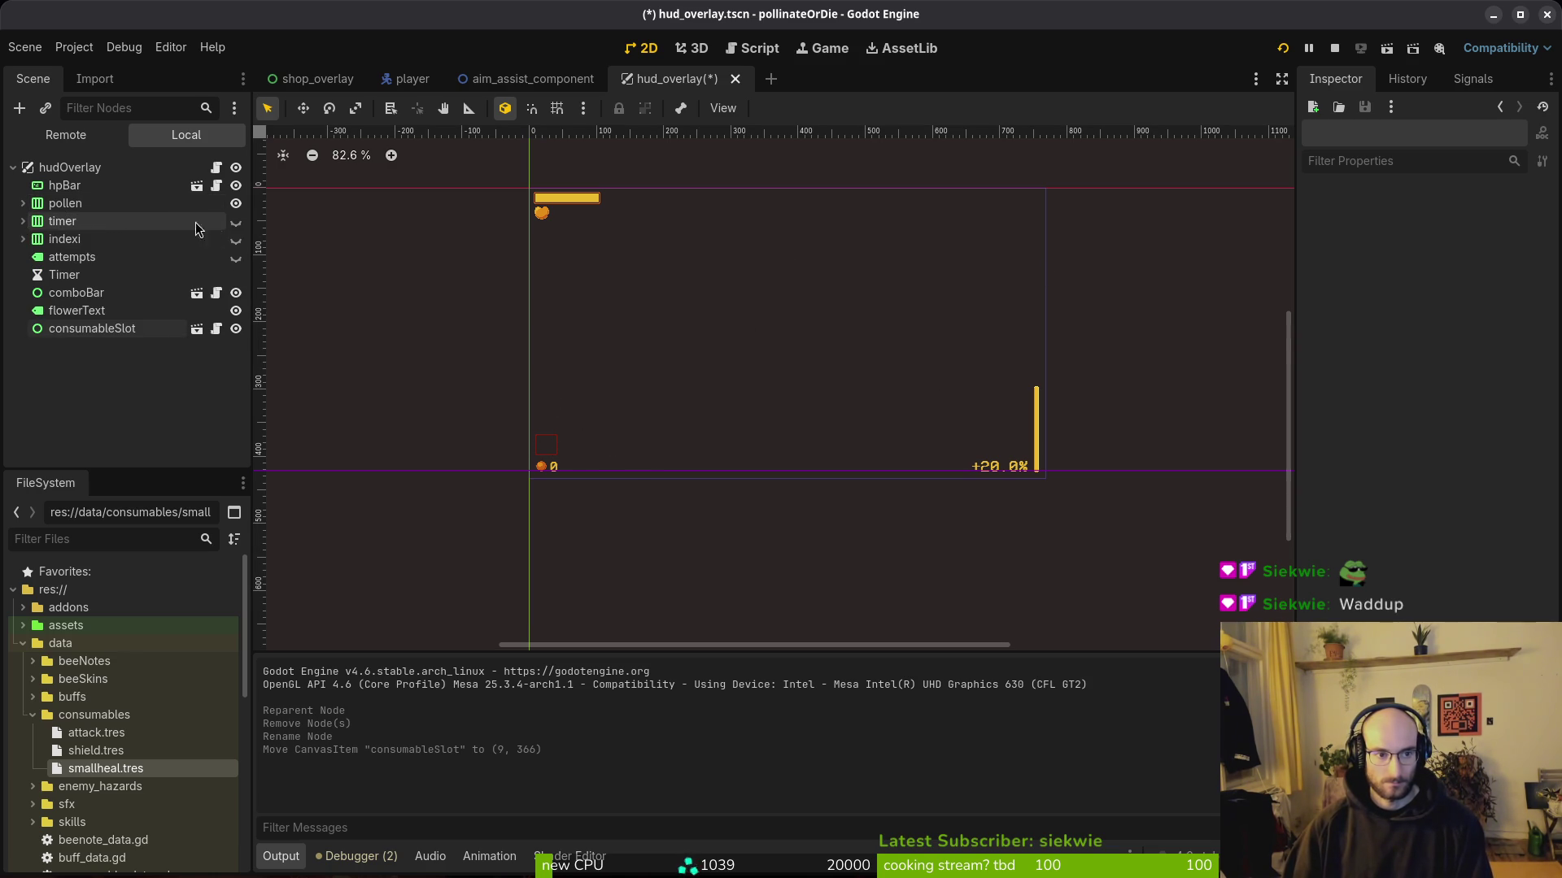
{"action": "left_click", "coordinate": [236, 222]}
{"action": "left_click", "coordinate": [236, 222]}
{"action": "key", "text": "ctrl+s"}
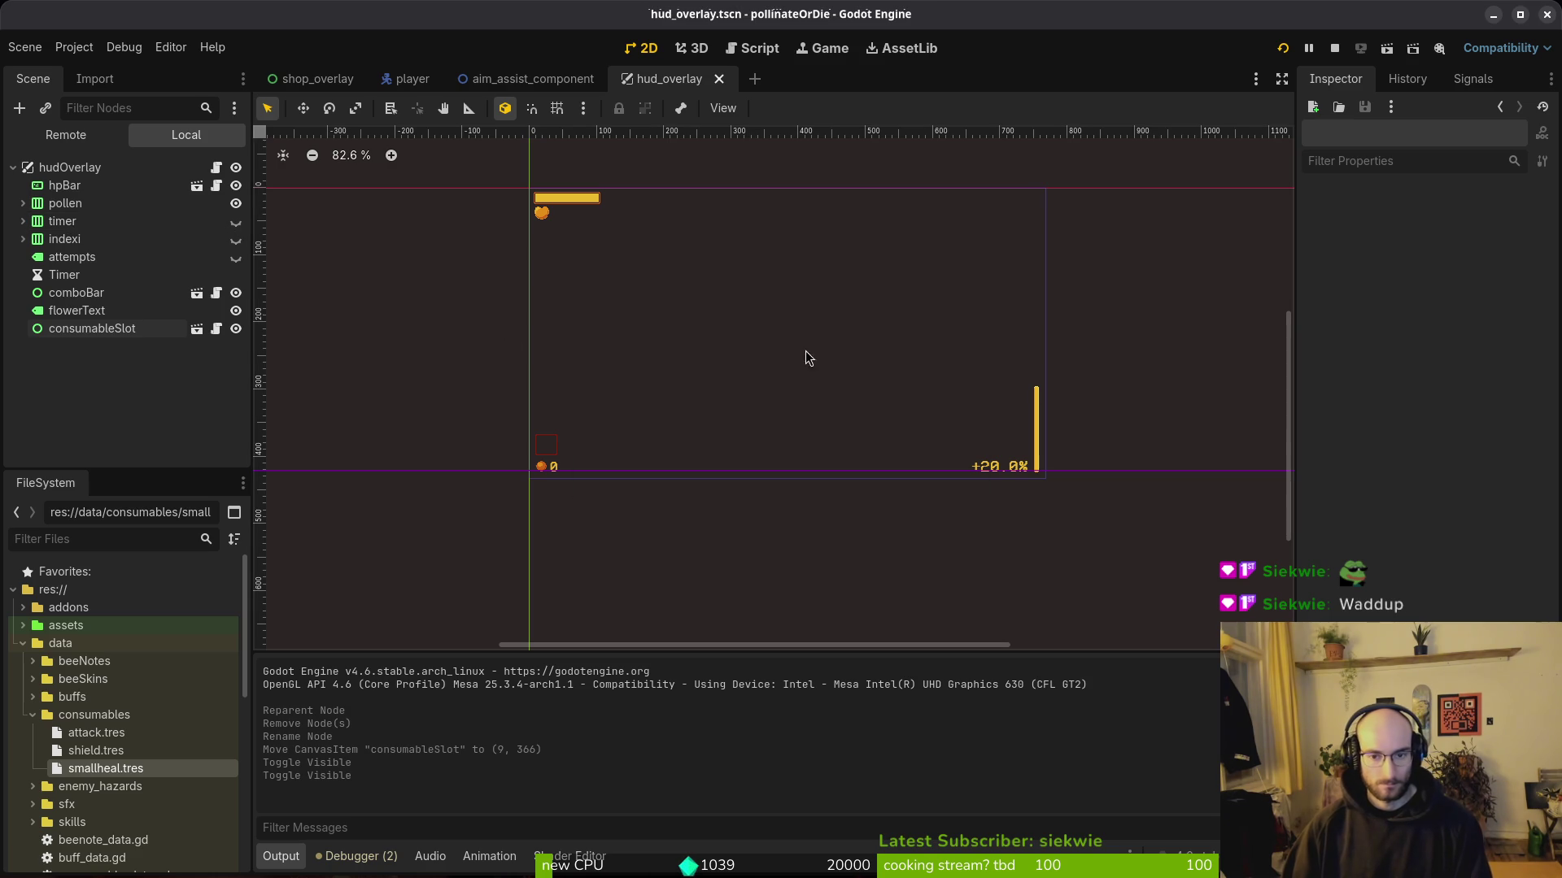
Step: Select consumableSlot to verify its placement, then run the game
{"action": "scroll", "coordinate": [527, 445], "scroll_direction": "up", "scroll_amount": 6}
{"action": "scroll", "coordinate": [571, 443], "scroll_direction": "down", "scroll_amount": 5}
{"action": "scroll", "coordinate": [750, 453], "scroll_direction": "up", "scroll_amount": 15}
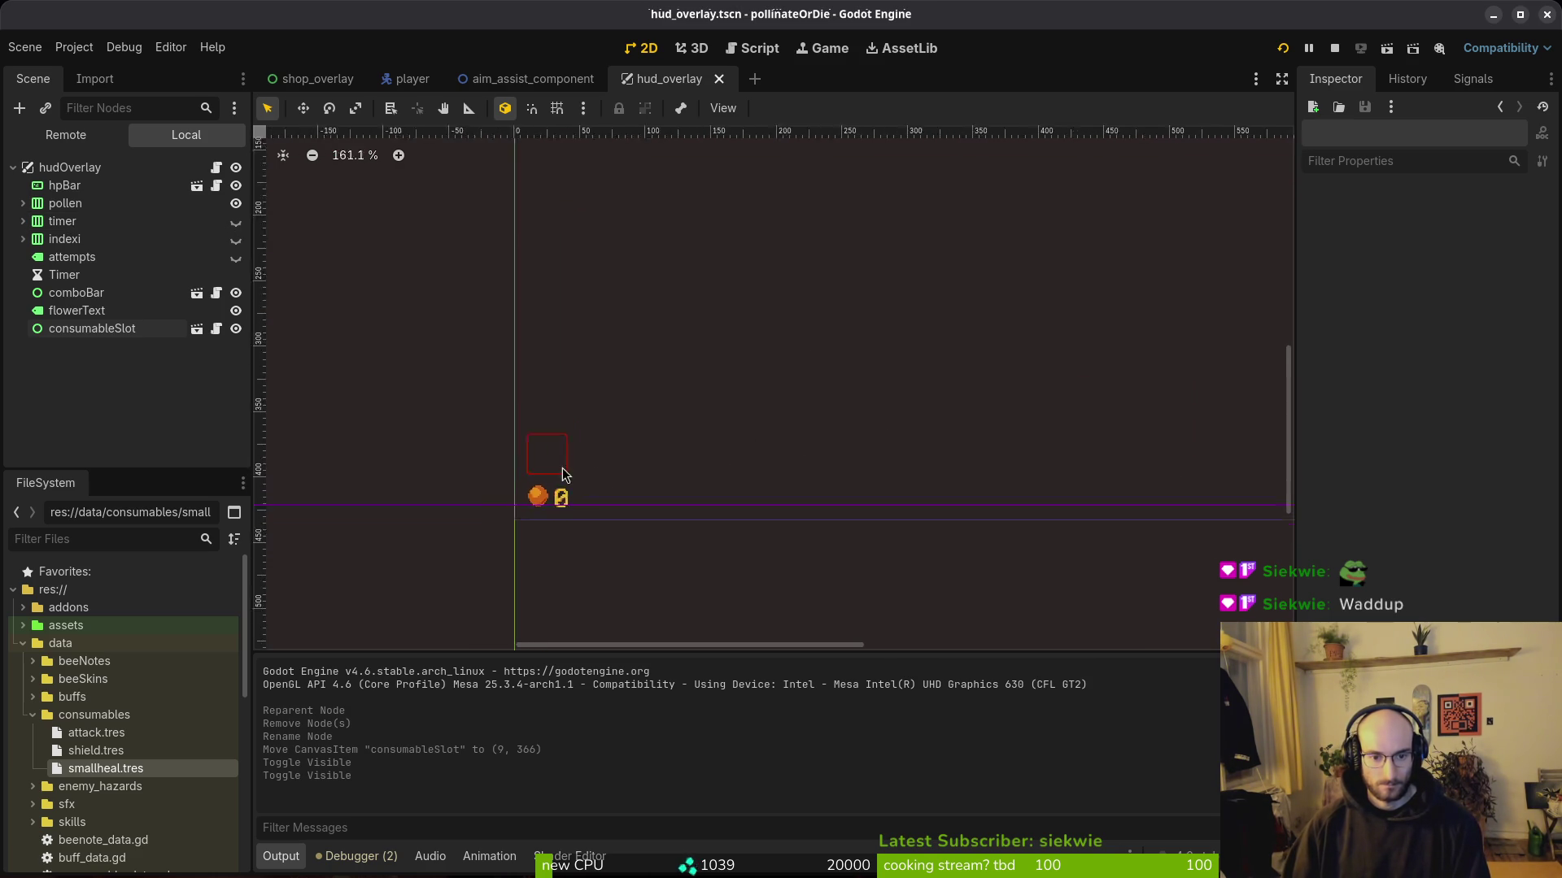
{"action": "left_click", "coordinate": [558, 486]}
{"action": "scroll", "coordinate": [667, 447], "scroll_direction": "down", "scroll_amount": 10}
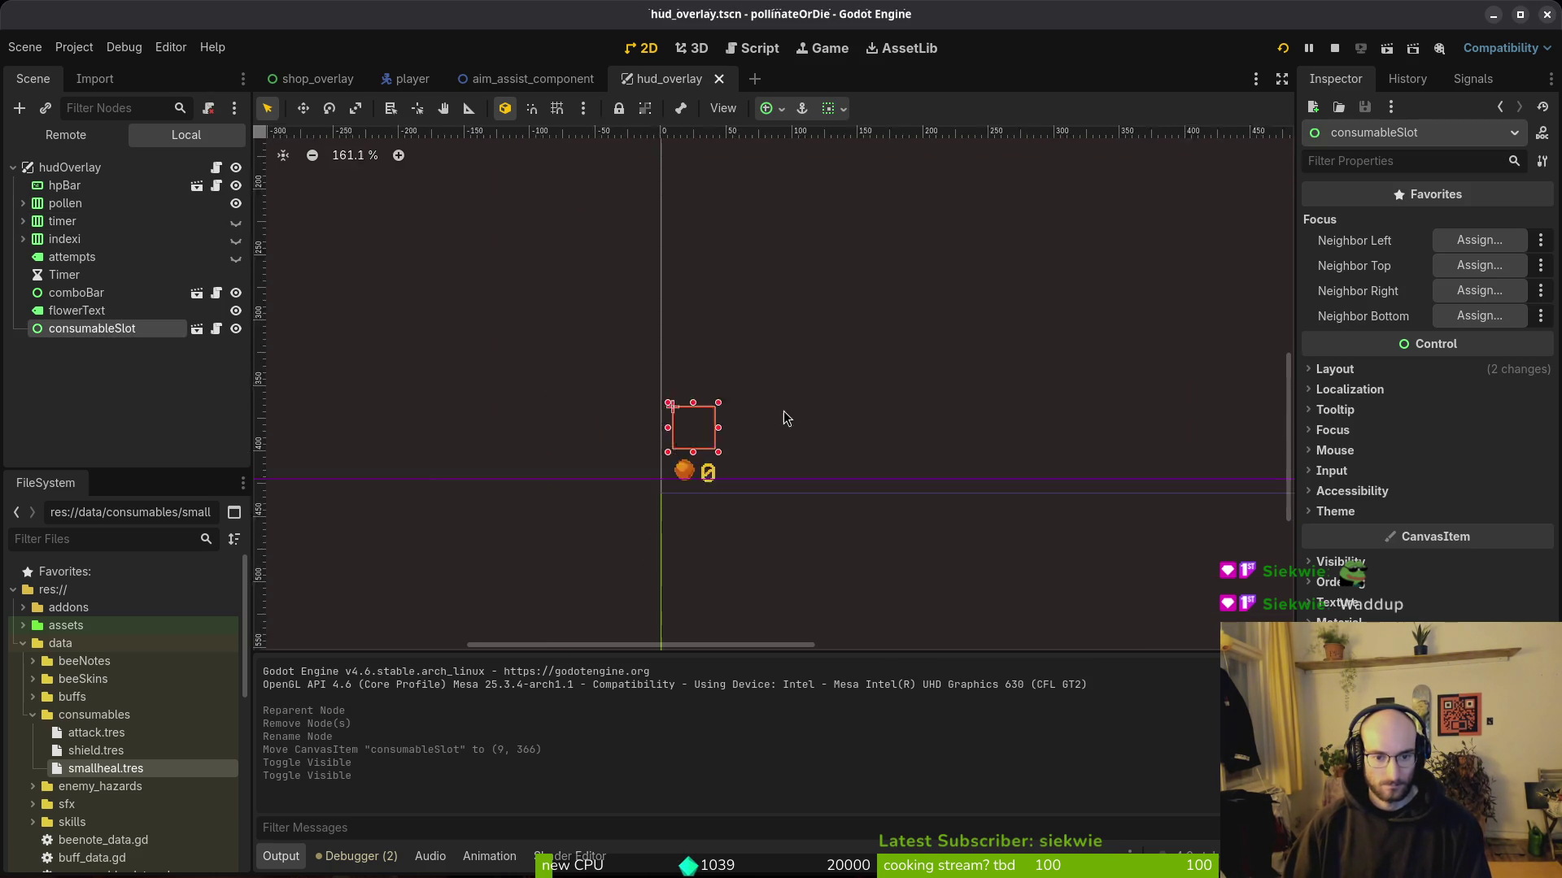
{"action": "left_click", "coordinate": [779, 410]}
{"action": "scroll", "coordinate": [823, 401], "scroll_direction": "down", "scroll_amount": 10}
{"action": "scroll", "coordinate": [871, 421], "scroll_direction": "right", "scroll_amount": 5}
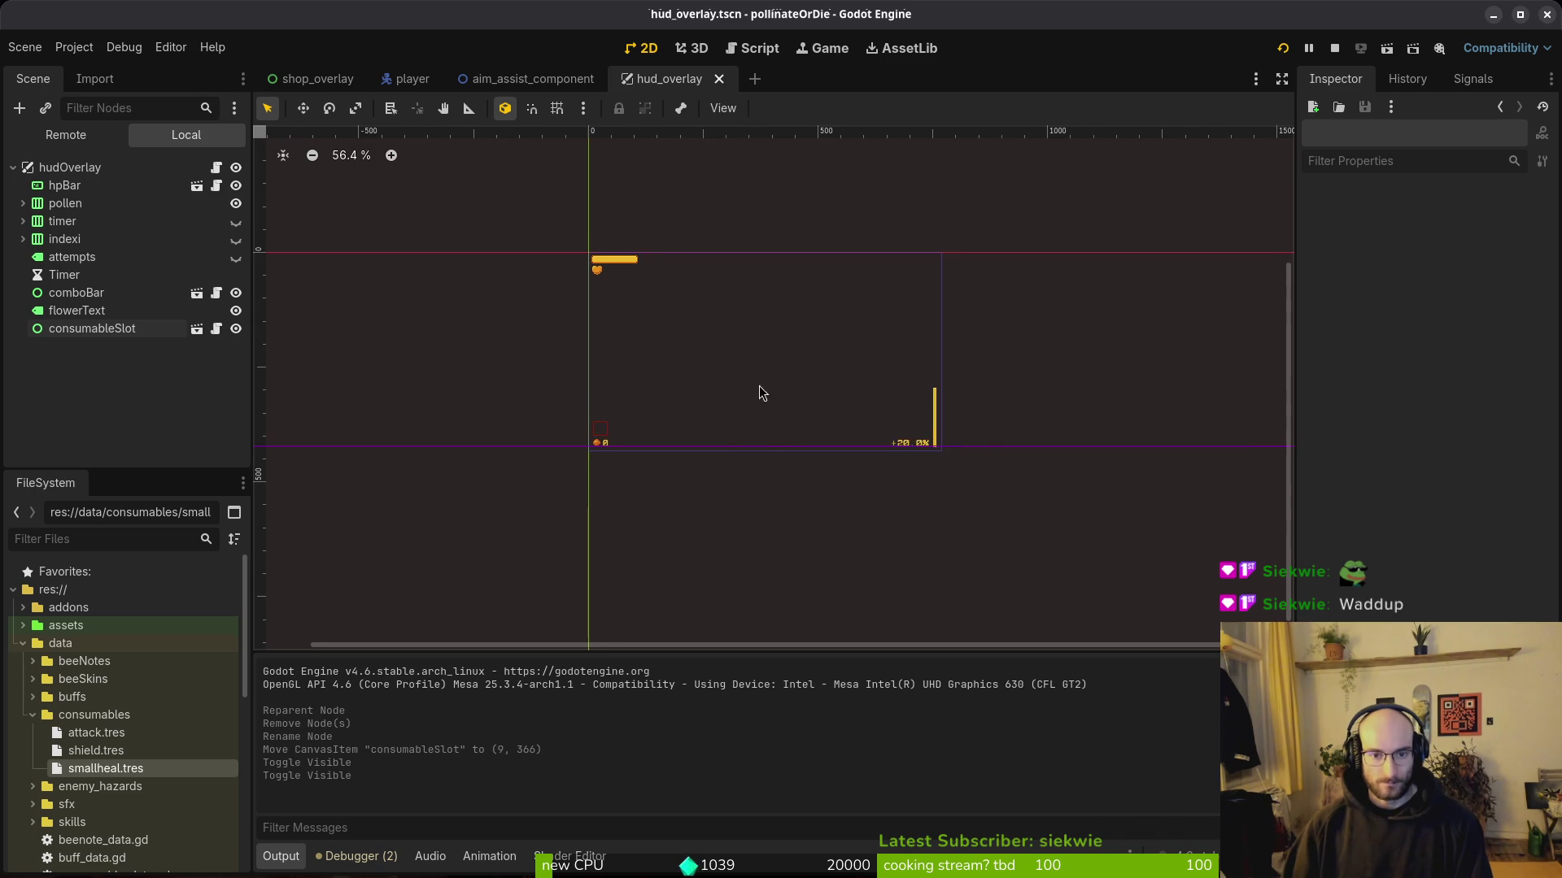
{"action": "left_click", "coordinate": [1284, 48]}
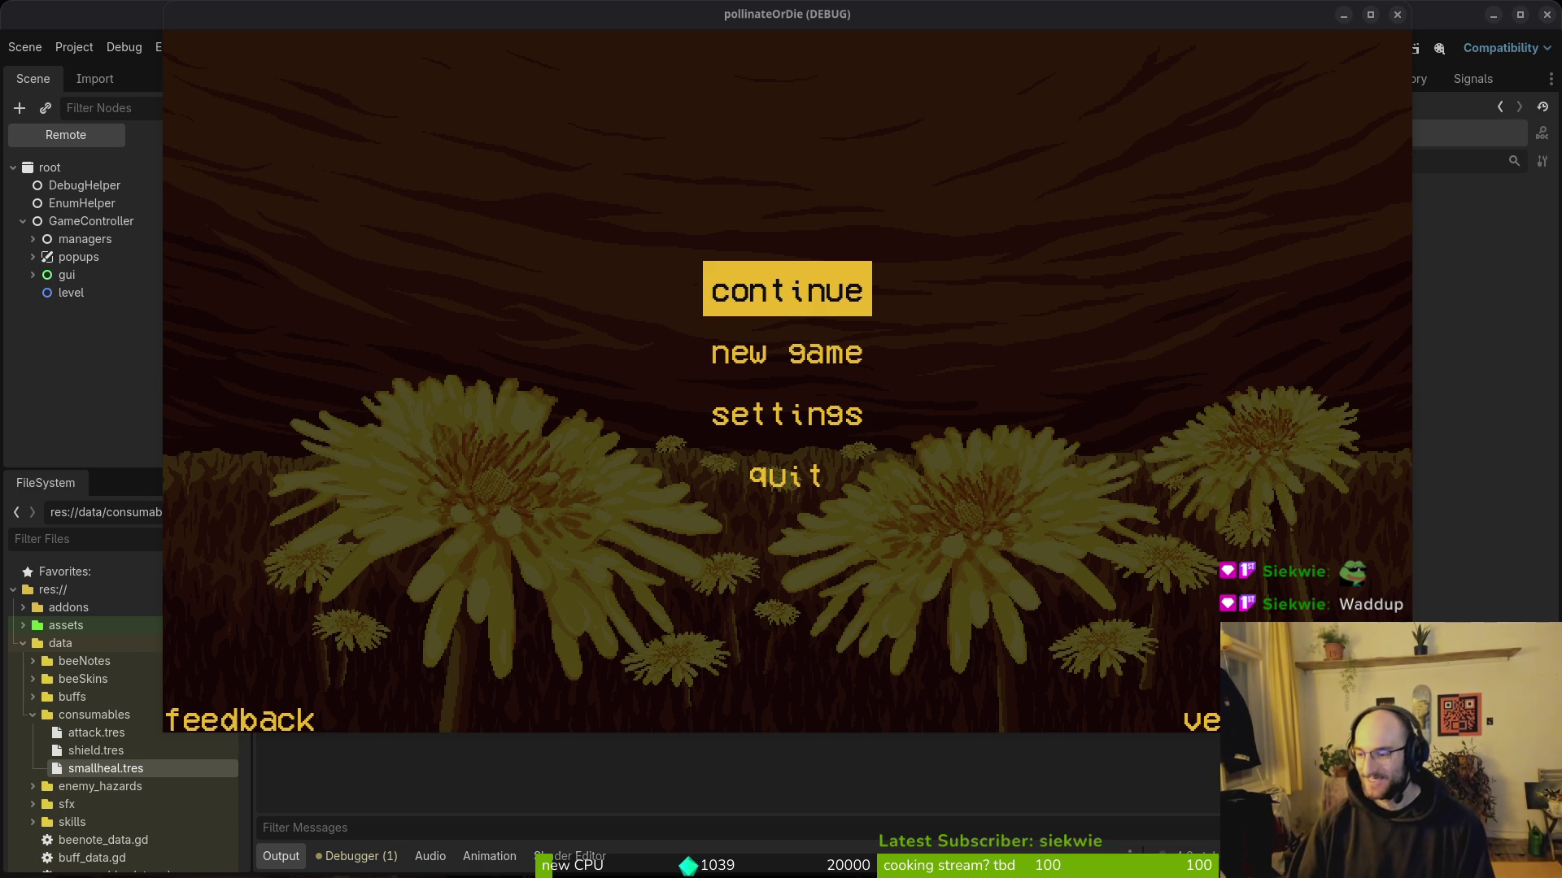
Step: Continue into the hive level to check the single HUD slot, then return to the editor
{"action": "key", "text": "Return"}
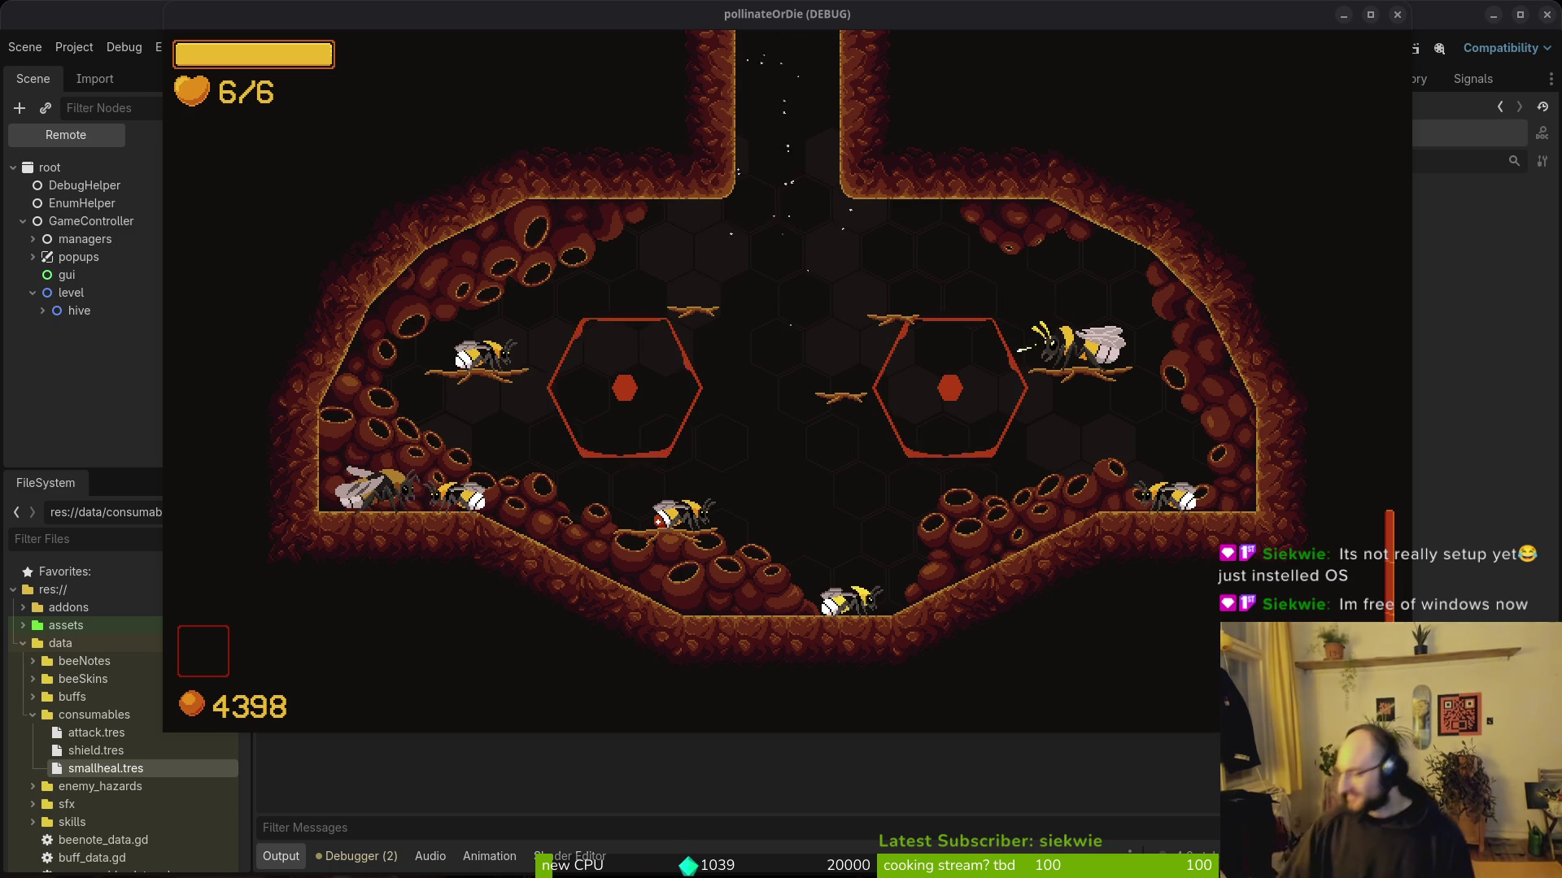
{"action": "key", "text": "alt+Tab"}
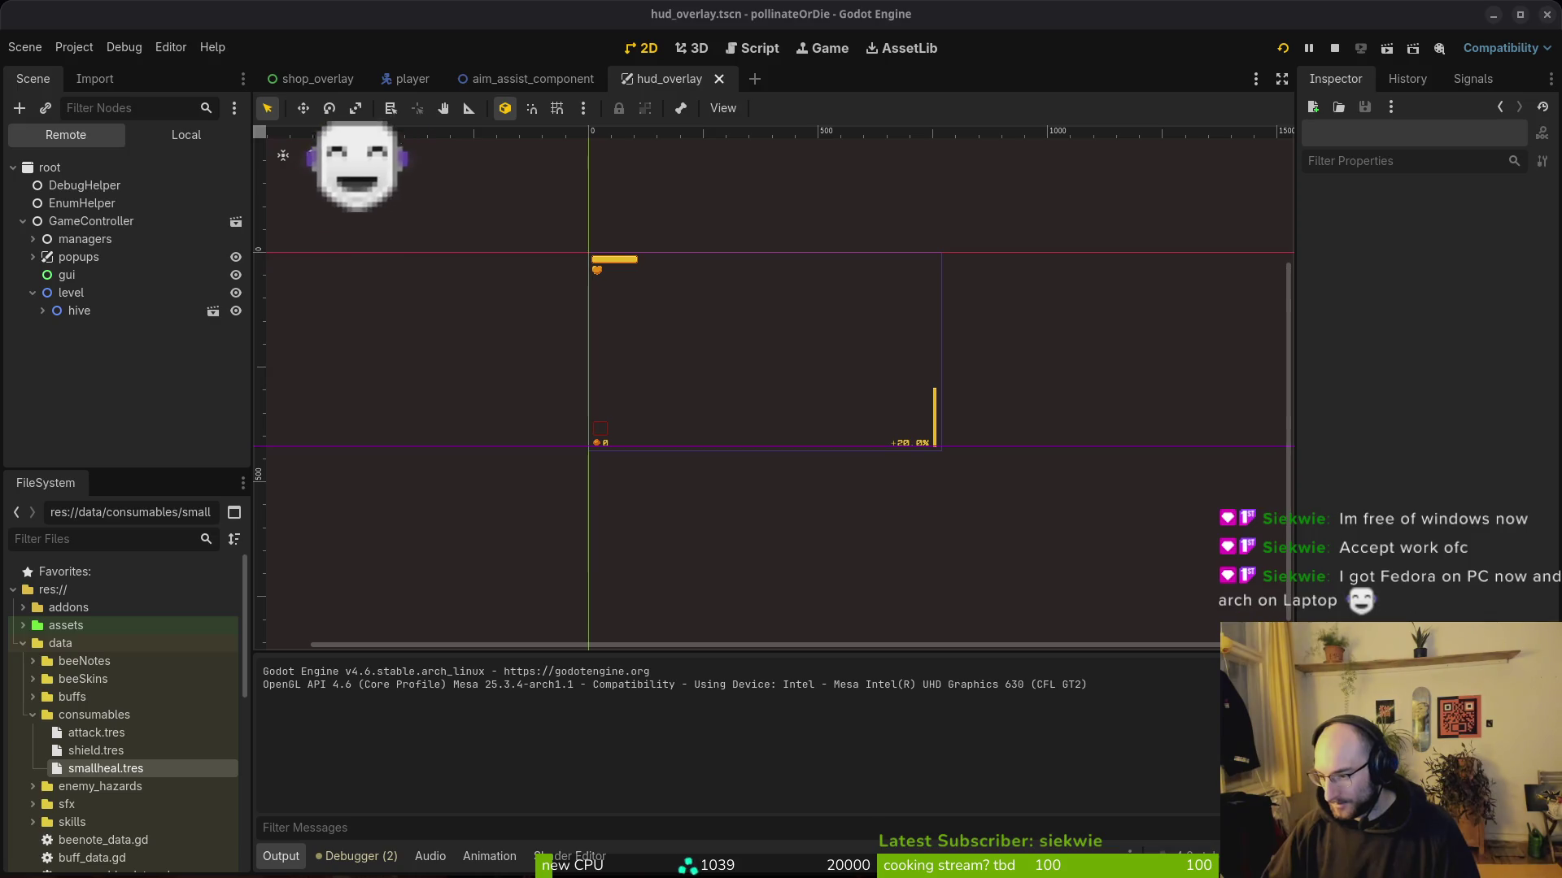
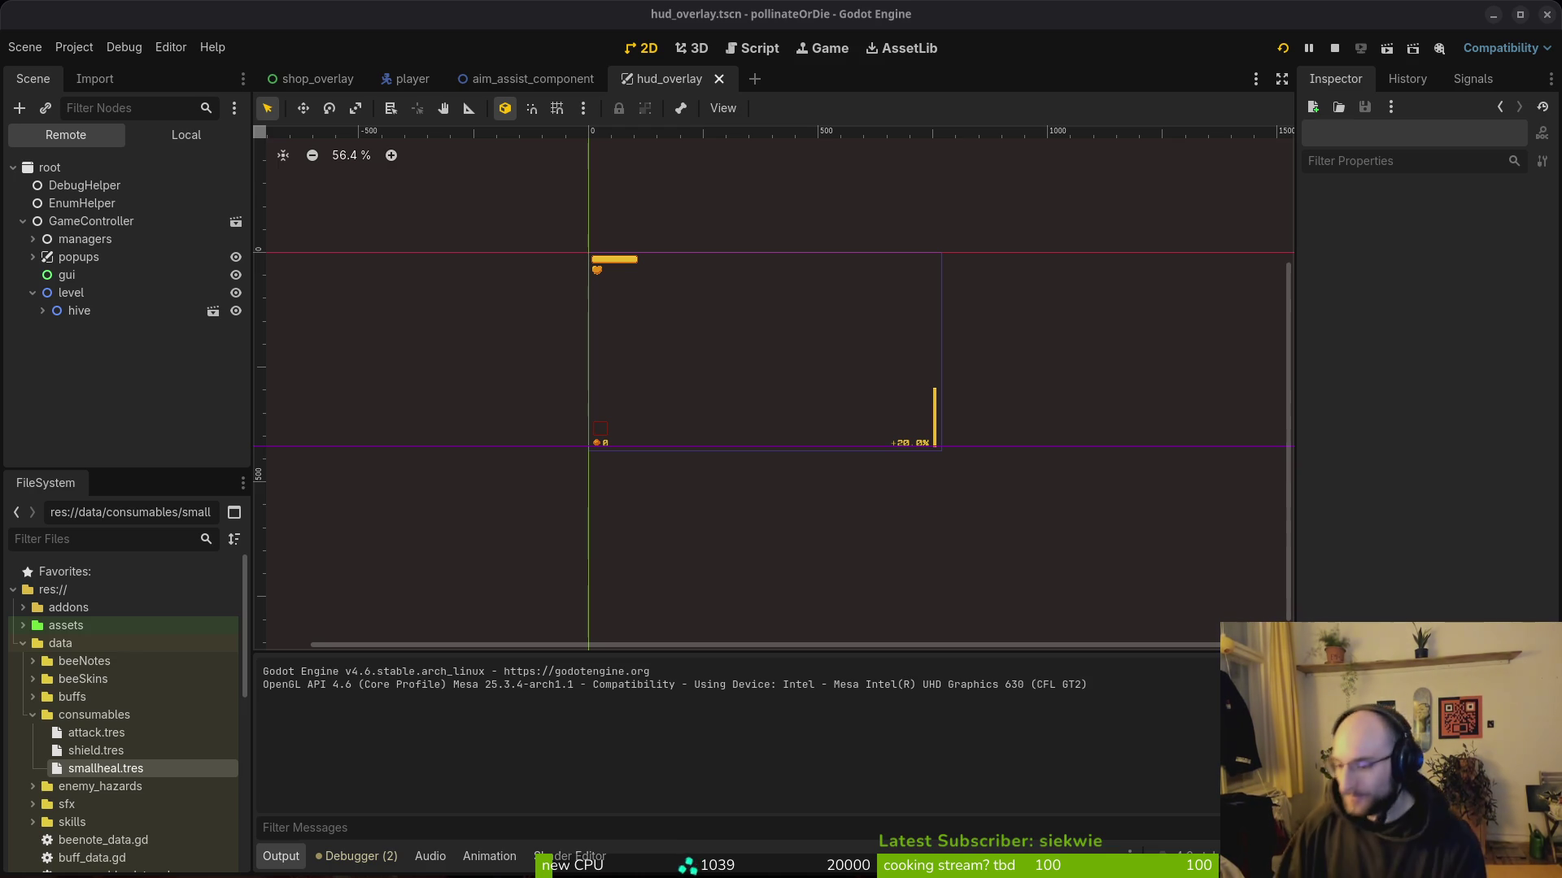
Step: Collapse 'level' in the Remote tree and view the HUD overlay's local node tree
{"action": "left_click", "coordinate": [32, 293]}
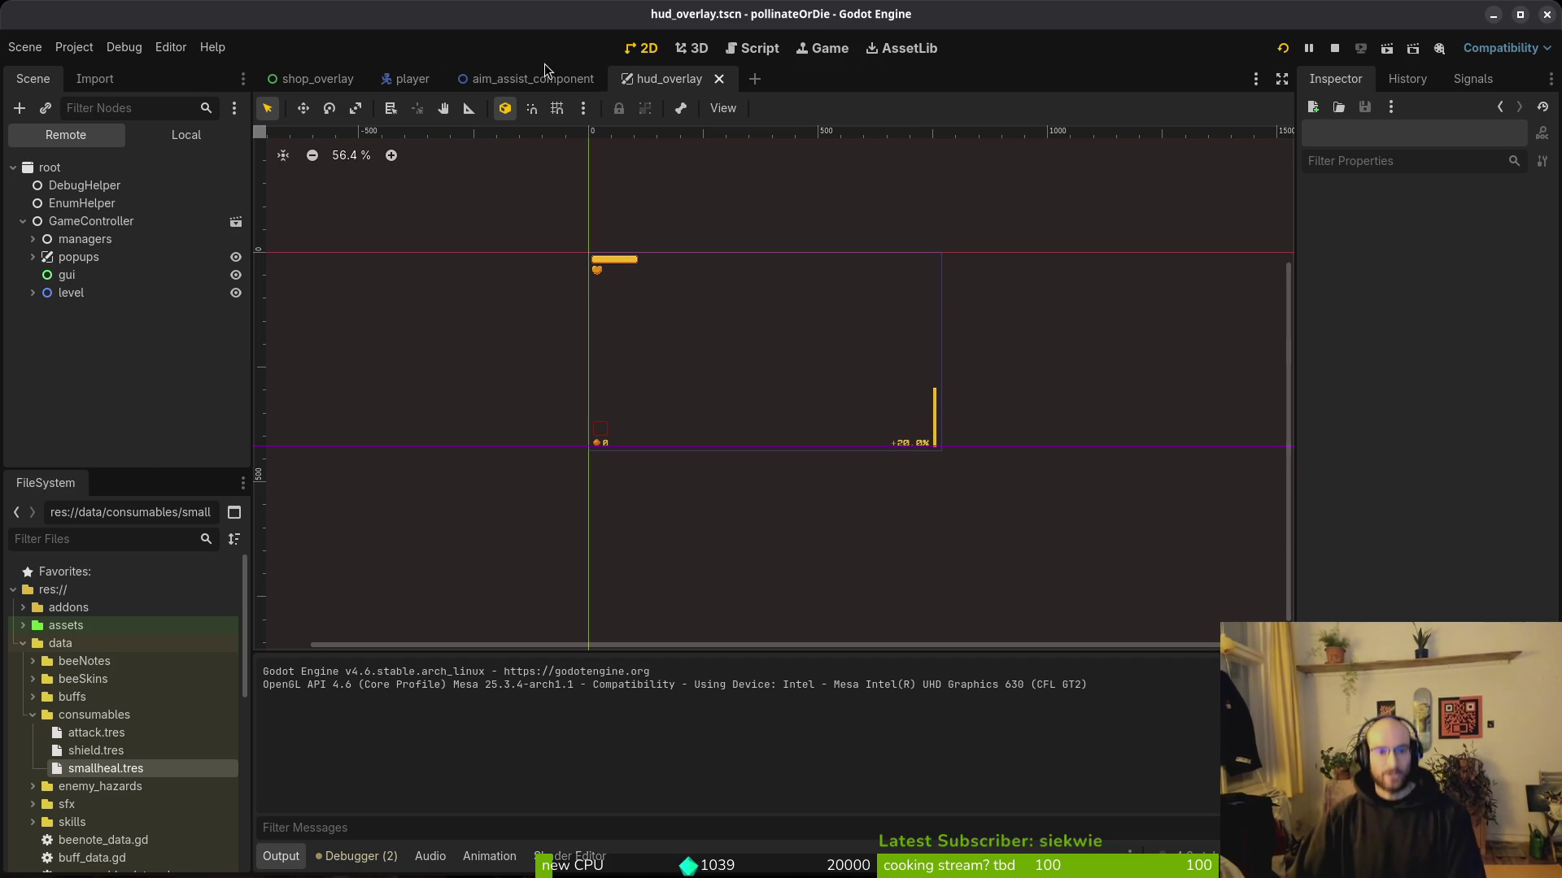
{"action": "left_click", "coordinate": [163, 139]}
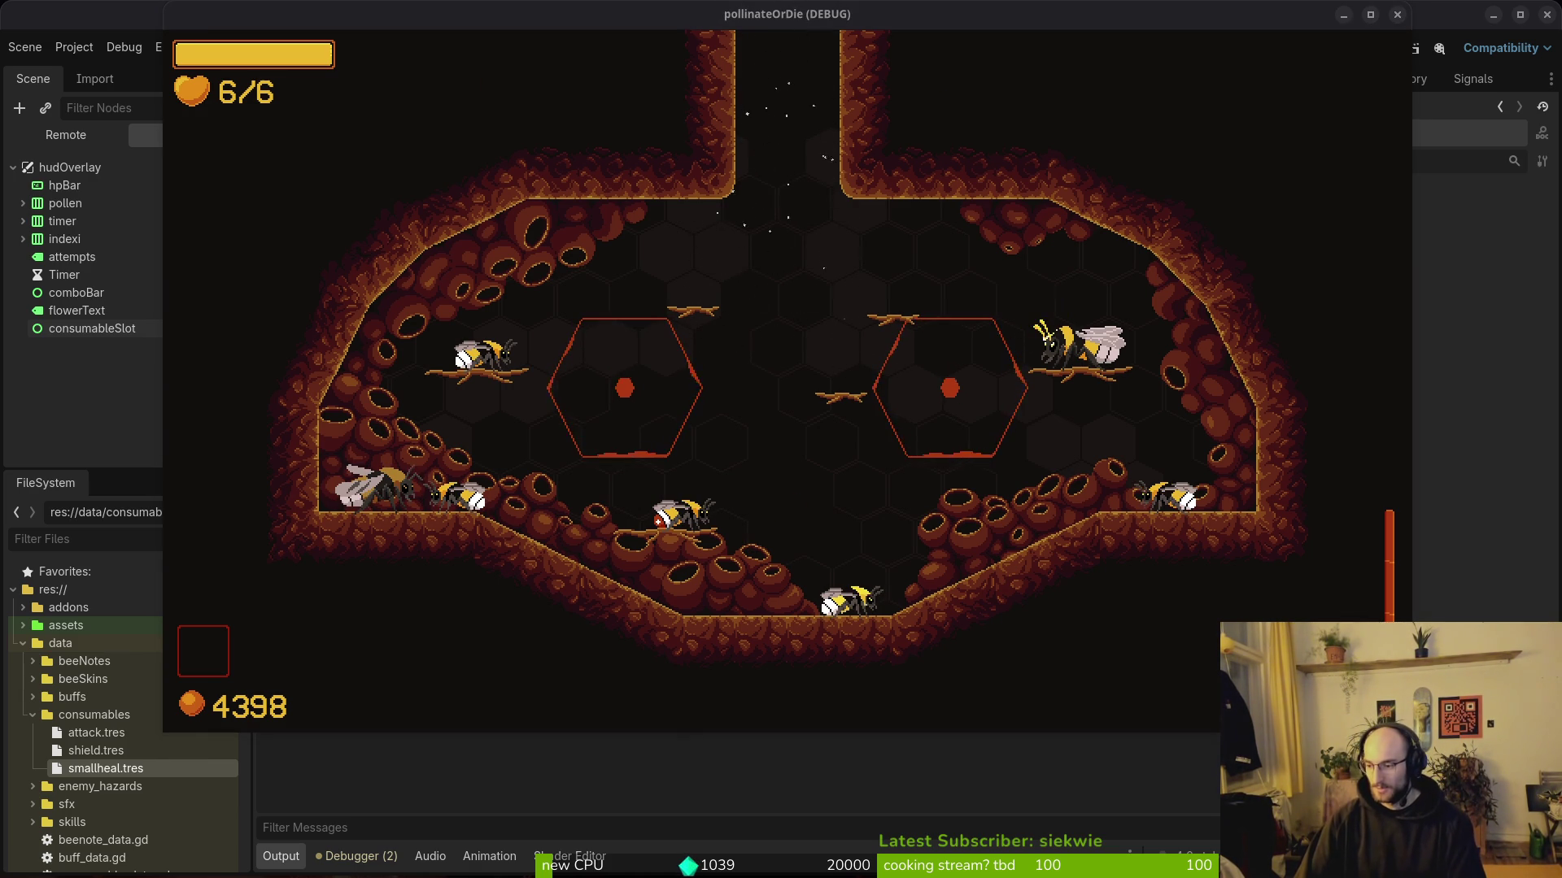
{"action": "key", "text": "alt+Tab"}
Step: Find and open buff.manager.gd in Neovim with the project file finder
{"action": "key", "text": "space"}
{"action": "key", "text": "f"}
{"action": "key", "text": "f"}
{"action": "type", "text": "buffma"}
{"action": "key", "text": "Return"}
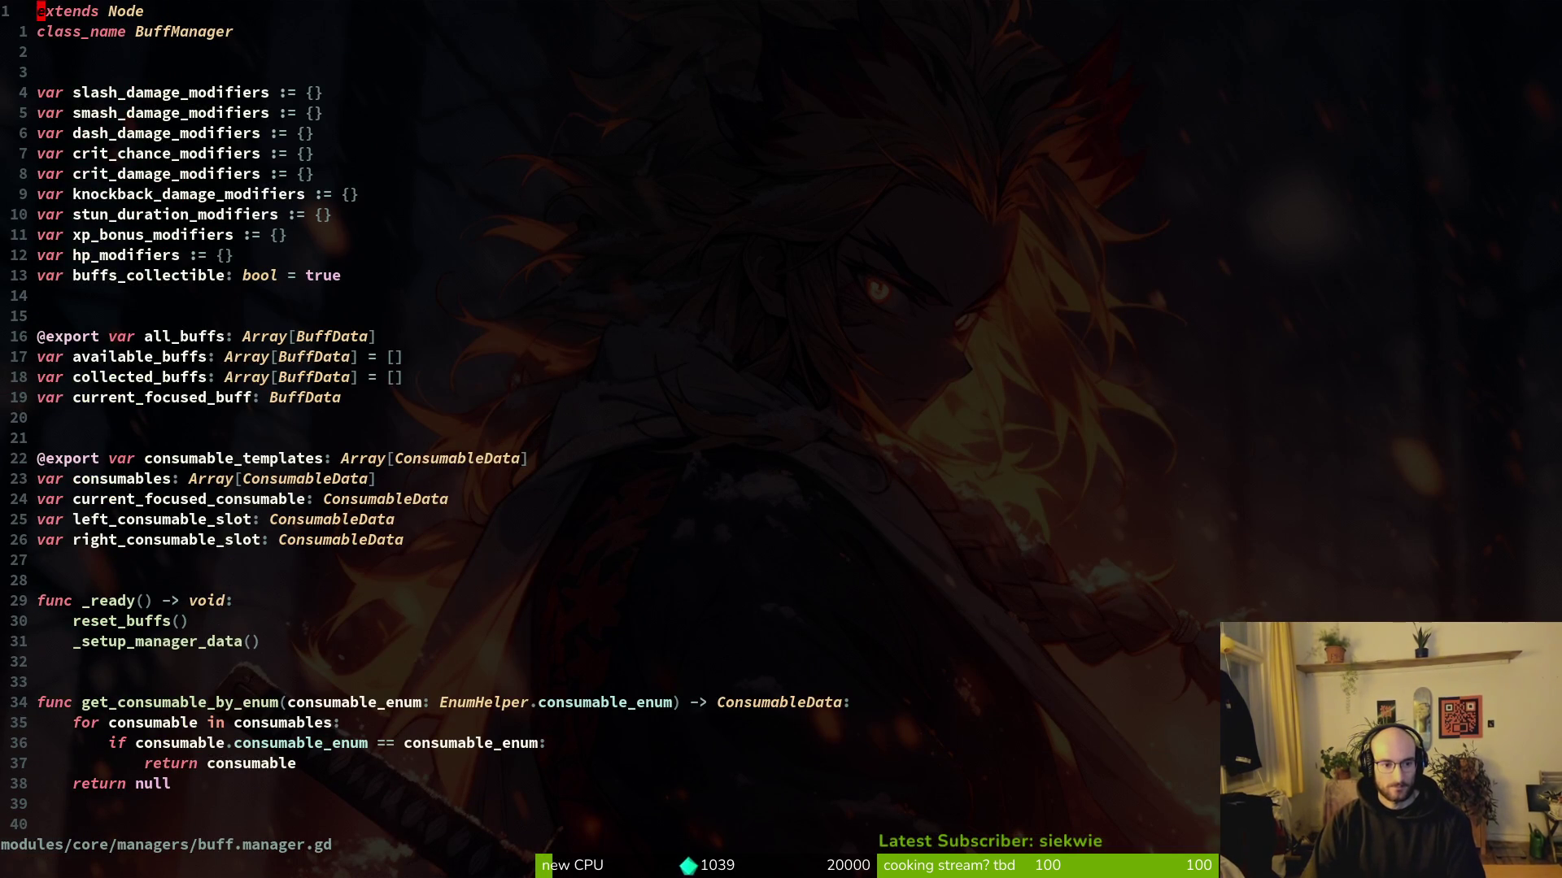
Step: Comment out the left and right consumable slot declarations in buff.manager.gd and save
{"action": "key", "text": "2"}
{"action": "key", "text": "5"}
{"action": "key", "text": "j"}
{"action": "key", "text": "ctrl+v"}
{"action": "type", "text": "j"}
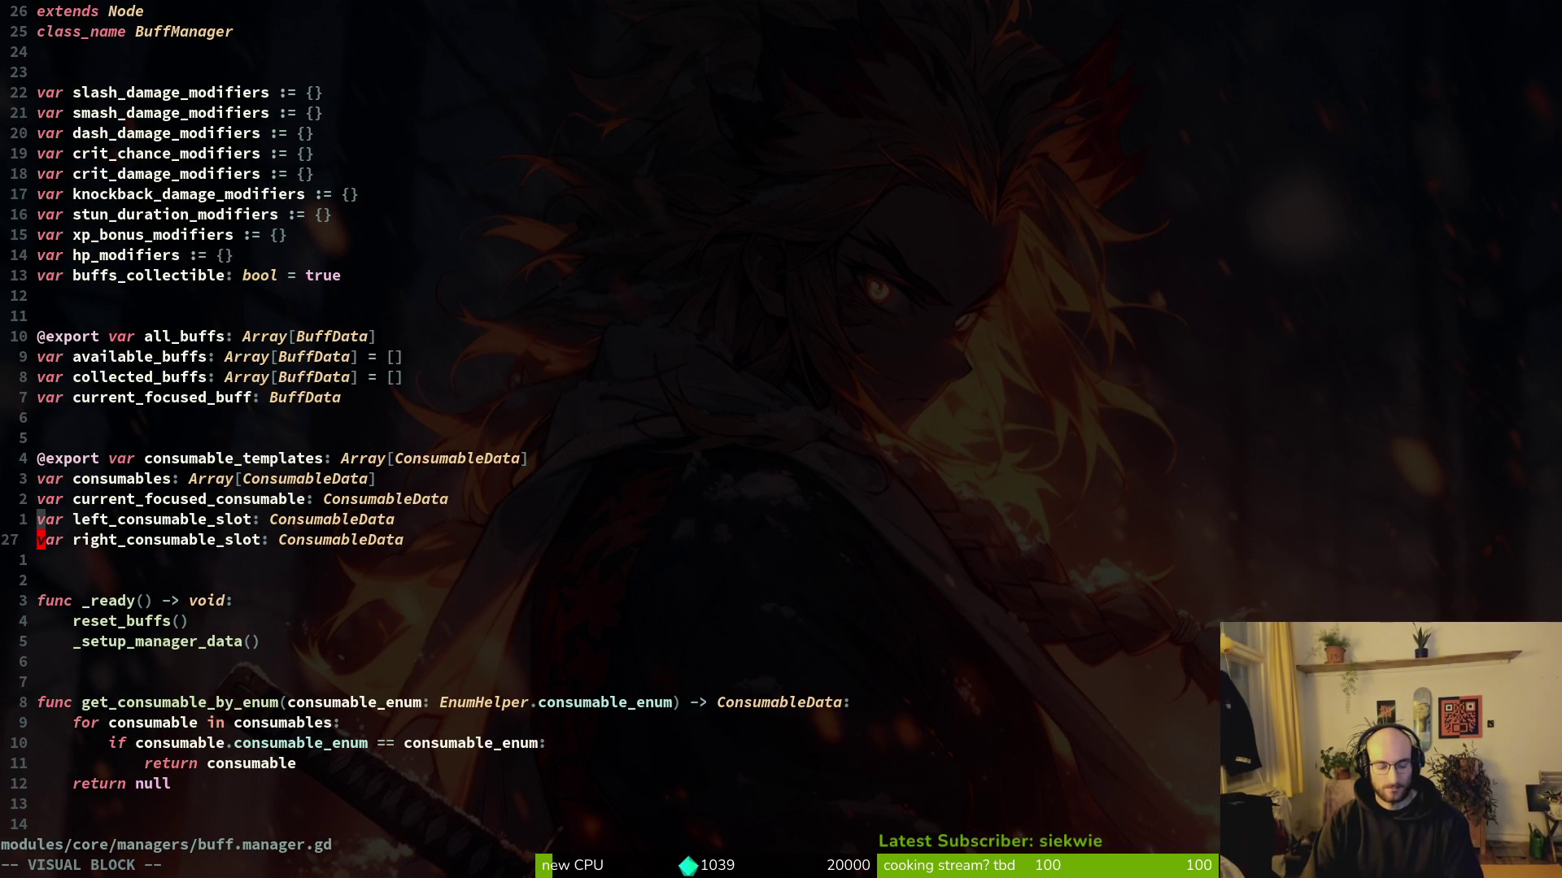
{"action": "type", "text": "I#"}
{"action": "key", "text": "Escape"}
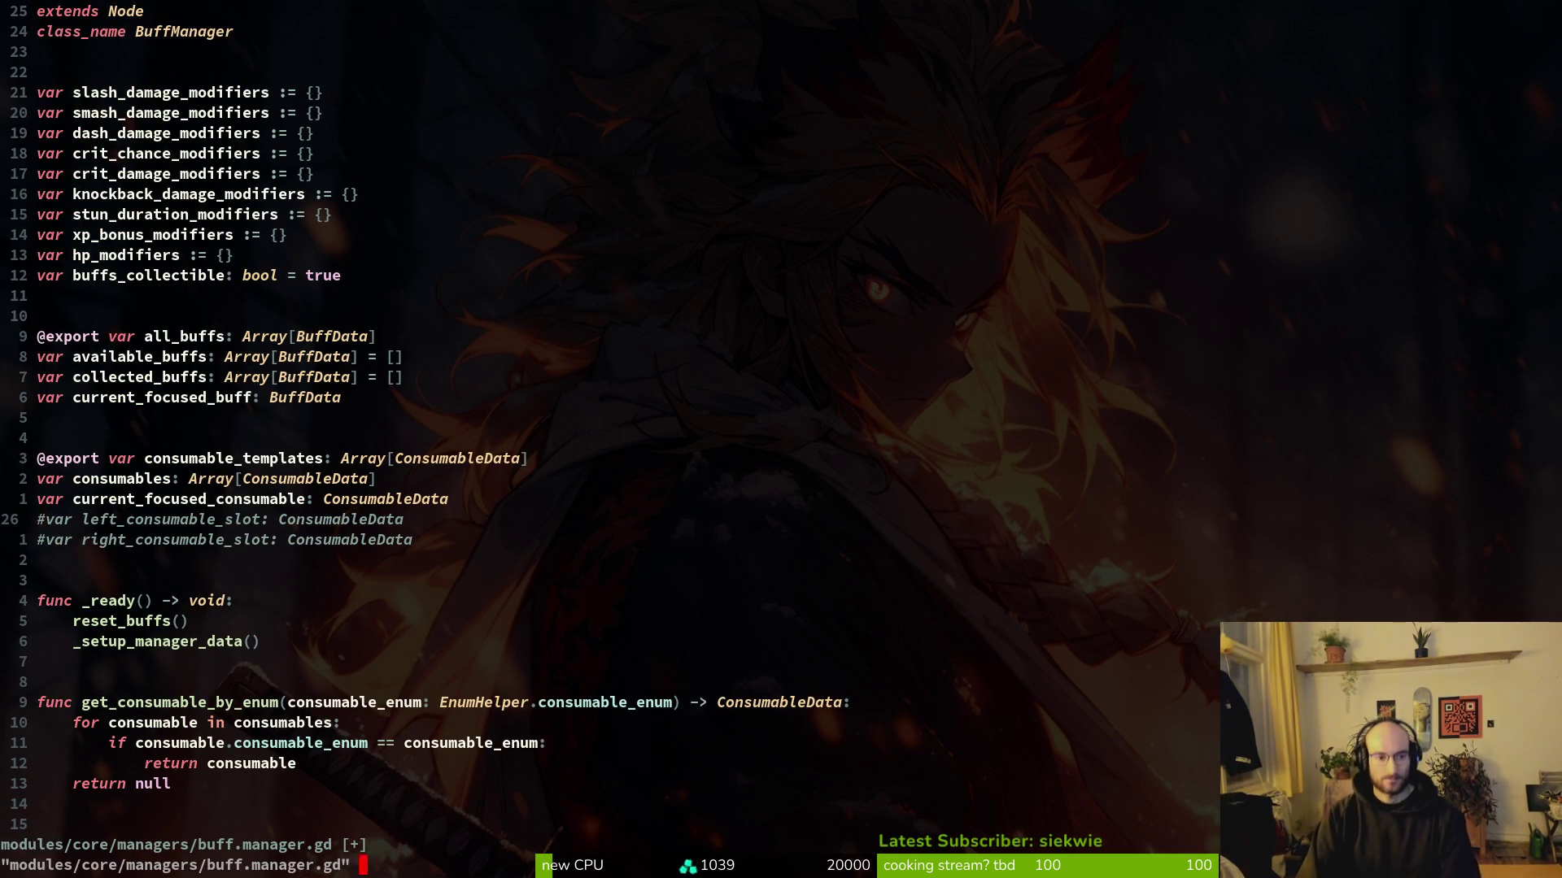
{"action": "type", "text": "k:w"}
{"action": "key", "text": "Return"}
Step: Add an uncommented copy of the slot declaration renamed to consumable_slot, and save
{"action": "key", "text": "j"}
{"action": "key", "text": "y"}
{"action": "key", "text": "y"}
{"action": "key", "text": "p"}
{"action": "key", "text": "k"}
{"action": "key", "text": "x"}
{"action": "key", "text": "w"}
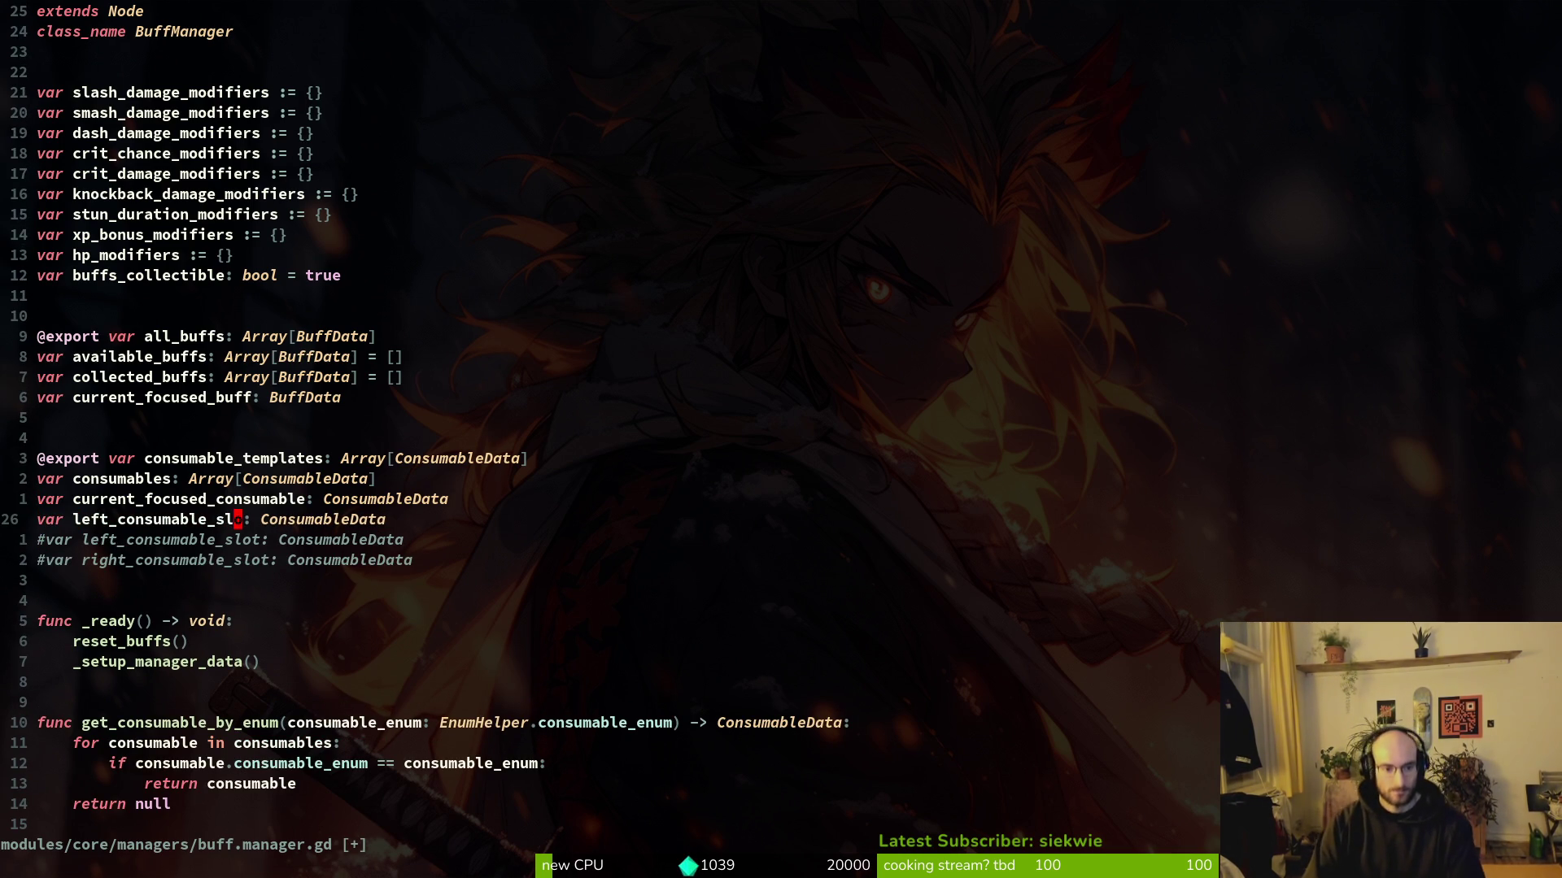
{"action": "type", "text": "cbconsumable"}
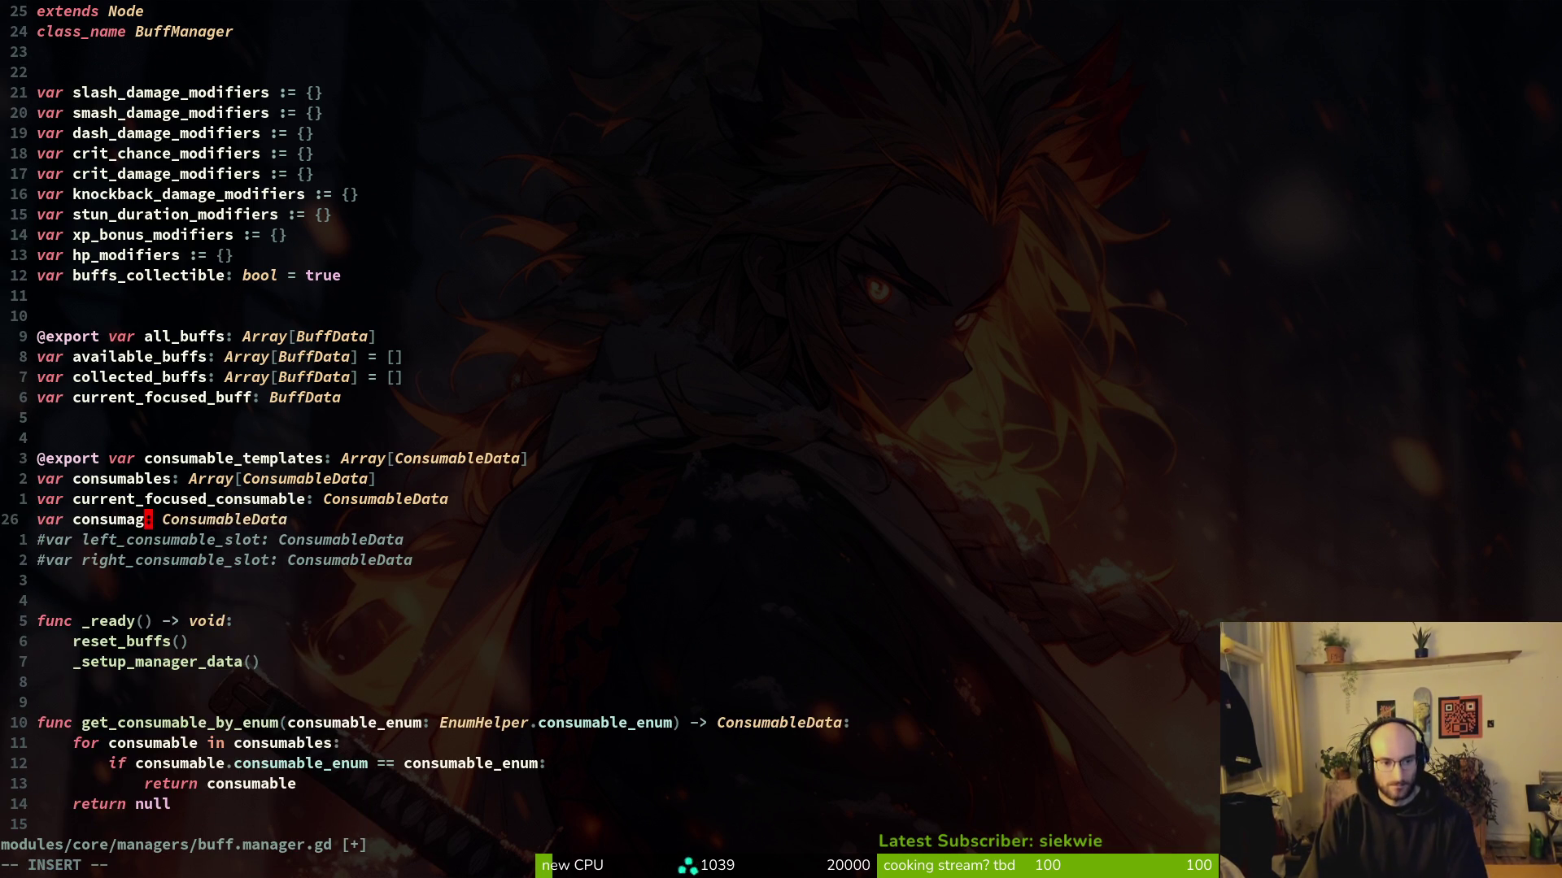
{"action": "type", "text": "_slot"}
{"action": "key", "text": "Escape"}
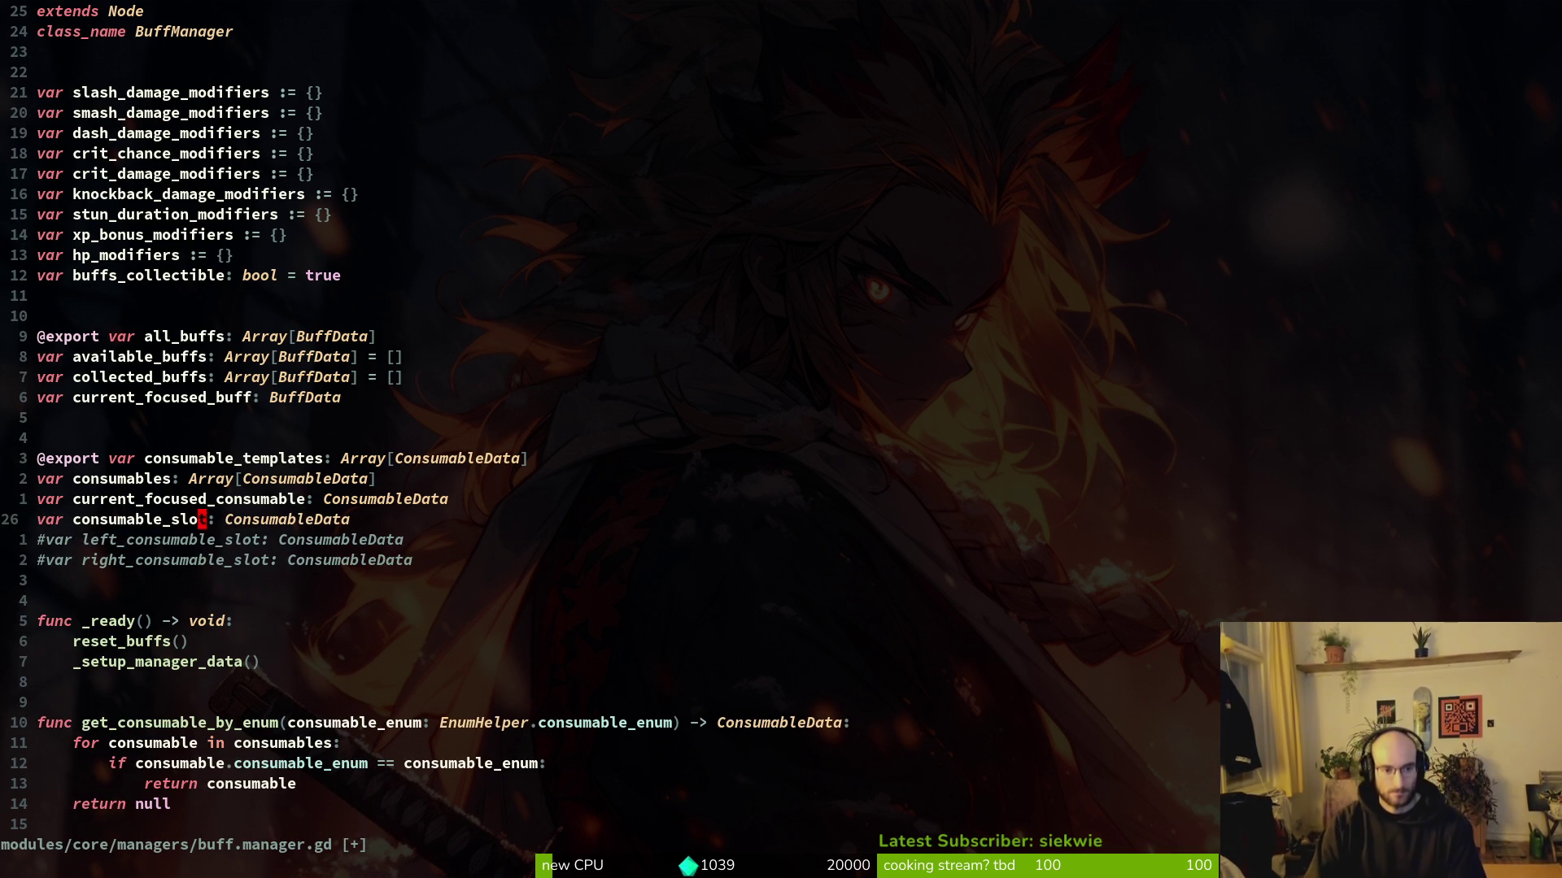
{"action": "type", "text": ":w"}
{"action": "key", "text": "Return"}
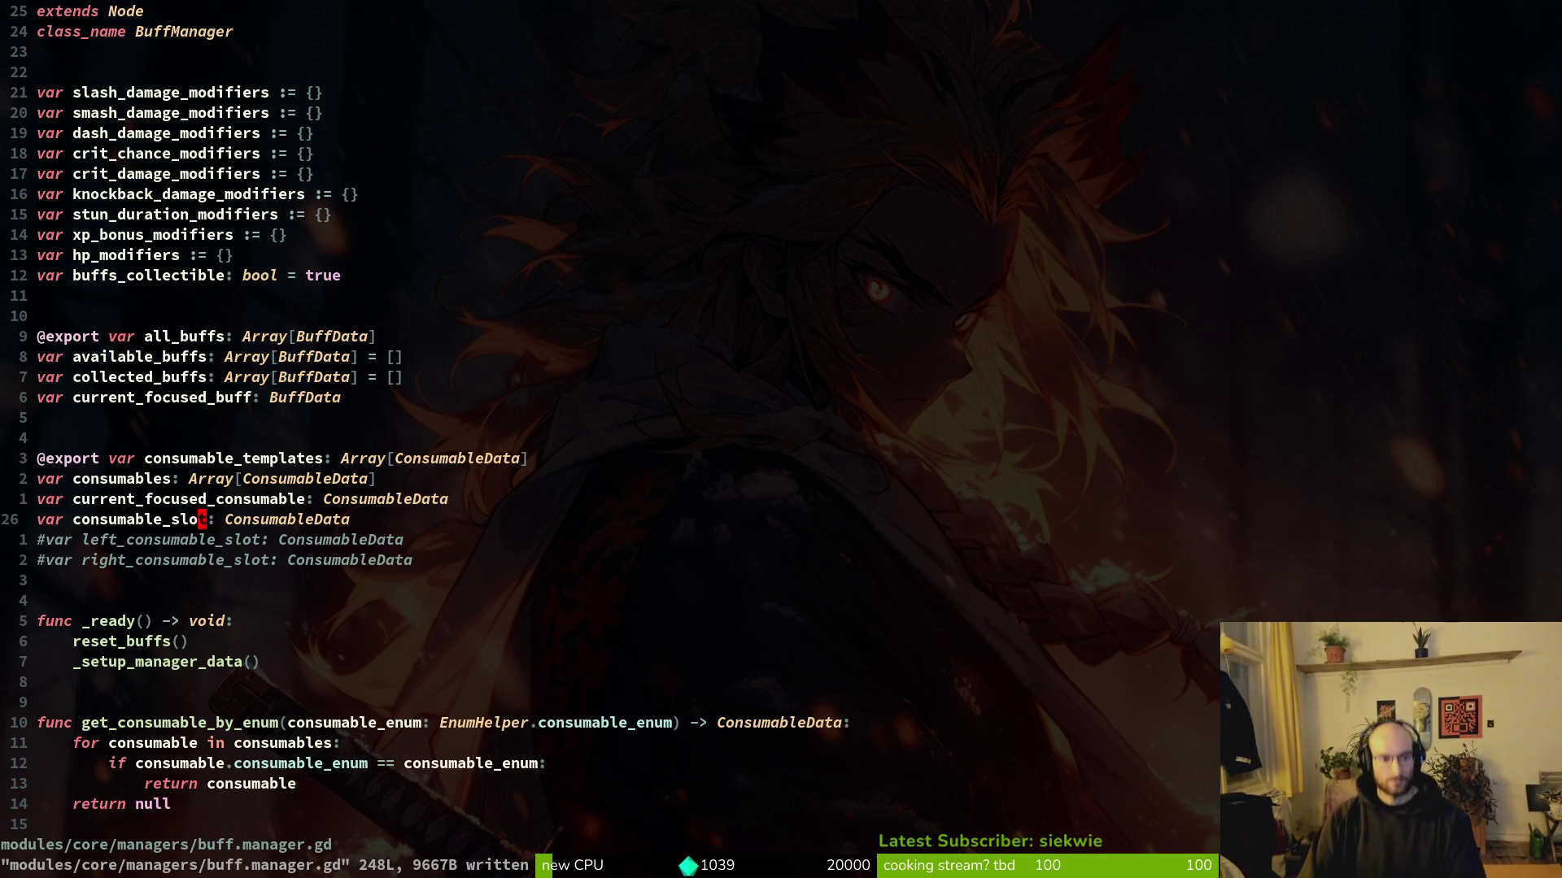
Step: Open shop_list_item.gd with the project file finder
{"action": "key", "text": "space"}
{"action": "key", "text": "f"}
{"action": "key", "text": "f"}
{"action": "type", "text": "shop_list"}
{"action": "key", "text": "Return"}
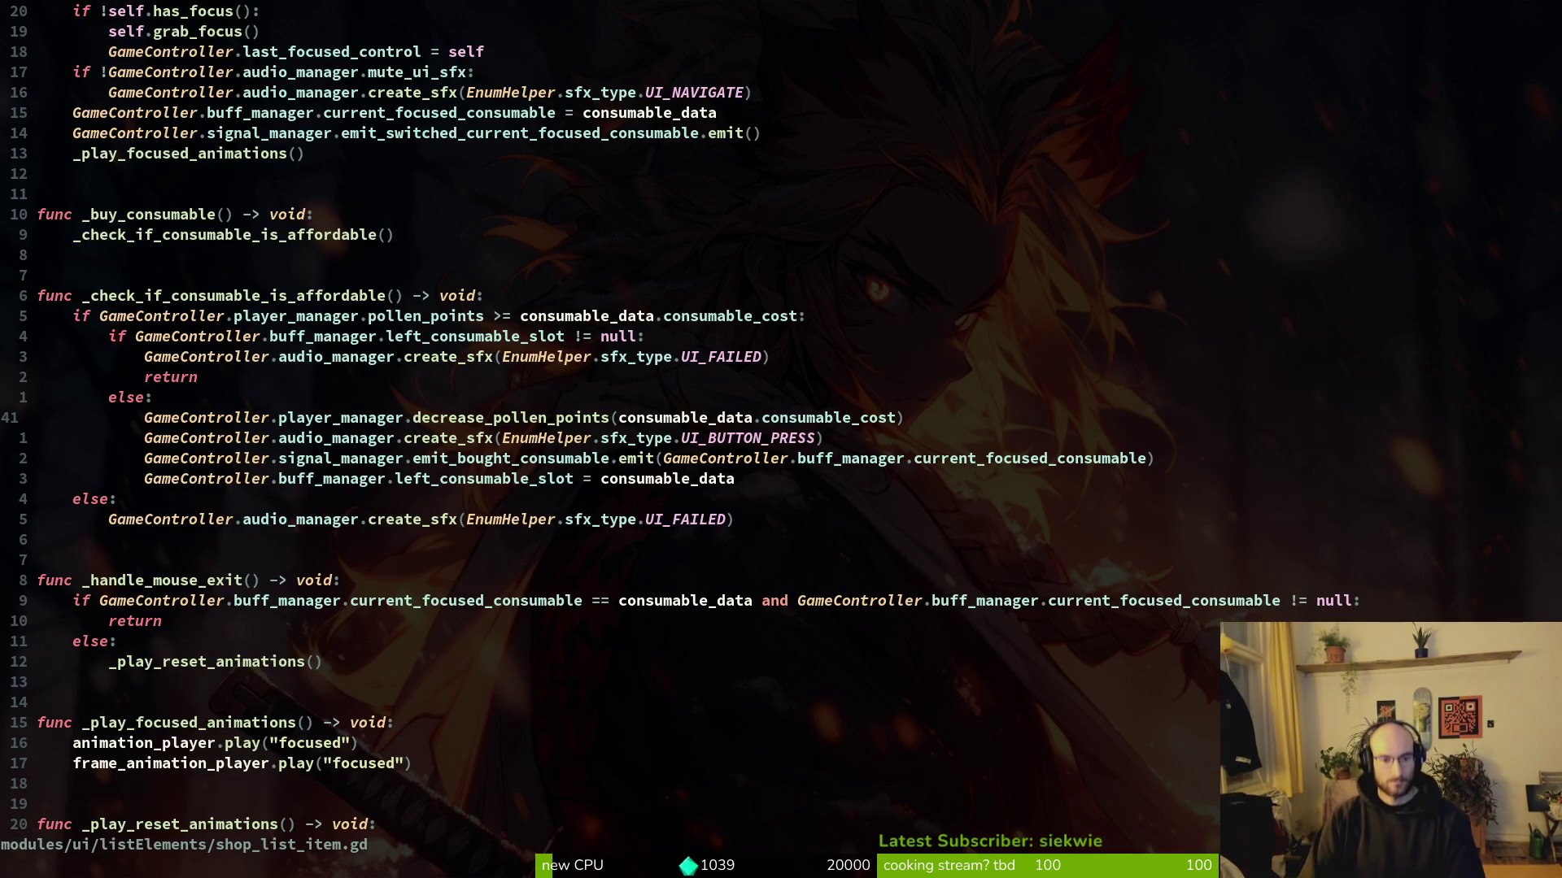
Step: Make the slot assignment store the bought item in buff_manager.consumable_slot, and save
{"action": "key", "text": "j"}
{"action": "key", "text": "j"}
{"action": "key", "text": "j"}
{"action": "key", "text": "w"}
{"action": "key", "text": "w"}
{"action": "type", "text": "wciwcoms"}
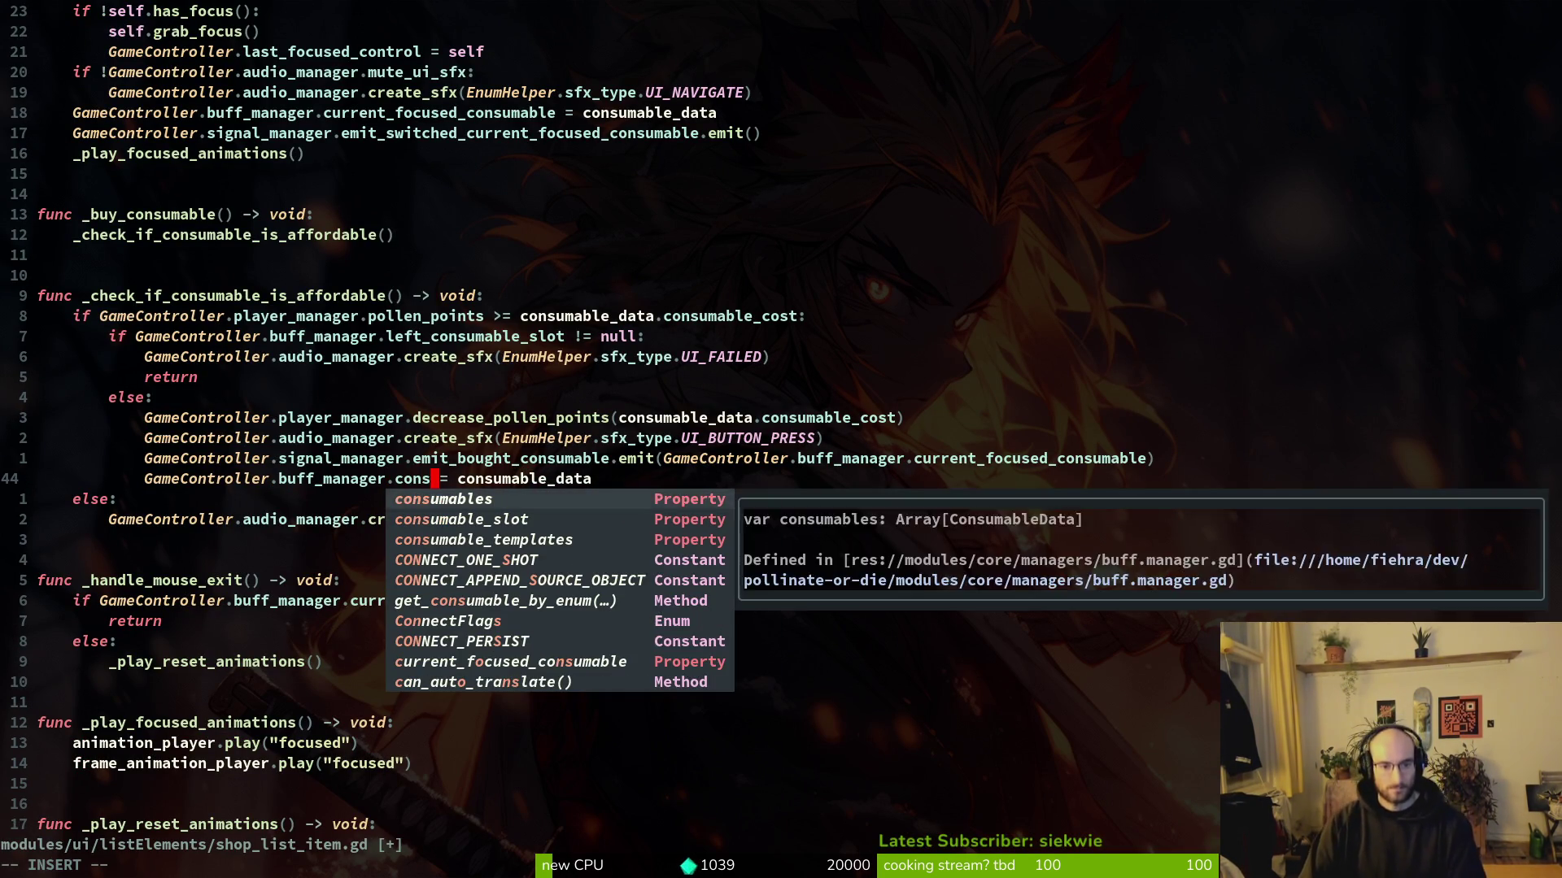
{"action": "key", "text": "Tab"}
{"action": "key", "text": "Tab"}
{"action": "key", "text": "Escape"}
{"action": "type", "text": ":w"}
{"action": "key", "text": "Return"}
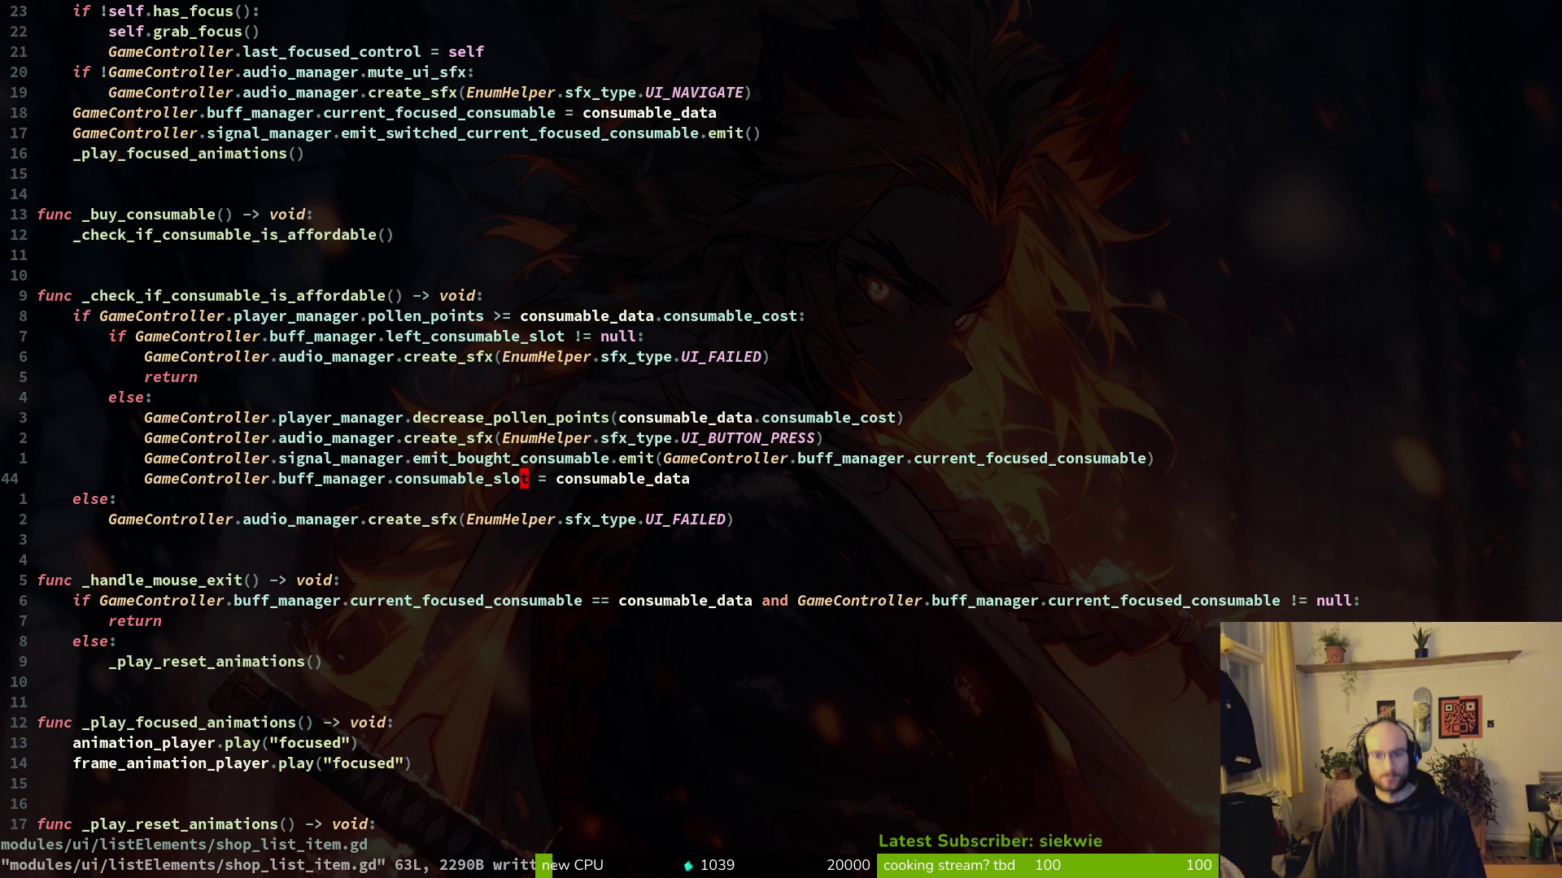
Step: Change the left_consumable_slot null check to consumable_slot and save
{"action": "key", "text": "k"}
{"action": "key", "text": "k"}
{"action": "key", "text": "k"}
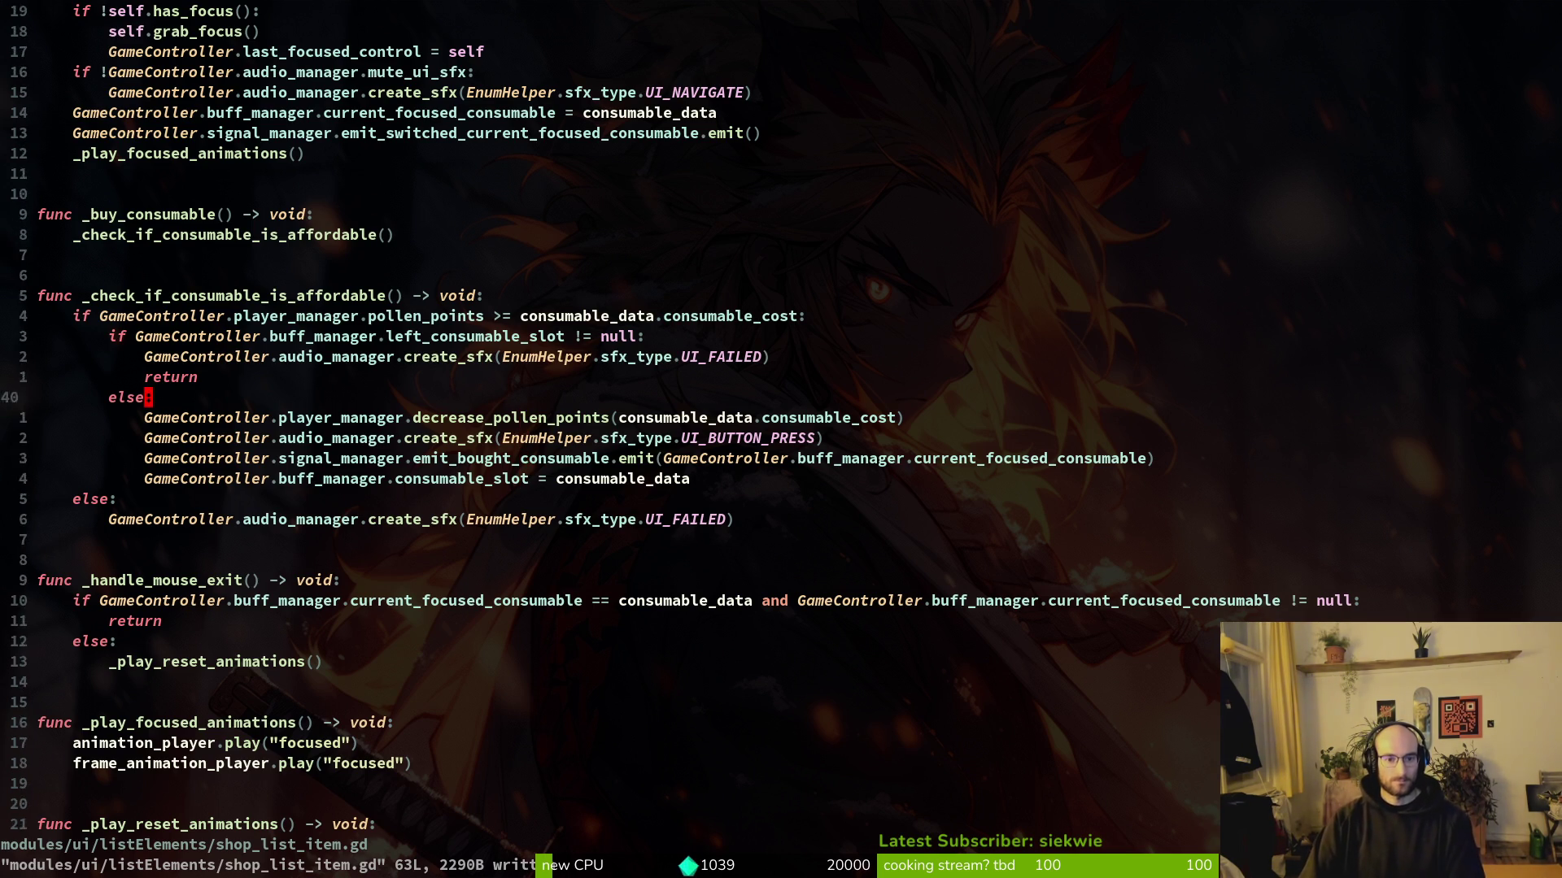
{"action": "type", "text": "viwccons"}
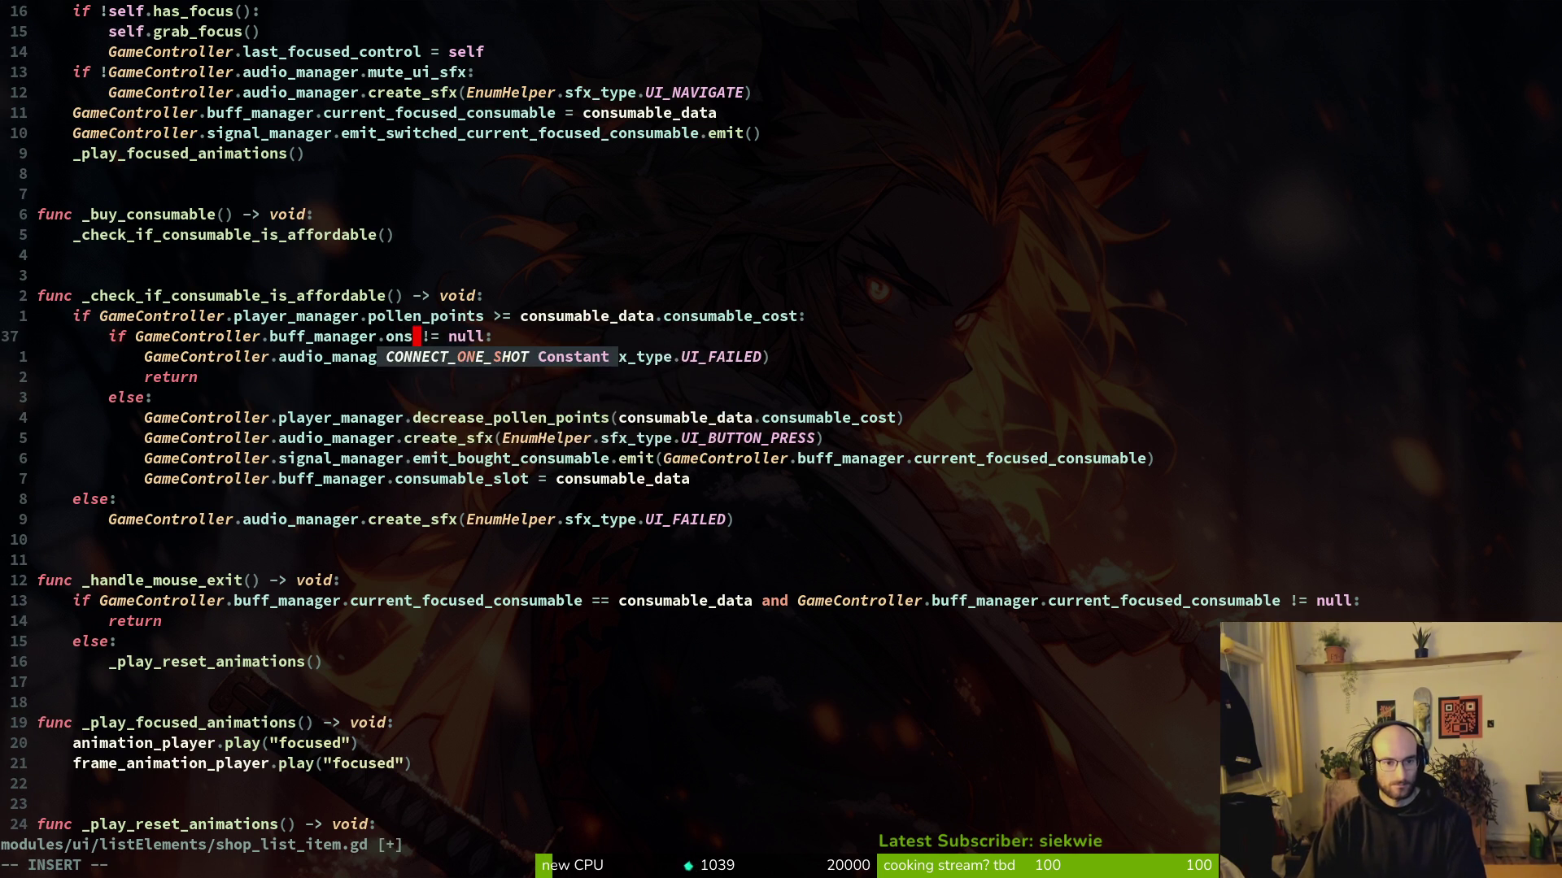
{"action": "key", "text": "Tab"}
{"action": "key", "text": "Escape"}
{"action": "type", "text": ":w"}
{"action": "key", "text": "Return"}
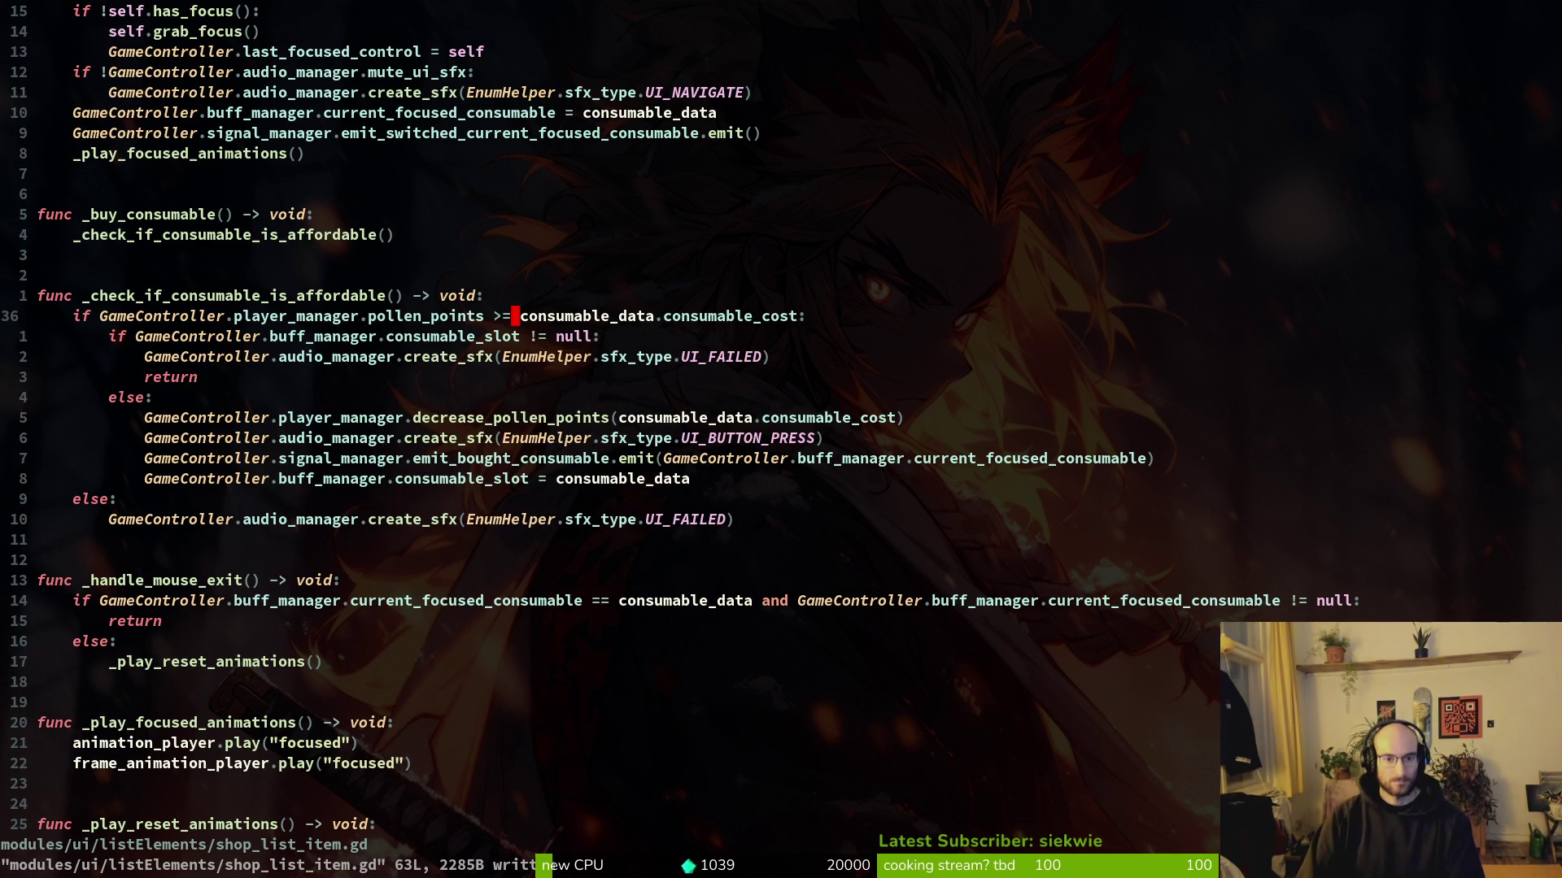
{"action": "key", "text": "u"}
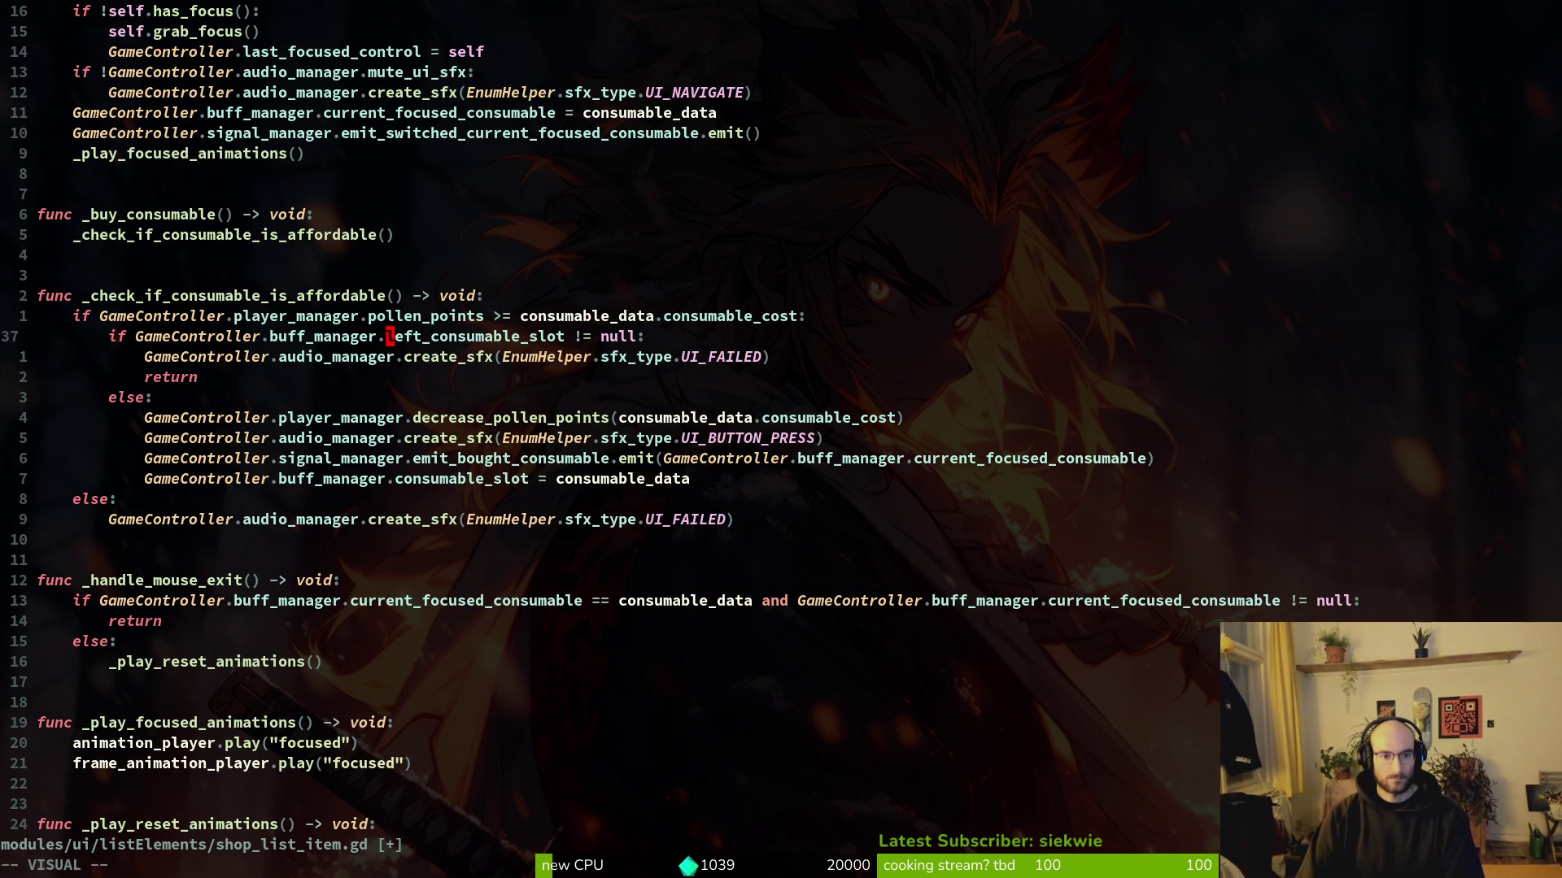
{"action": "key", "text": "ctrl+r"}
{"action": "key", "text": "space"}
Step: Replace left_consumable_slot with consumable_slot on line 20 of hud_overlay.gd and save
{"action": "key", "text": "f"}
{"action": "key", "text": "w"}
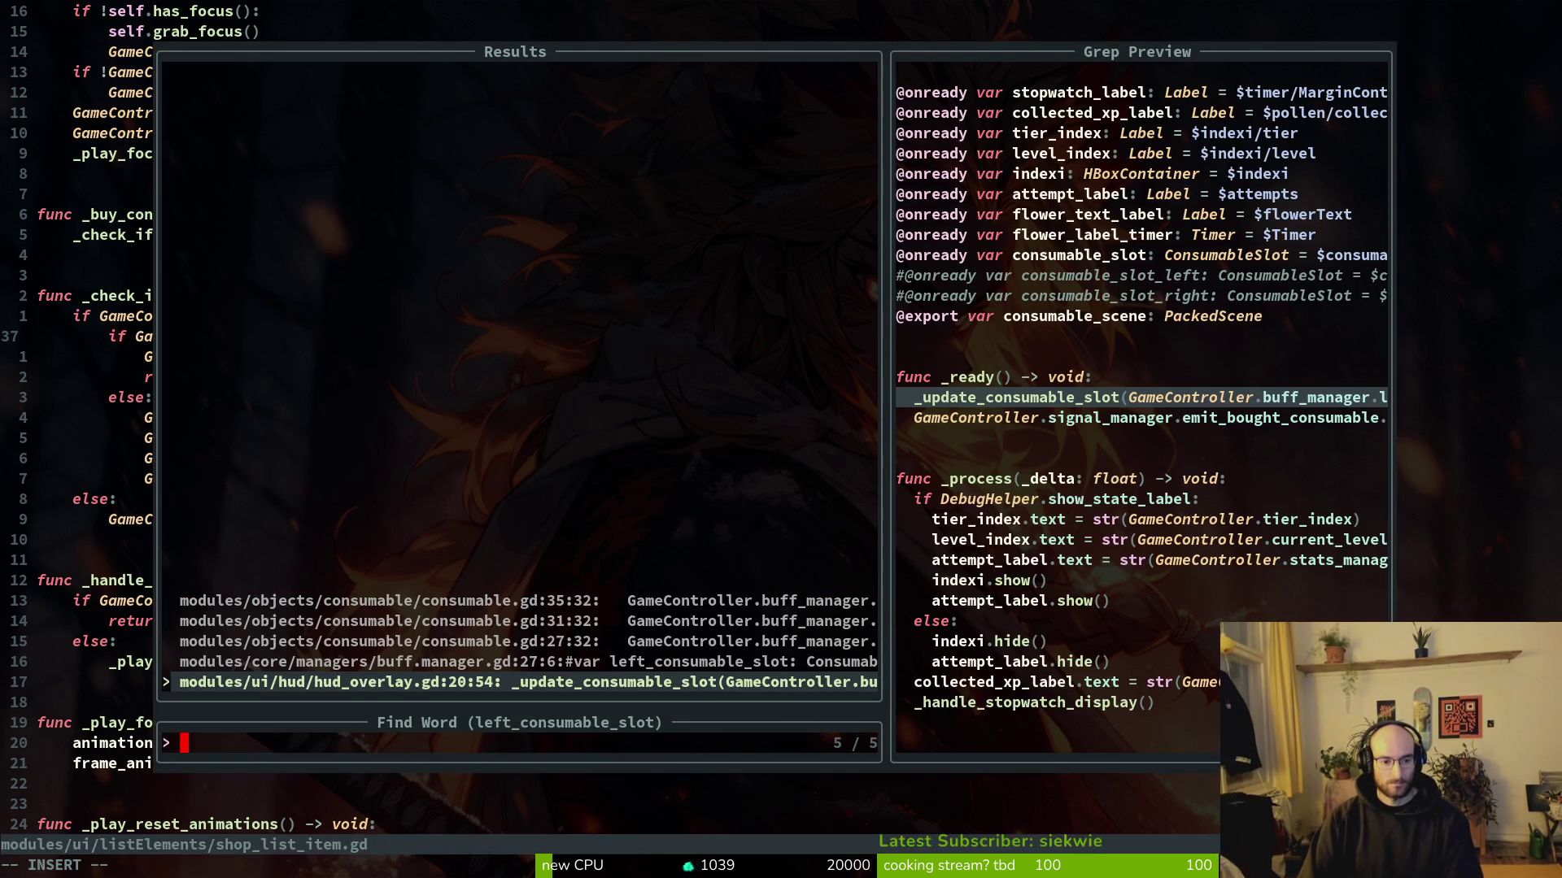
{"action": "key", "text": "Return"}
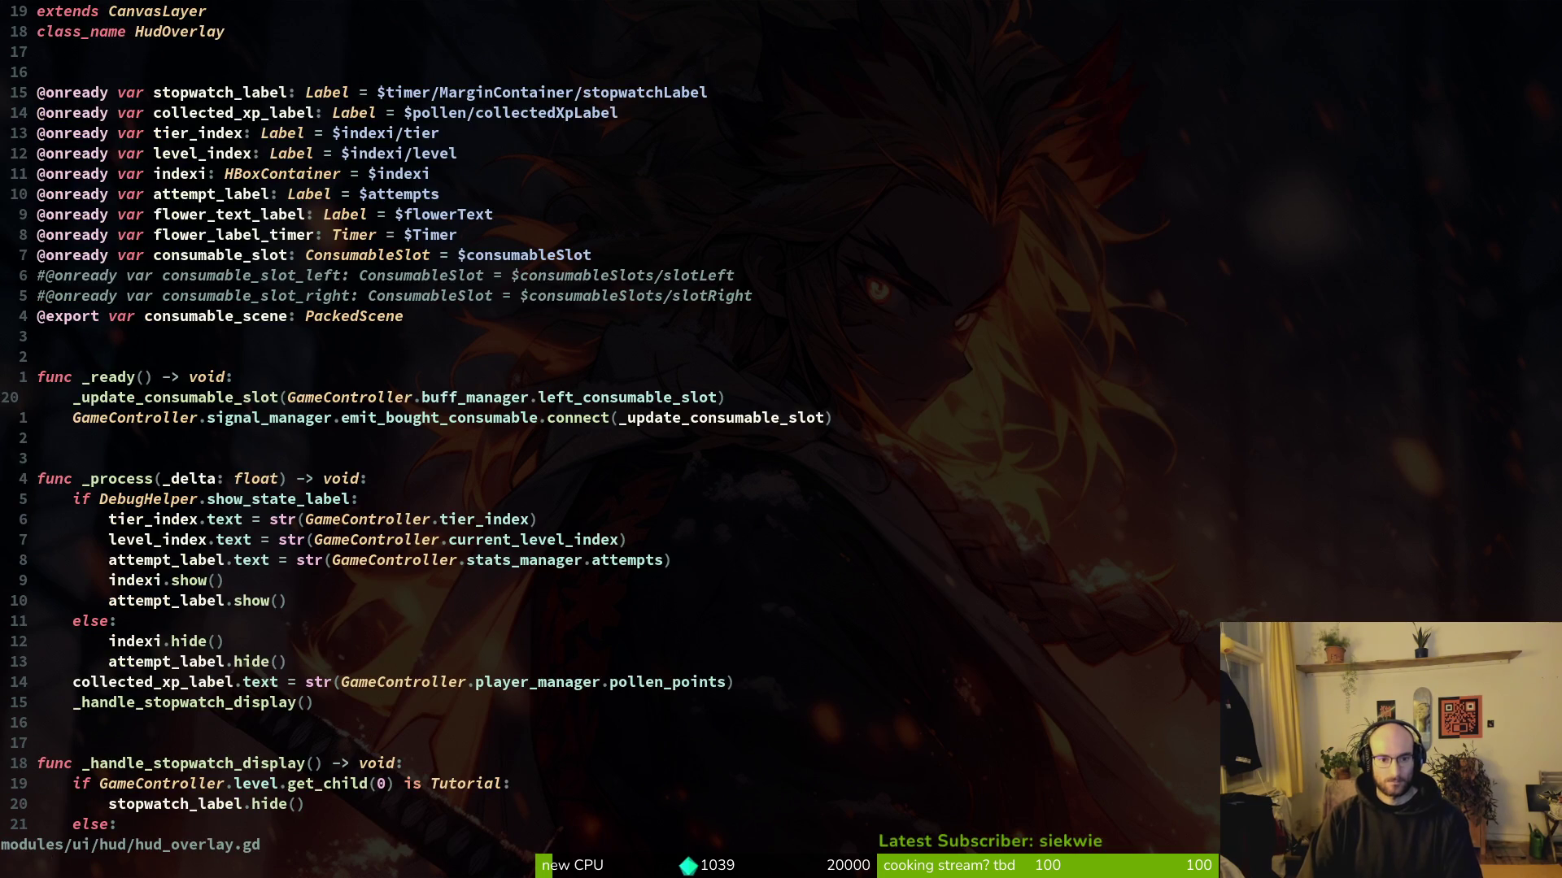
{"action": "type", "text": "cwcons"}
{"action": "key", "text": "Return"}
{"action": "key", "text": "Escape"}
{"action": "key", "text": "ctrl+s"}
Step: Replace every left_consumable_slot with consumable_slot in consumable.gd and save
{"action": "key", "text": "space"}
{"action": "key", "text": "s"}
{"action": "key", "text": "r"}
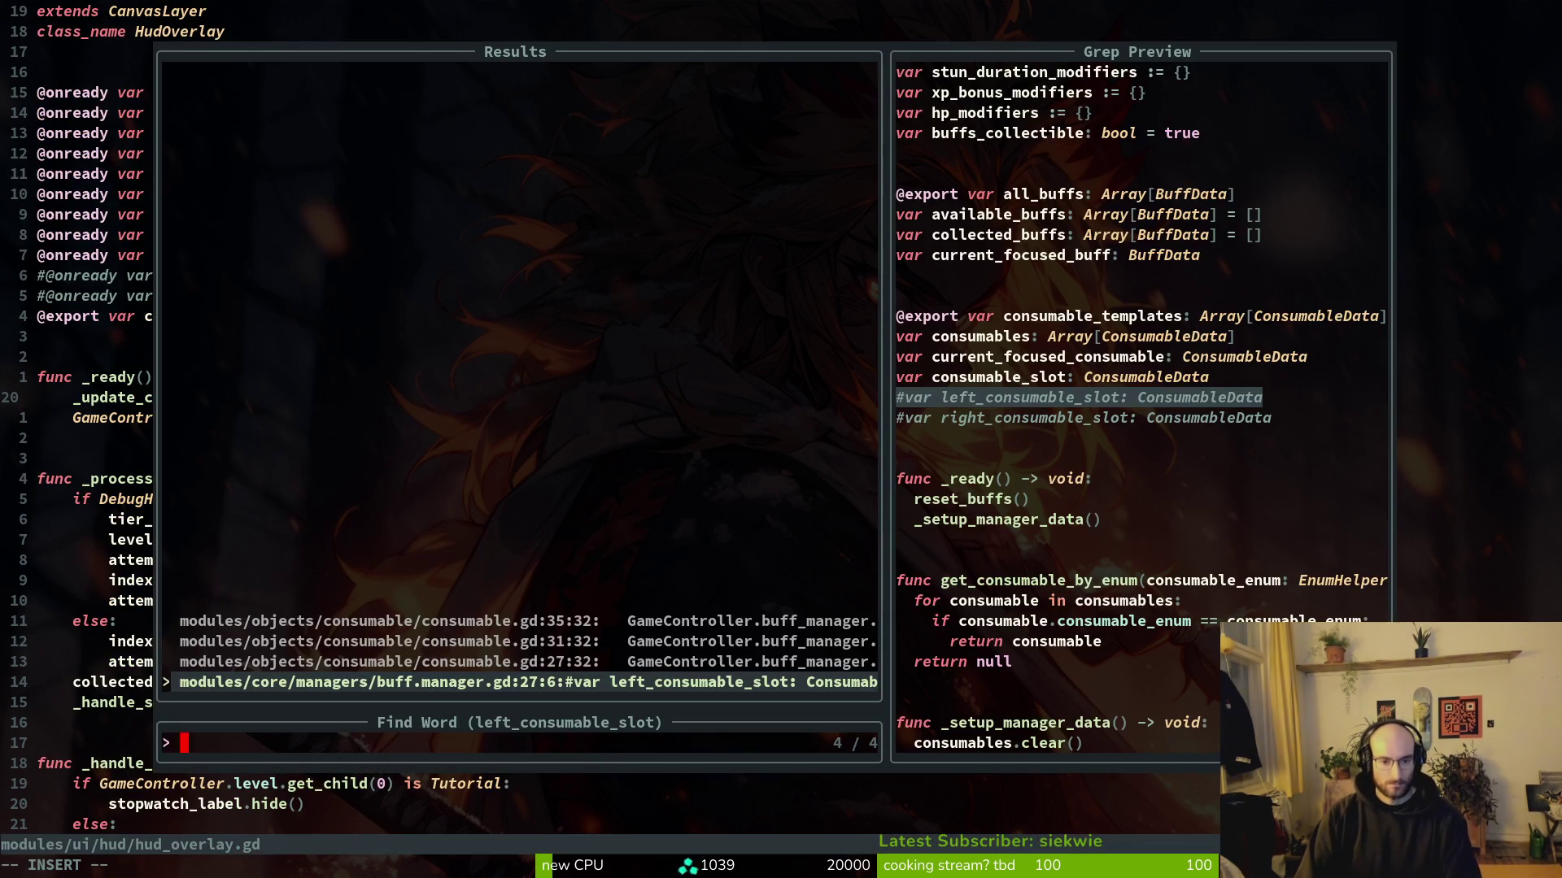
{"action": "key", "text": "Up"}
{"action": "key", "text": "Return"}
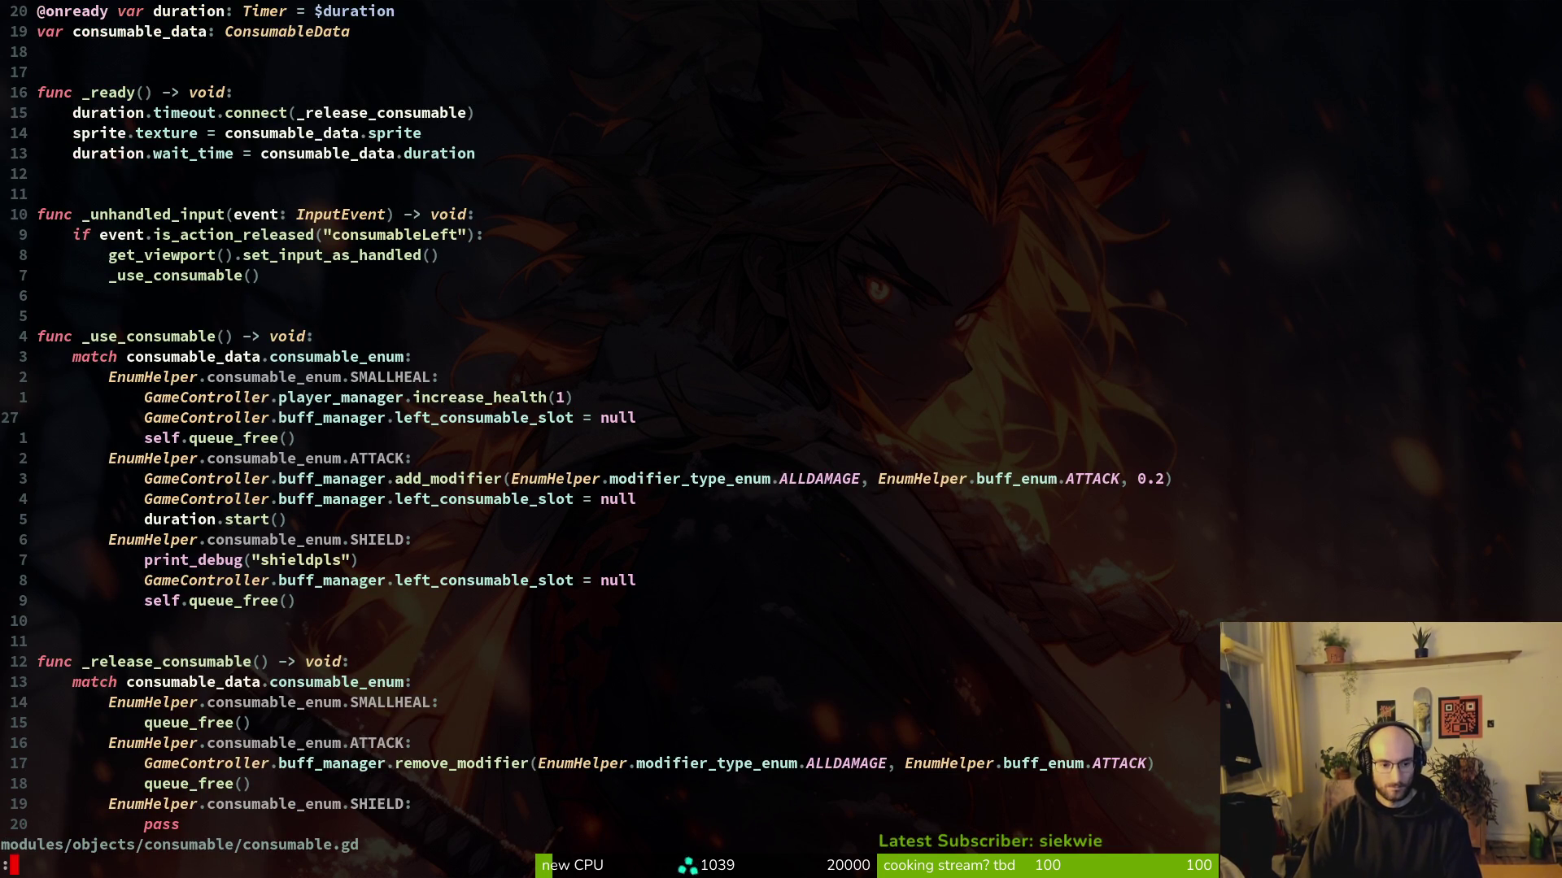
{"action": "type", "text": "%s/"}
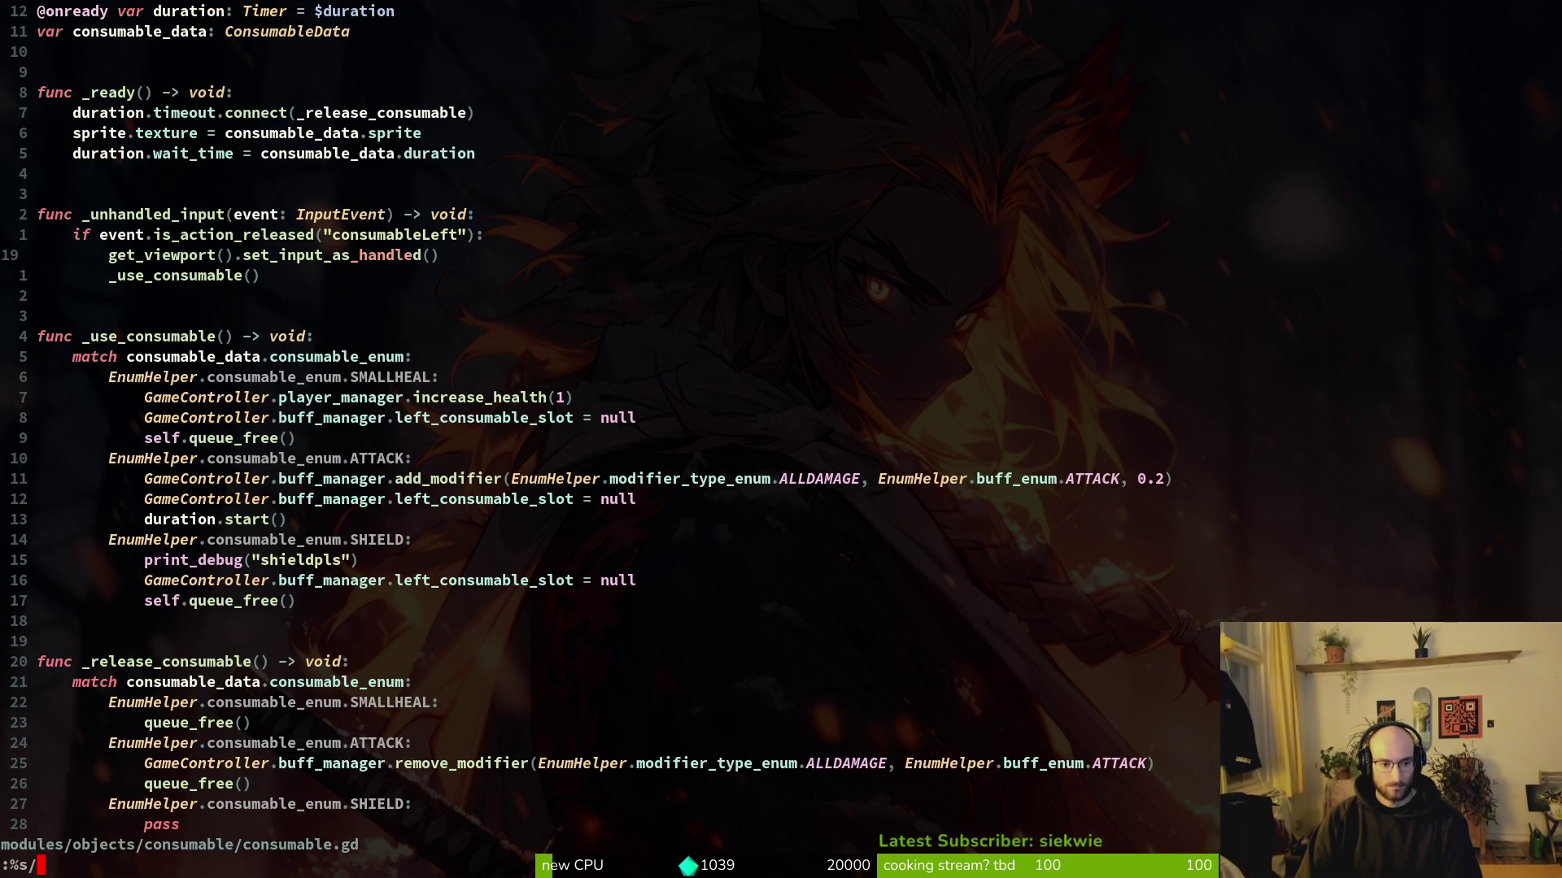
{"action": "type", "text": "left_consumable_slot/consumable_slot/consumable_slo"}
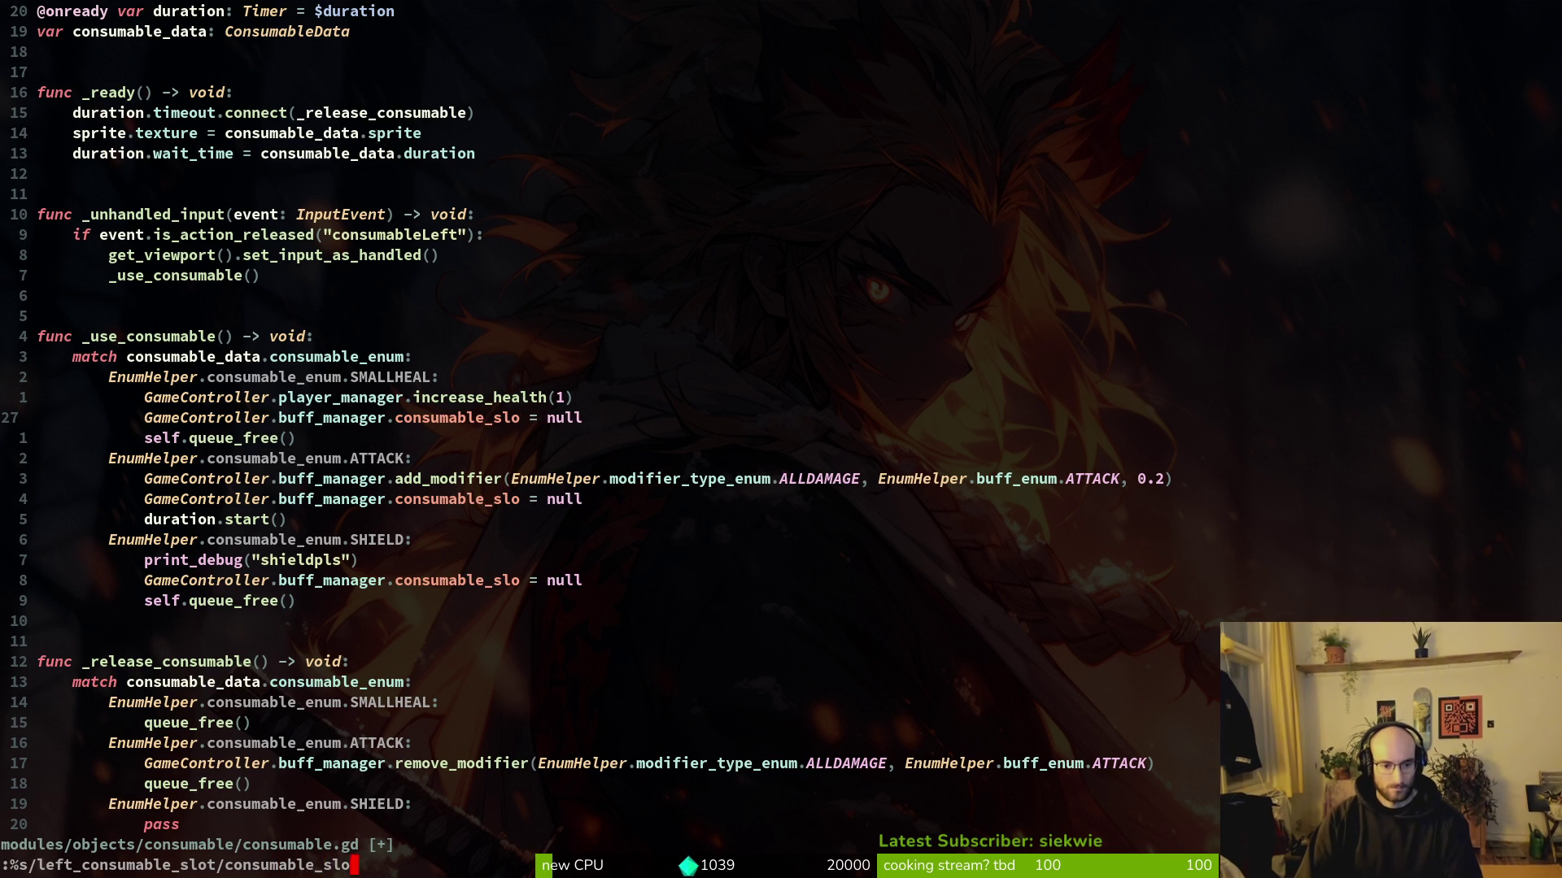
{"action": "key", "text": "Return"}
{"action": "type", "text": ":w"}
{"action": "key", "text": "Return"}
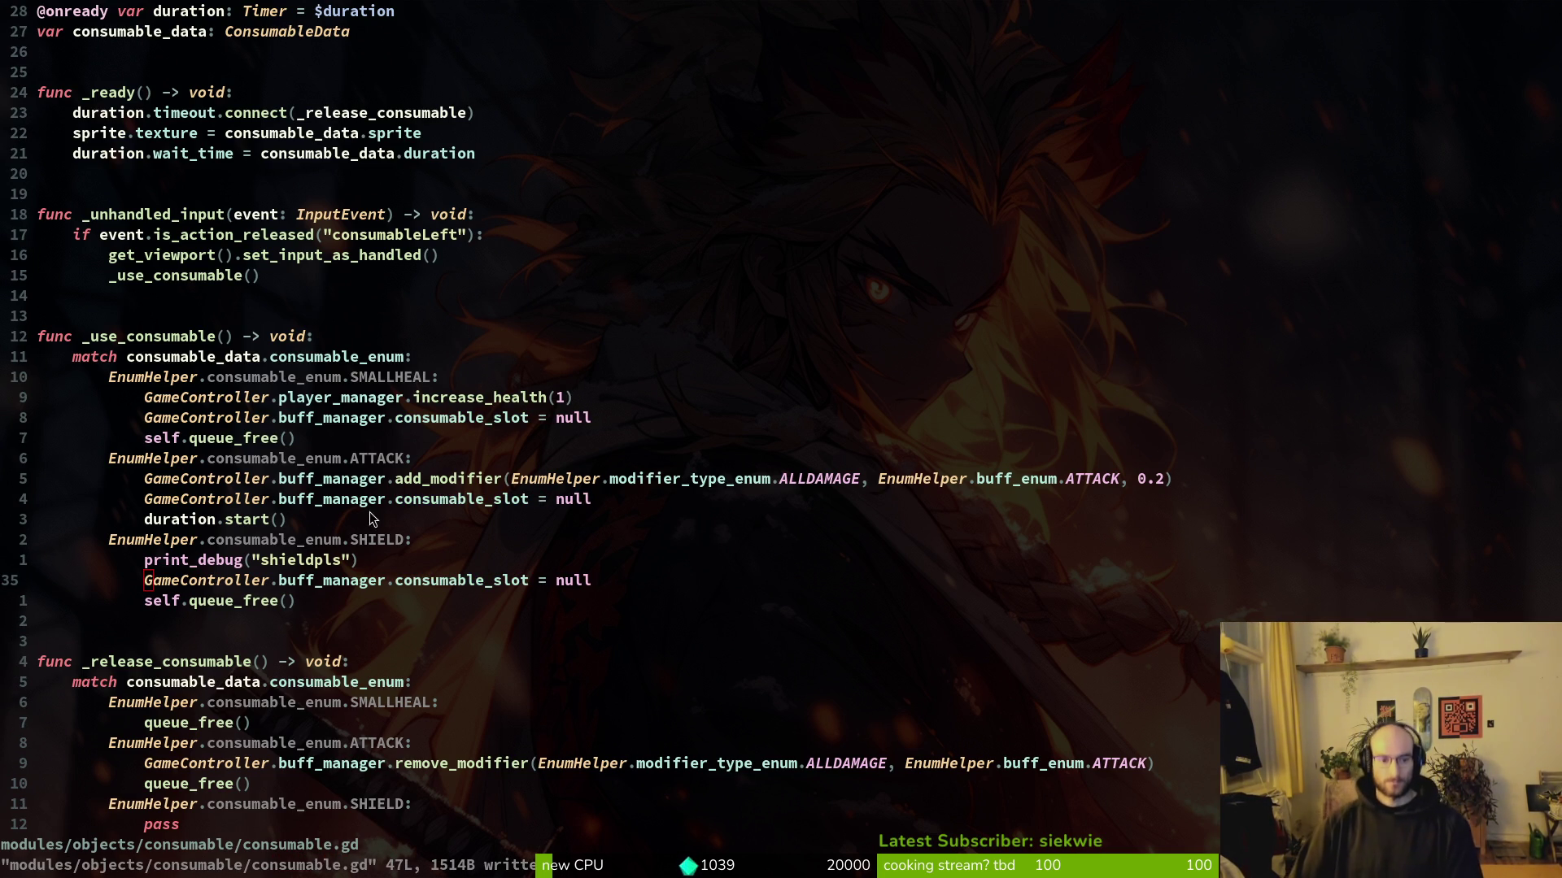
Step: Paste the latest clipboard entry at the shieldpls debug line in consumable.gd
{"action": "left_click", "coordinate": [355, 559]}
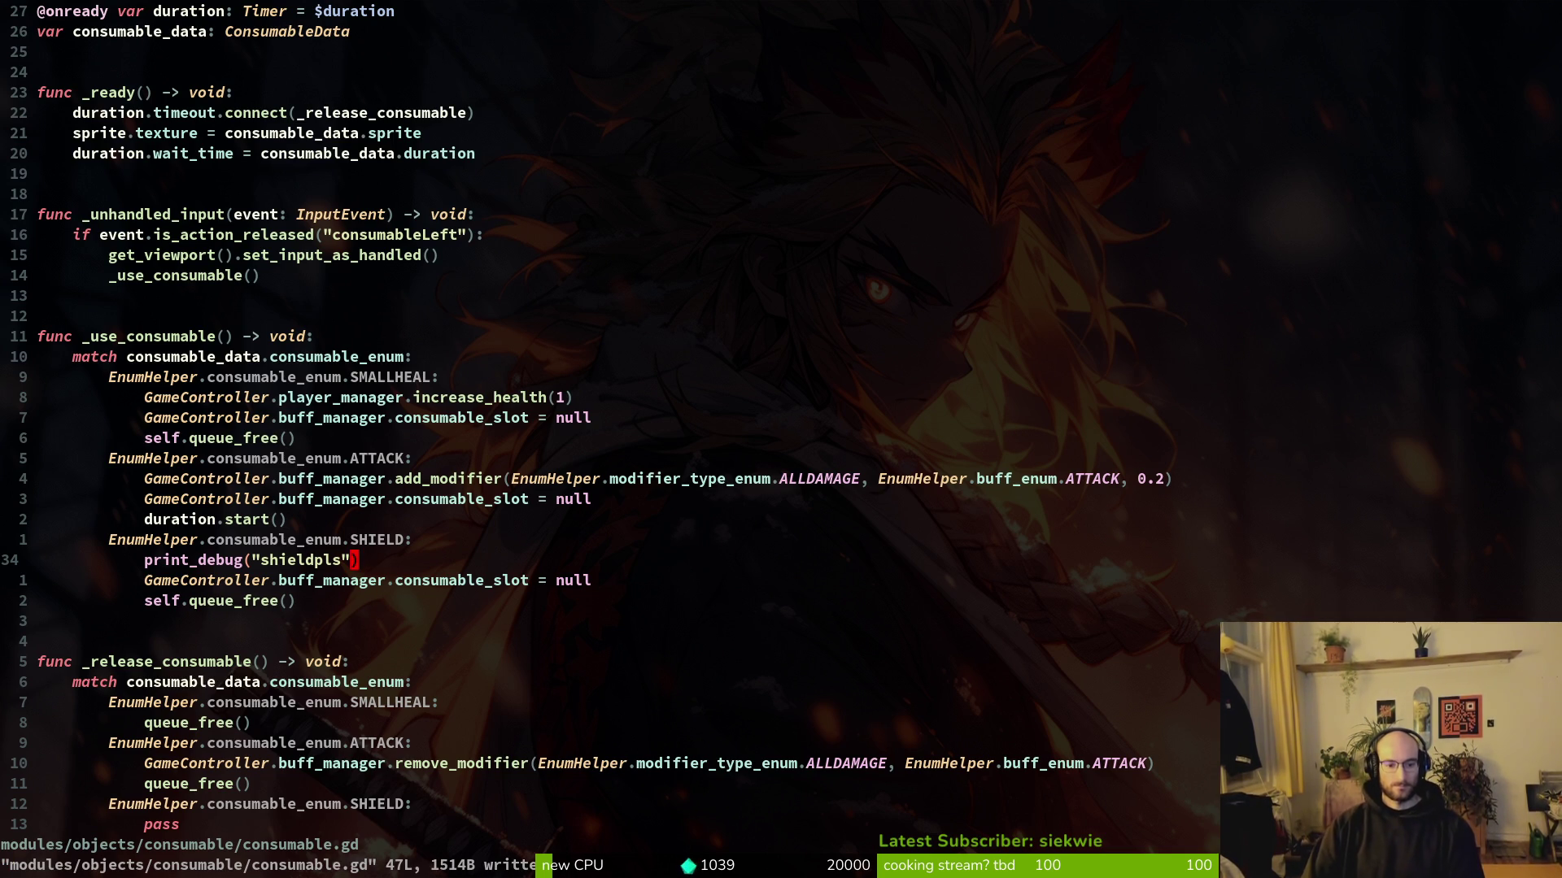
{"action": "key", "text": "super+v"}
{"action": "key", "text": "Up"}
{"action": "key", "text": "Return"}
Step: Return to buff.manager.gd via a left_consumable_slot grep and save it
{"action": "key", "text": "space"}
{"action": "type", "text": "psleft_consumable_slot"}
{"action": "key", "text": "Return"}
{"action": "key", "text": "Return"}
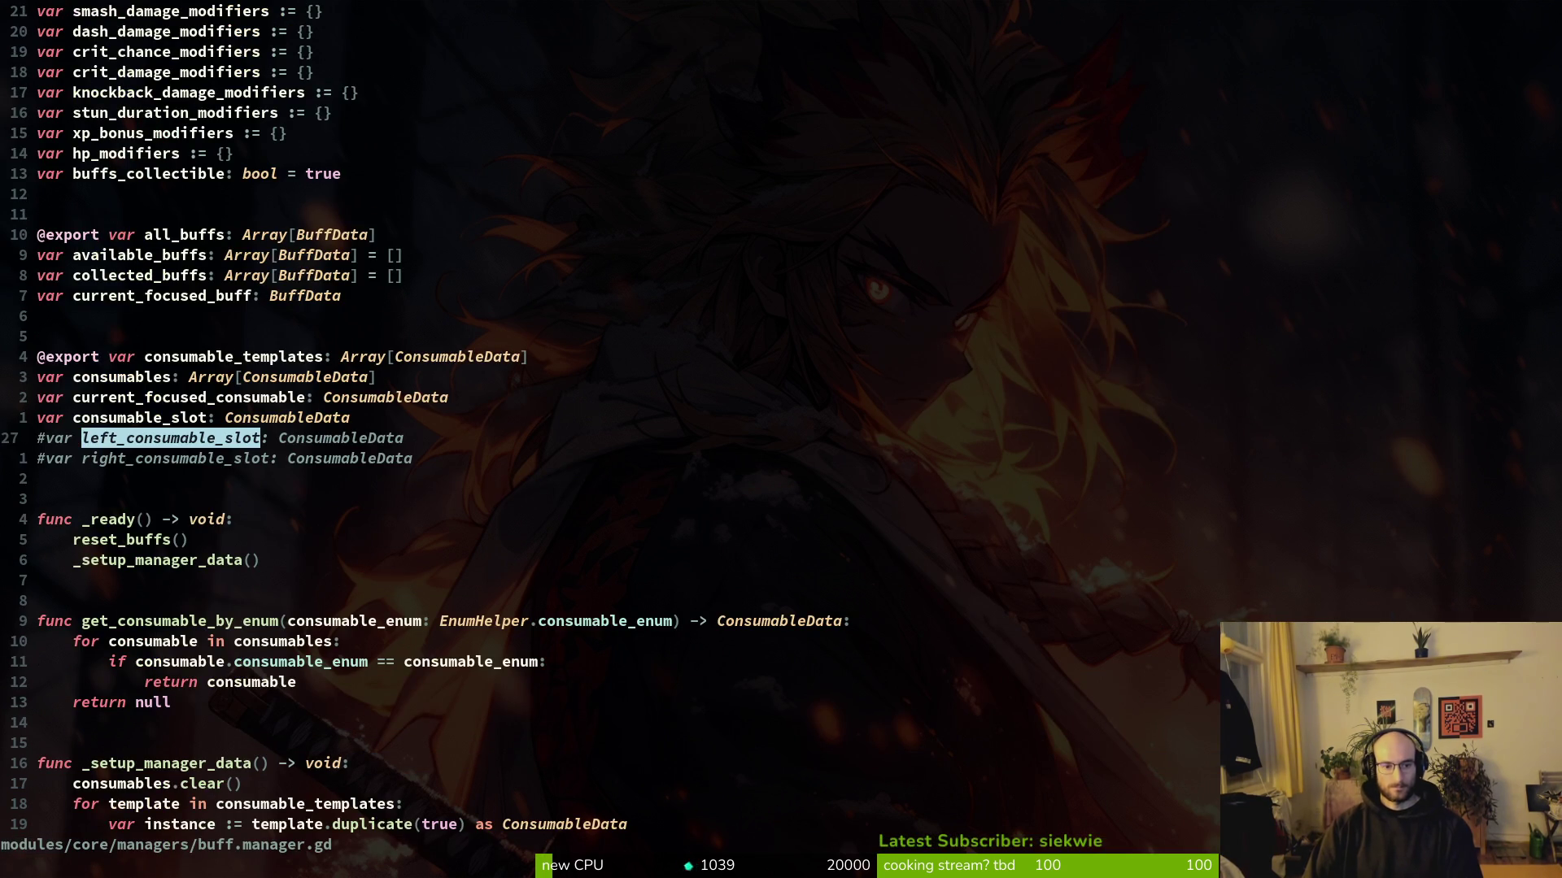
{"action": "key", "text": "ctrl+s"}
{"action": "key", "text": "j"}
{"action": "key", "text": "j"}
{"action": "key", "text": "j"}
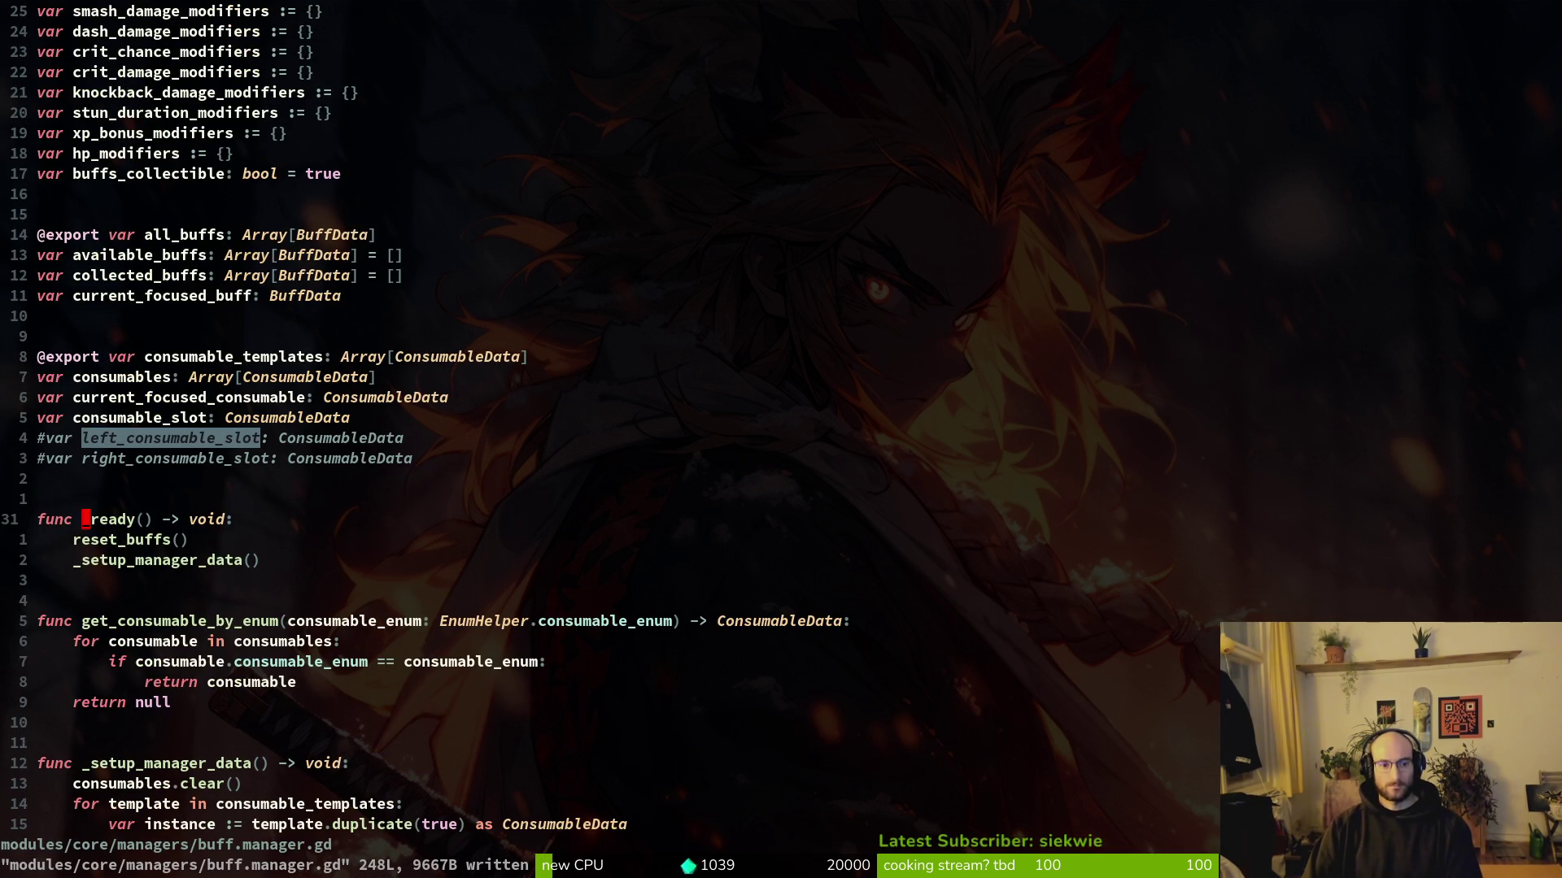
{"action": "key", "text": "k"}
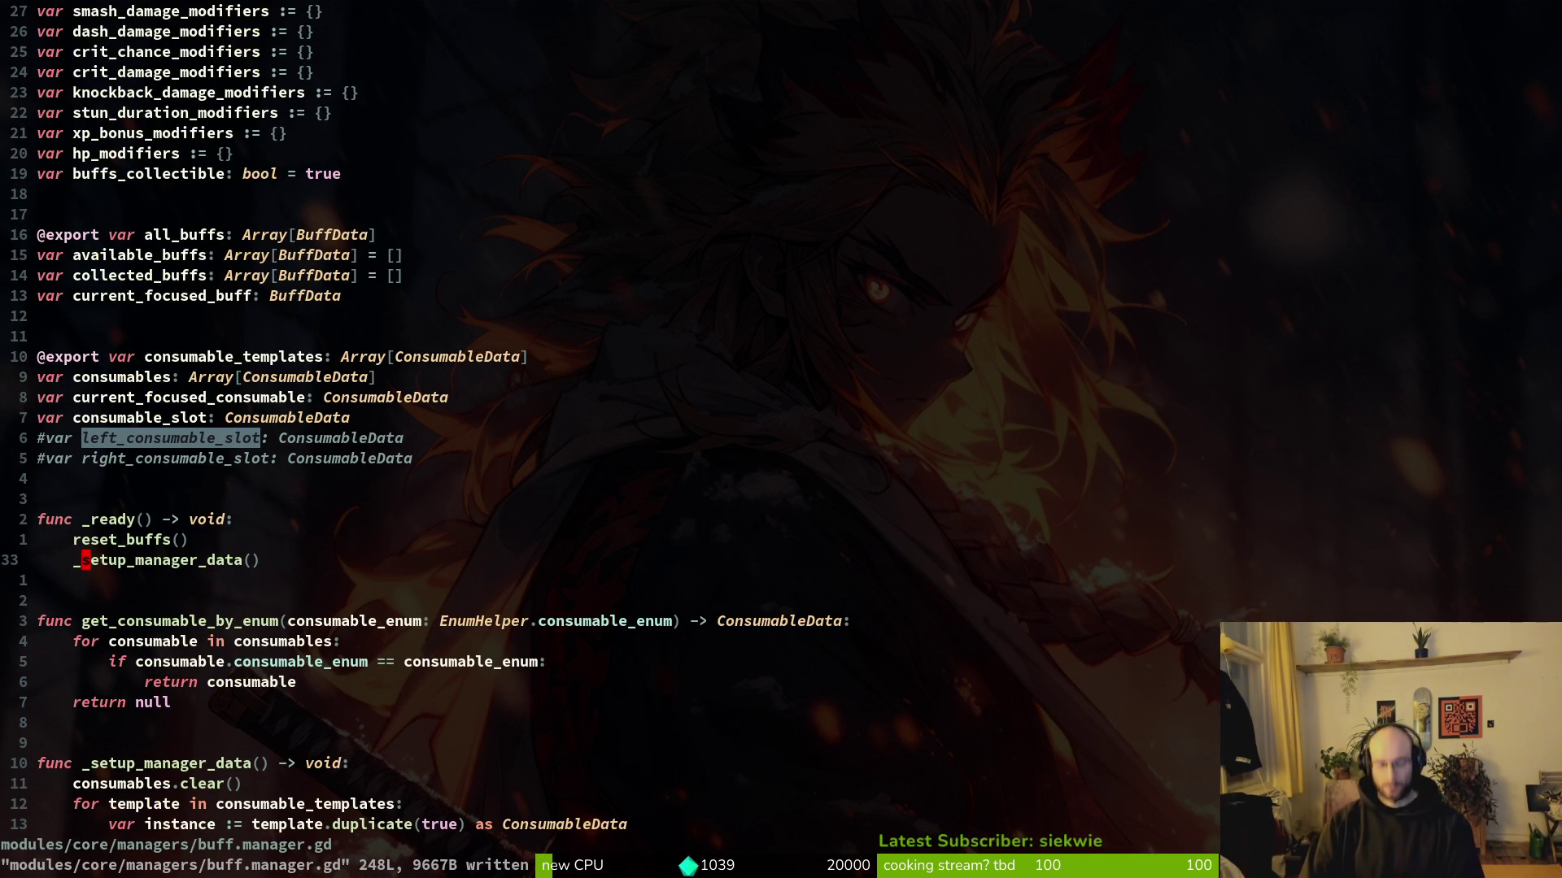
{"action": "key", "text": "XF86AudioLowerVolume"}
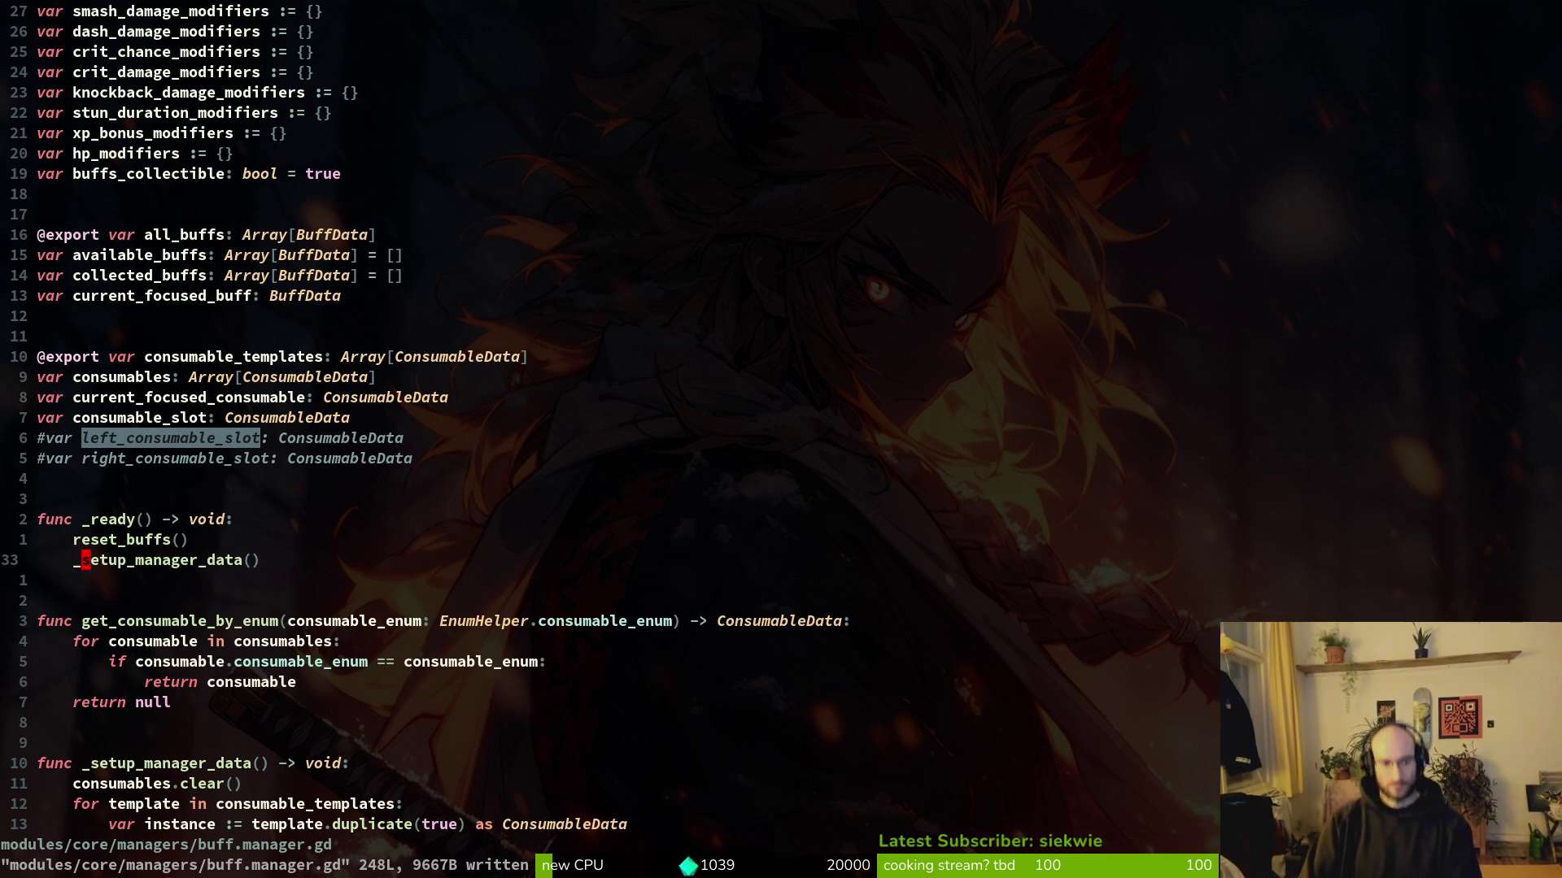
Step: Open hud_overlay.gd and scroll down to the slot position code
{"action": "key", "text": "space"}
{"action": "key", "text": "f"}
{"action": "key", "text": "f"}
{"action": "type", "text": "hudove"}
{"action": "key", "text": "Return"}
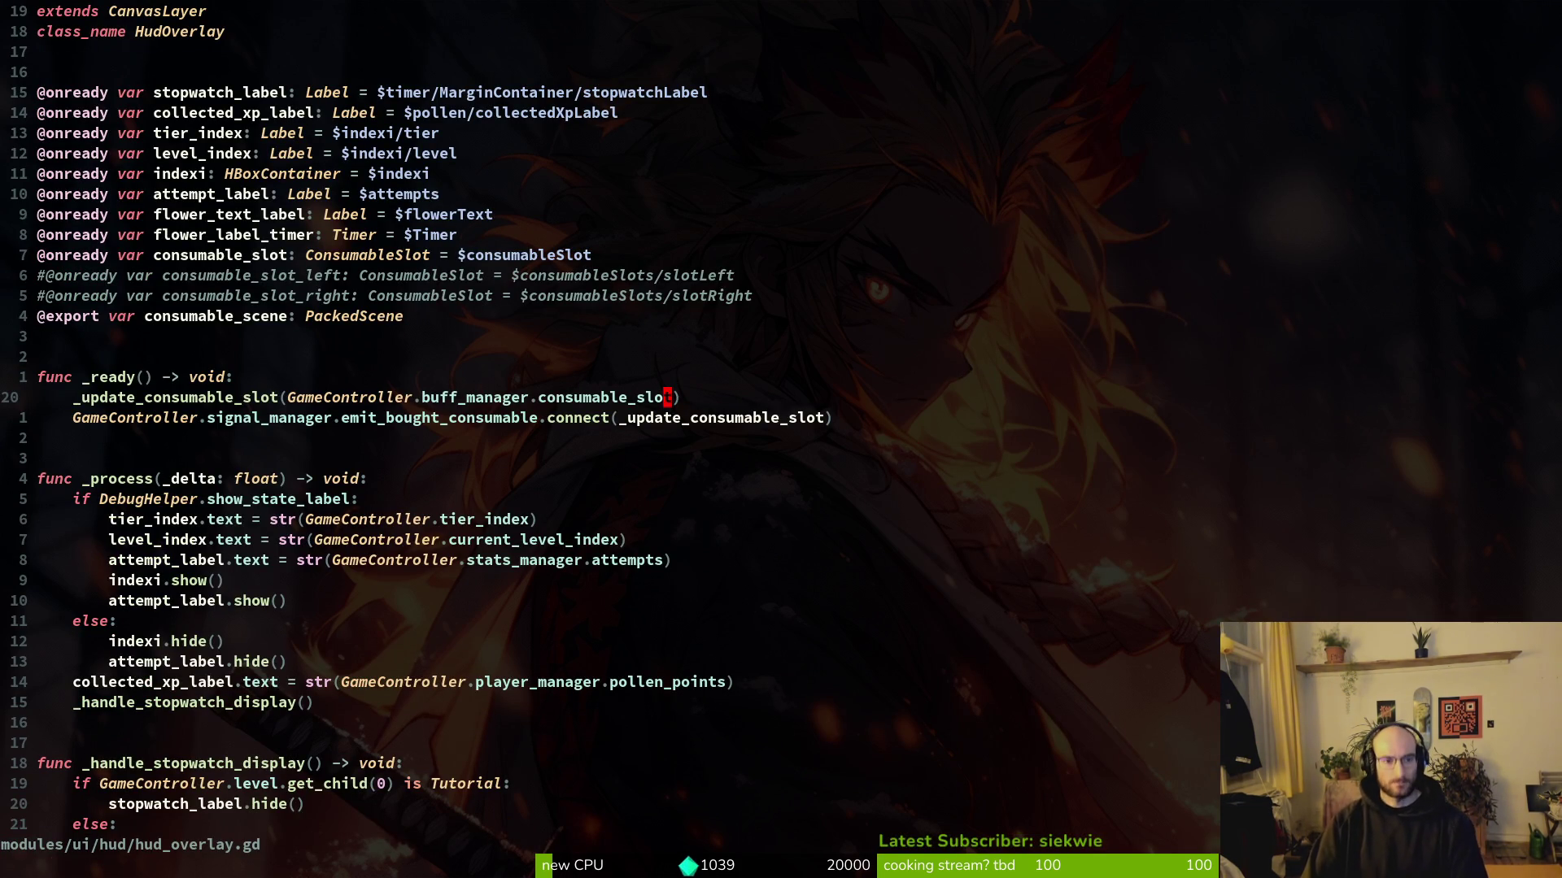
{"action": "key", "text": "k"}
{"action": "key", "text": "k"}
{"action": "key", "text": "k"}
{"action": "key", "text": "k"}
{"action": "key", "text": "j"}
{"action": "key", "text": "j"}
{"action": "key", "text": "j"}
{"action": "key", "text": "$"}
{"action": "key", "text": "ctrl+d"}
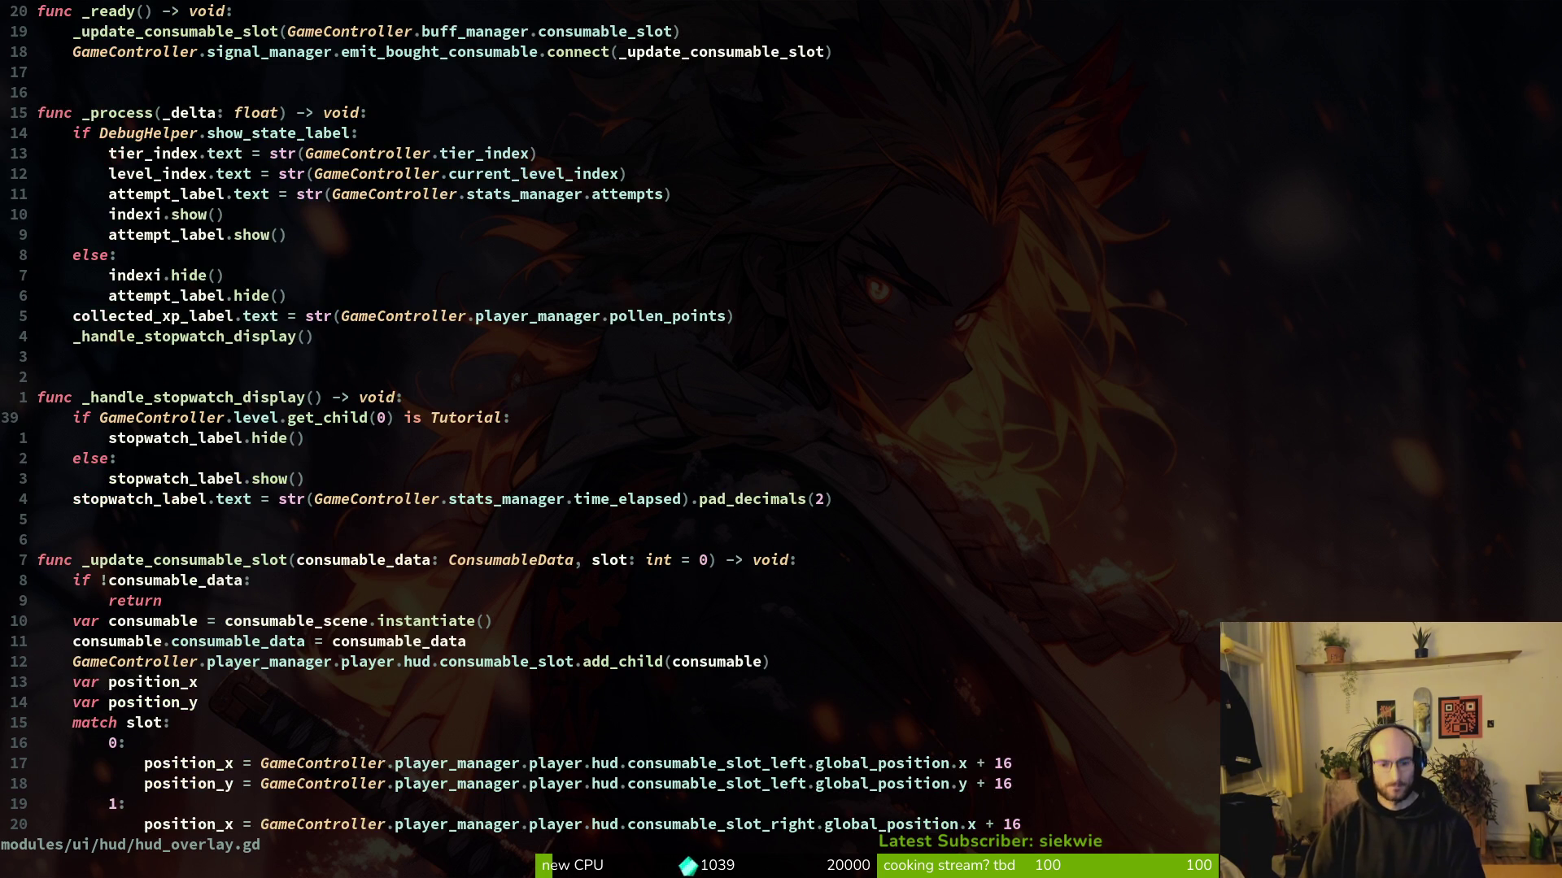
Step: Replace consumable_slot_left with consumable_slot on the position lines
{"action": "key", "text": "j"}
{"action": "key", "text": "j"}
{"action": "key", "text": "j"}
{"action": "key", "text": "j"}
{"action": "key", "text": "j"}
{"action": "key", "text": "j"}
{"action": "key", "text": "shift+f"}
{"action": "key", "text": "u"}
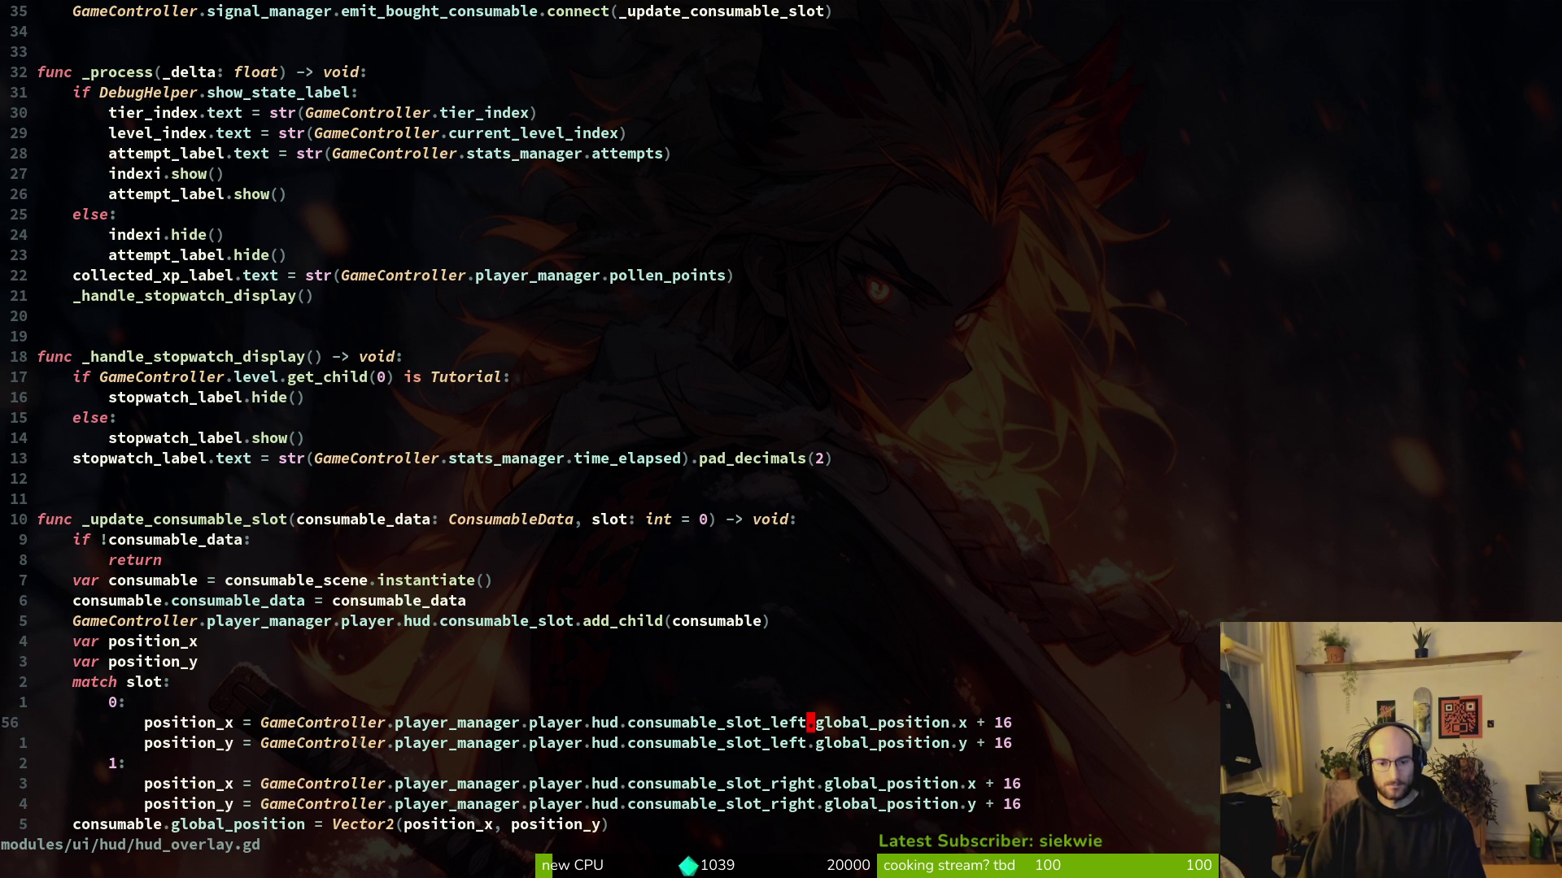
{"action": "key", "text": "l"}
{"action": "key", "text": "n"}
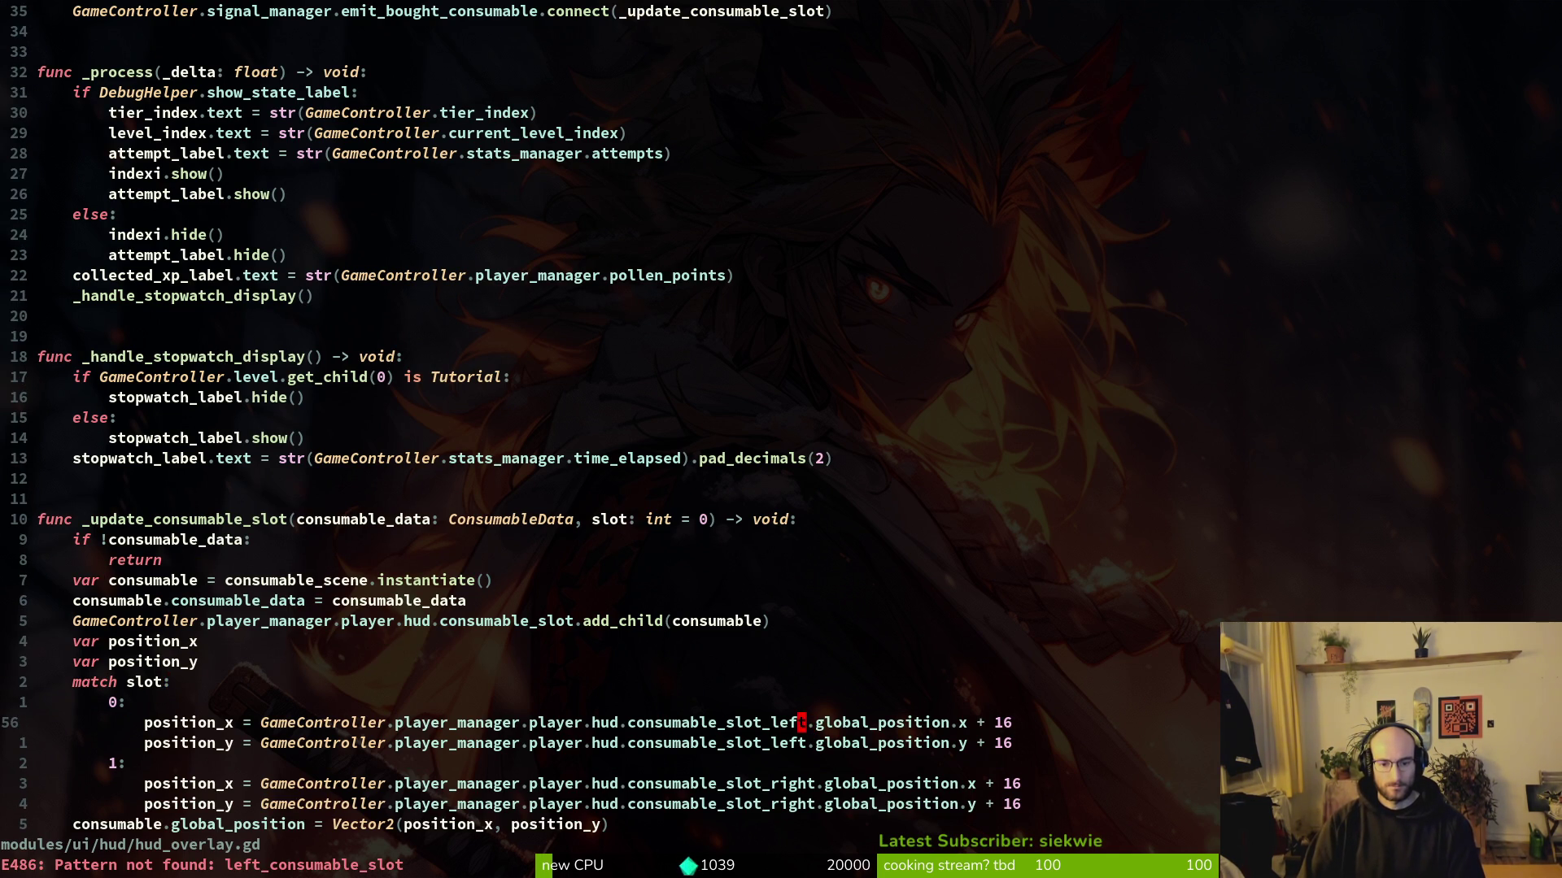
{"action": "type", "text": "ciwcons"}
{"action": "key", "text": "Return"}
{"action": "key", "text": "Escape"}
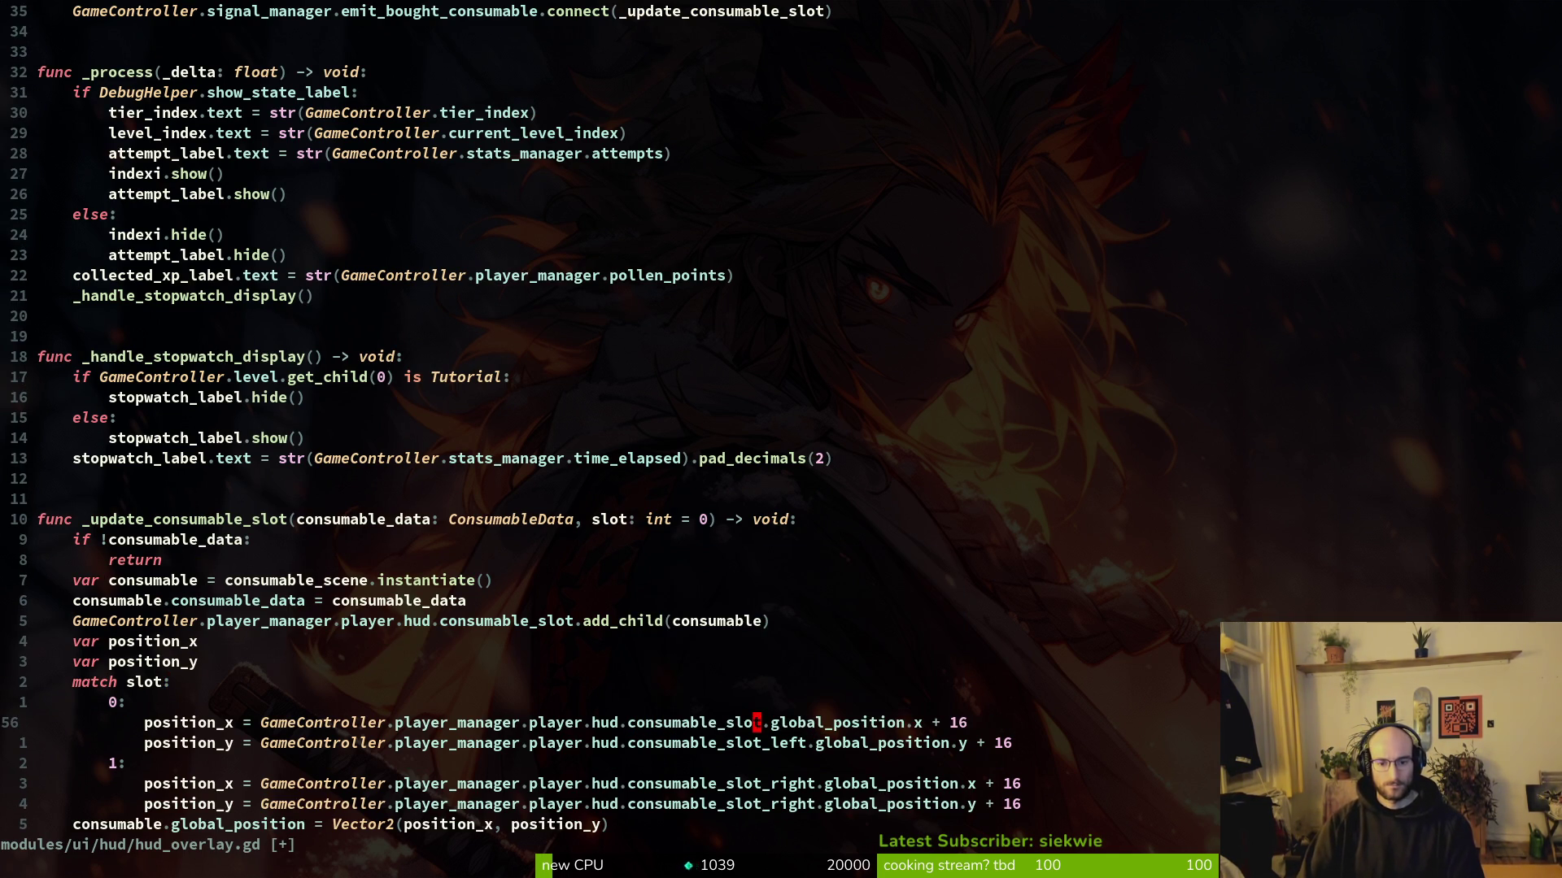
{"action": "key", "text": "b"}
{"action": "key", "text": "b"}
{"action": "key", "text": "b"}
{"action": "key", "text": "j"}
{"action": "key", "text": "."}
Step: Strip the _right suffix so the right-slot lines use consumable_slot, and save
{"action": "key", "text": "j"}
{"action": "key", "text": "j"}
{"action": "key", "text": "v"}
{"action": "key", "text": "e"}
{"action": "key", "text": "d"}
{"action": "key", "text": "j"}
{"action": "key", "text": "b"}
{"action": "key", "text": "v"}
{"action": "key", "text": "e"}
{"action": "key", "text": "Escape"}
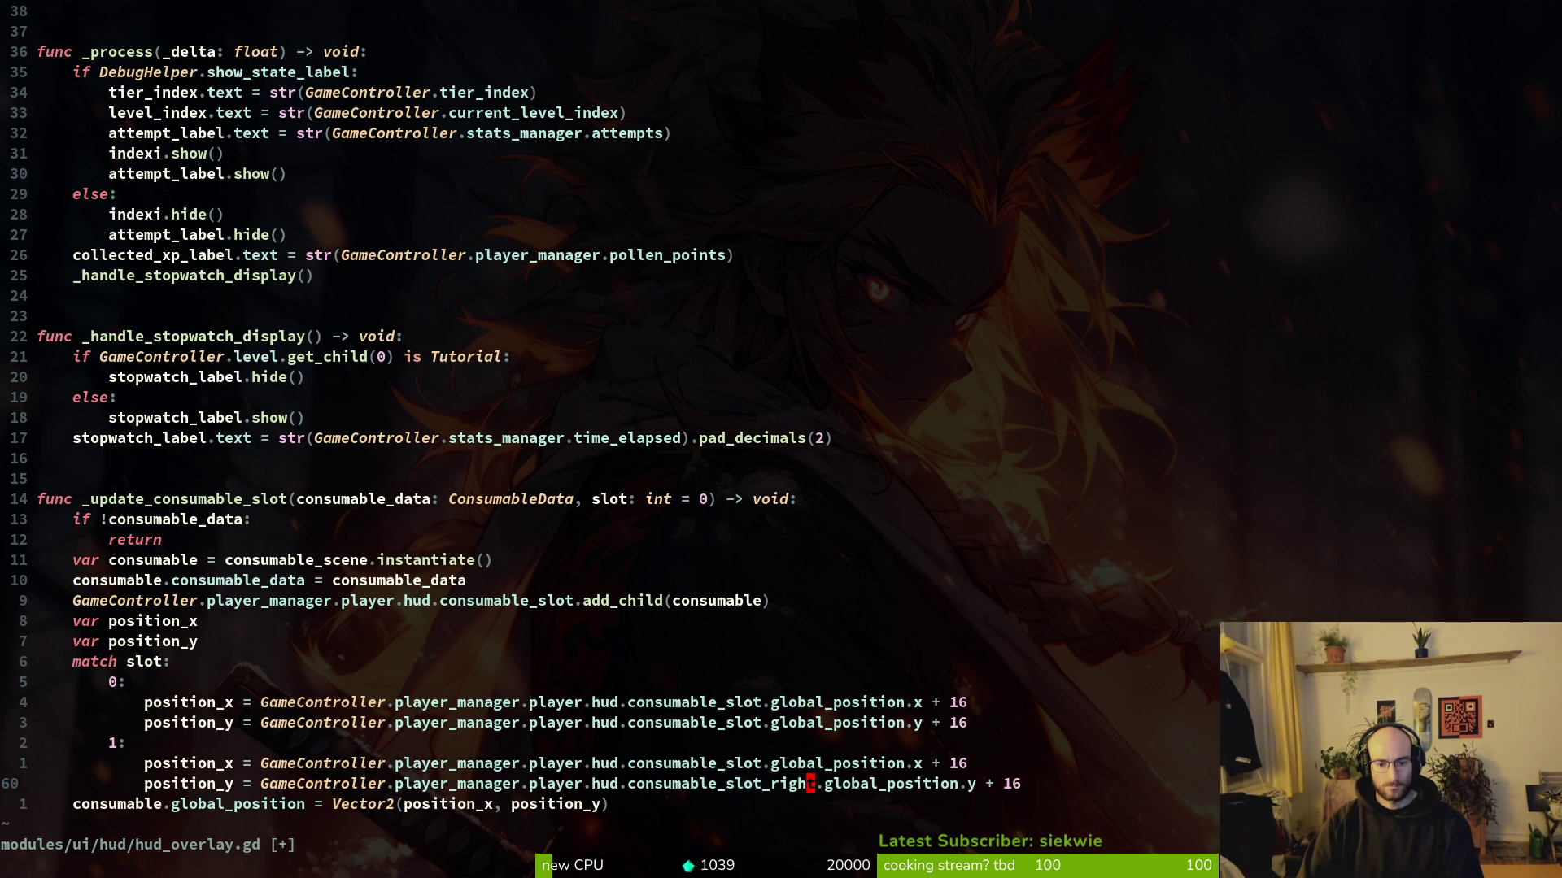
{"action": "type", "text": "d:w"}
{"action": "key", "text": "Return"}
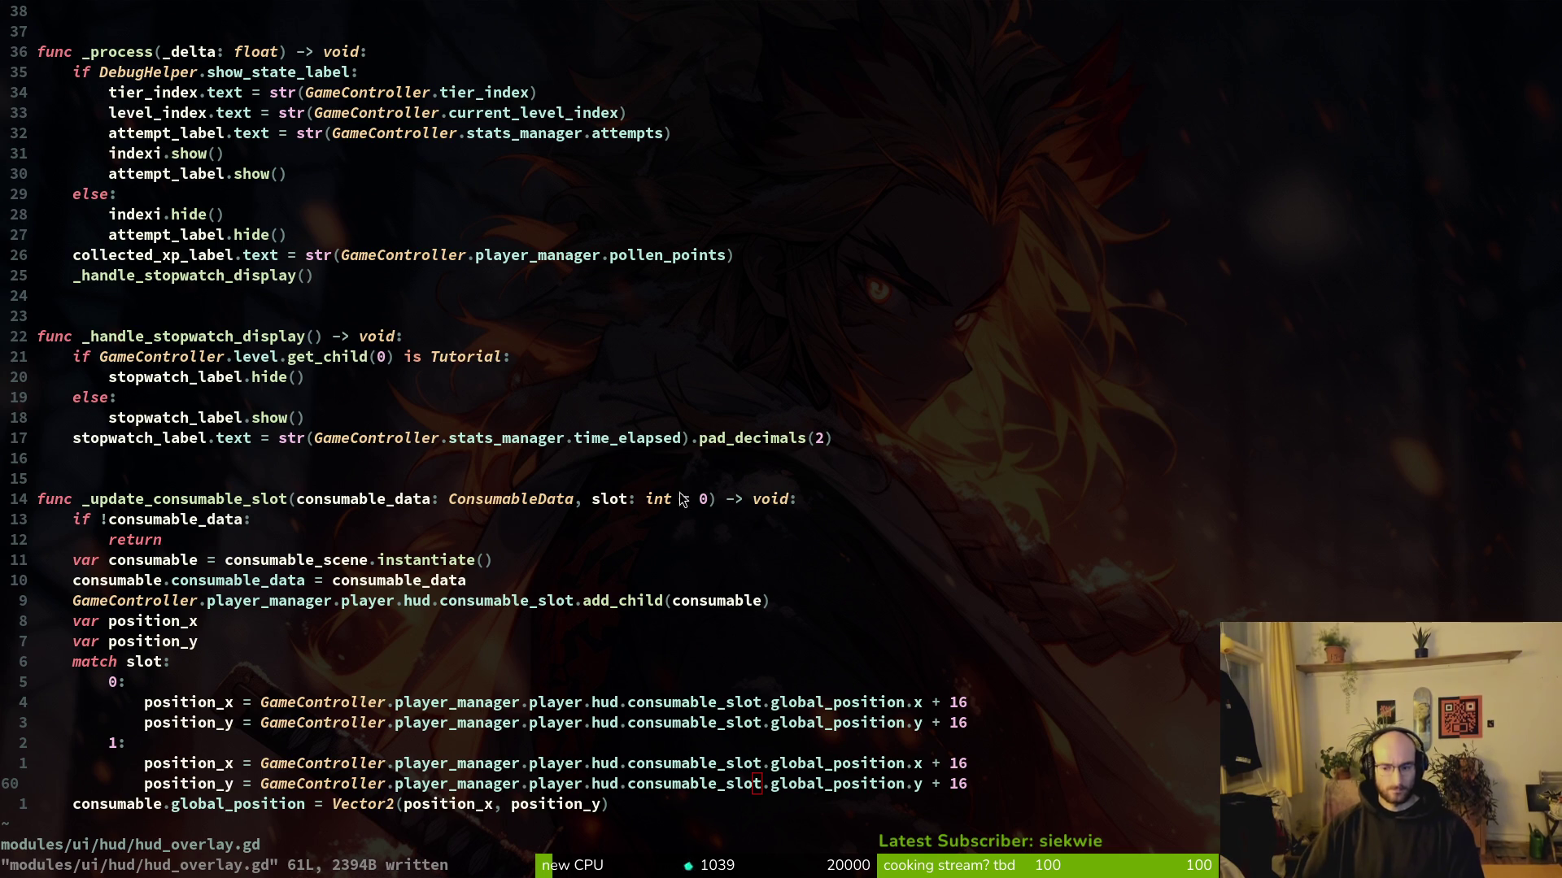
{"action": "key", "text": "alt+Tab"}
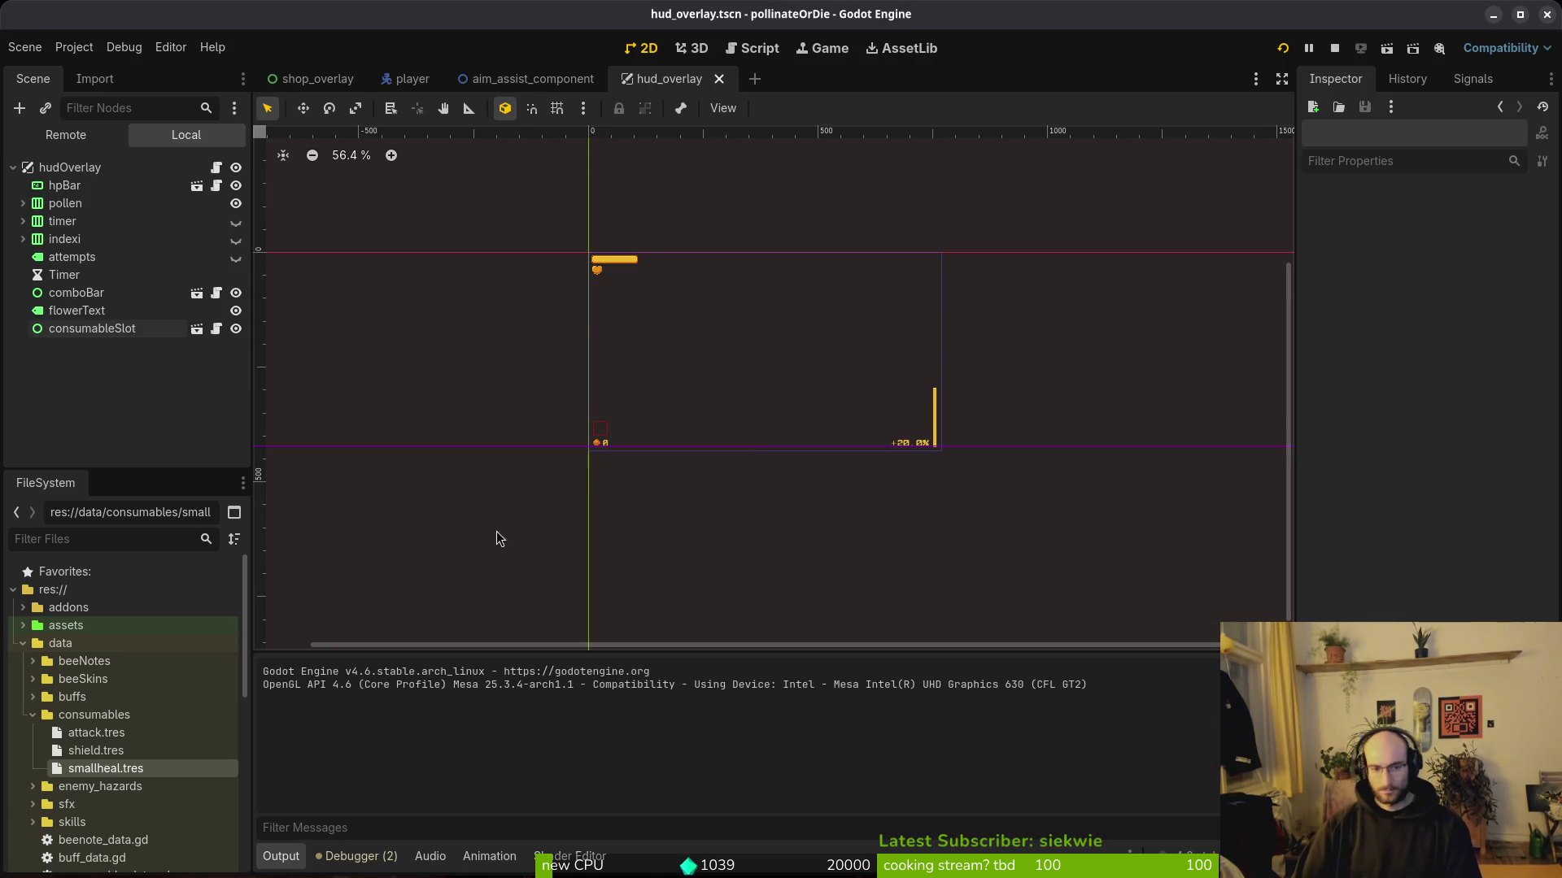
Step: Restart the game from Godot and continue the saved game
{"action": "left_click", "coordinate": [1339, 52]}
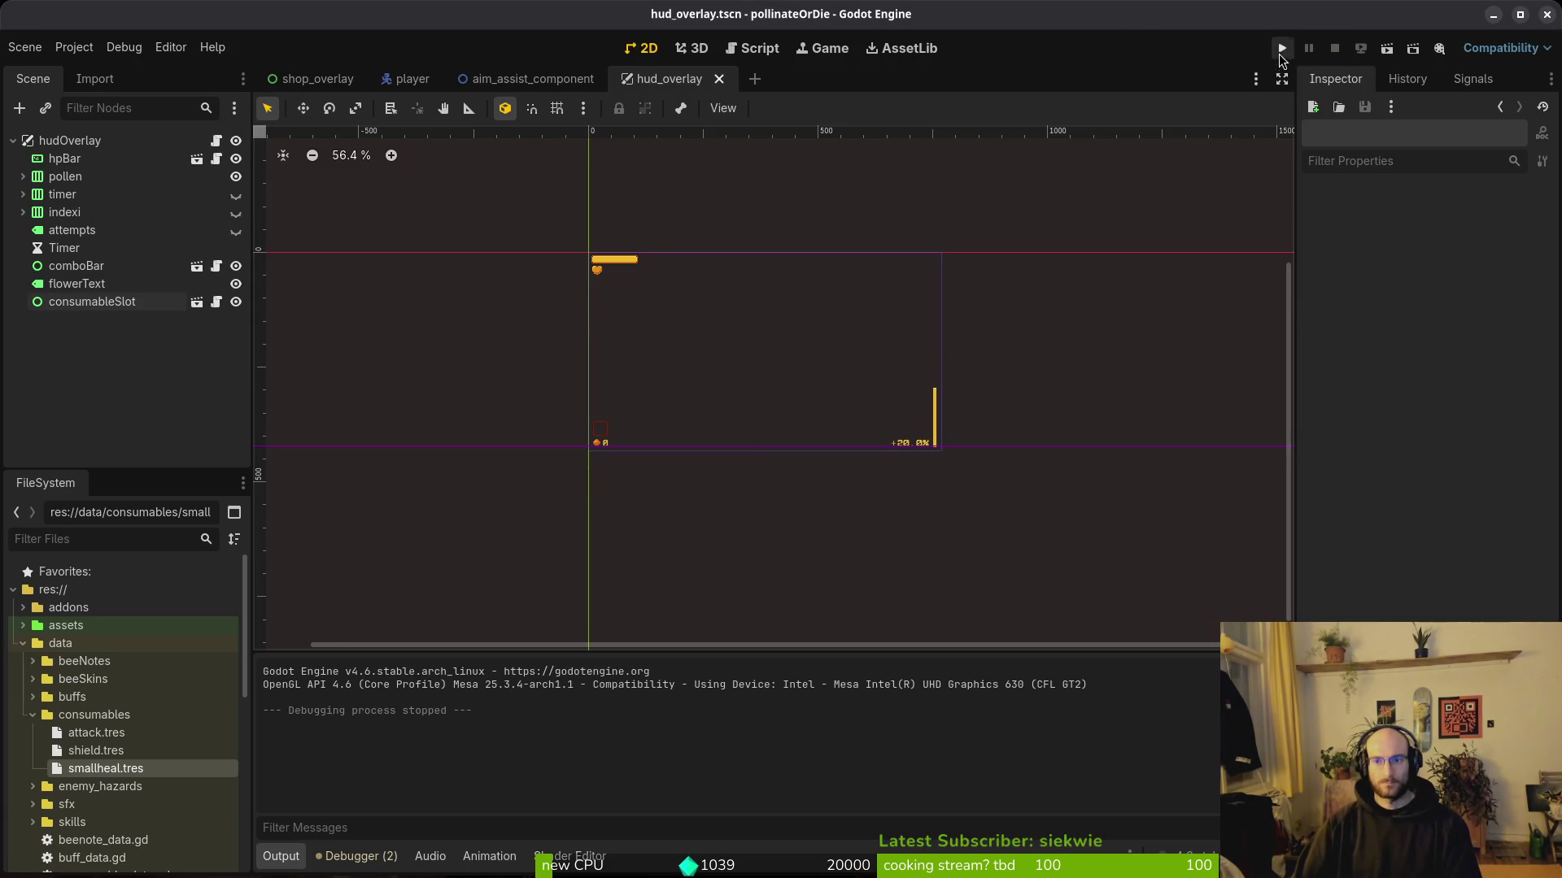
{"action": "left_click", "coordinate": [1281, 51]}
{"action": "key", "text": "Down"}
{"action": "key", "text": "Up"}
{"action": "key", "text": "Return"}
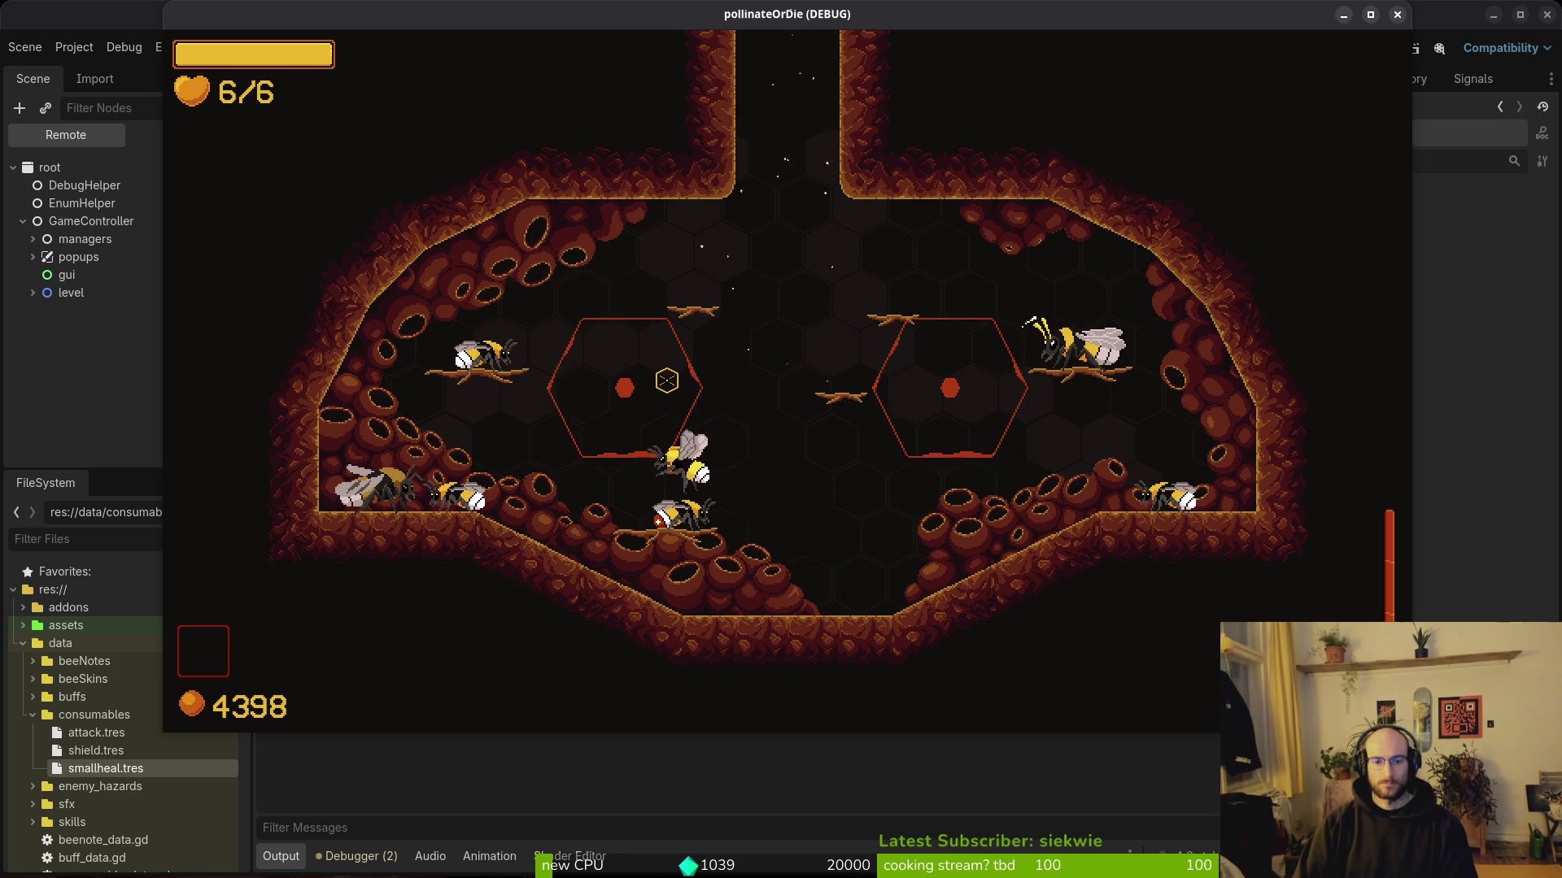
Step: Buy the 1000-coin potion from the shop's consumables tab and close the shop
{"action": "key", "text": "i"}
{"action": "key", "text": "e"}
{"action": "key", "text": "e"}
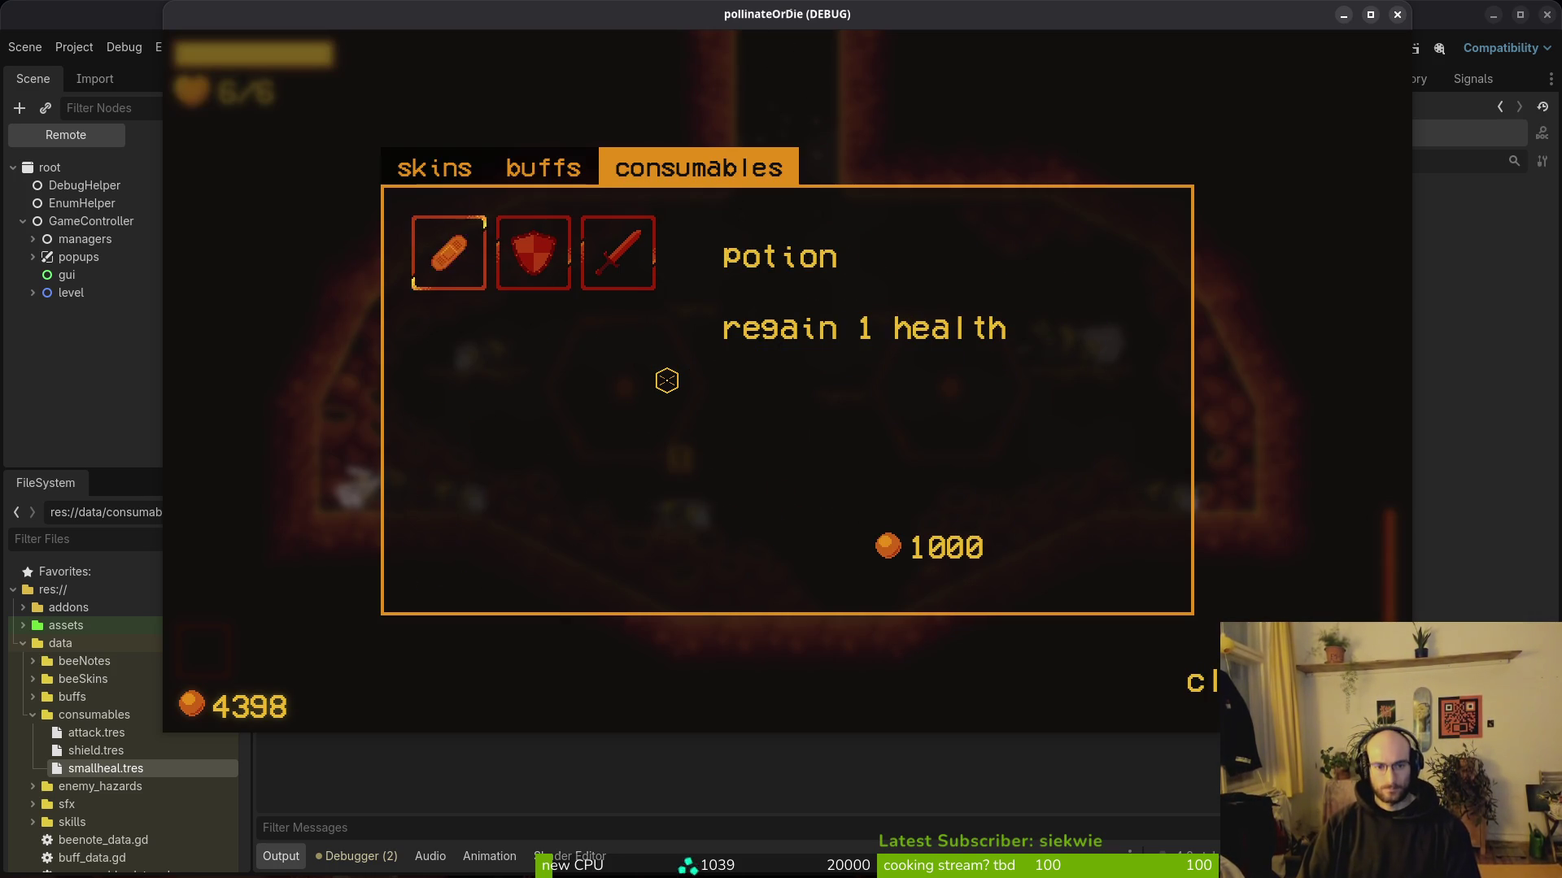
{"action": "key", "text": "Return"}
{"action": "key", "text": "i"}
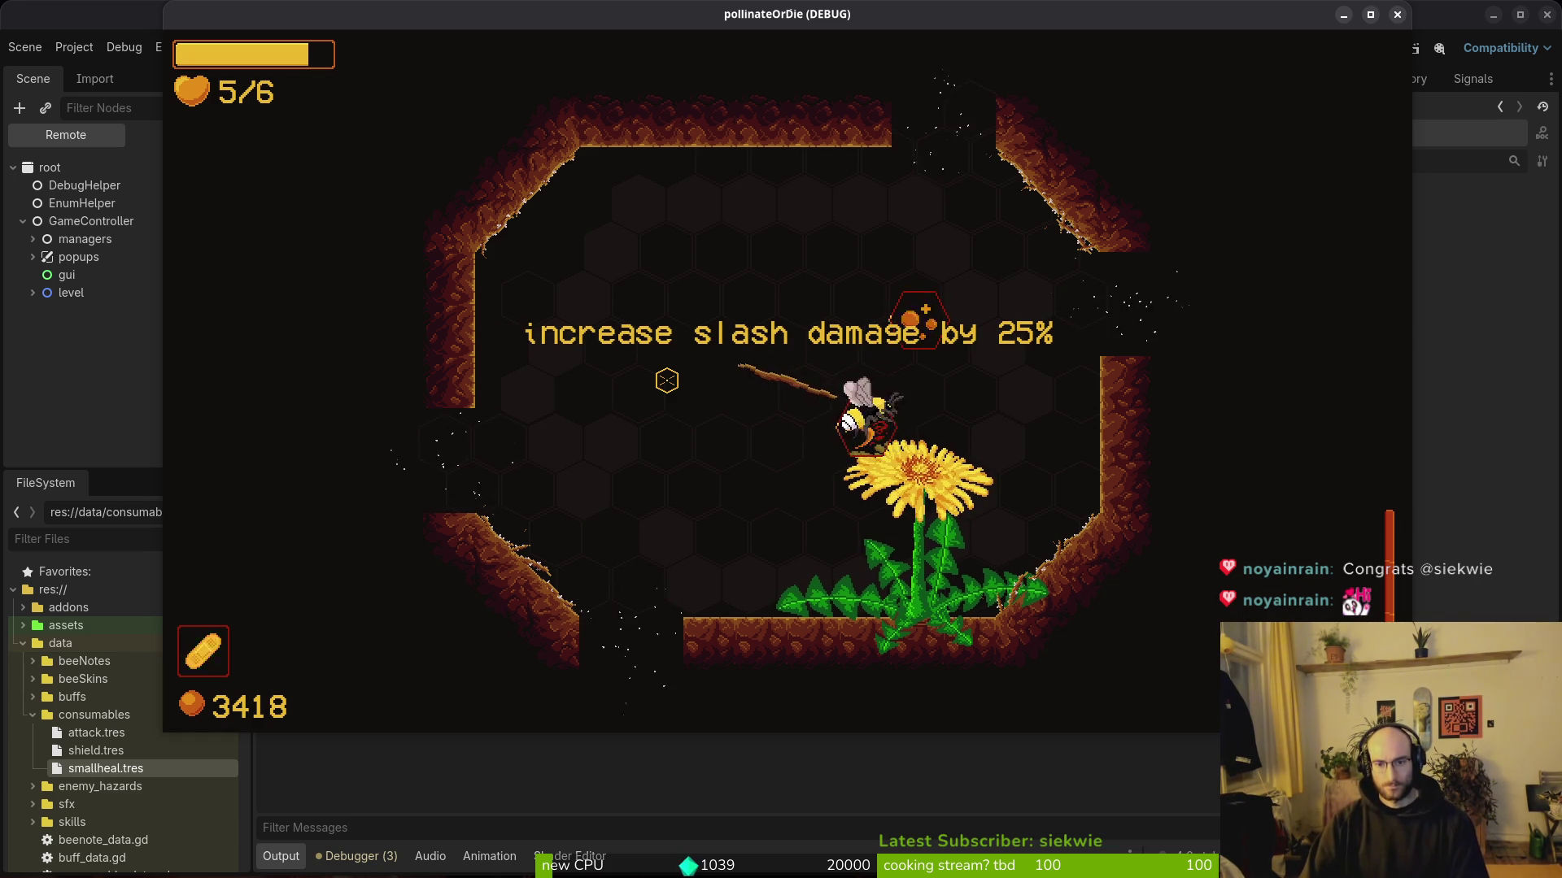
Step: Fly the bee into the next room and fight the enemies there
{"action": "key", "text": "w"}
{"action": "key", "text": "d"}
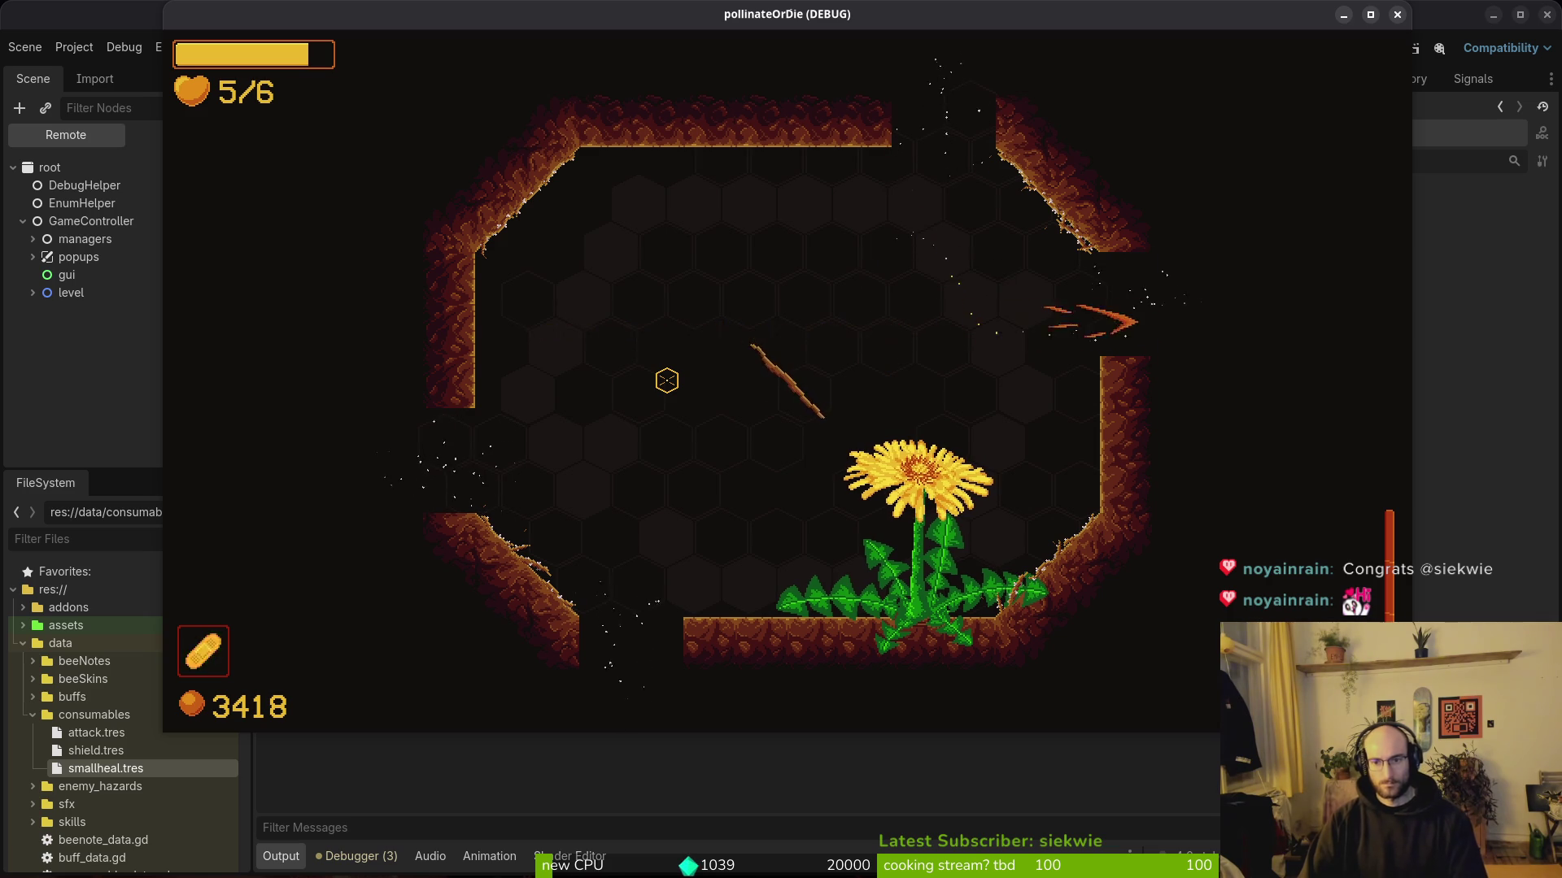
{"action": "key", "text": "s"}
{"action": "key", "text": "d"}
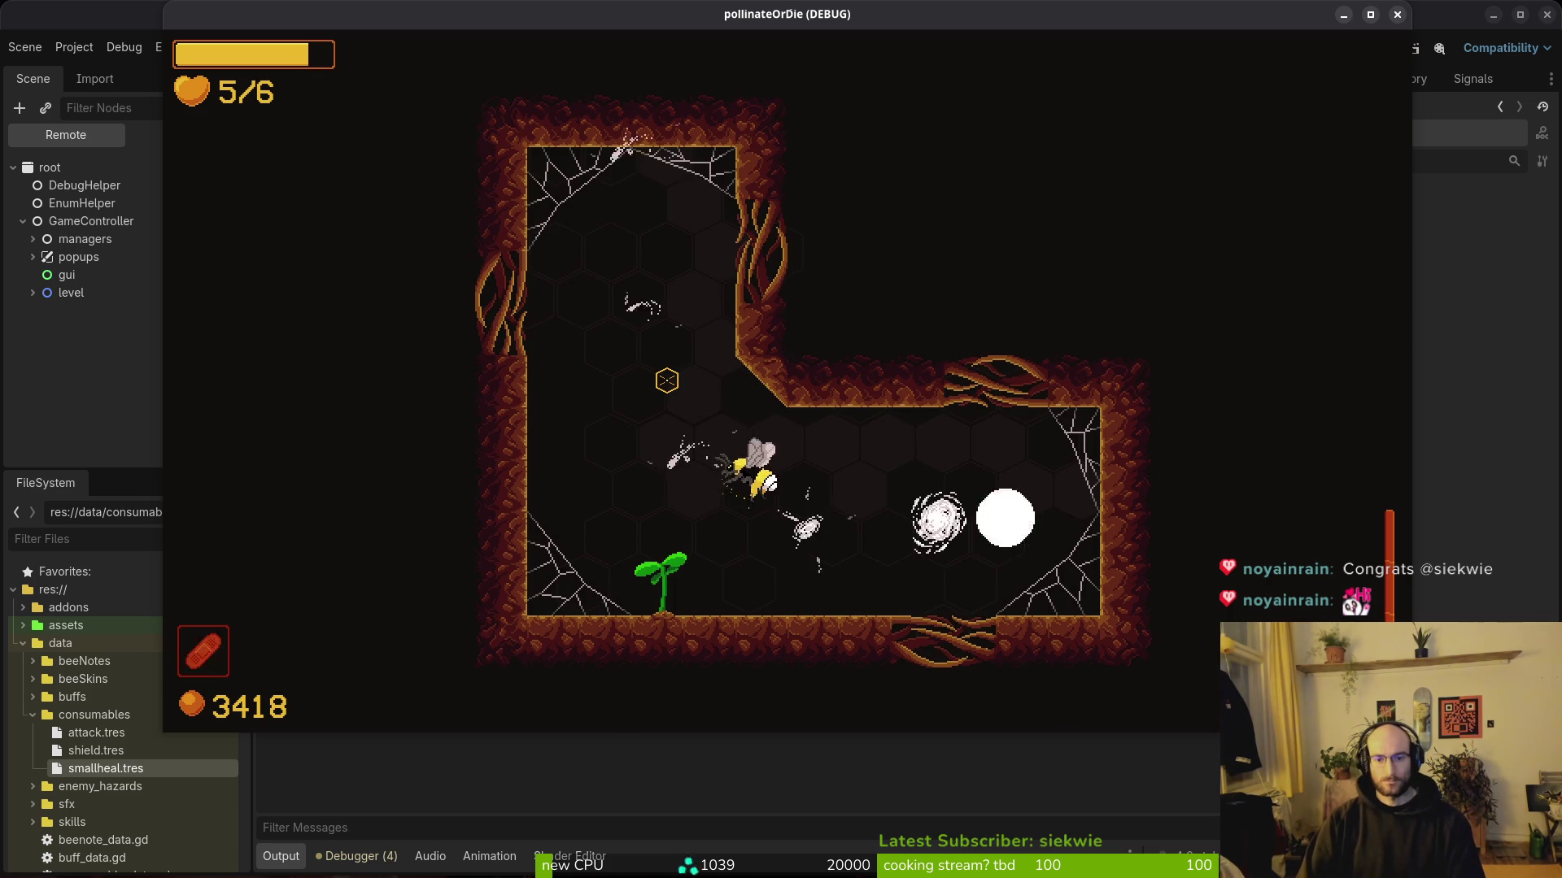
{"action": "key", "text": "a"}
{"action": "key", "text": "w"}
{"action": "key", "text": "s"}
{"action": "key", "text": "w"}
{"action": "key", "text": "s"}
{"action": "key", "text": "d"}
{"action": "key", "text": "a"}
{"action": "key", "text": "s"}
Step: Kill the remaining enemy on the right and pollinate the flower to clear the room
{"action": "key", "text": "w"}
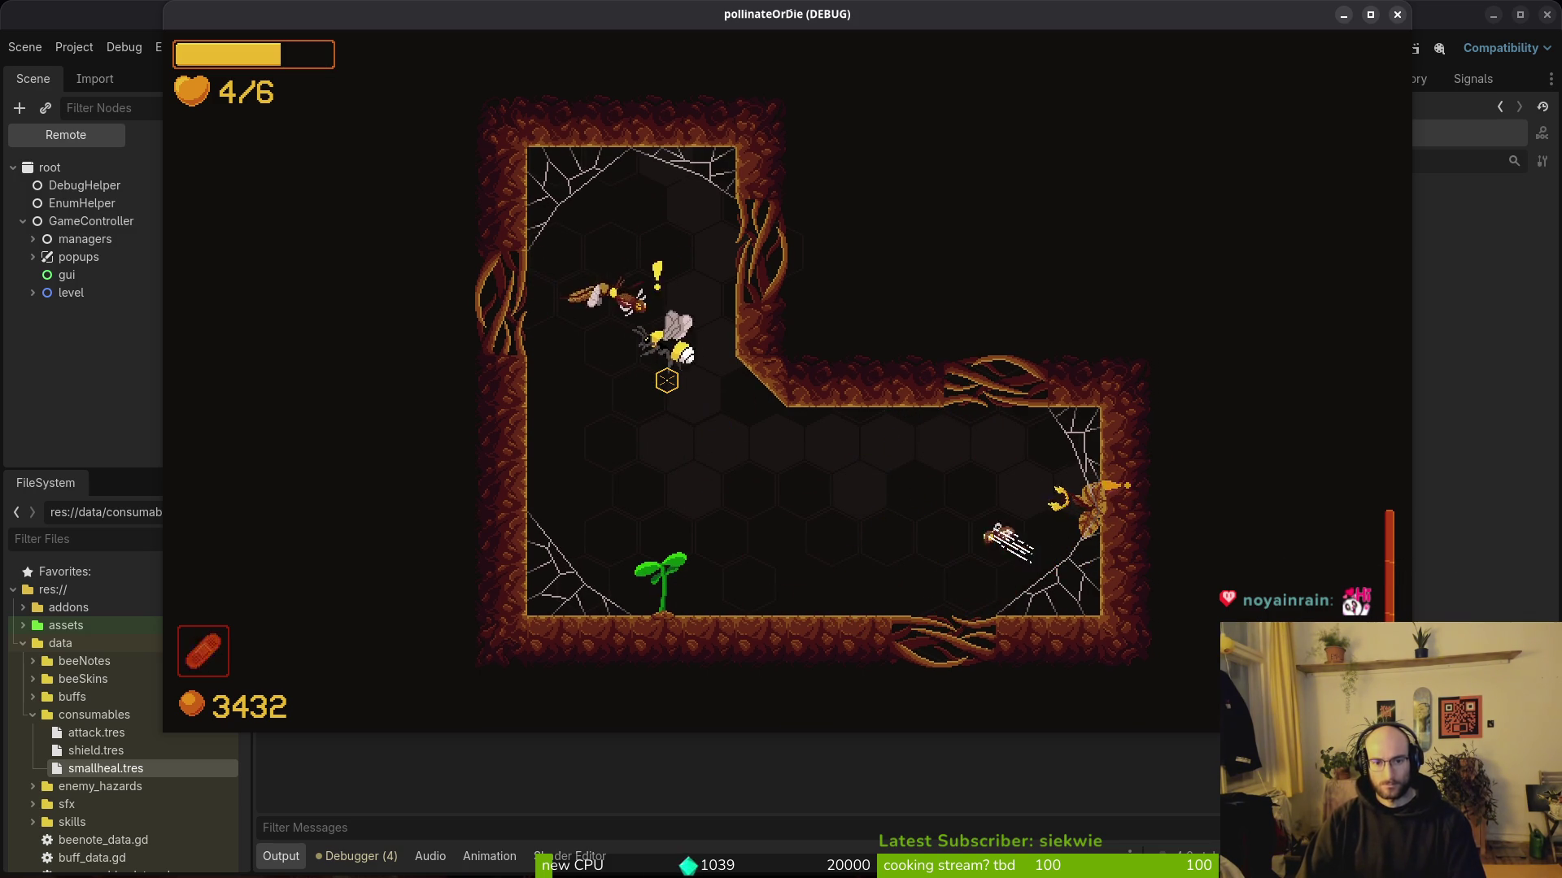
{"action": "key", "text": "s"}
{"action": "key", "text": "d"}
{"action": "key", "text": "w"}
{"action": "key", "text": "d"}
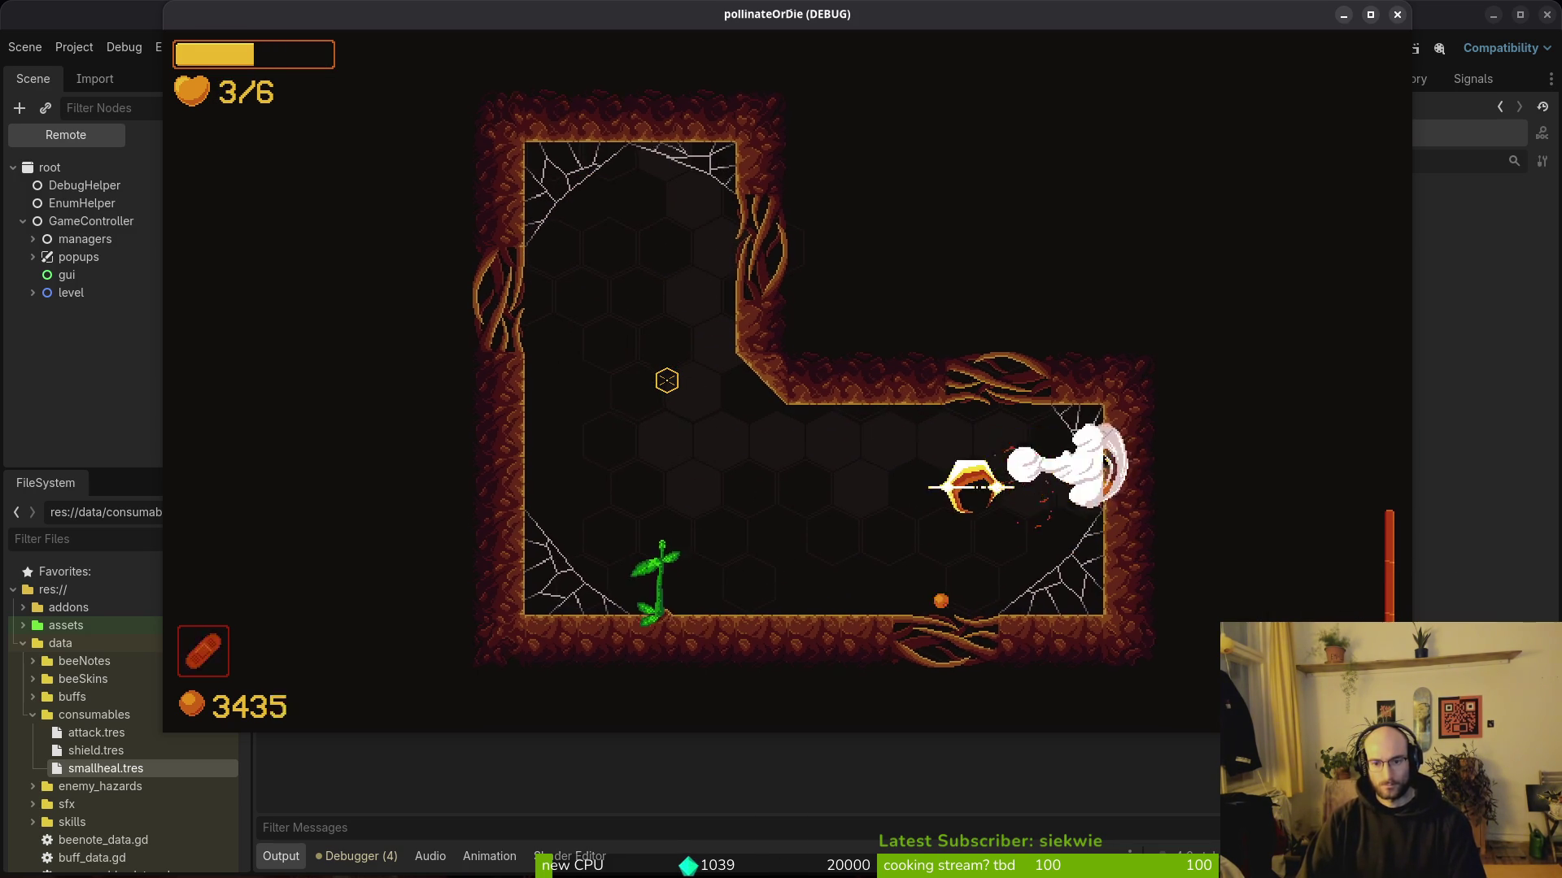
{"action": "key", "text": "a"}
{"action": "key", "text": "w"}
{"action": "key", "text": "a"}
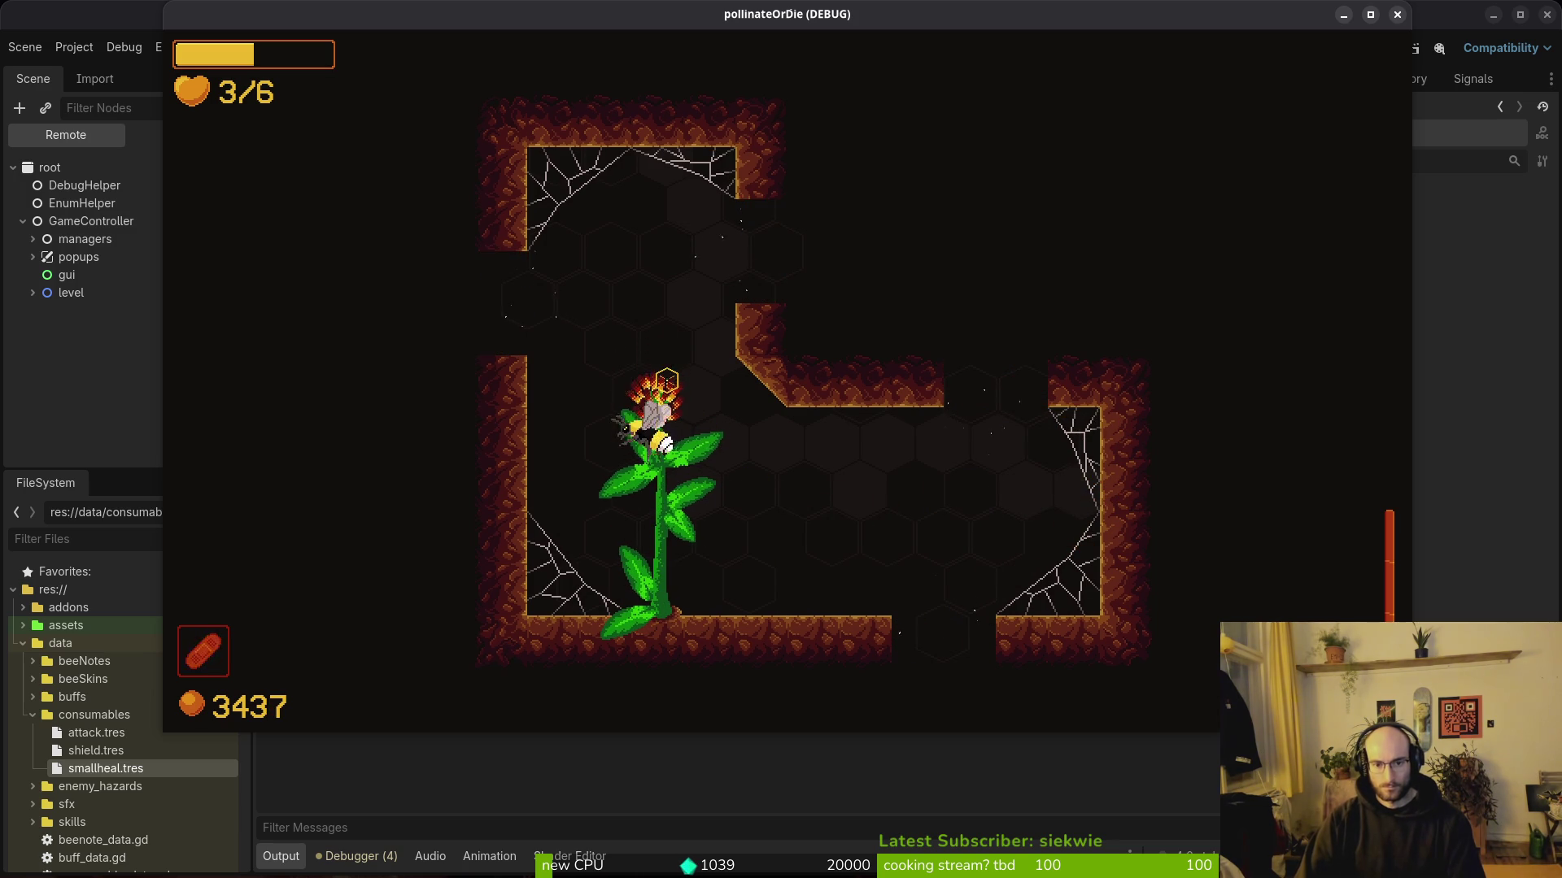
Step: Move into the next cave room and battle the enemies around the plant
{"action": "key", "text": "w"}
{"action": "key", "text": "s"}
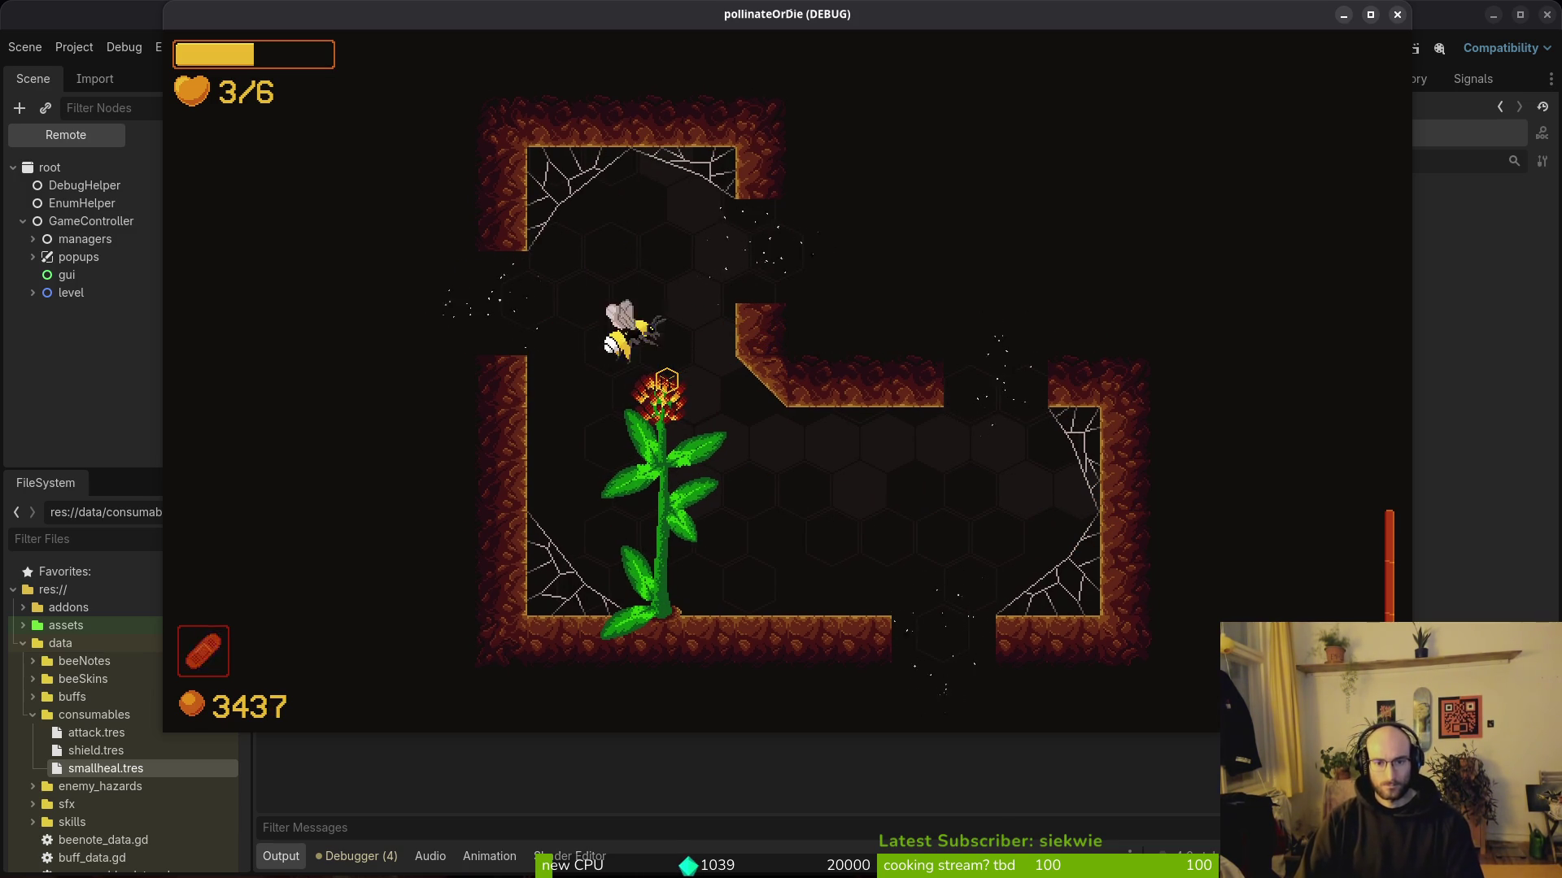
{"action": "key", "text": "w"}
{"action": "key", "text": "d"}
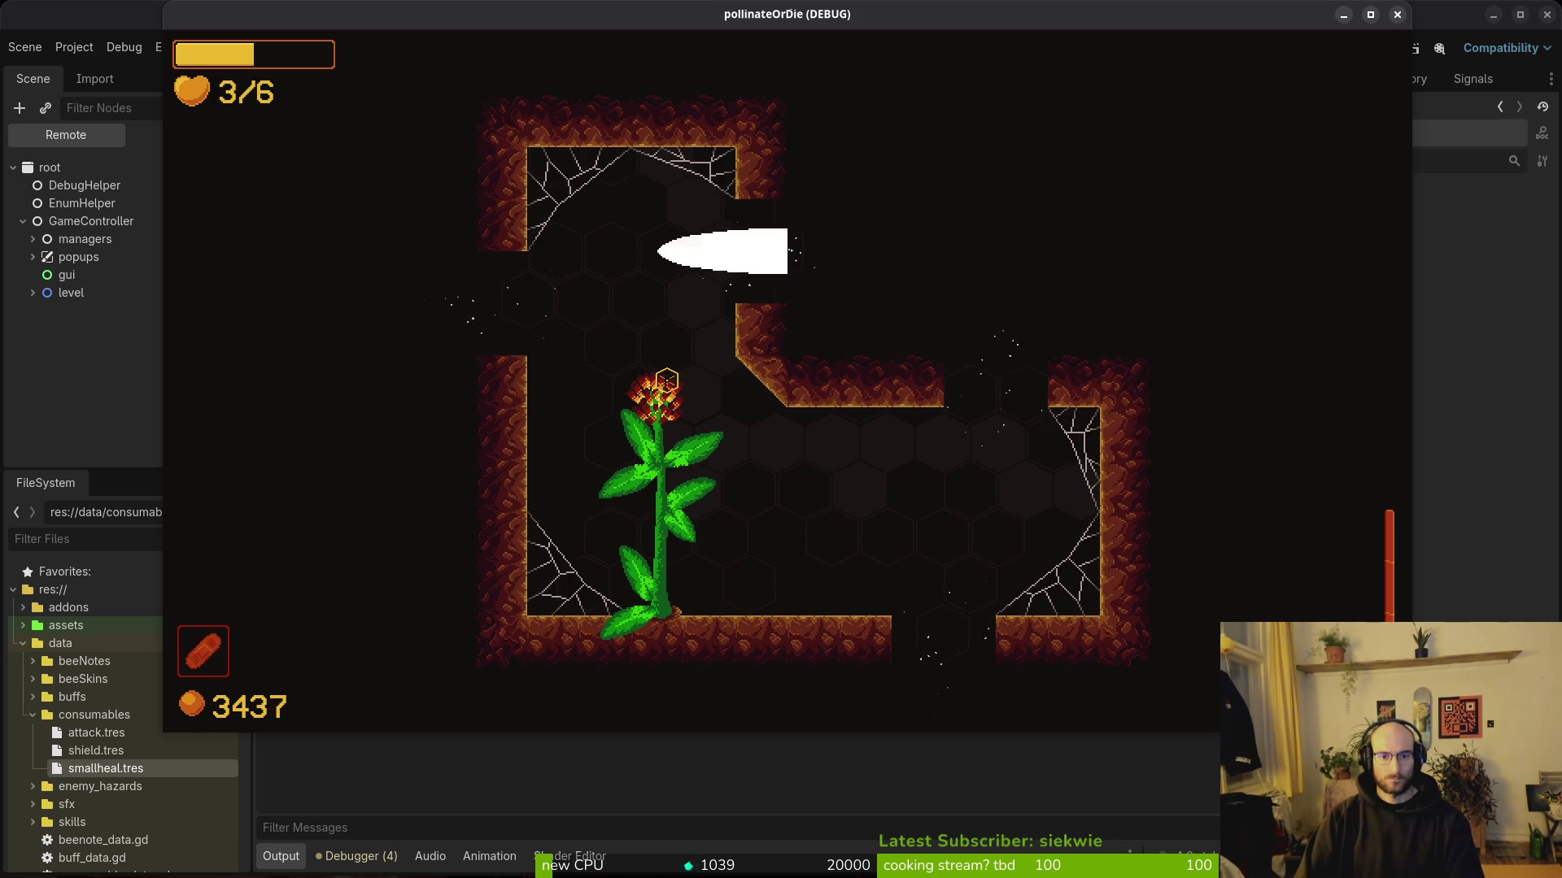
{"action": "key", "text": "w"}
{"action": "key", "text": "d"}
{"action": "key", "text": "s"}
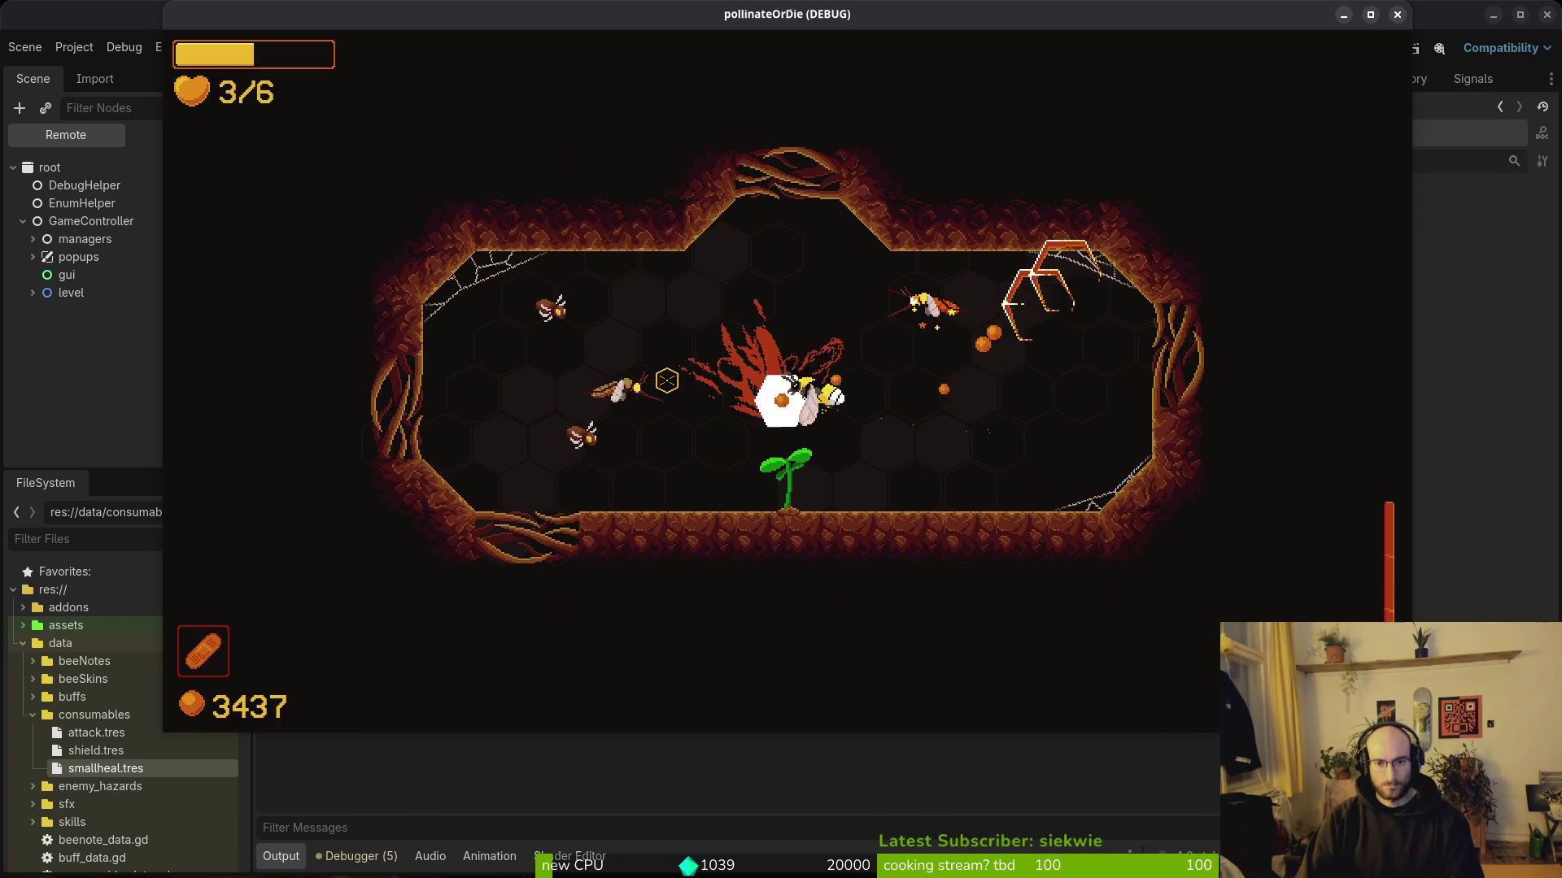
{"action": "key", "text": "a"}
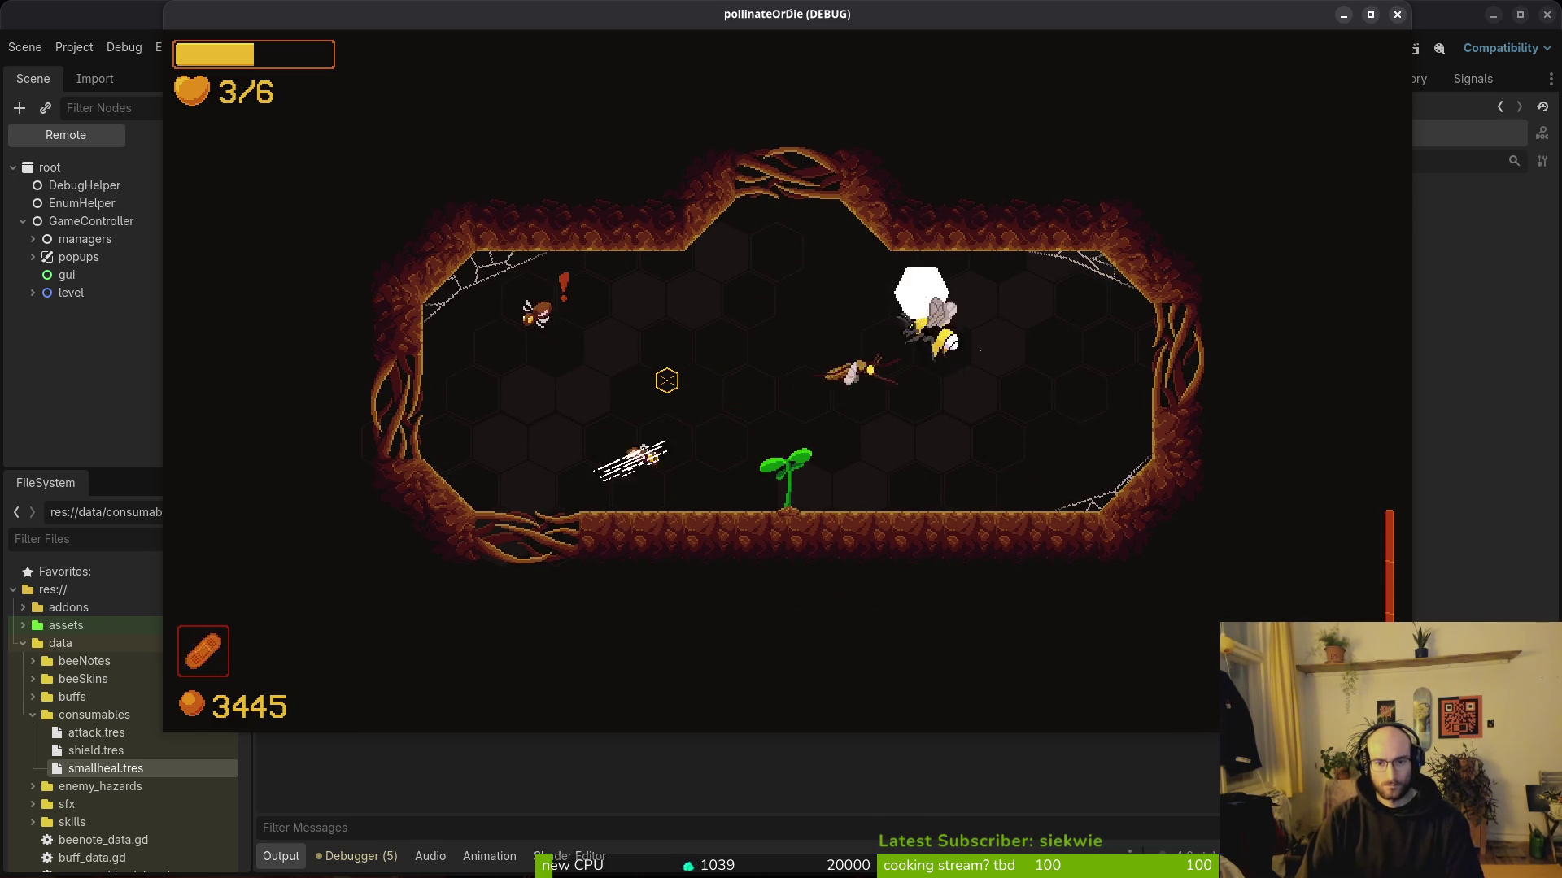
{"action": "key", "text": "s"}
{"action": "key", "text": "d"}
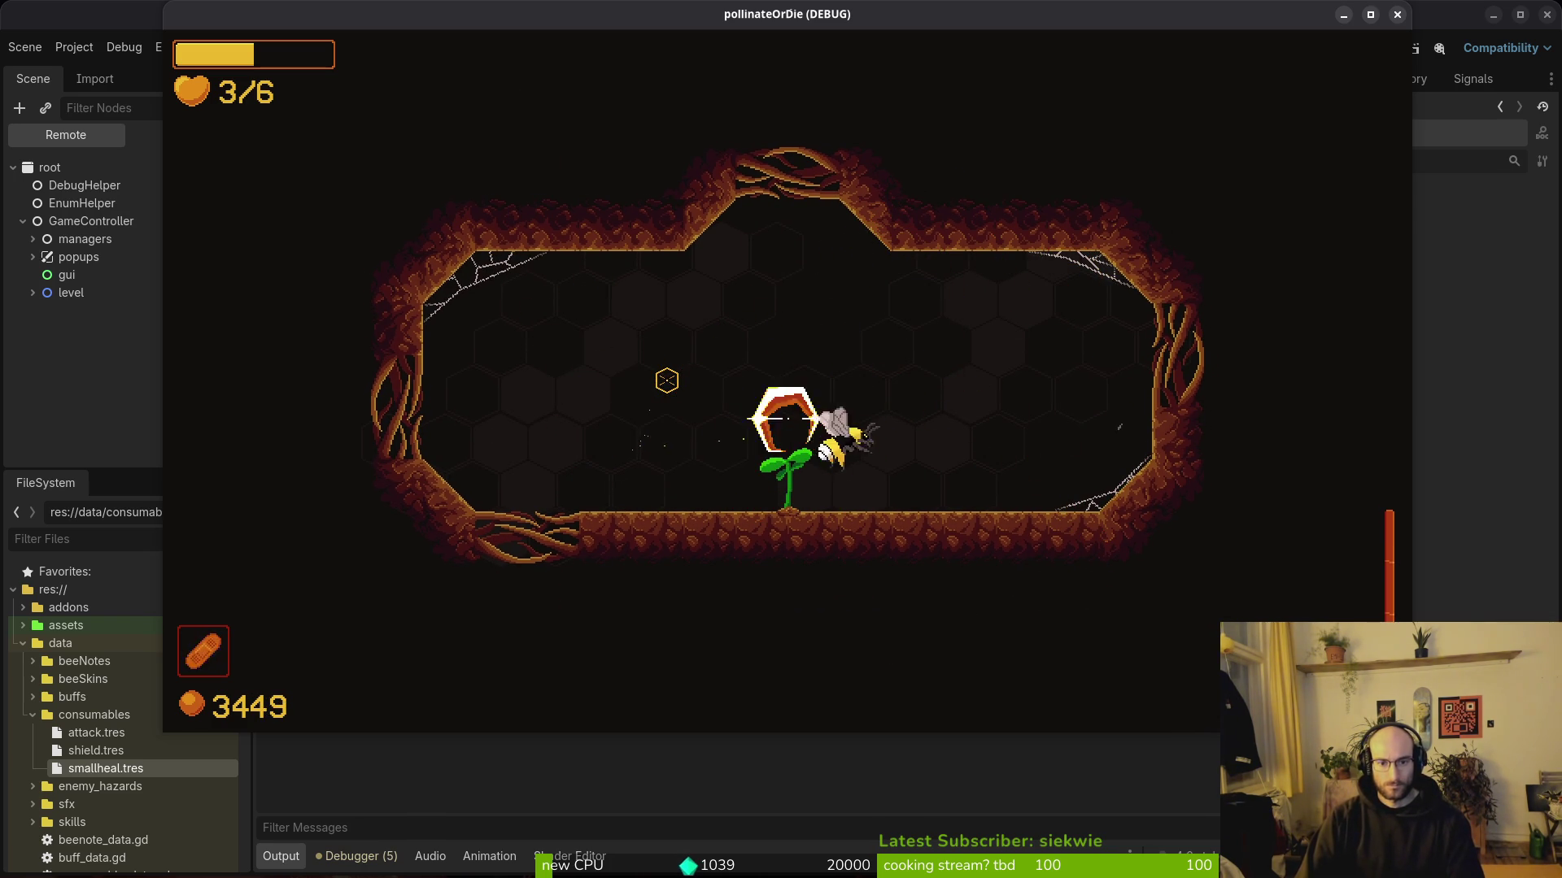
{"action": "key", "text": "d"}
{"action": "key", "text": "s"}
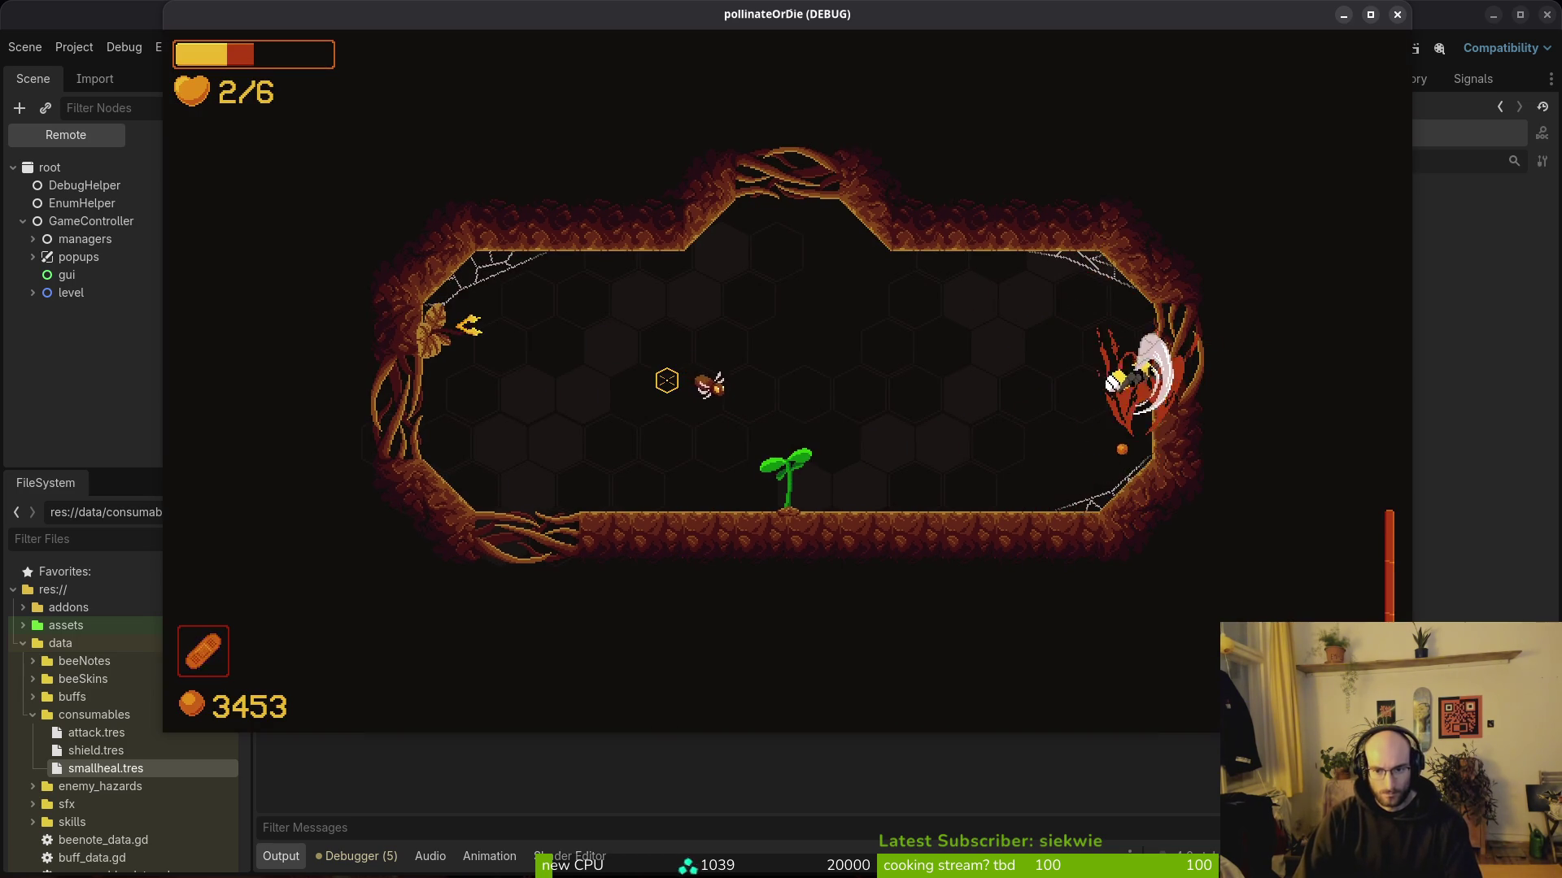
{"action": "key", "text": "a"}
{"action": "key", "text": "a"}
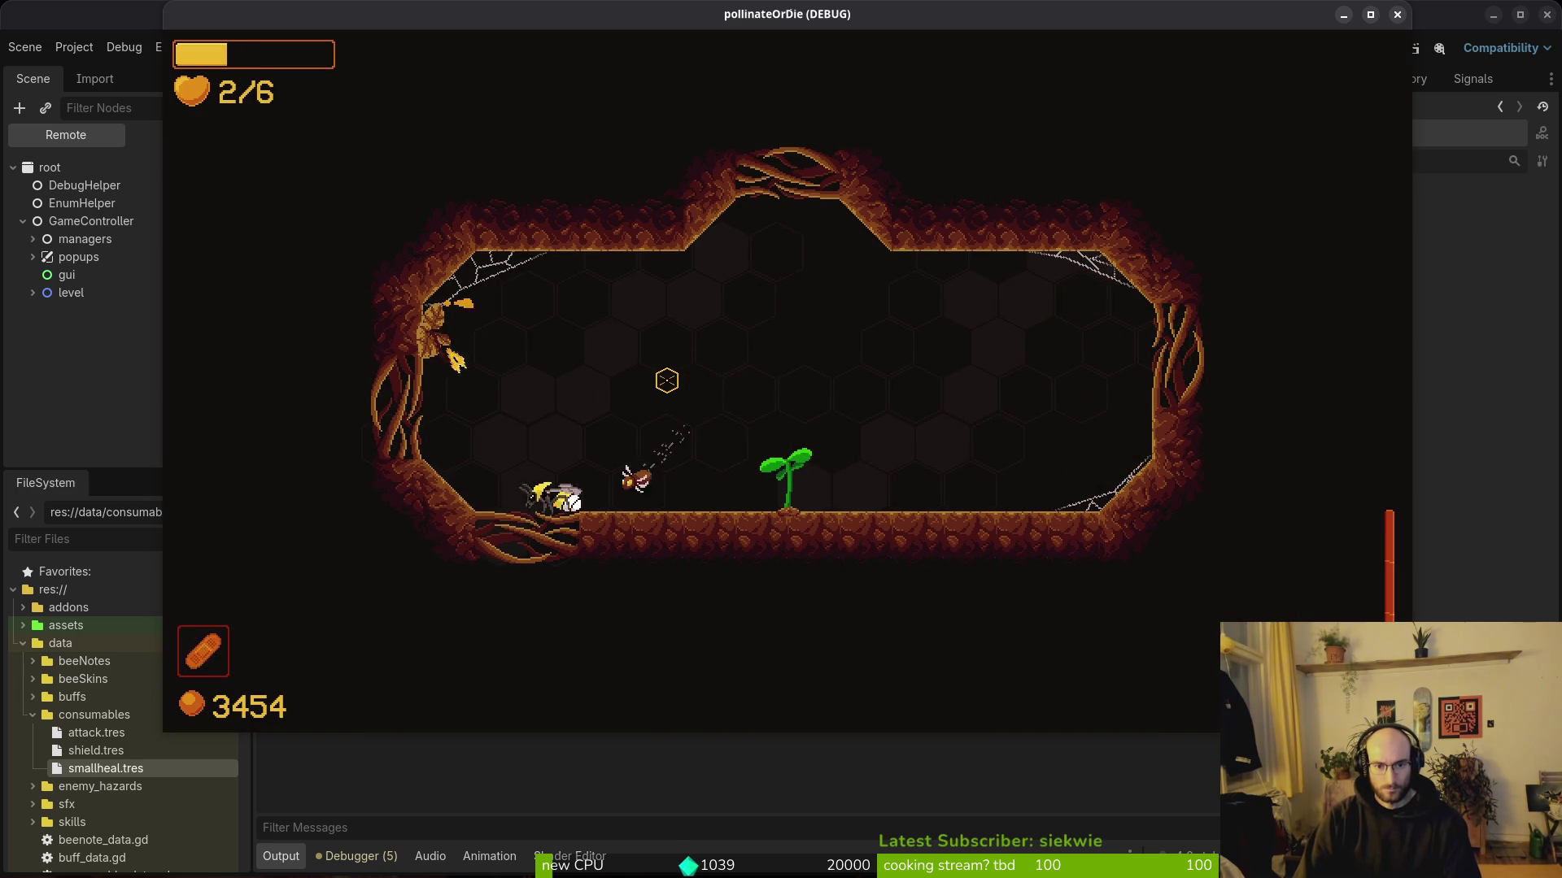
{"action": "key", "text": "w"}
{"action": "key", "text": "a"}
Step: Use the potion to regain a heart, grow the dandelion, and close the game
{"action": "key", "text": "d"}
{"action": "key", "text": "e"}
{"action": "key", "text": "w"}
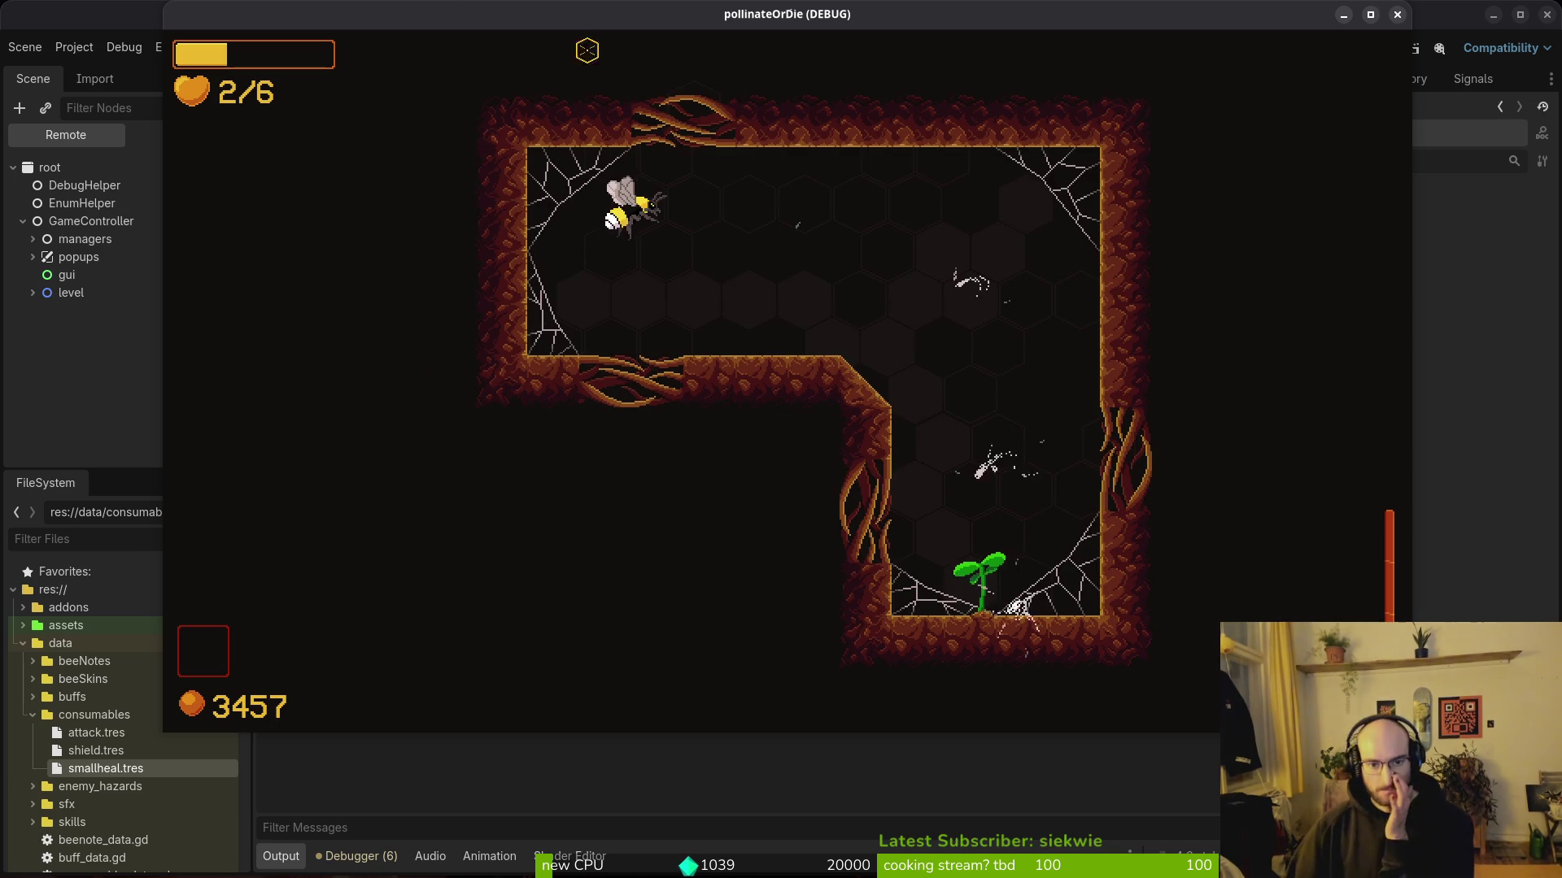
{"action": "left_click", "coordinate": [1398, 14]}
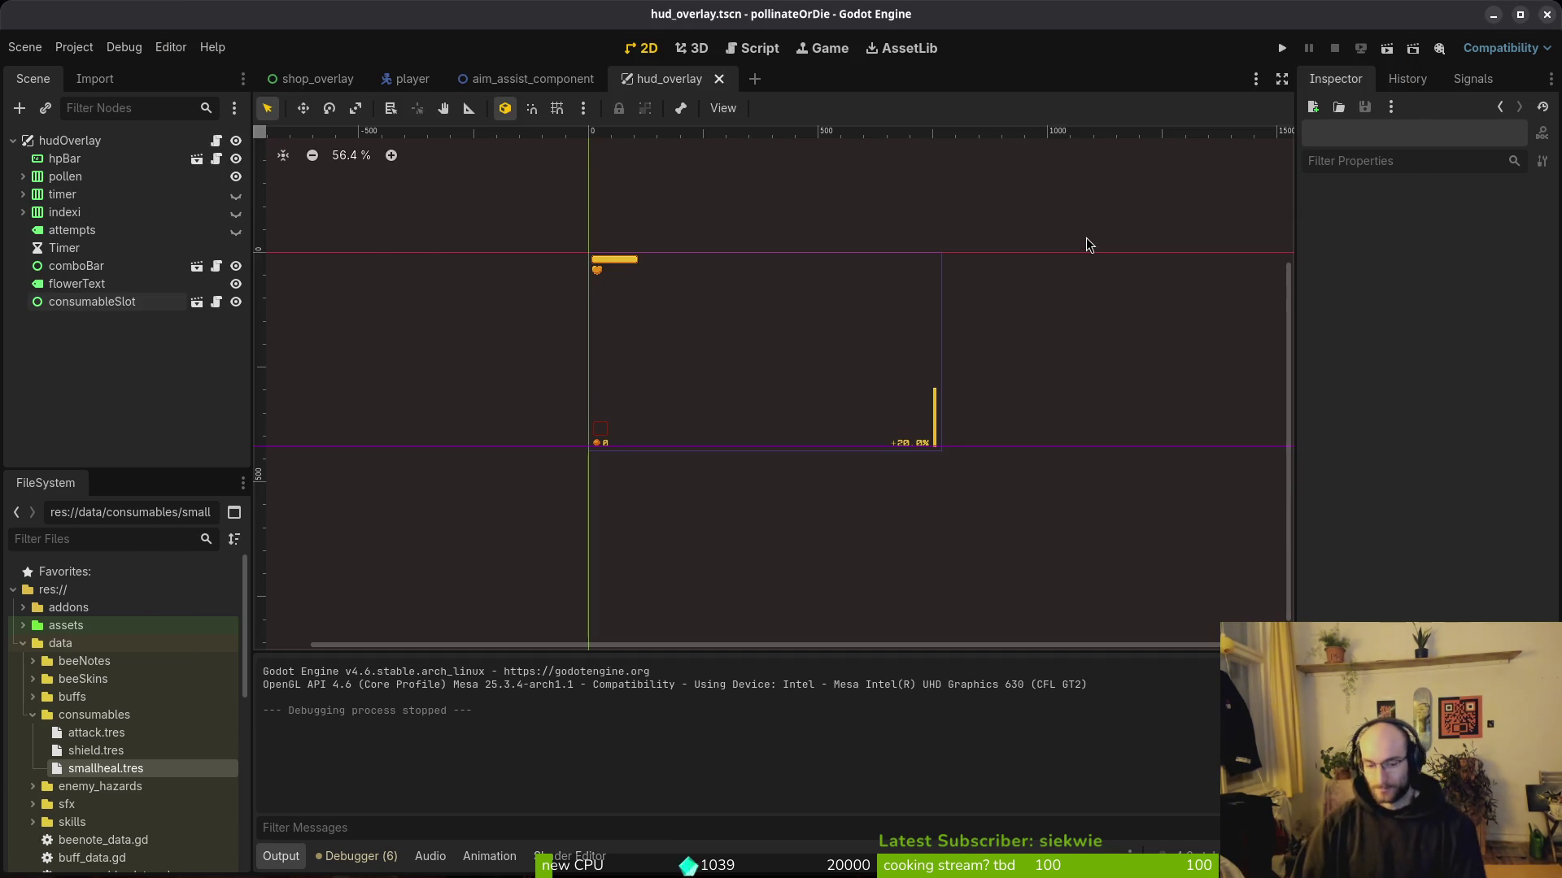
Step: Open consumable.gd in Neovim through the project file finder
{"action": "key", "text": "alt+Tab"}
{"action": "key", "text": "space"}
{"action": "key", "text": "f"}
{"action": "key", "text": "f"}
{"action": "type", "text": "cons"}
{"action": "key", "text": "Up"}
{"action": "key", "text": "Up"}
{"action": "key", "text": "Up"}
{"action": "key", "text": "Return"}
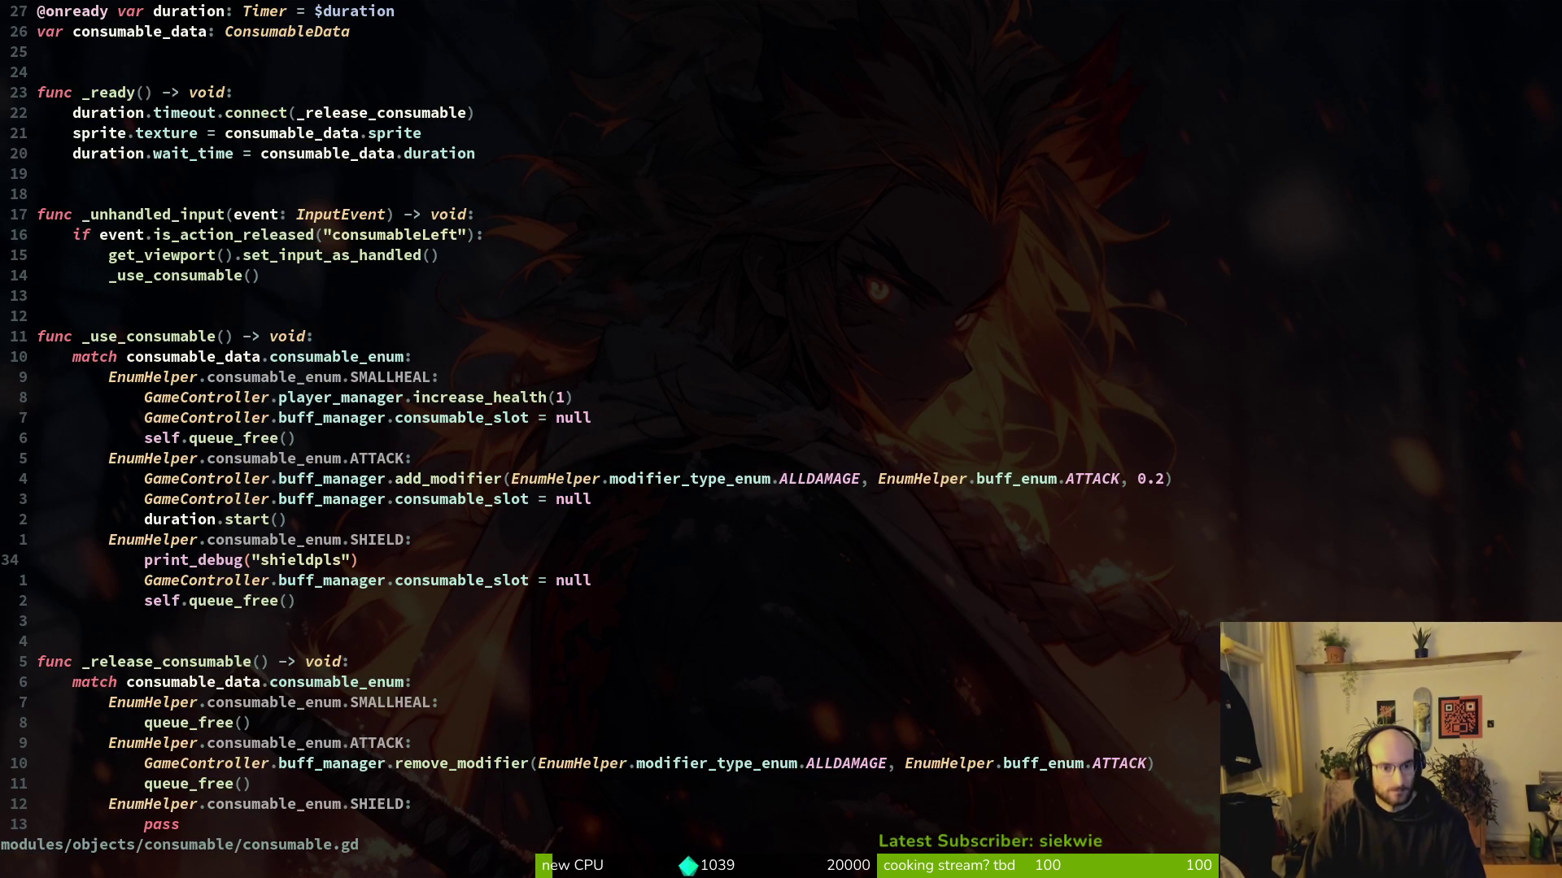
{"action": "key", "text": "k"}
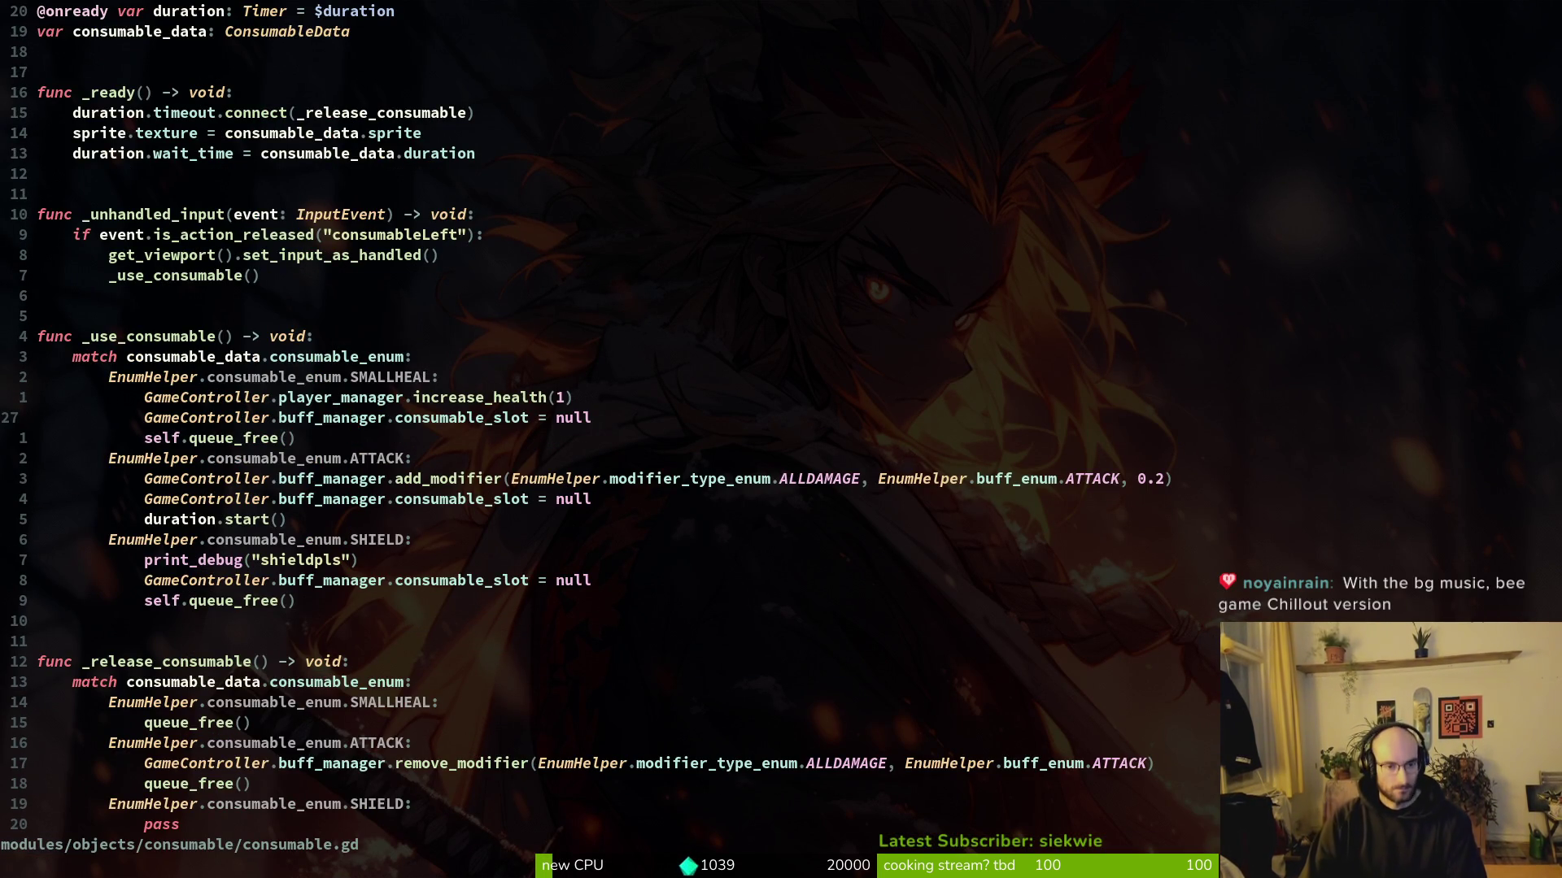
Step: Copy the instantiate_vfx heal line from flower_buff.gd into consumable.gd's SMALLHEAL case
{"action": "key", "text": "space"}
{"action": "key", "text": "f"}
{"action": "key", "text": "f"}
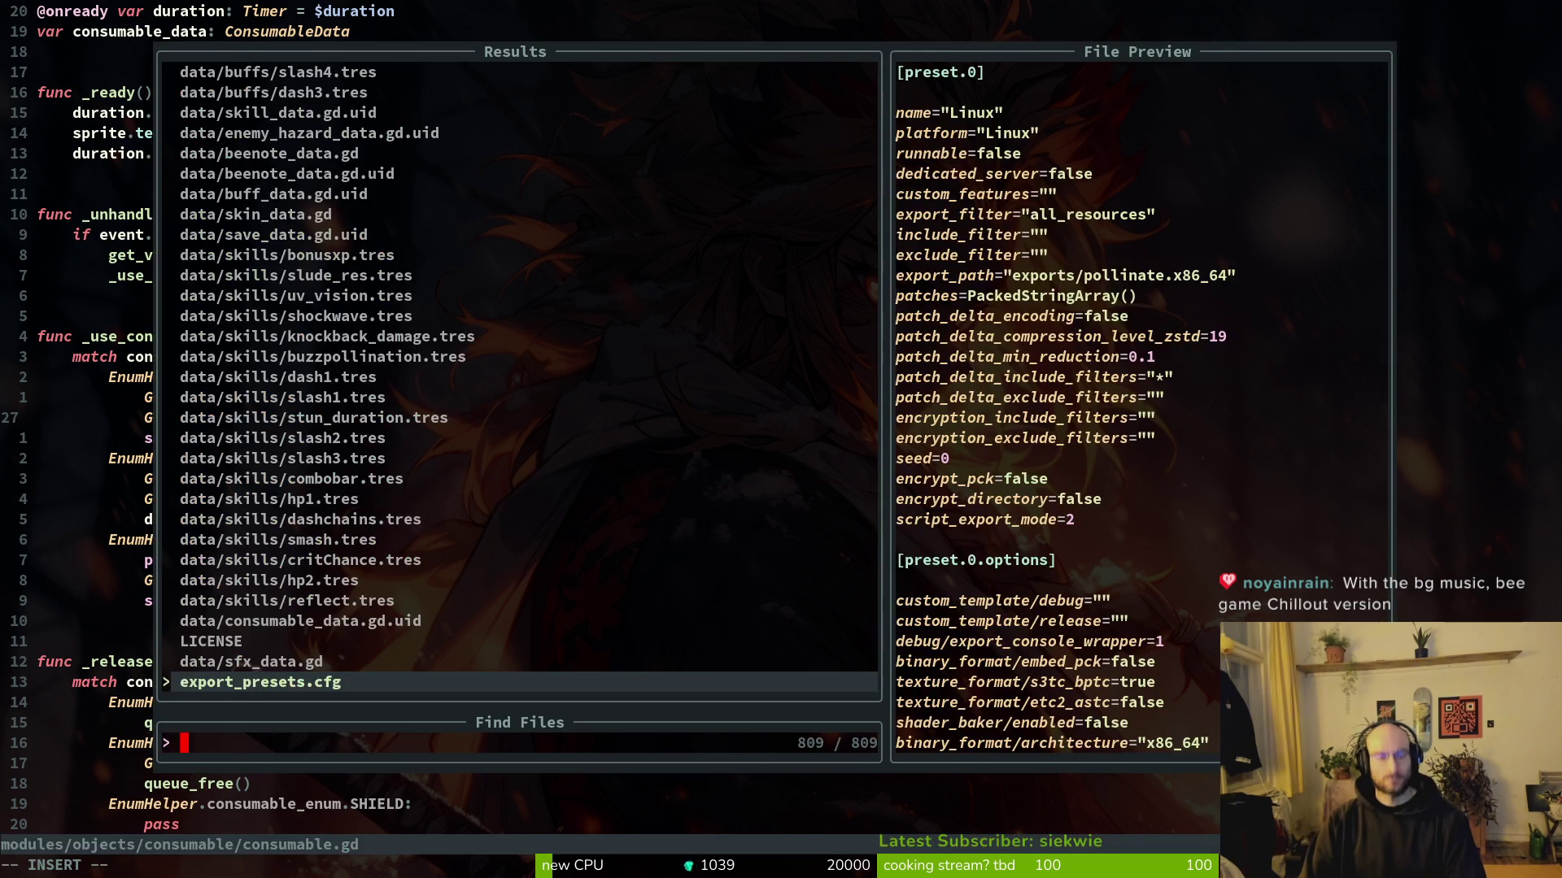
{"action": "type", "text": "flowerbuf"}
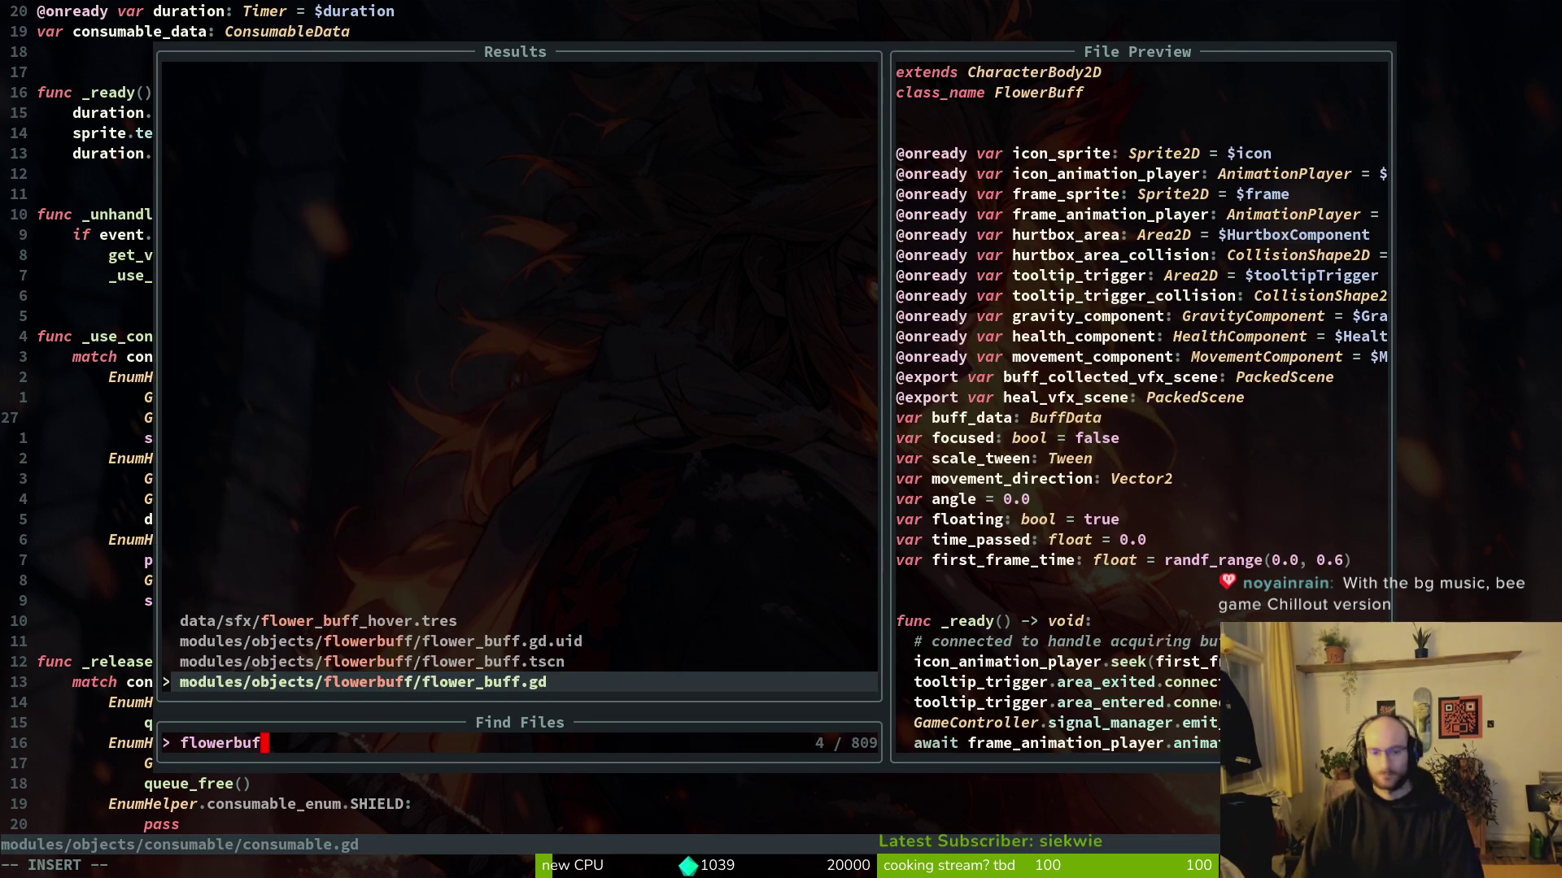
{"action": "key", "text": "Return"}
{"action": "key", "text": "ctrl+d"}
{"action": "key", "text": "ctrl+d"}
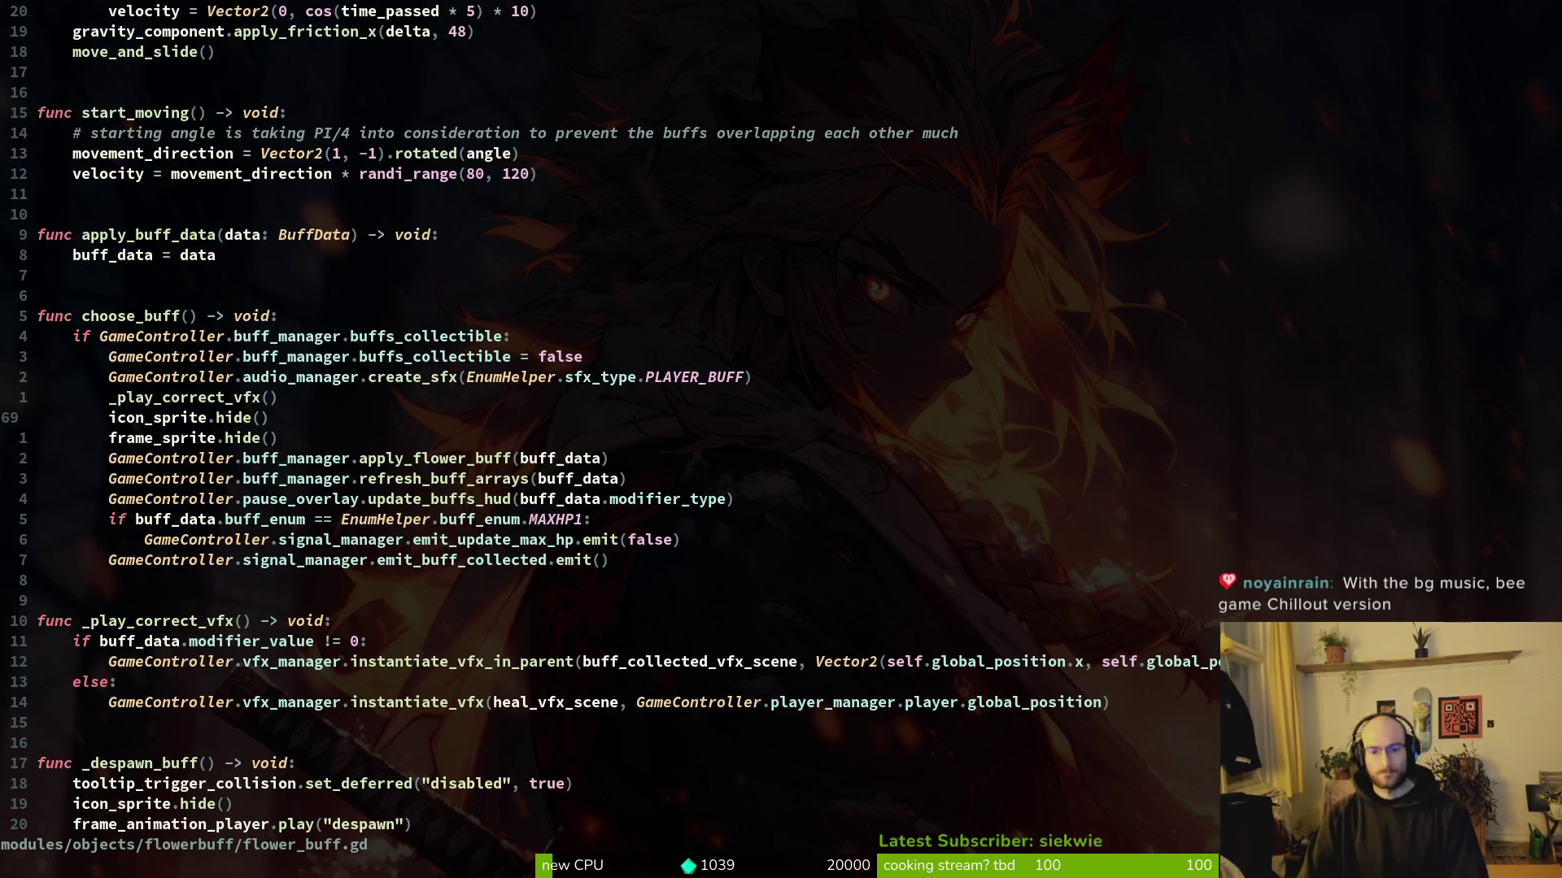
{"action": "key", "text": "ctrl+d"}
{"action": "key", "text": "ctrl+d"}
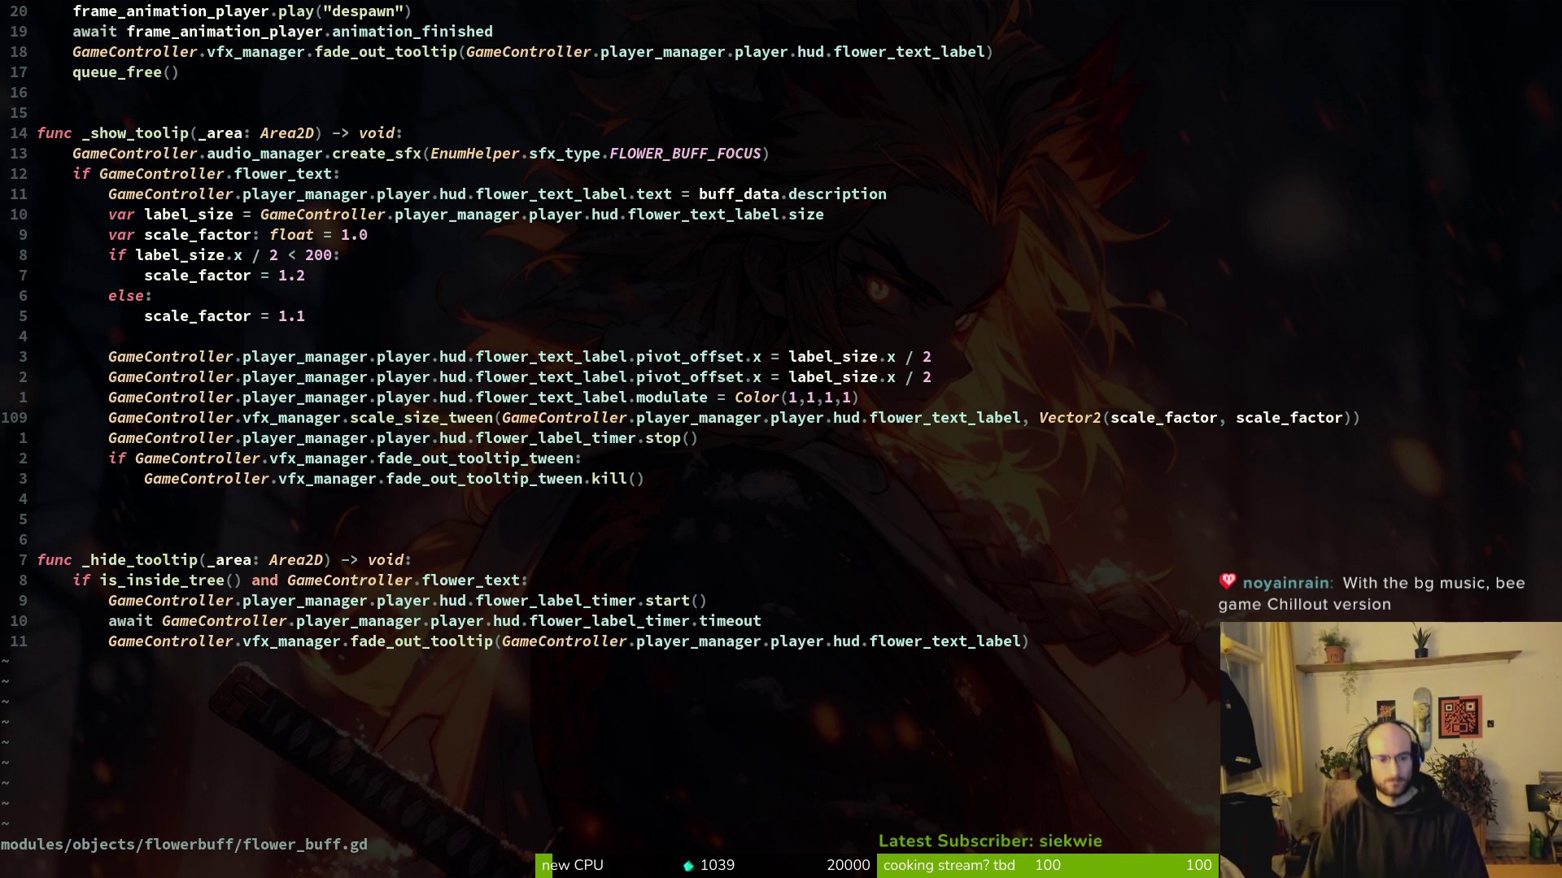
{"action": "key", "text": "ctrl+u"}
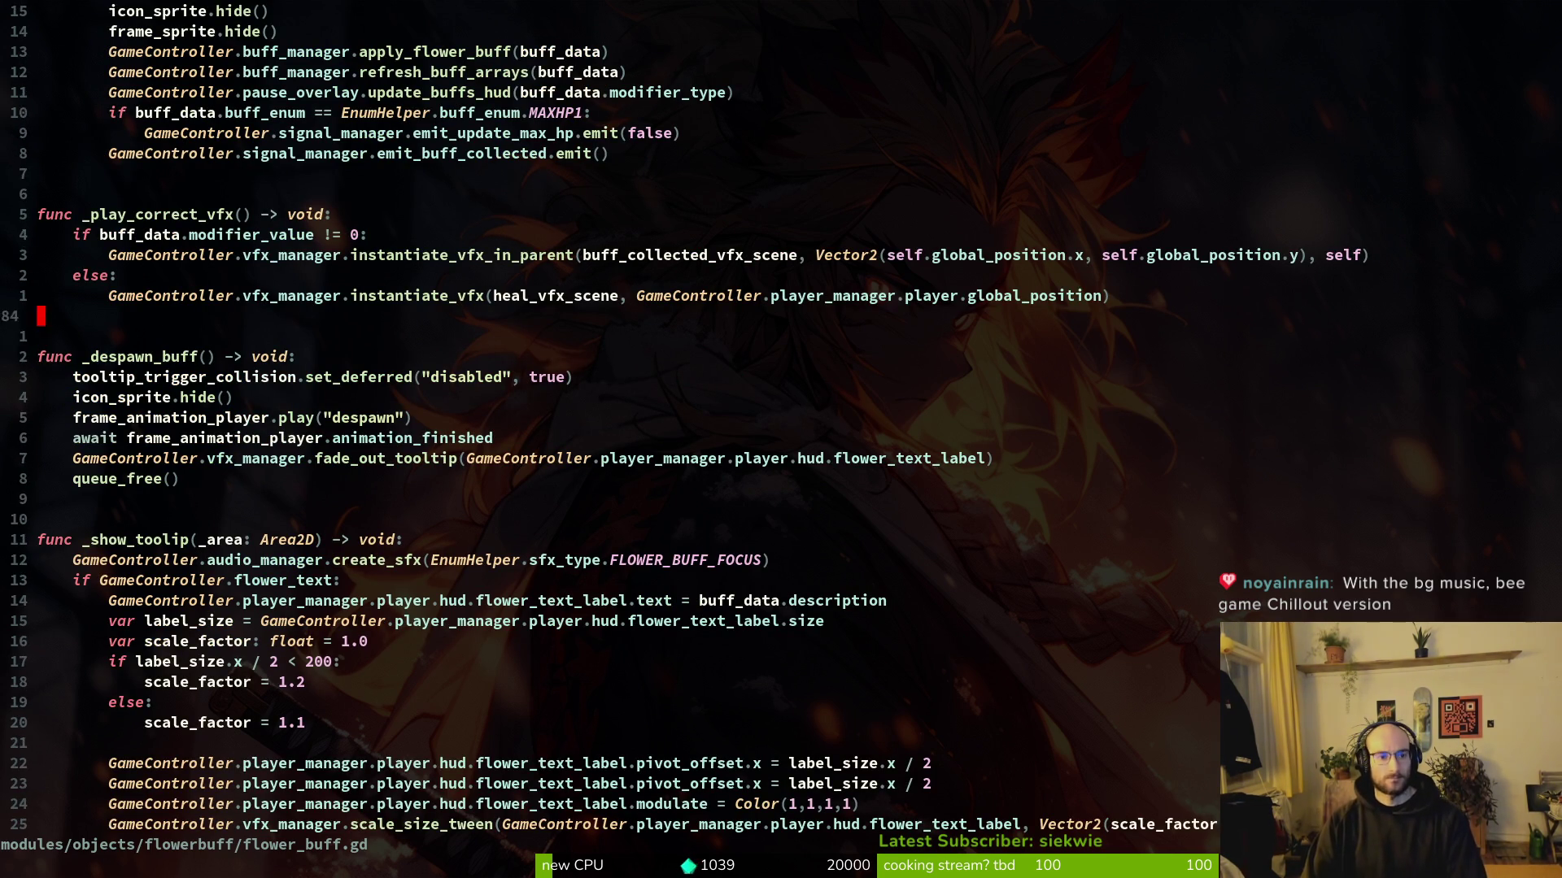
{"action": "key", "text": "y"}
{"action": "key", "text": "y"}
{"action": "key", "text": "ctrl+6"}
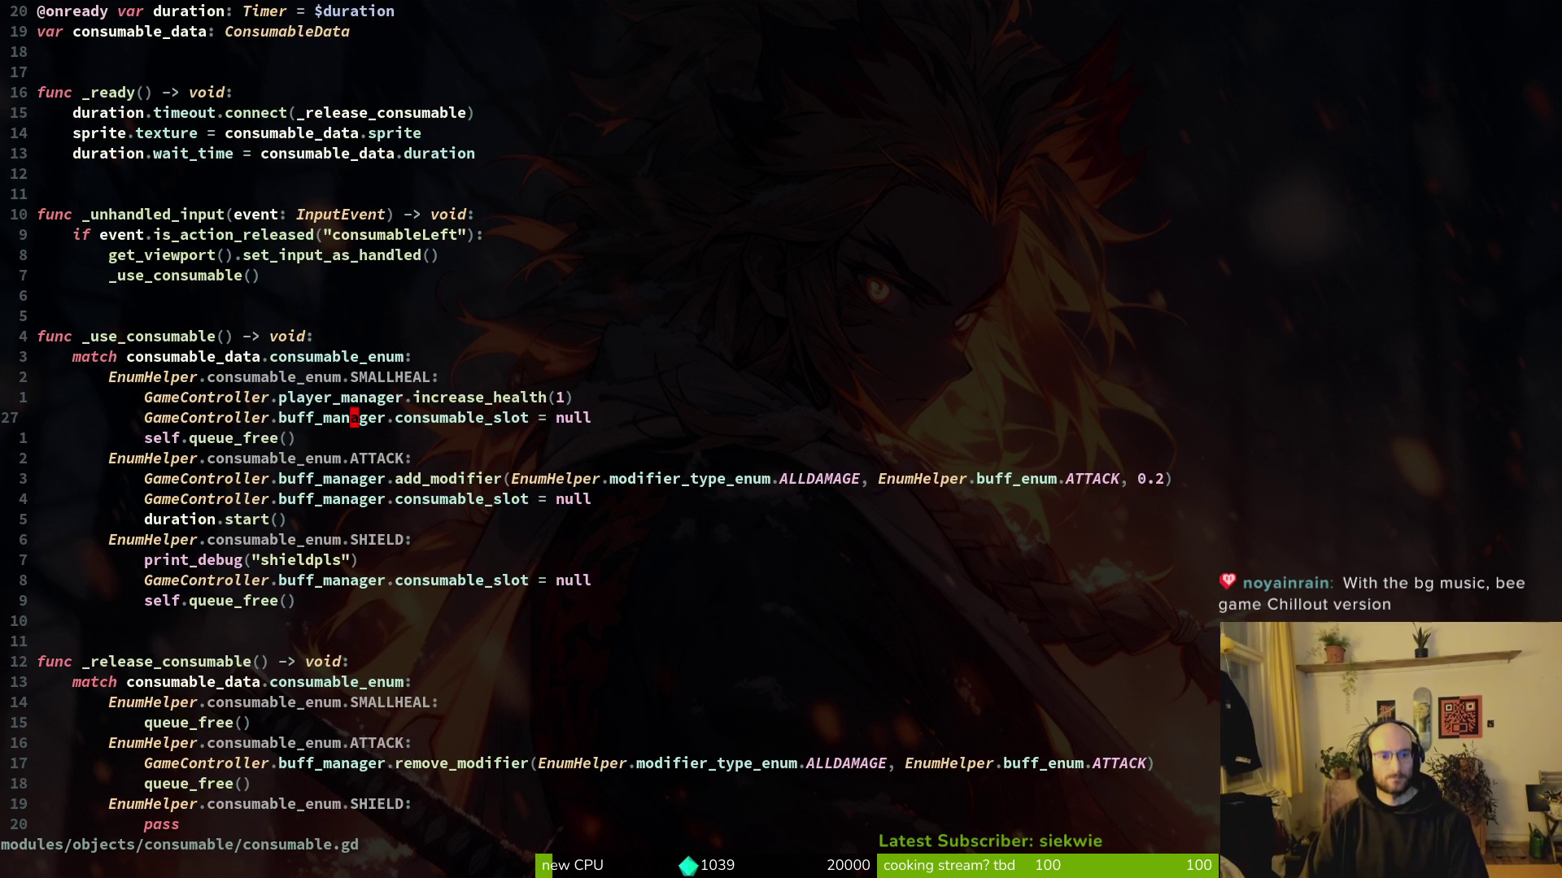
{"action": "key", "text": "p"}
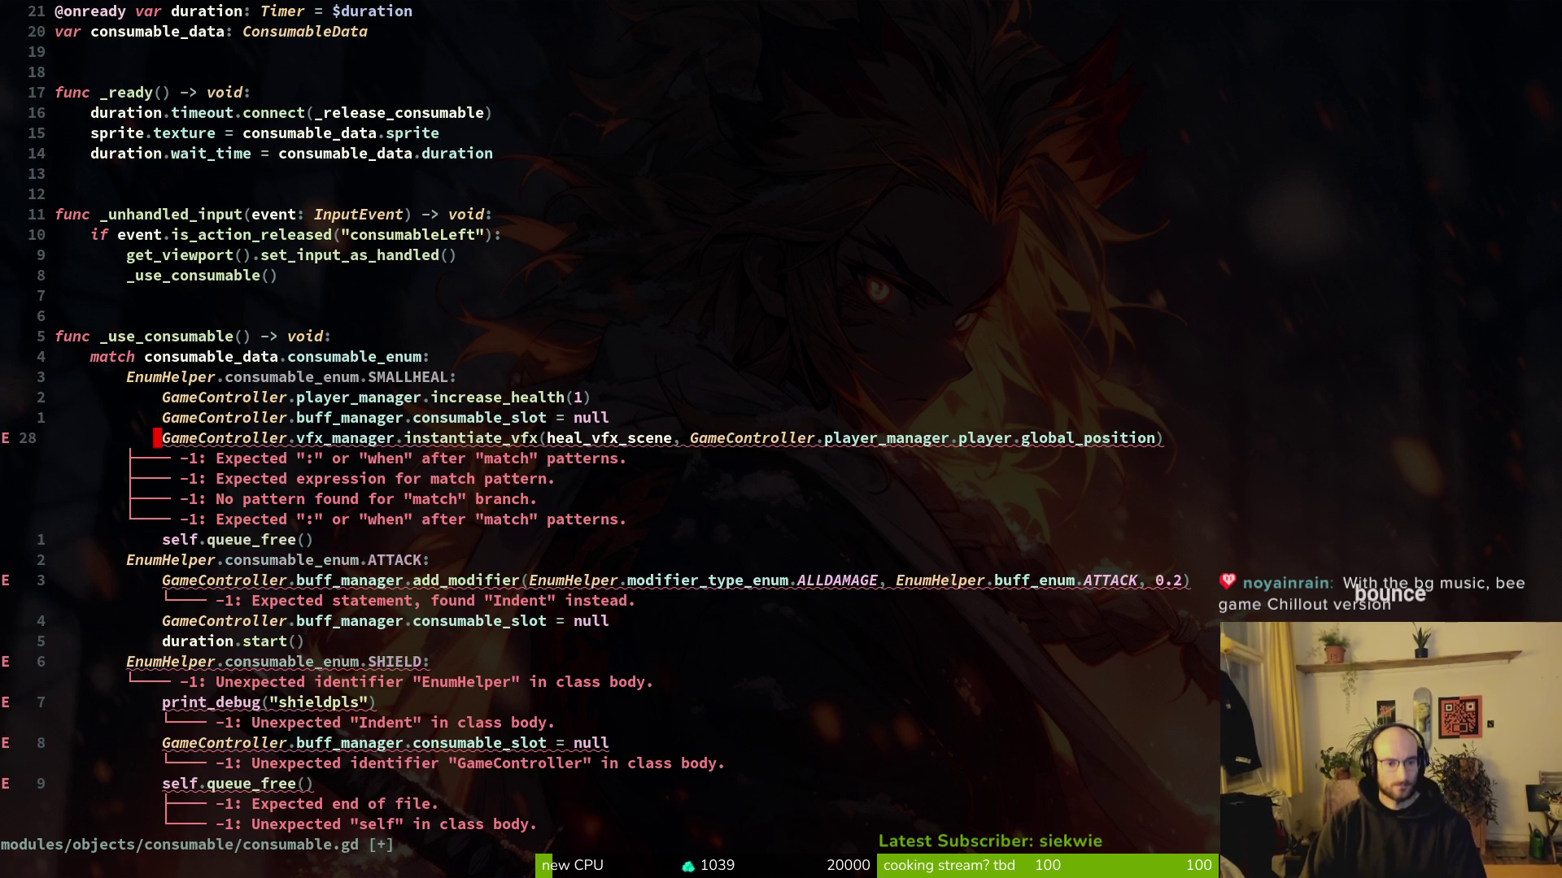
{"action": "key", "text": "less"}
{"action": "key", "text": "less"}
{"action": "key", "text": "alt+Tab"}
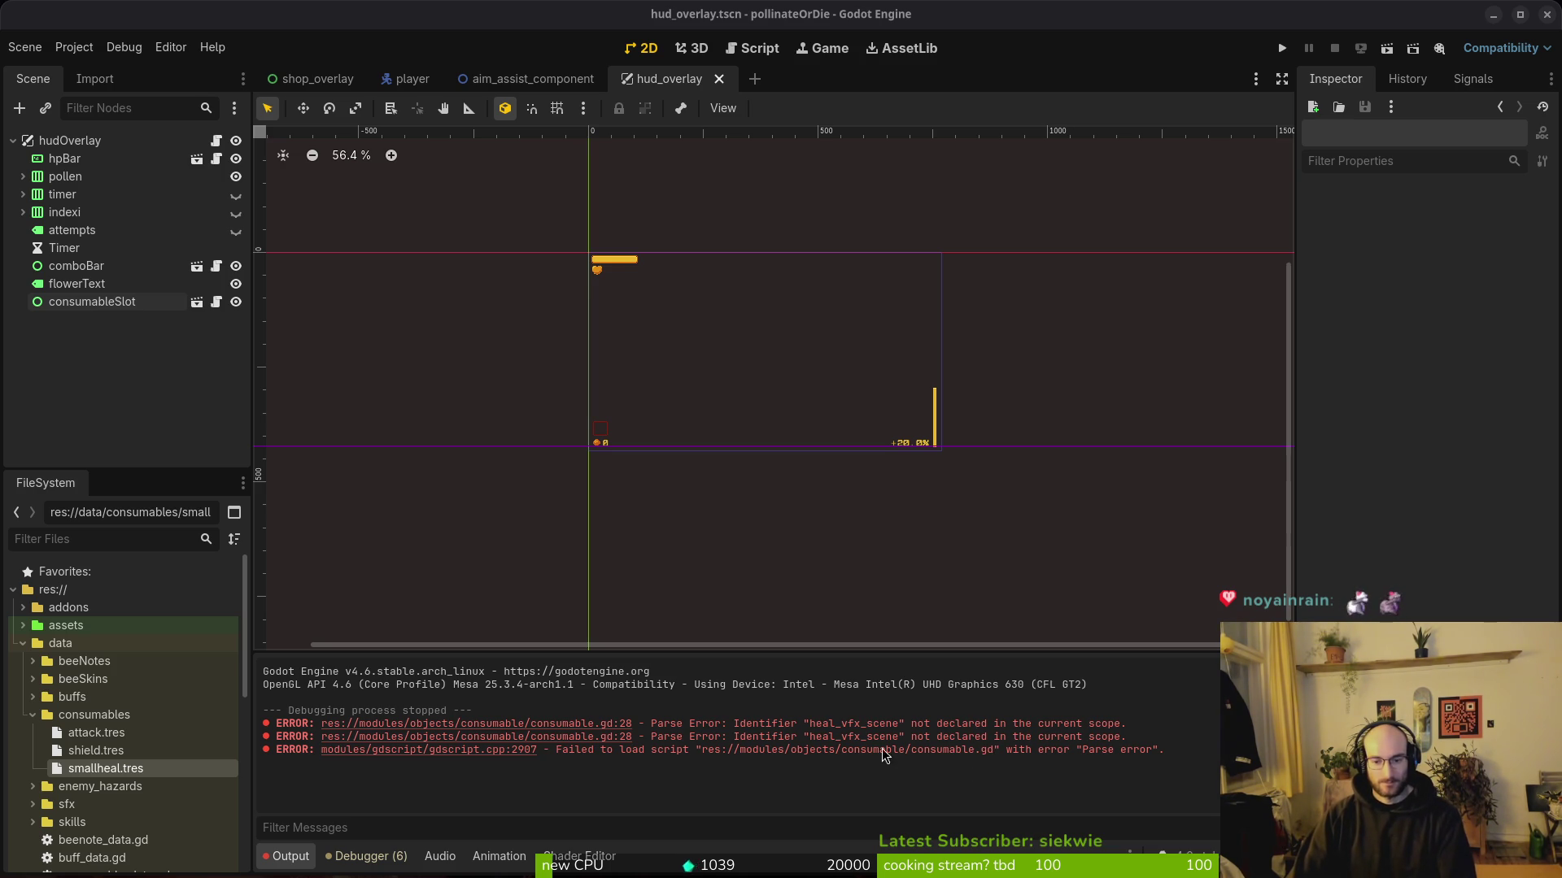
{"action": "key", "text": "alt+Tab"}
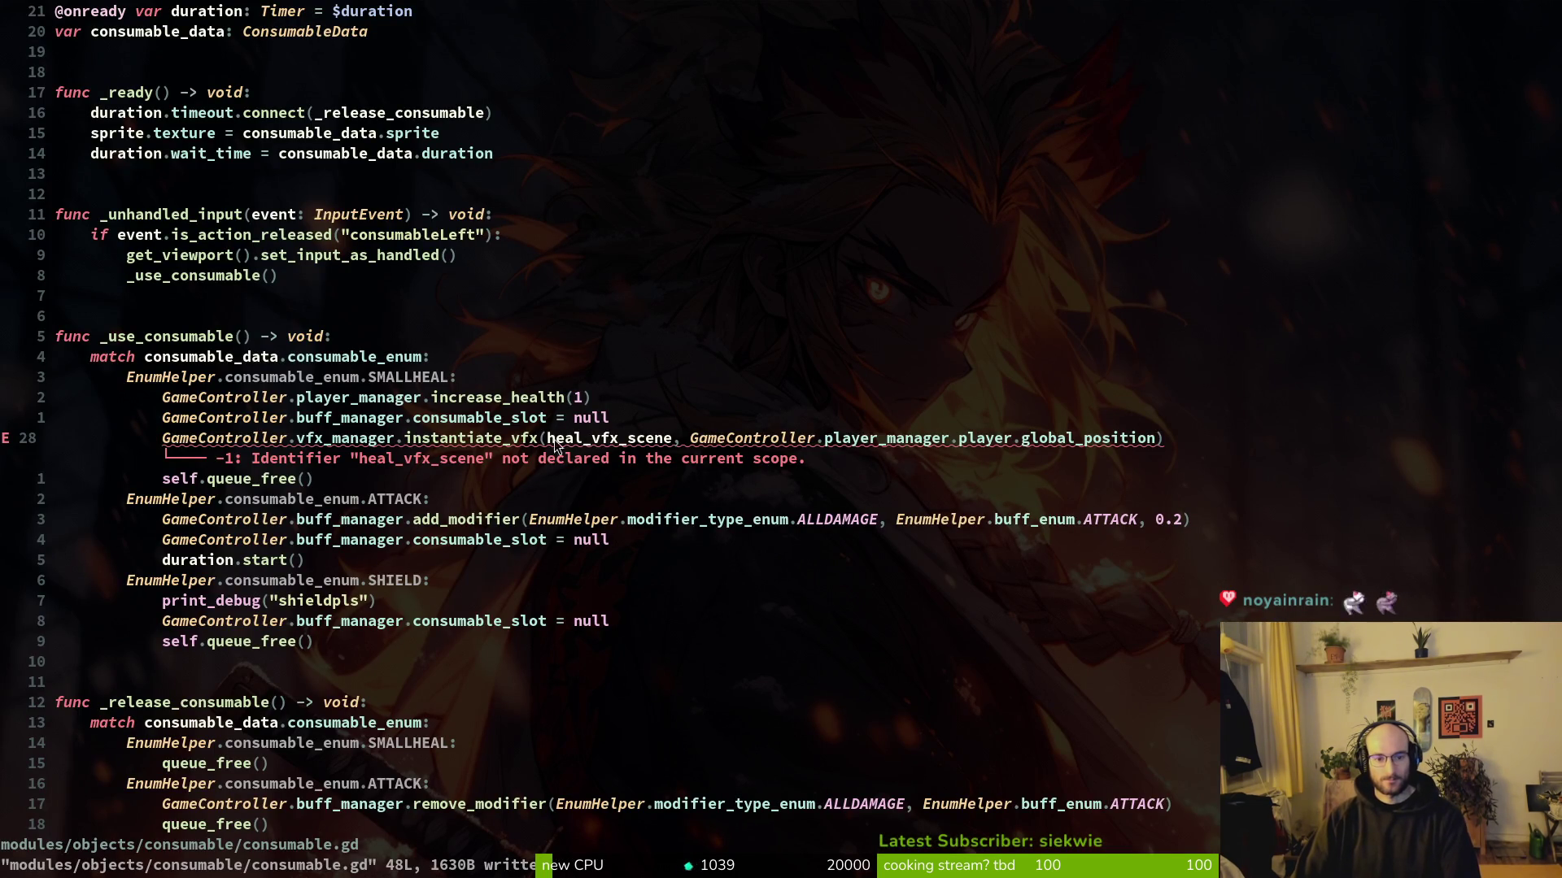
{"action": "key", "text": "ctrl+o"}
{"action": "key", "text": "ctrl+o"}
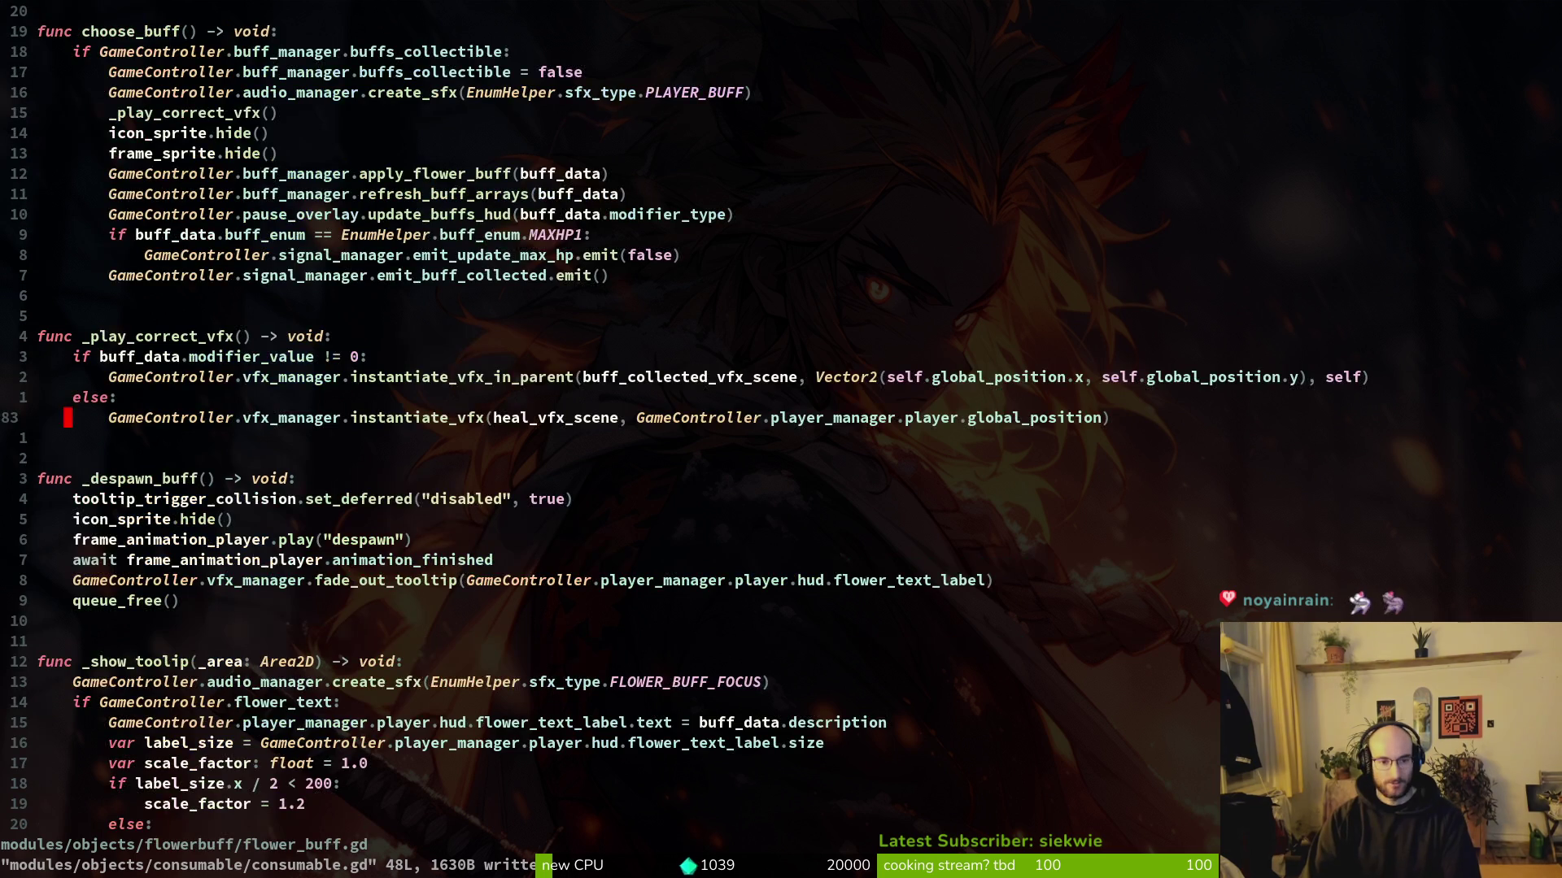
{"action": "key", "text": "ctrl+o"}
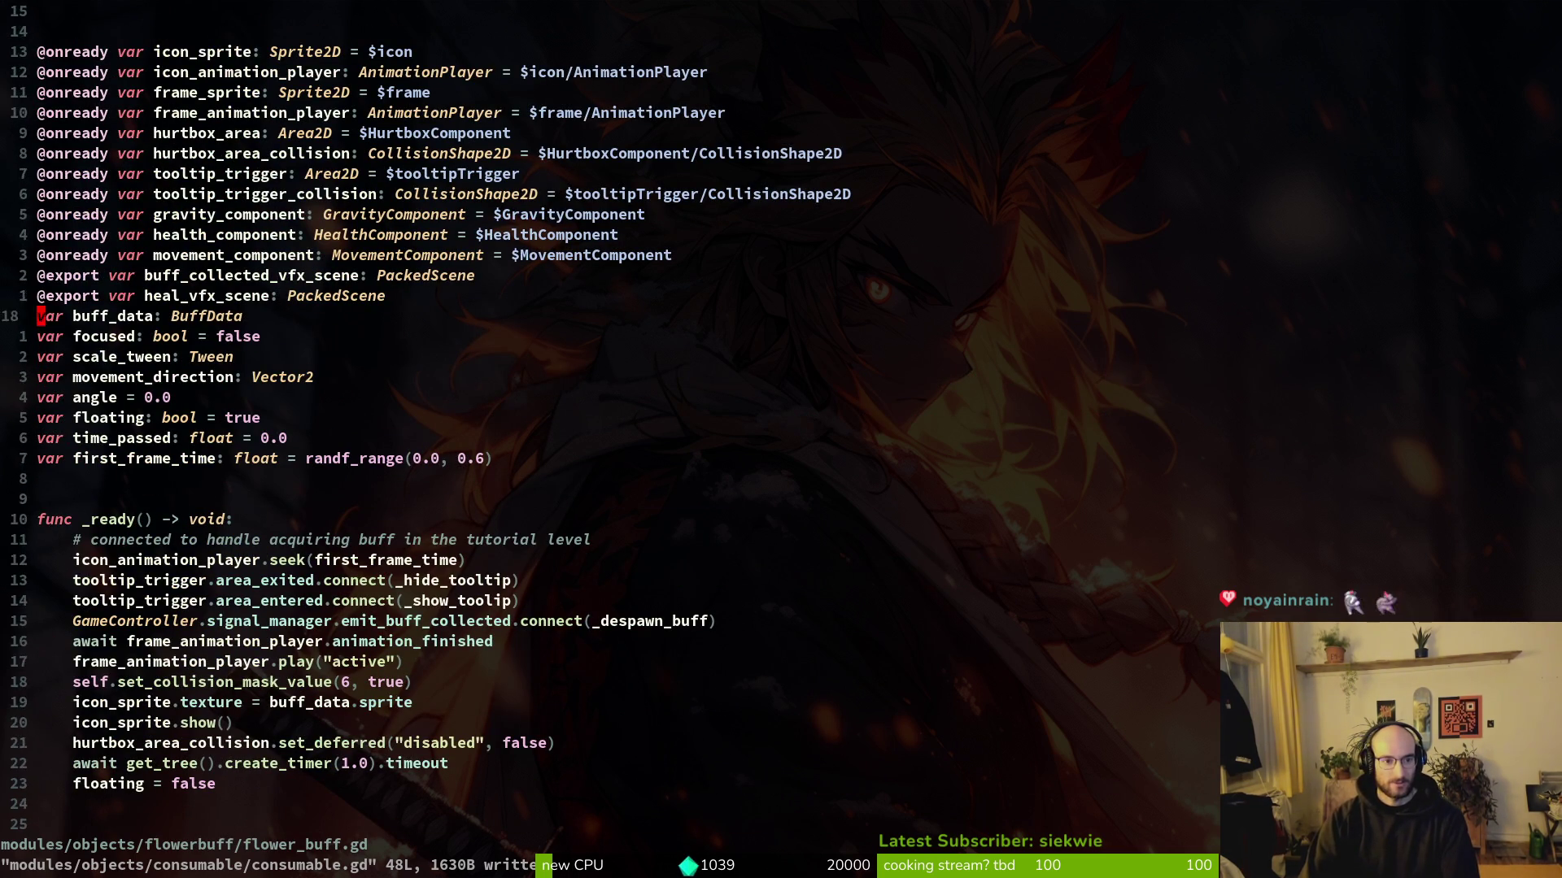
{"action": "key", "text": "k"}
{"action": "key", "text": "ctrl+o"}
{"action": "key", "text": "ctrl+o"}
{"action": "key", "text": "ctrl+o"}
{"action": "key", "text": "j"}
{"action": "key", "text": "j"}
{"action": "key", "text": "j"}
{"action": "key", "text": "p"}
{"action": "key", "text": "ctrl+s"}
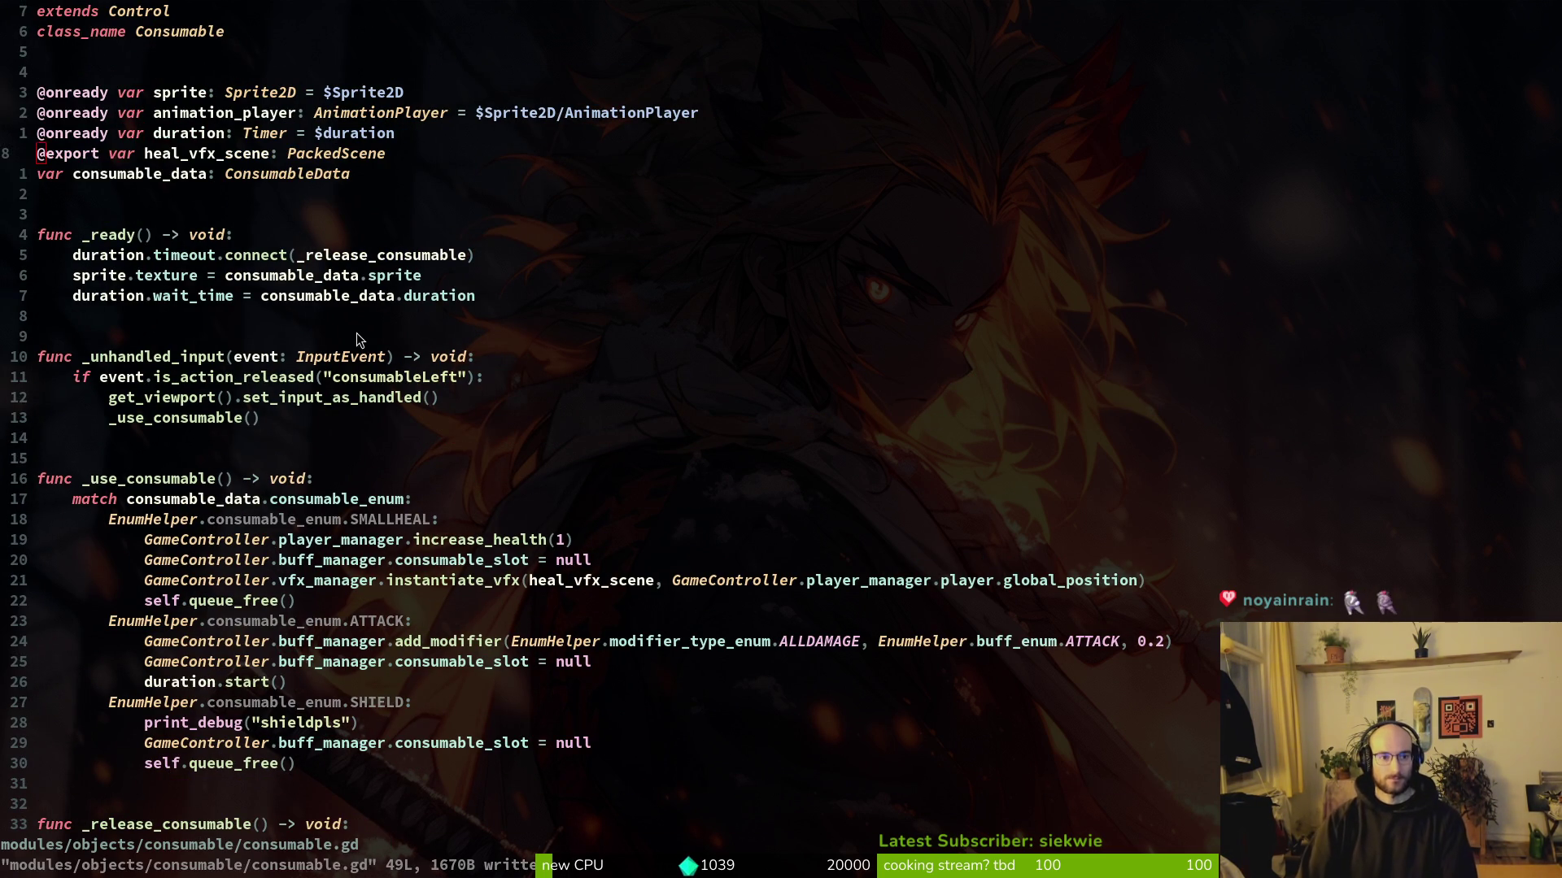
{"action": "key", "text": "alt+Tab"}
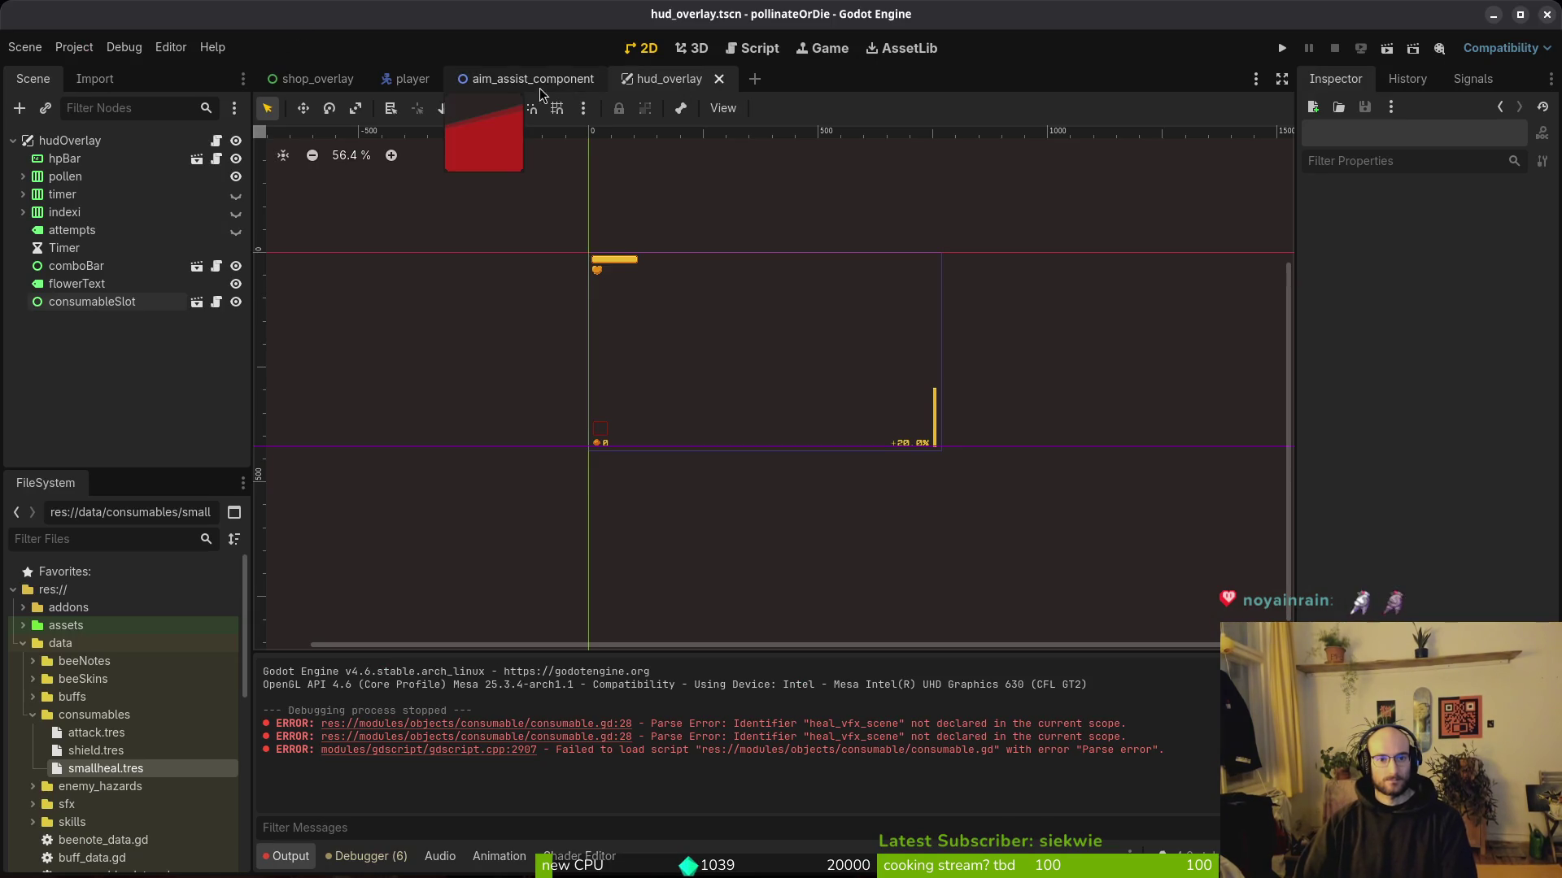
Step: Open consumable.tscn with Quick Open
{"action": "left_click", "coordinate": [99, 143]}
{"action": "key", "text": "alt+Tab"}
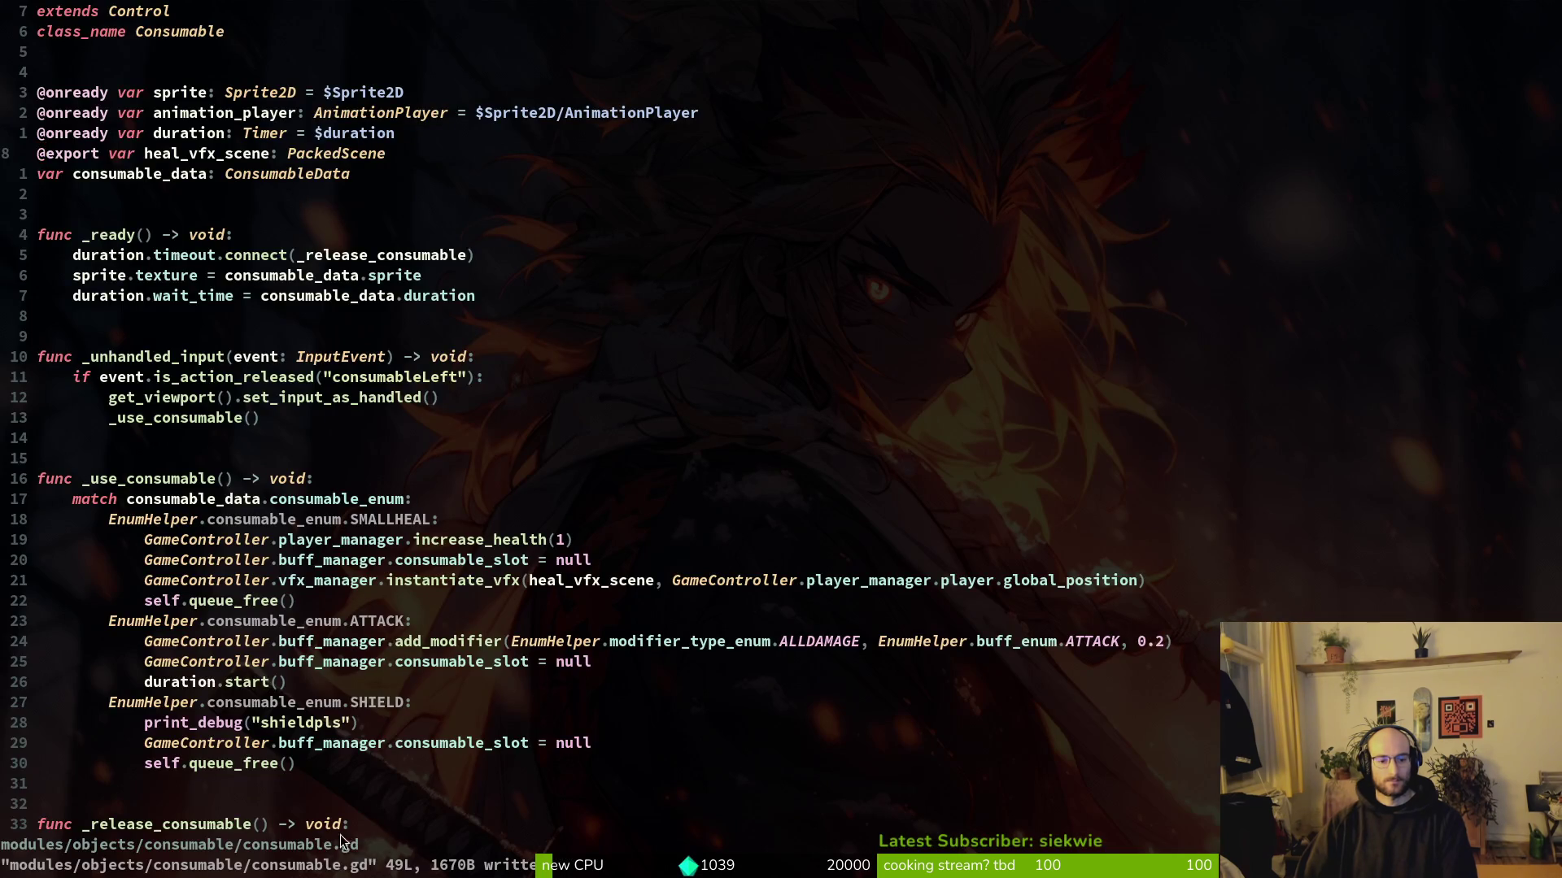
{"action": "key", "text": "alt+Tab"}
{"action": "key", "text": "alt+shift+o"}
{"action": "type", "text": "consuts"}
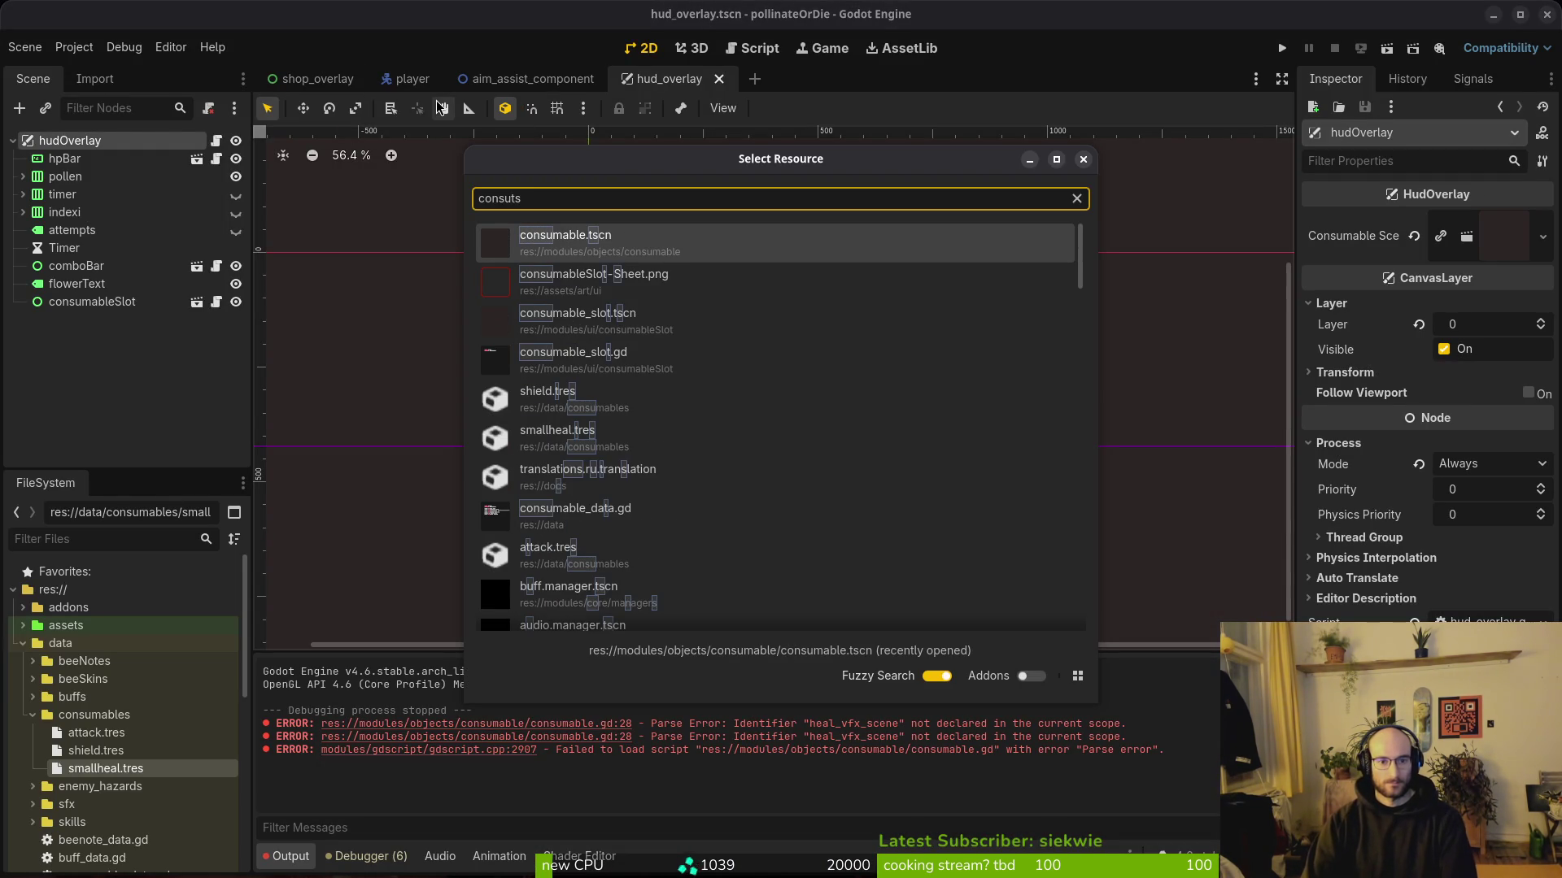
{"action": "key", "text": "Return"}
Step: Set the root consumable node's Heal Vfx Scene to healing_vfx.tscn
{"action": "left_click", "coordinate": [72, 158]}
{"action": "left_click", "coordinate": [72, 140]}
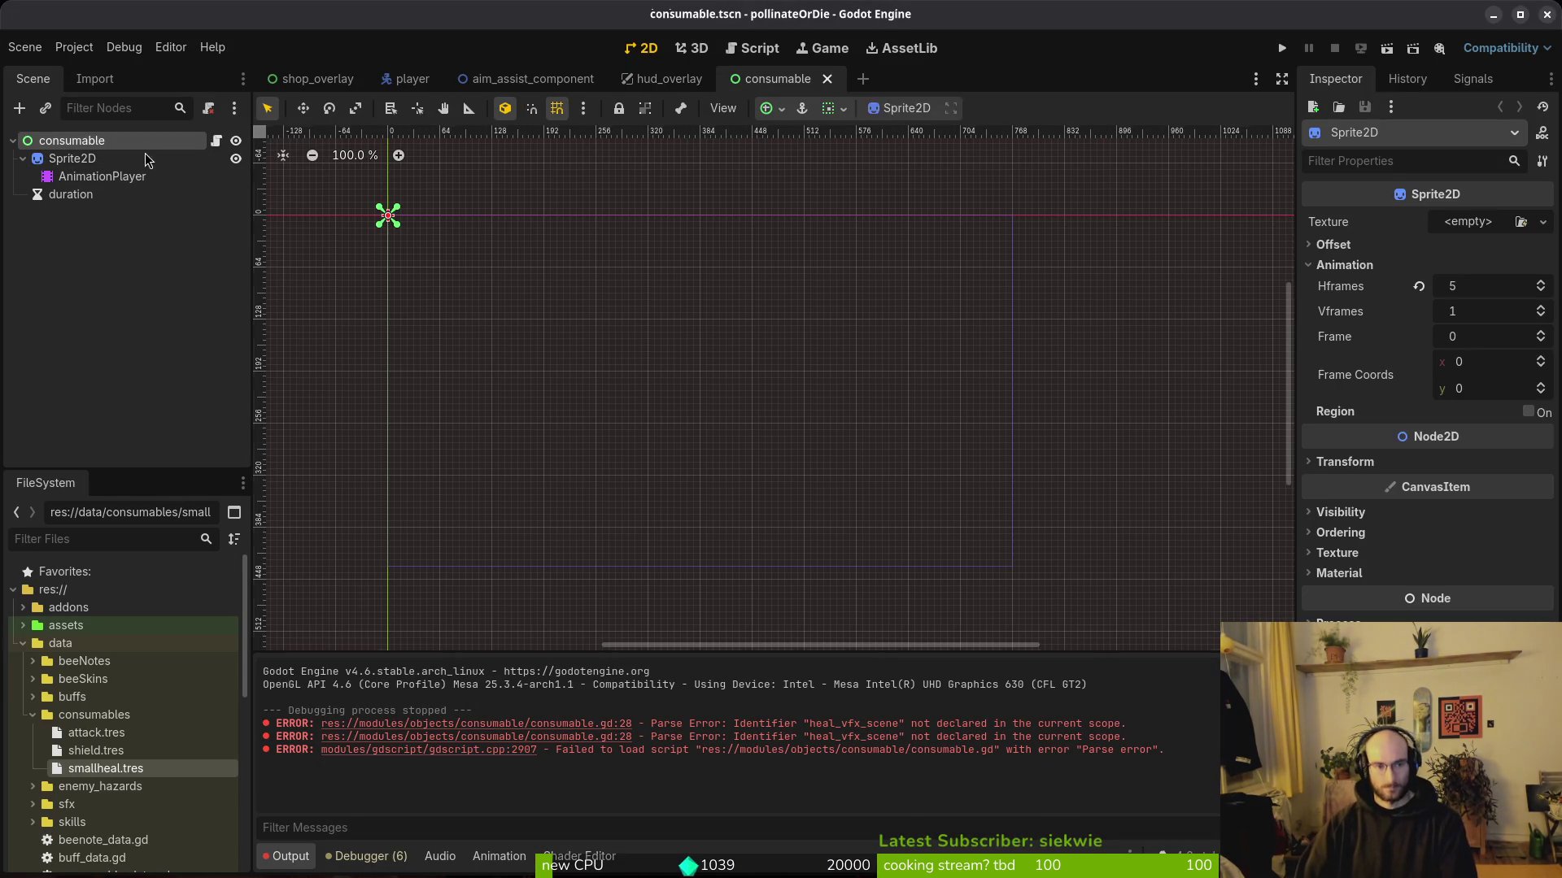
{"action": "left_click", "coordinate": [1475, 377]}
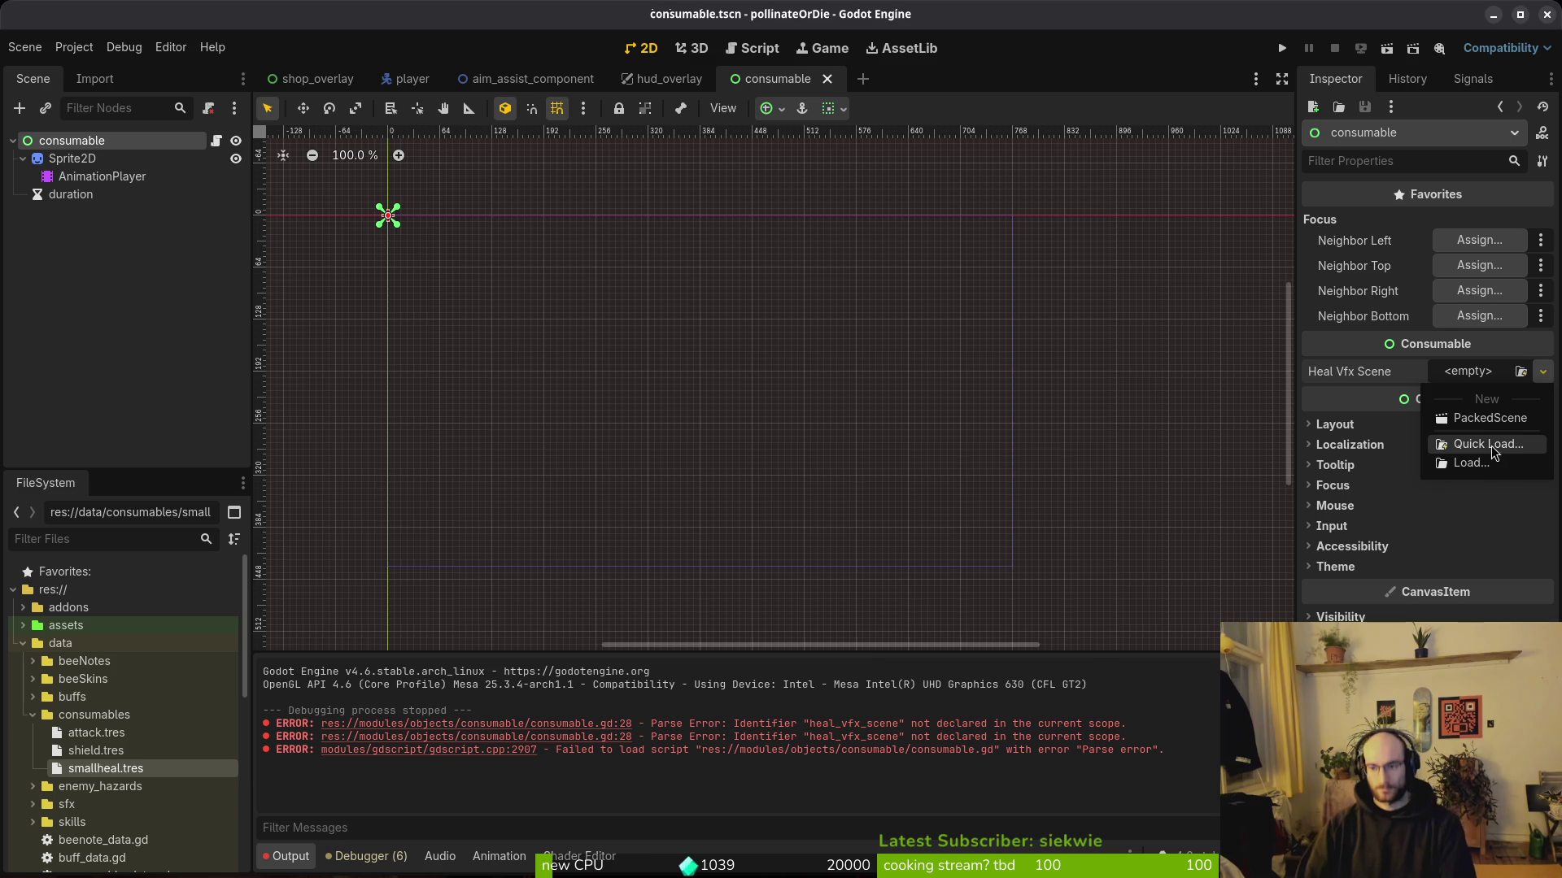
{"action": "left_click", "coordinate": [1497, 449]}
{"action": "type", "text": "heal"}
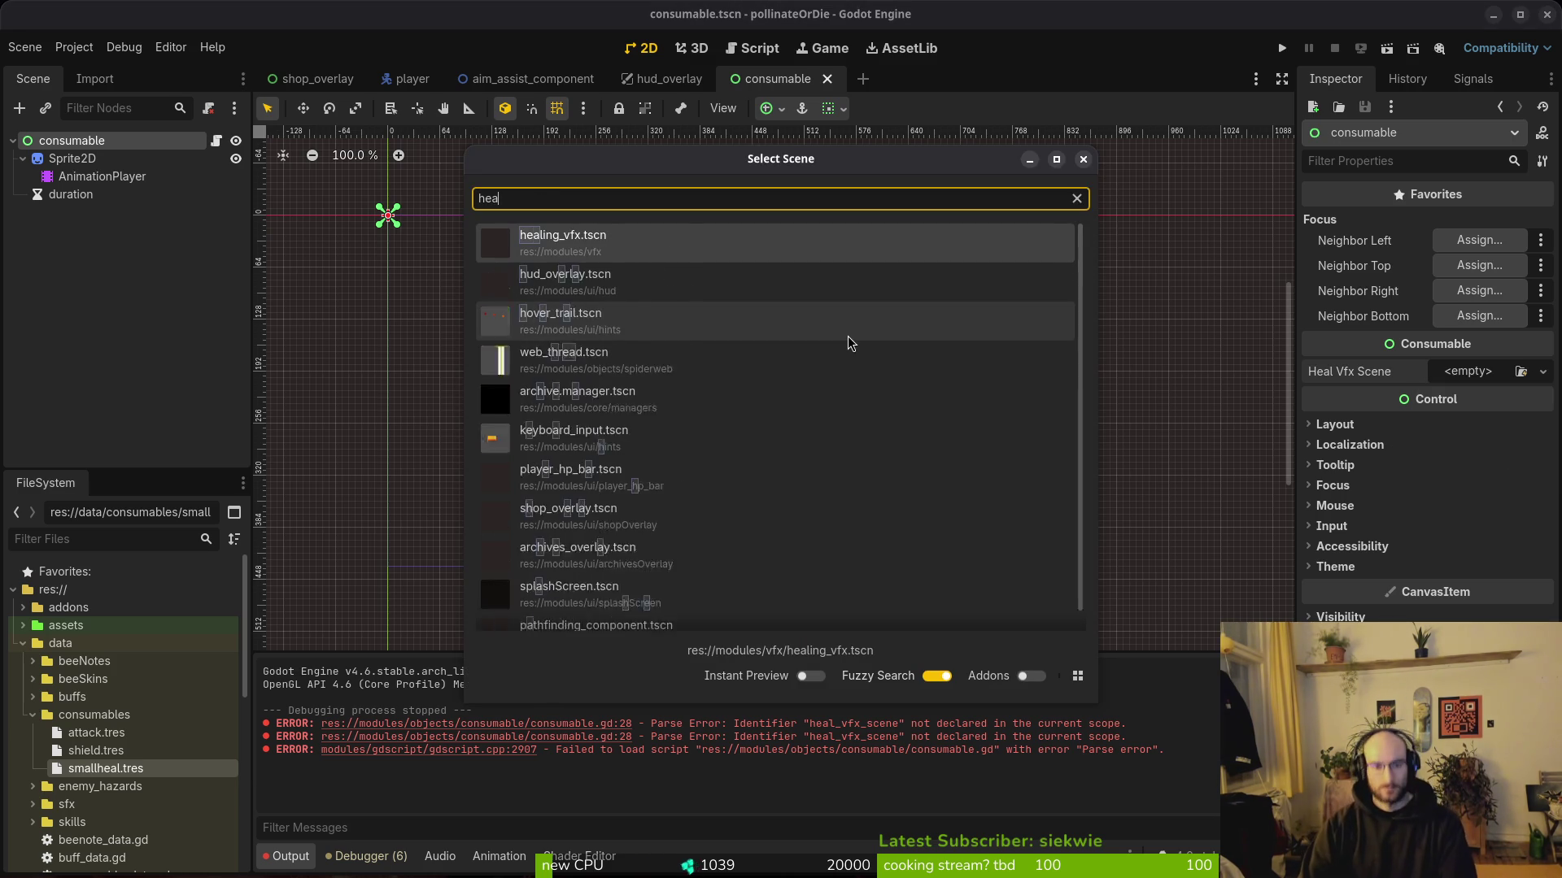
{"action": "key", "text": "Return"}
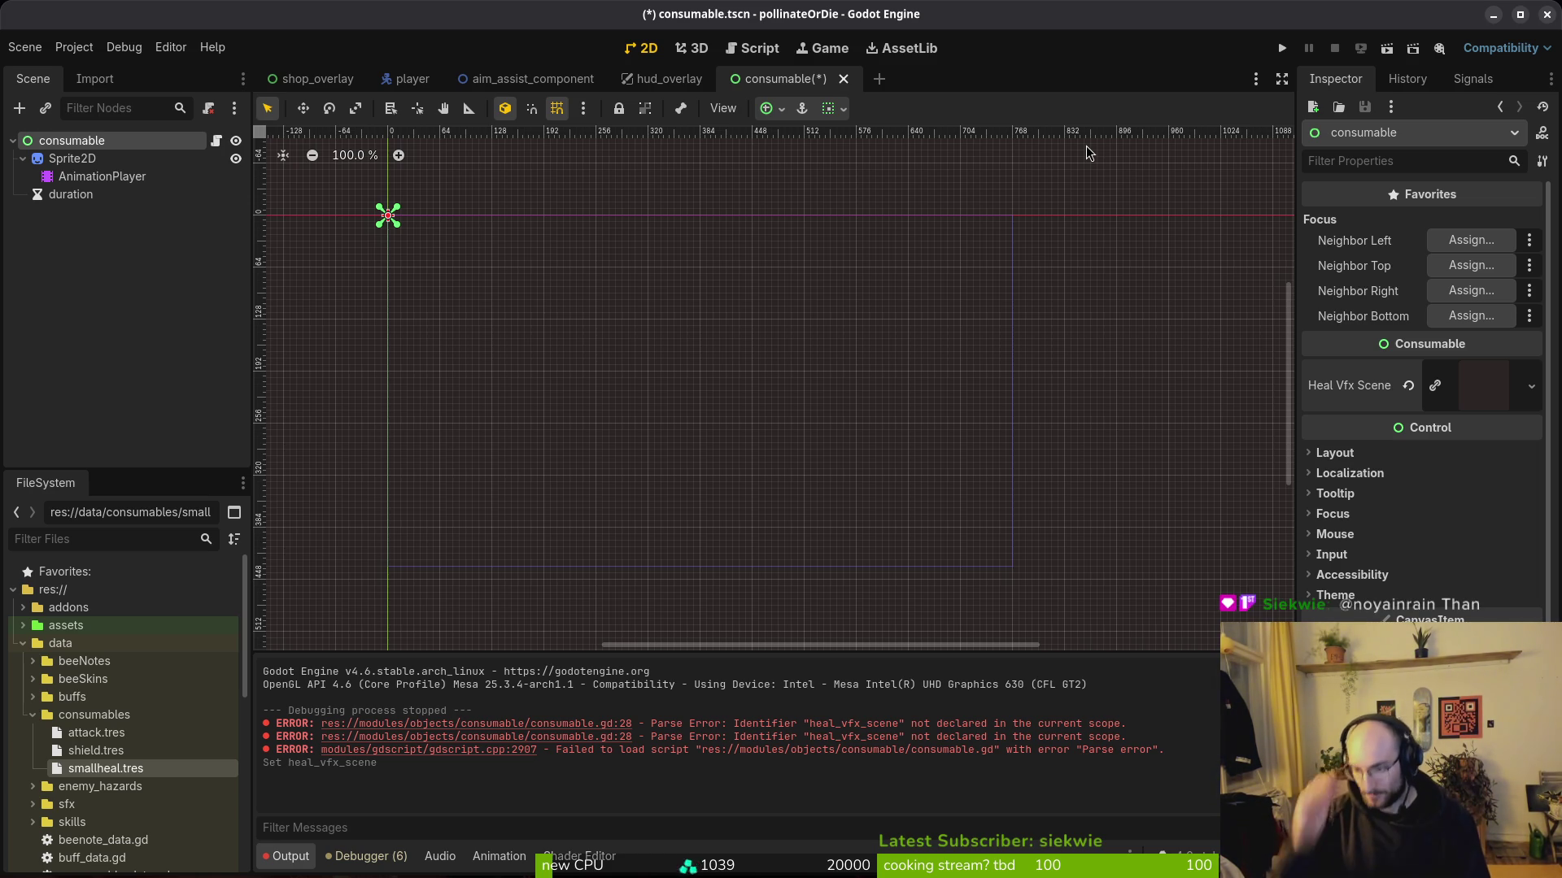
Step: Save the consumable scene and run the project
{"action": "left_click", "coordinate": [187, 302]}
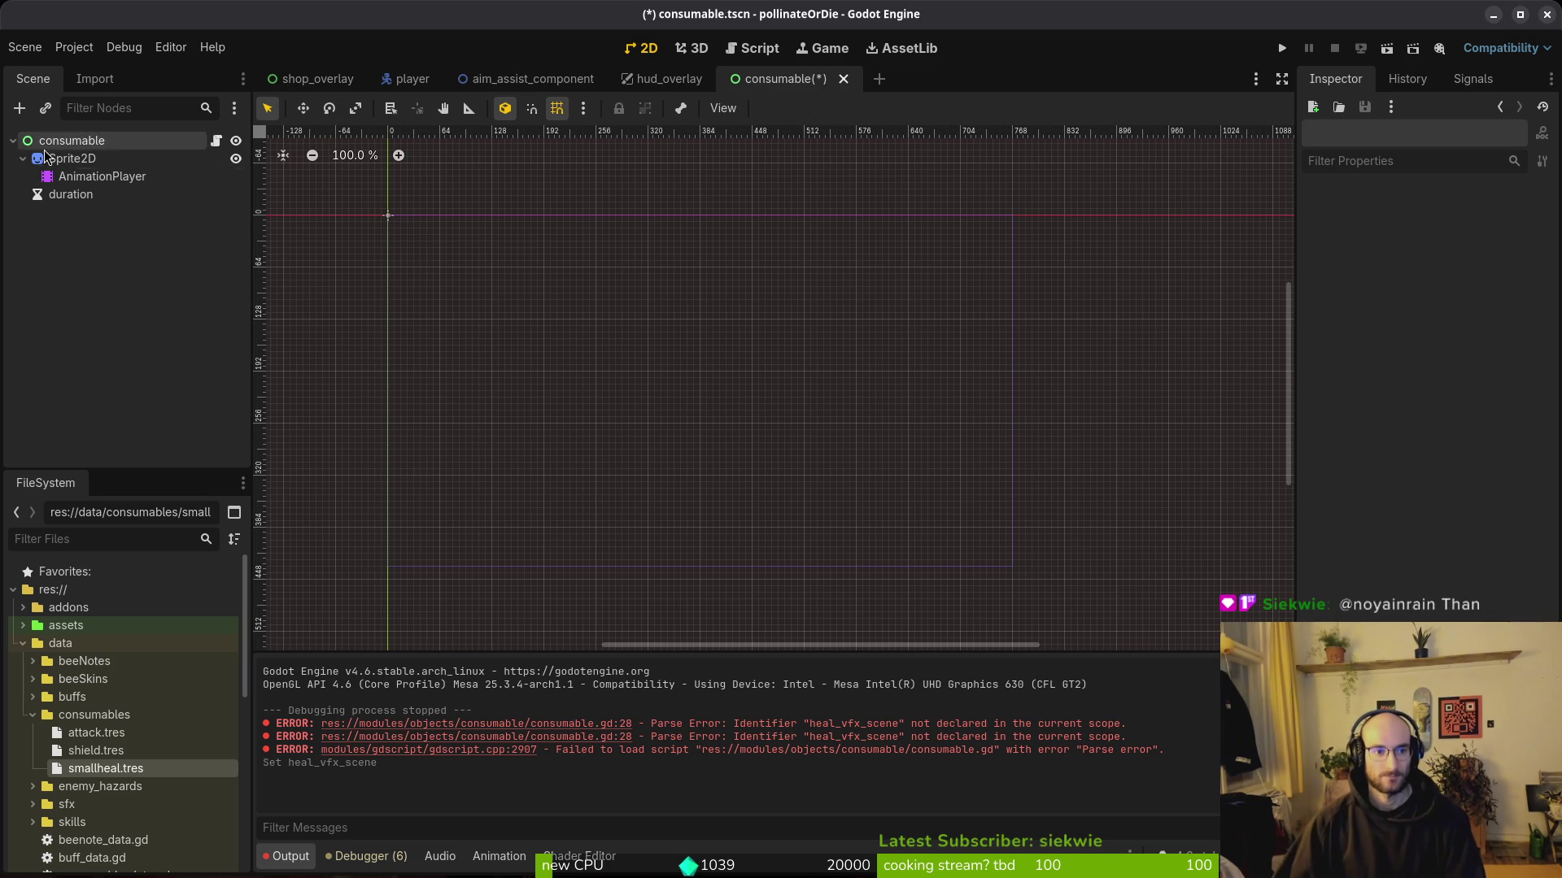
{"action": "left_click", "coordinate": [13, 140]}
{"action": "key", "text": "ctrl+s"}
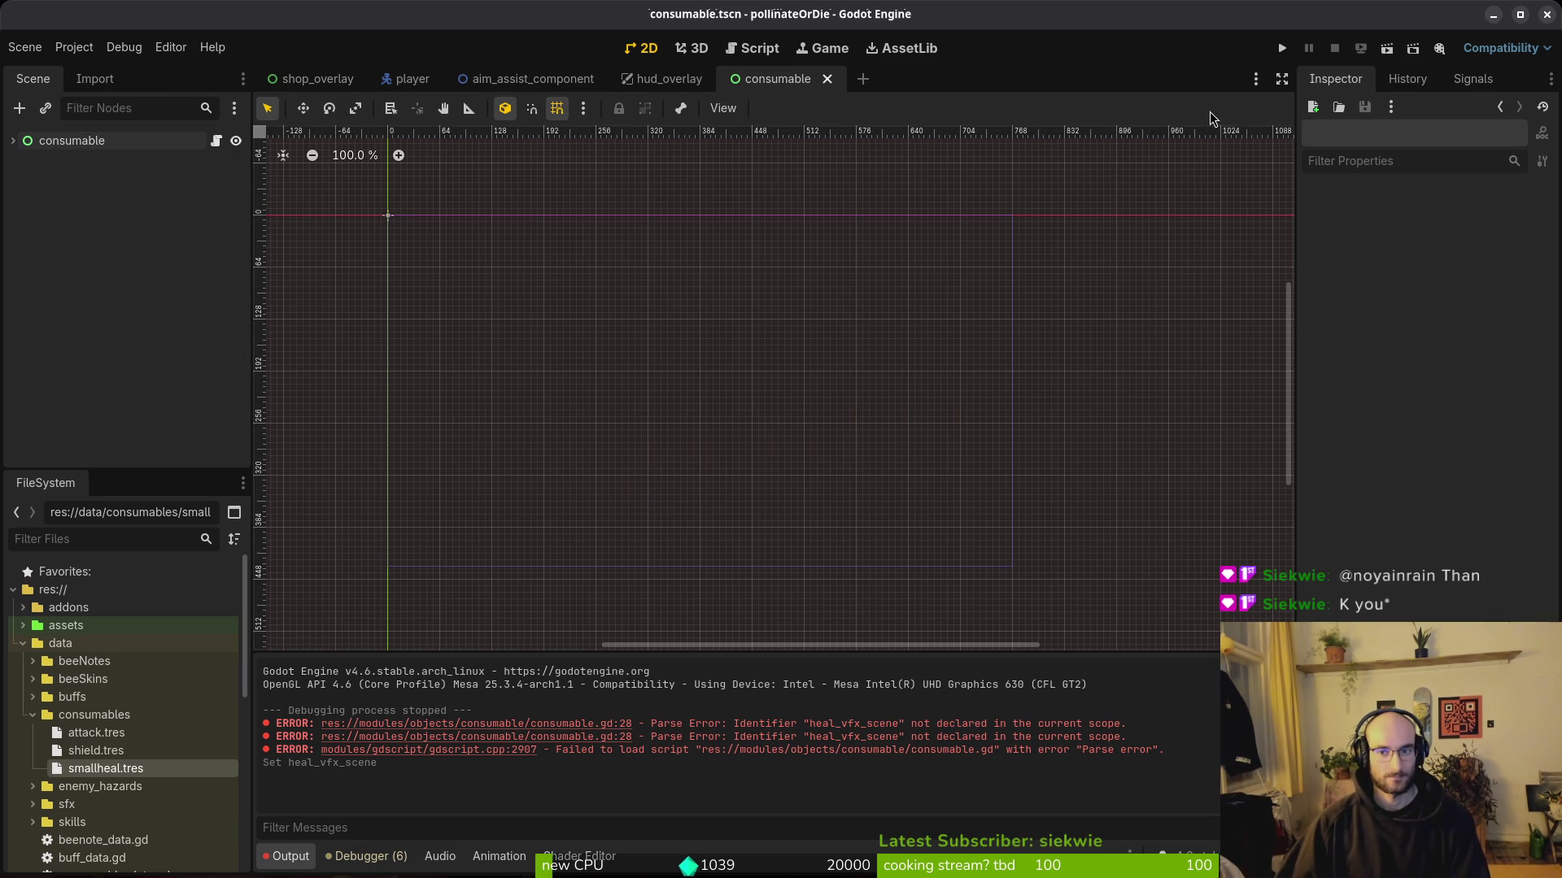
{"action": "left_click", "coordinate": [1281, 49]}
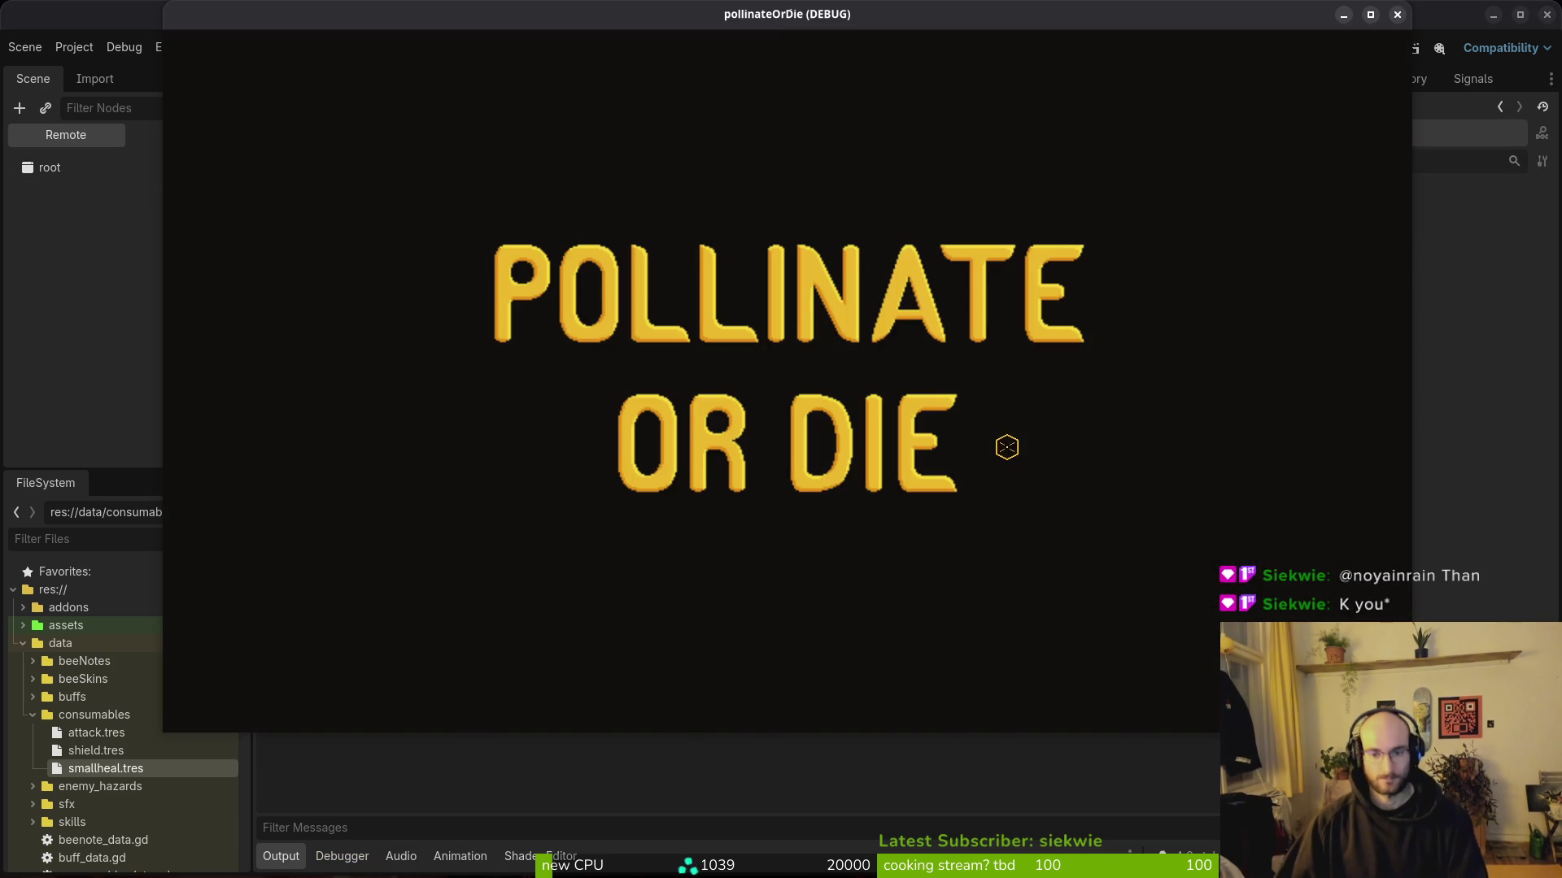
Step: Start a game and buy the healing potion from the shop's consumables section
{"action": "key", "text": "Return"}
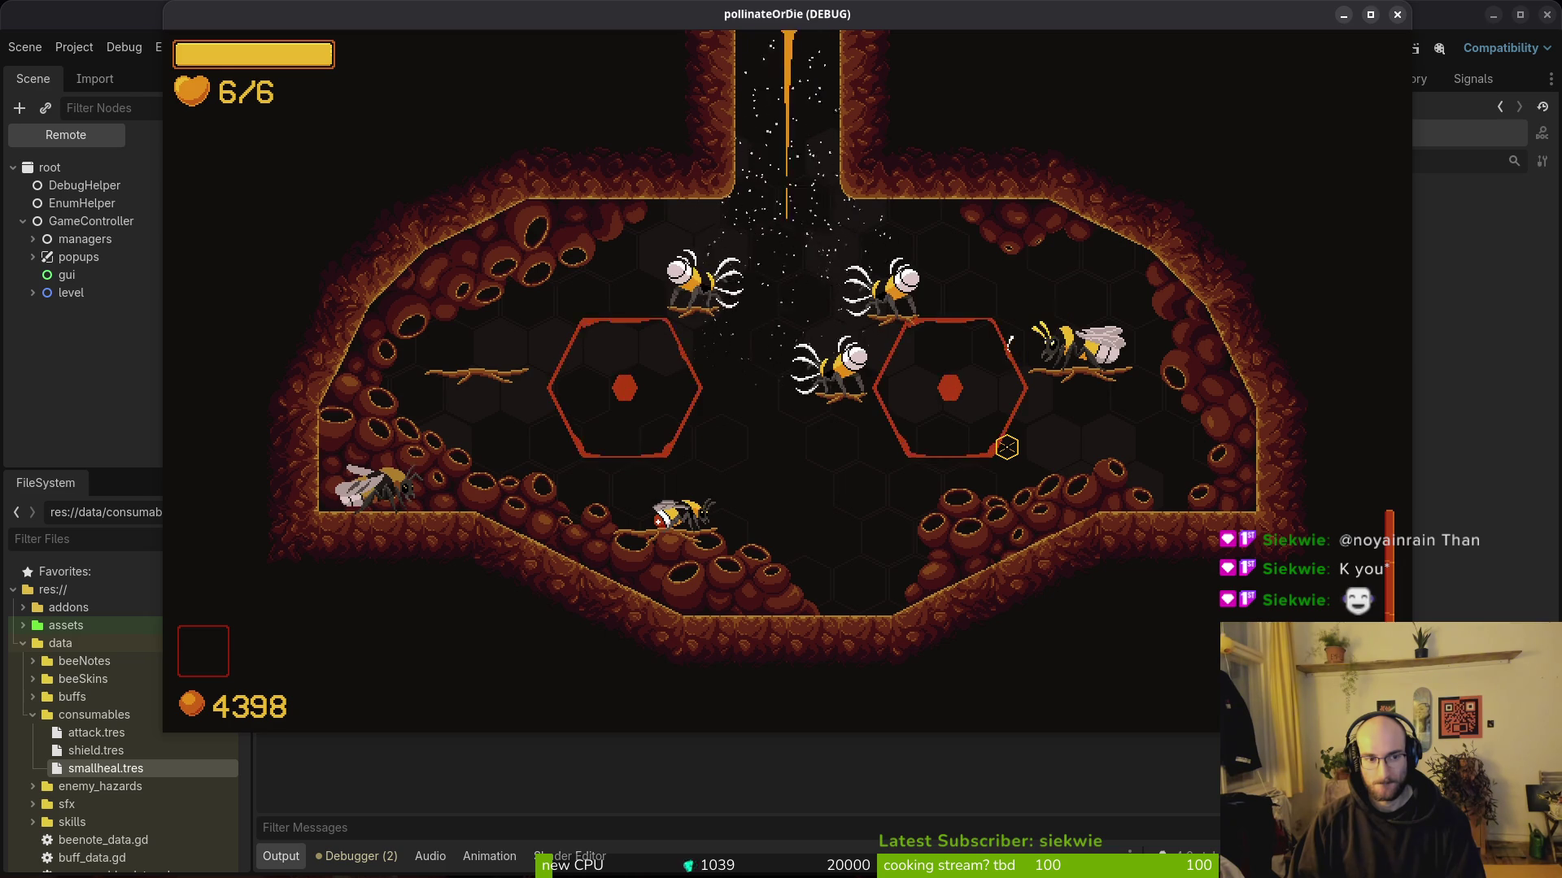
{"action": "key", "text": "alt+Tab"}
{"action": "key", "text": "alt+Tab"}
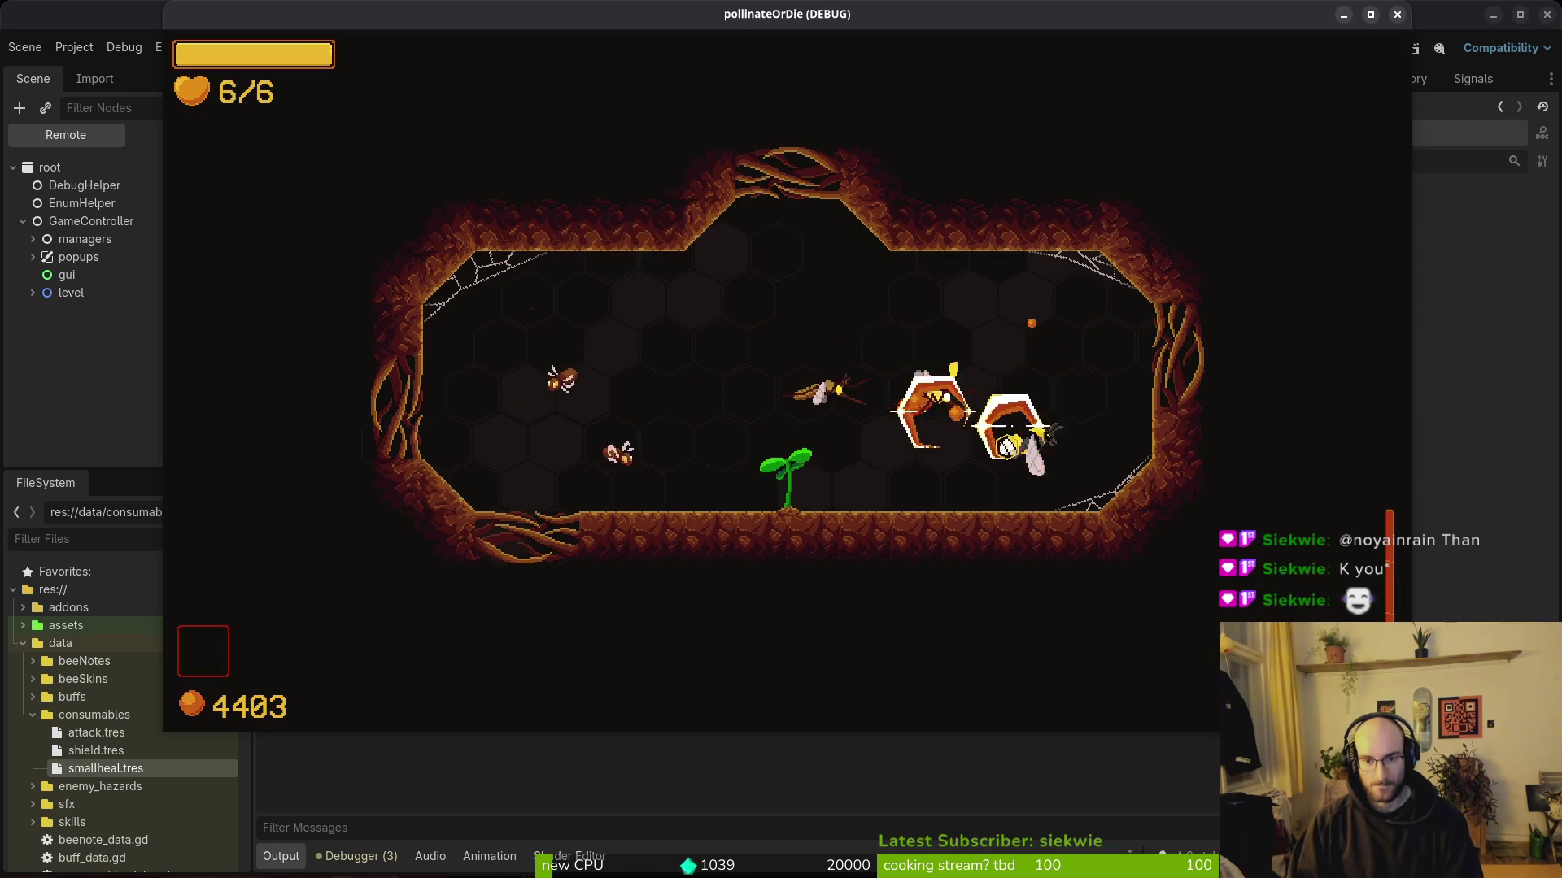
{"action": "key", "text": "Escape"}
{"action": "key", "text": "Escape"}
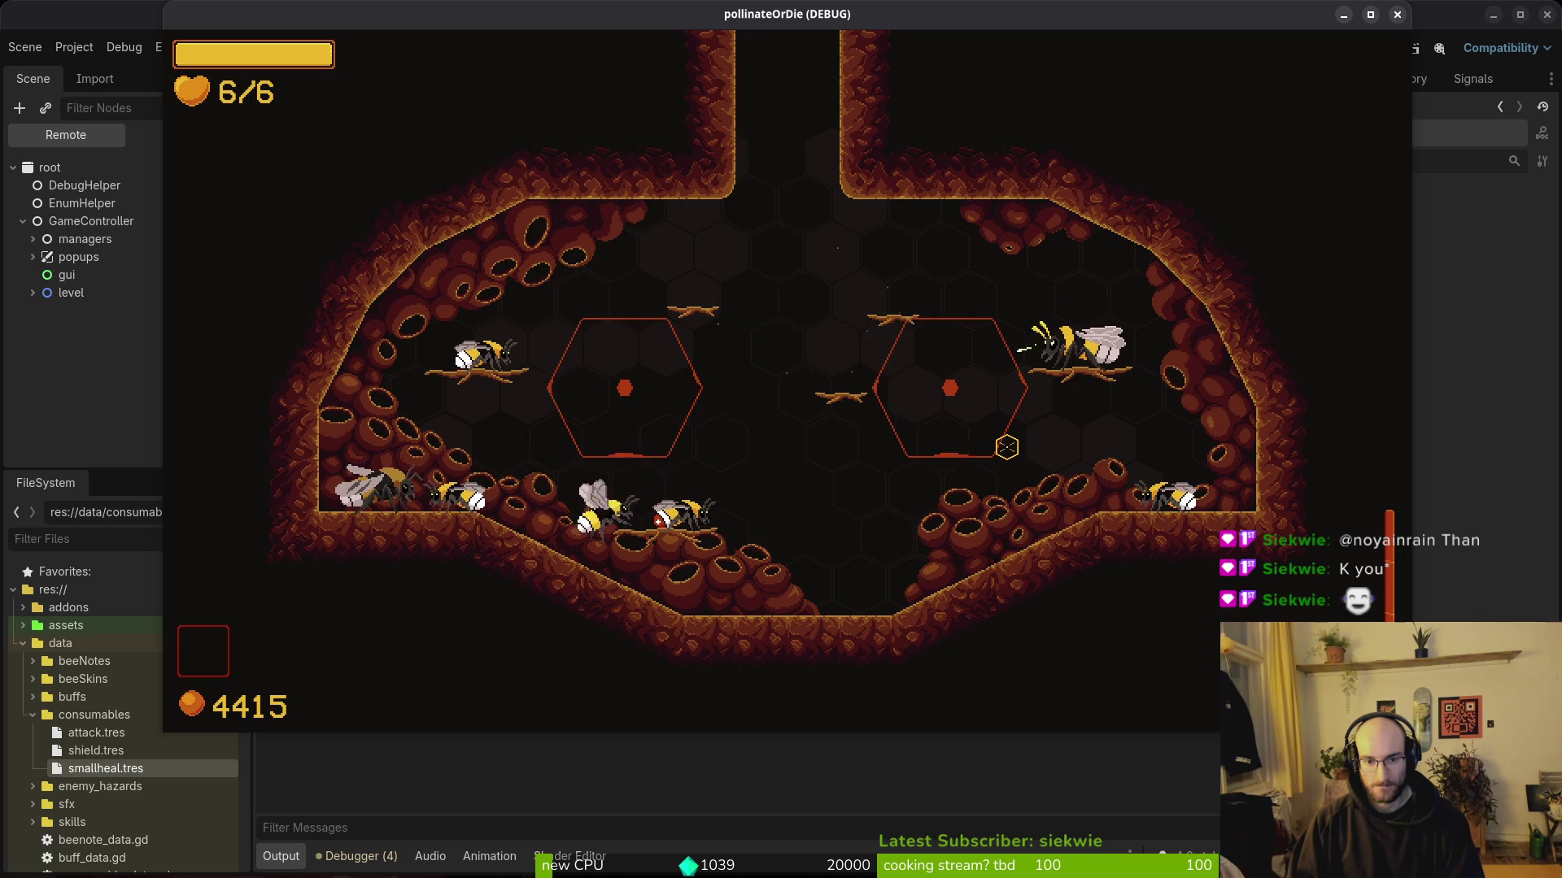
{"action": "key", "text": "Tab"}
{"action": "key", "text": "e"}
{"action": "key", "text": "e"}
{"action": "key", "text": "space"}
{"action": "key", "text": "Tab"}
{"action": "left_click", "coordinate": [1006, 447]}
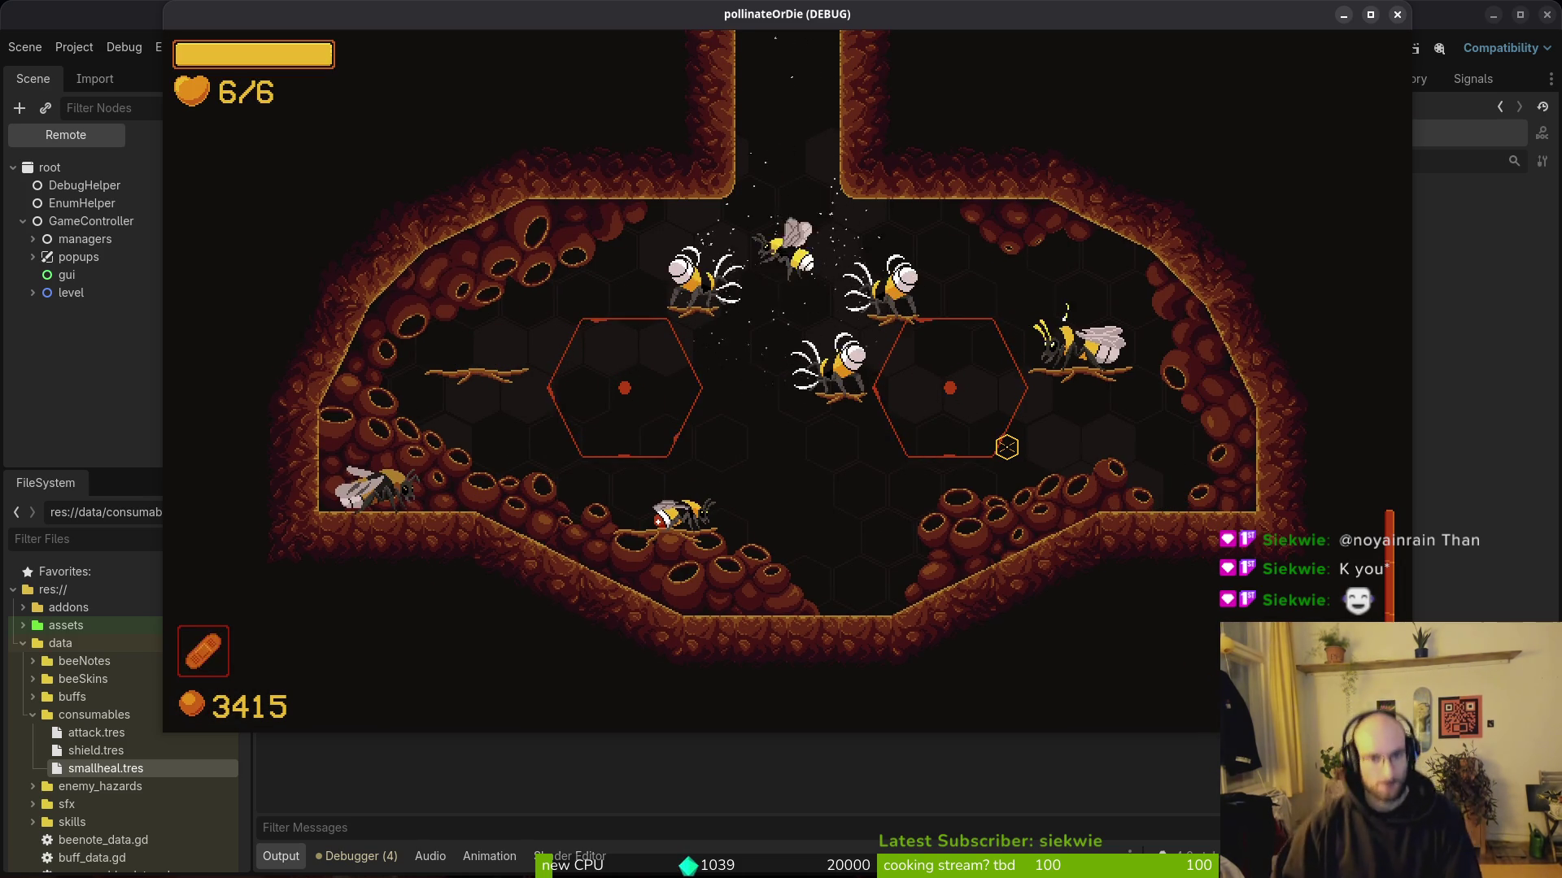
Step: Clear the first arena, pollinate the flower, and collect the +10% pickups
{"action": "key", "text": "a"}
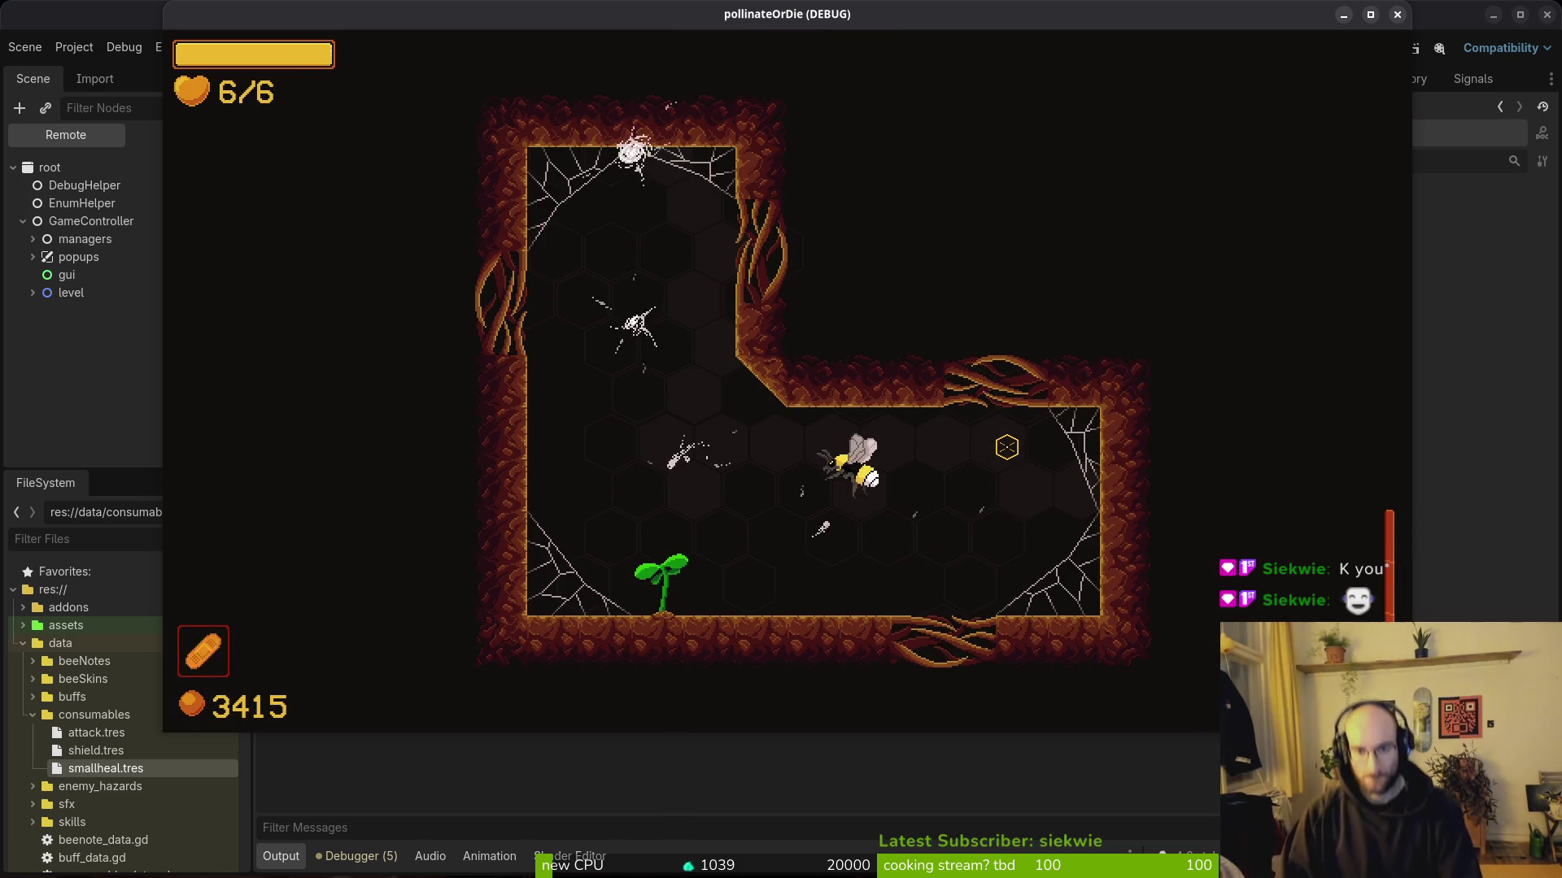
{"action": "key", "text": "w"}
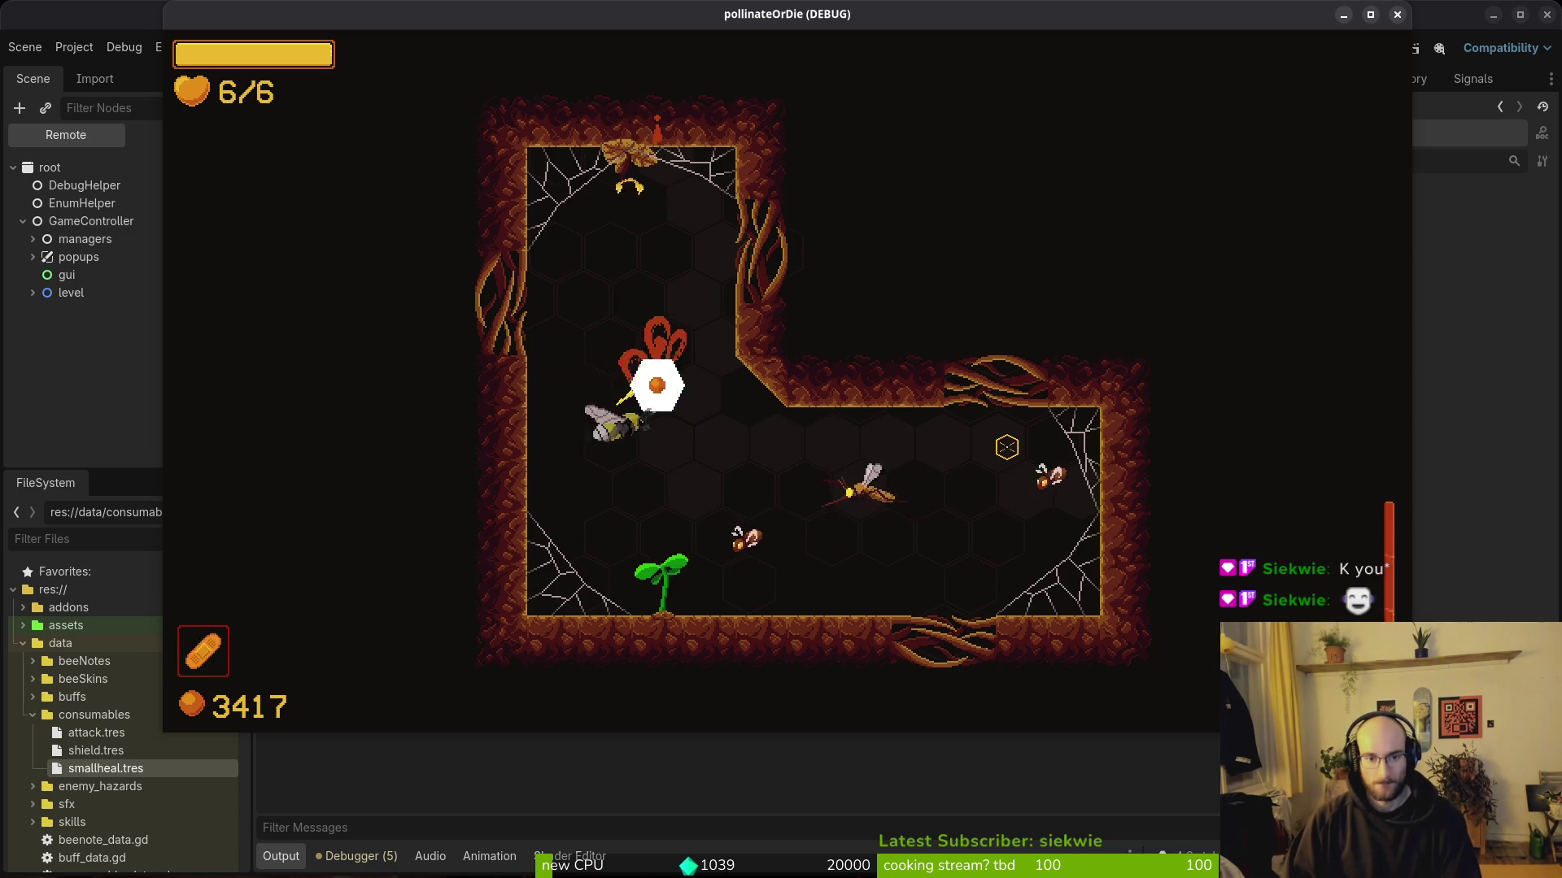
{"action": "key", "text": "s"}
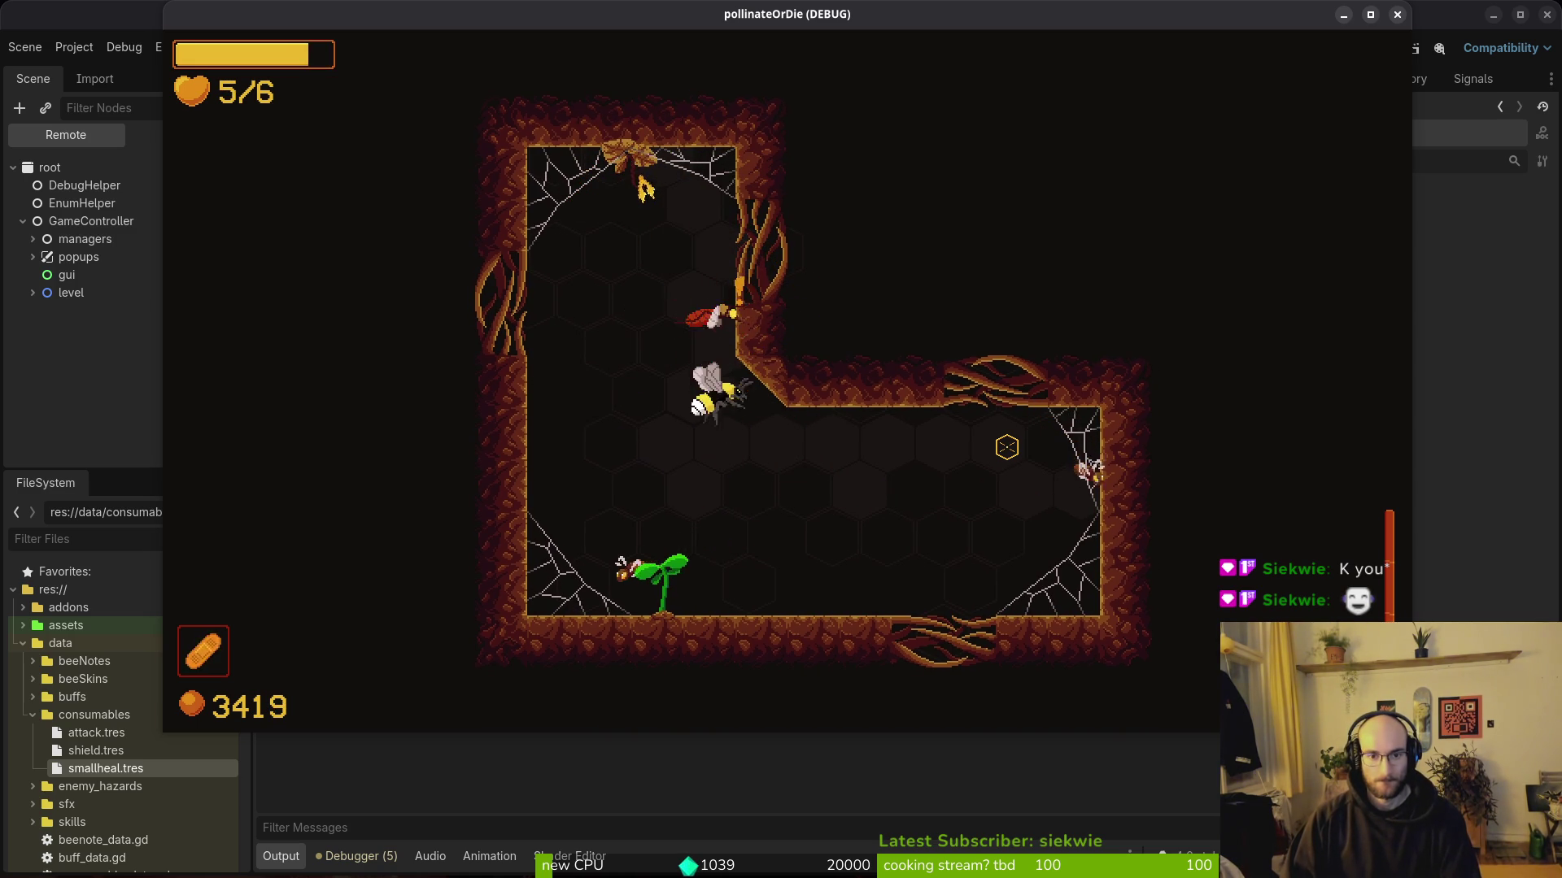
{"action": "key", "text": "w"}
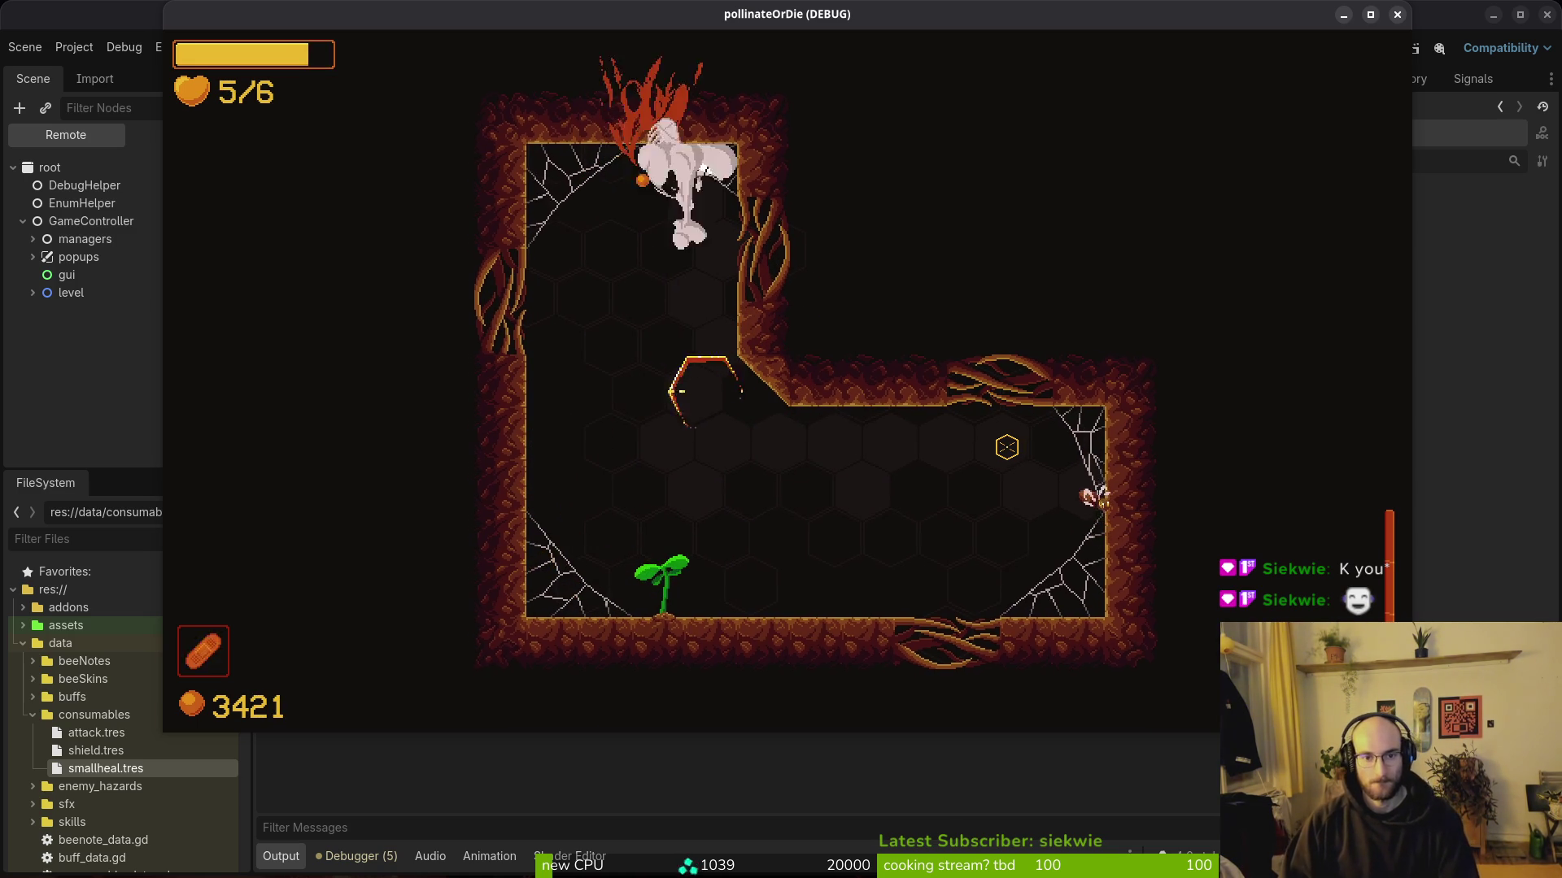
{"action": "key", "text": "s"}
{"action": "key", "text": "d"}
{"action": "key", "text": "d"}
{"action": "key", "text": "a"}
{"action": "key", "text": "s"}
{"action": "key", "text": "a"}
{"action": "key", "text": "w"}
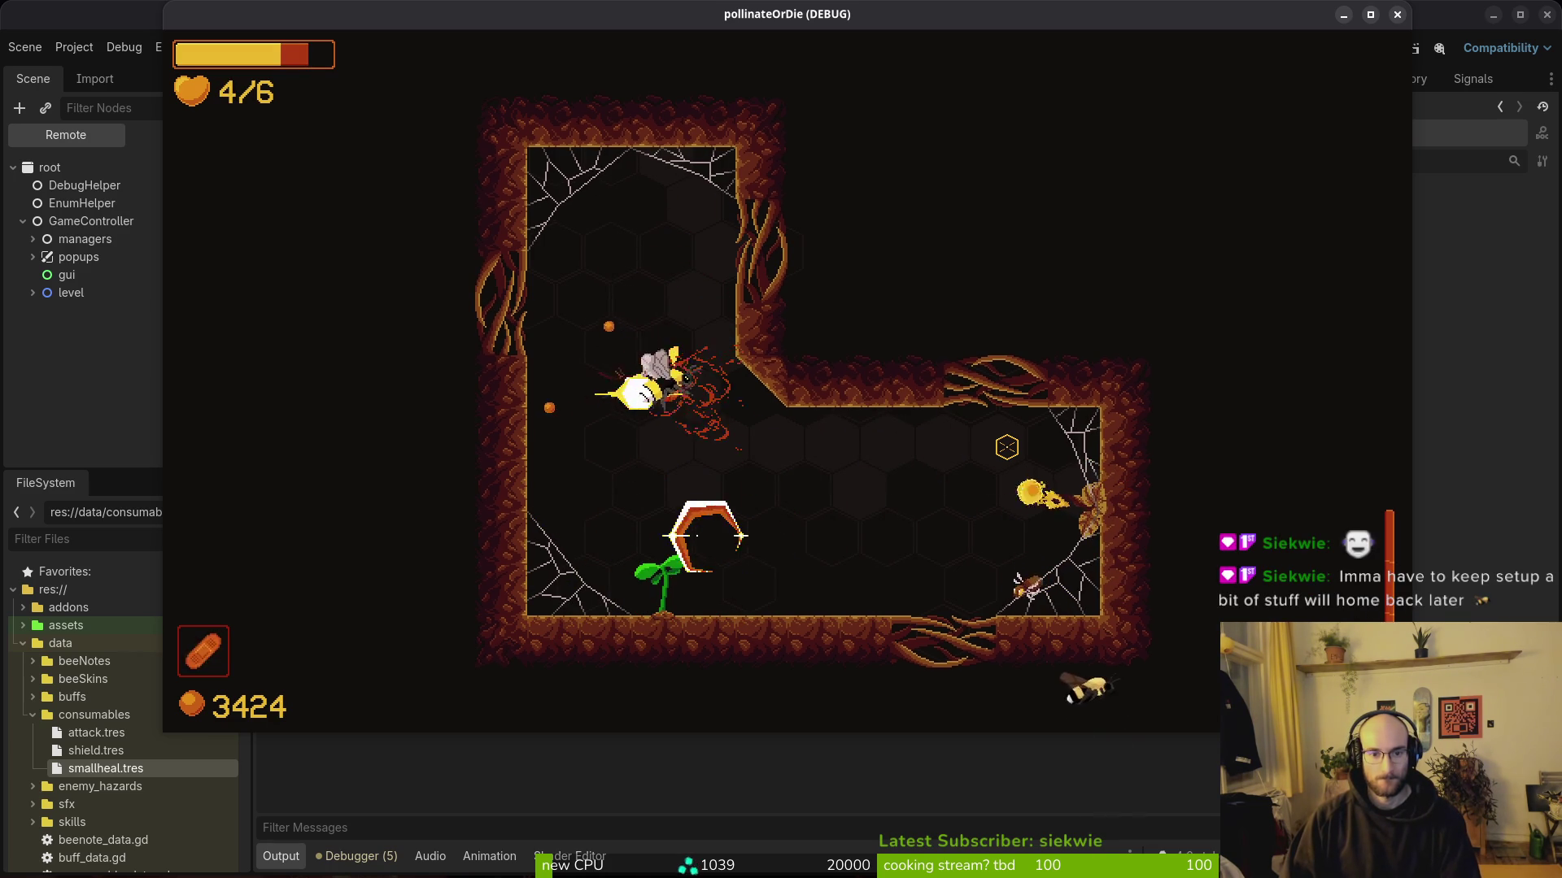
{"action": "key", "text": "d"}
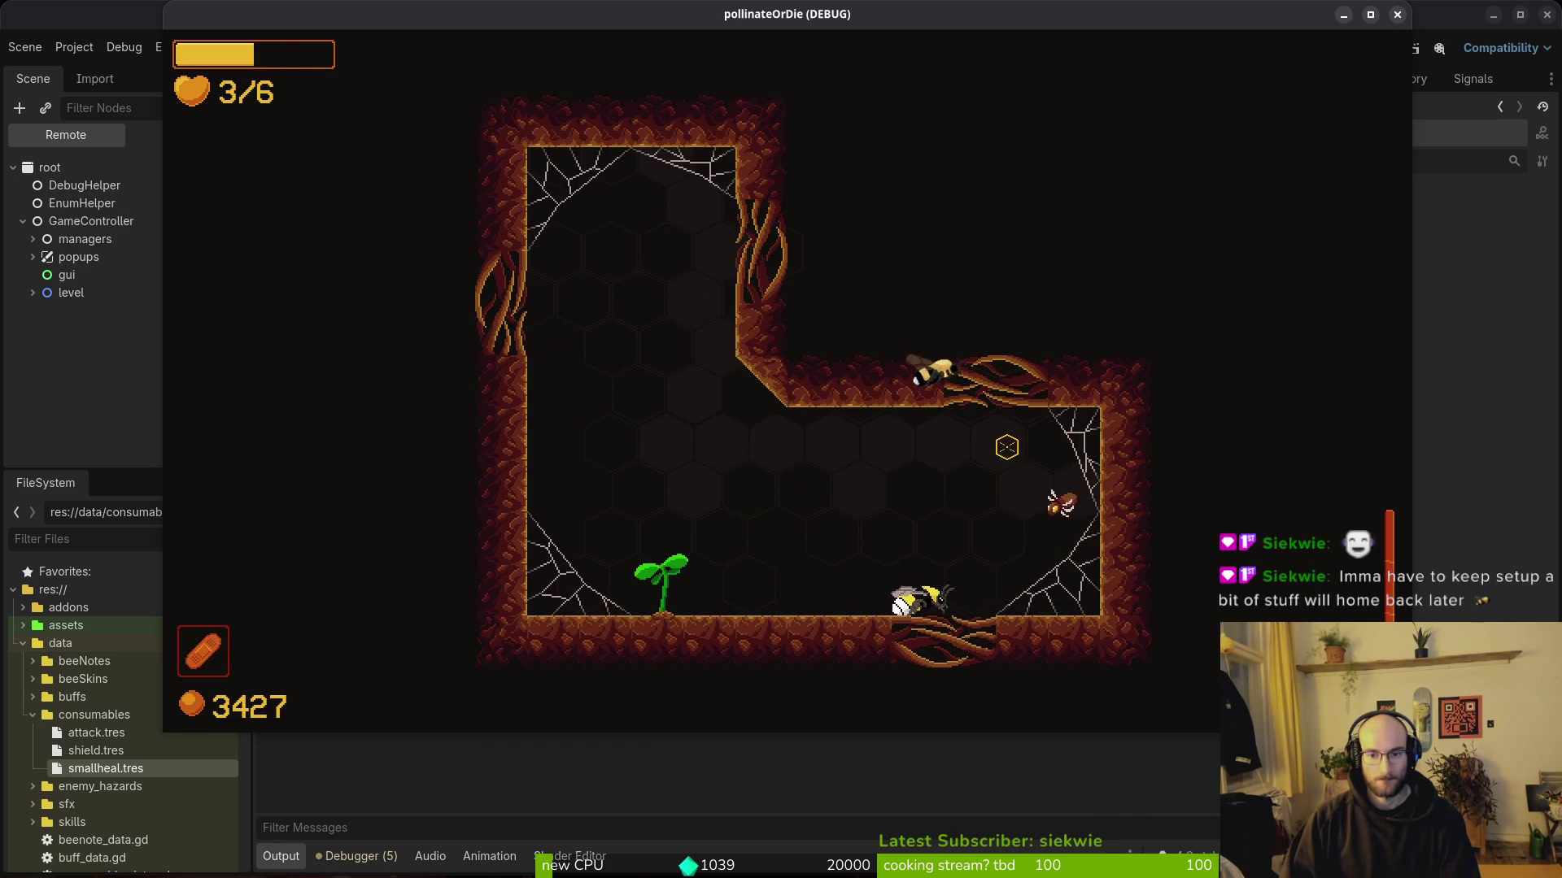
{"action": "key", "text": "a"}
{"action": "key", "text": "w"}
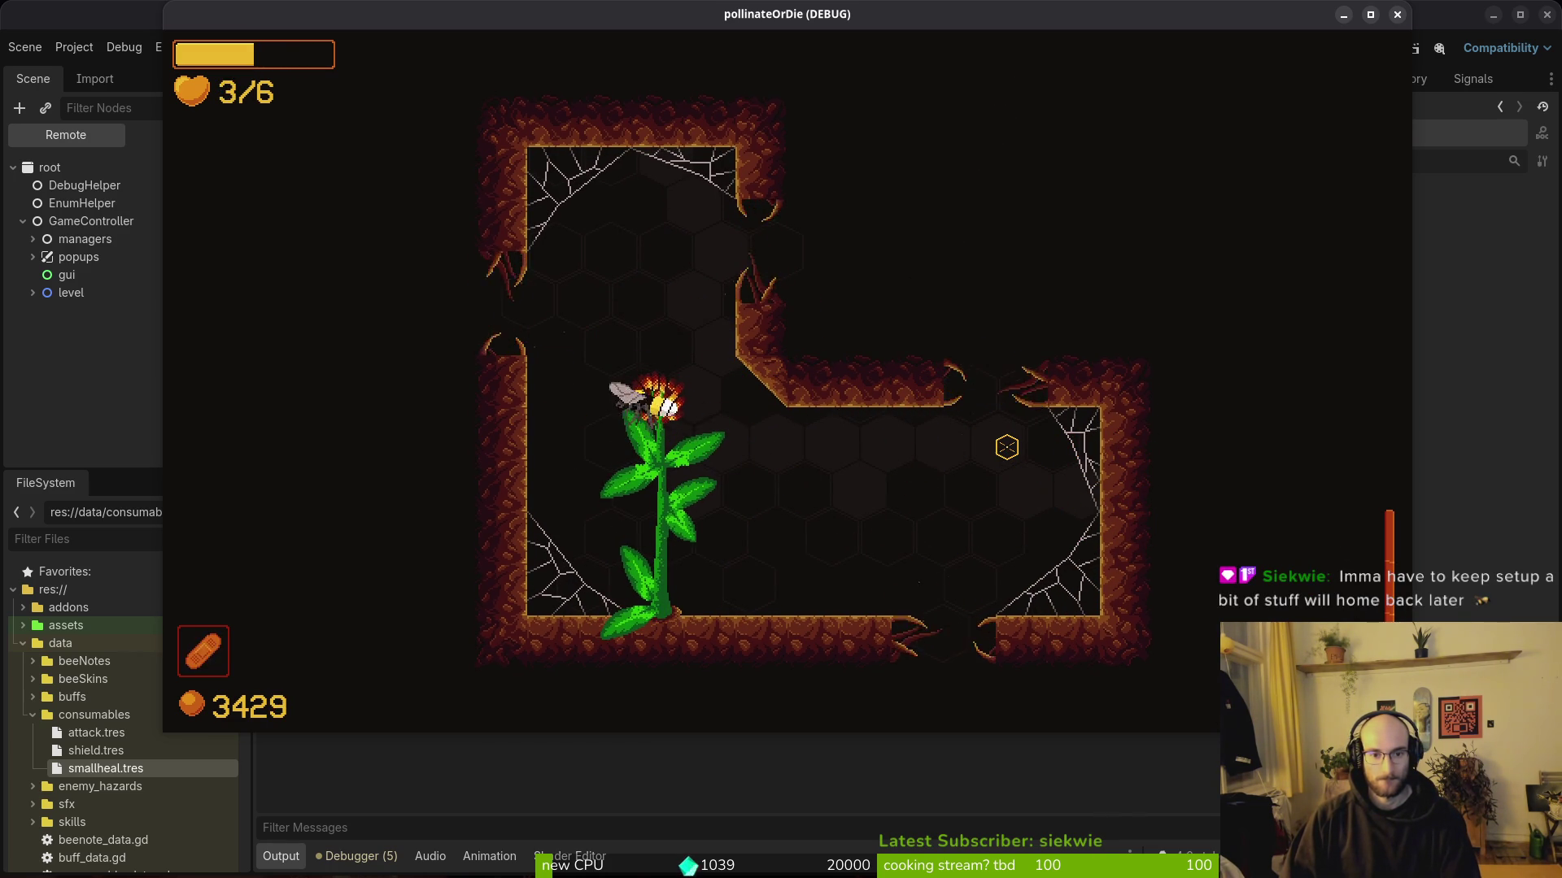
{"action": "key", "text": "s"}
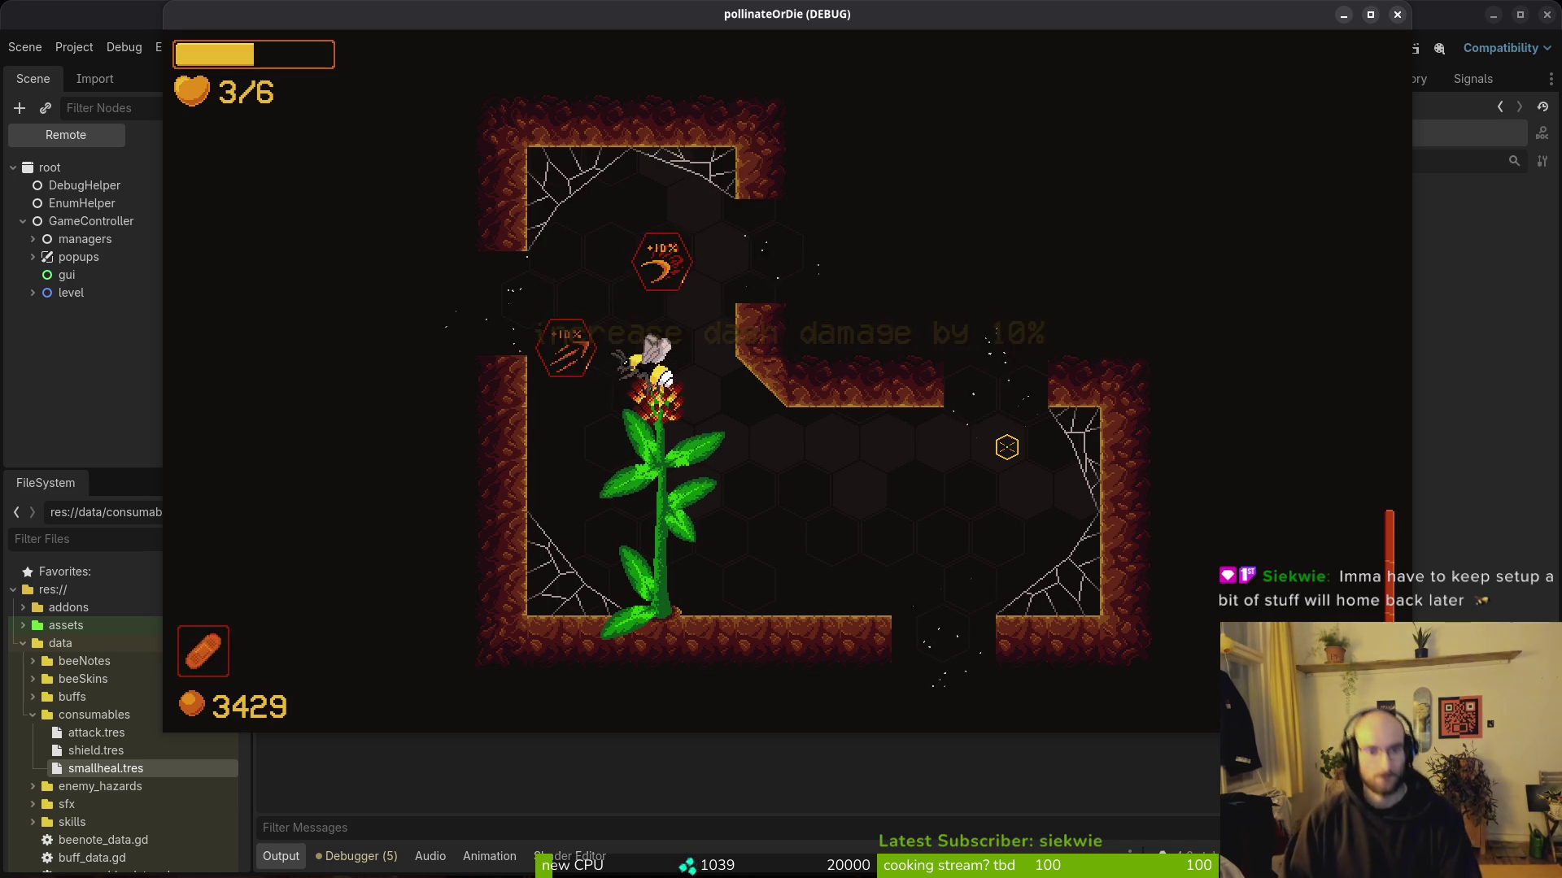
{"action": "key", "text": "w"}
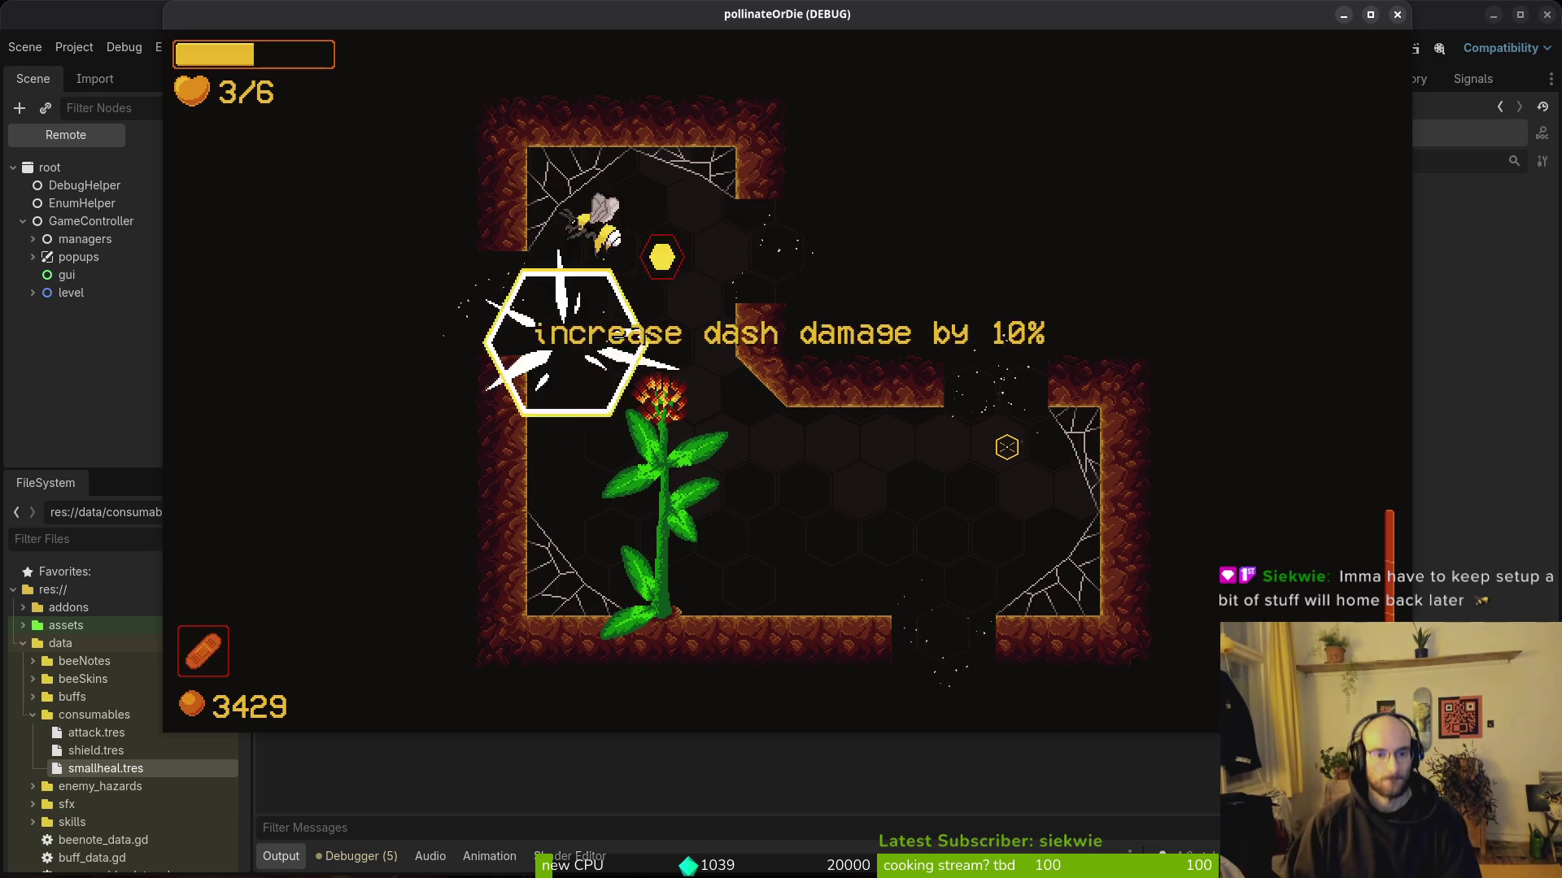
{"action": "key", "text": "s"}
{"action": "key", "text": "d"}
{"action": "key", "text": "w"}
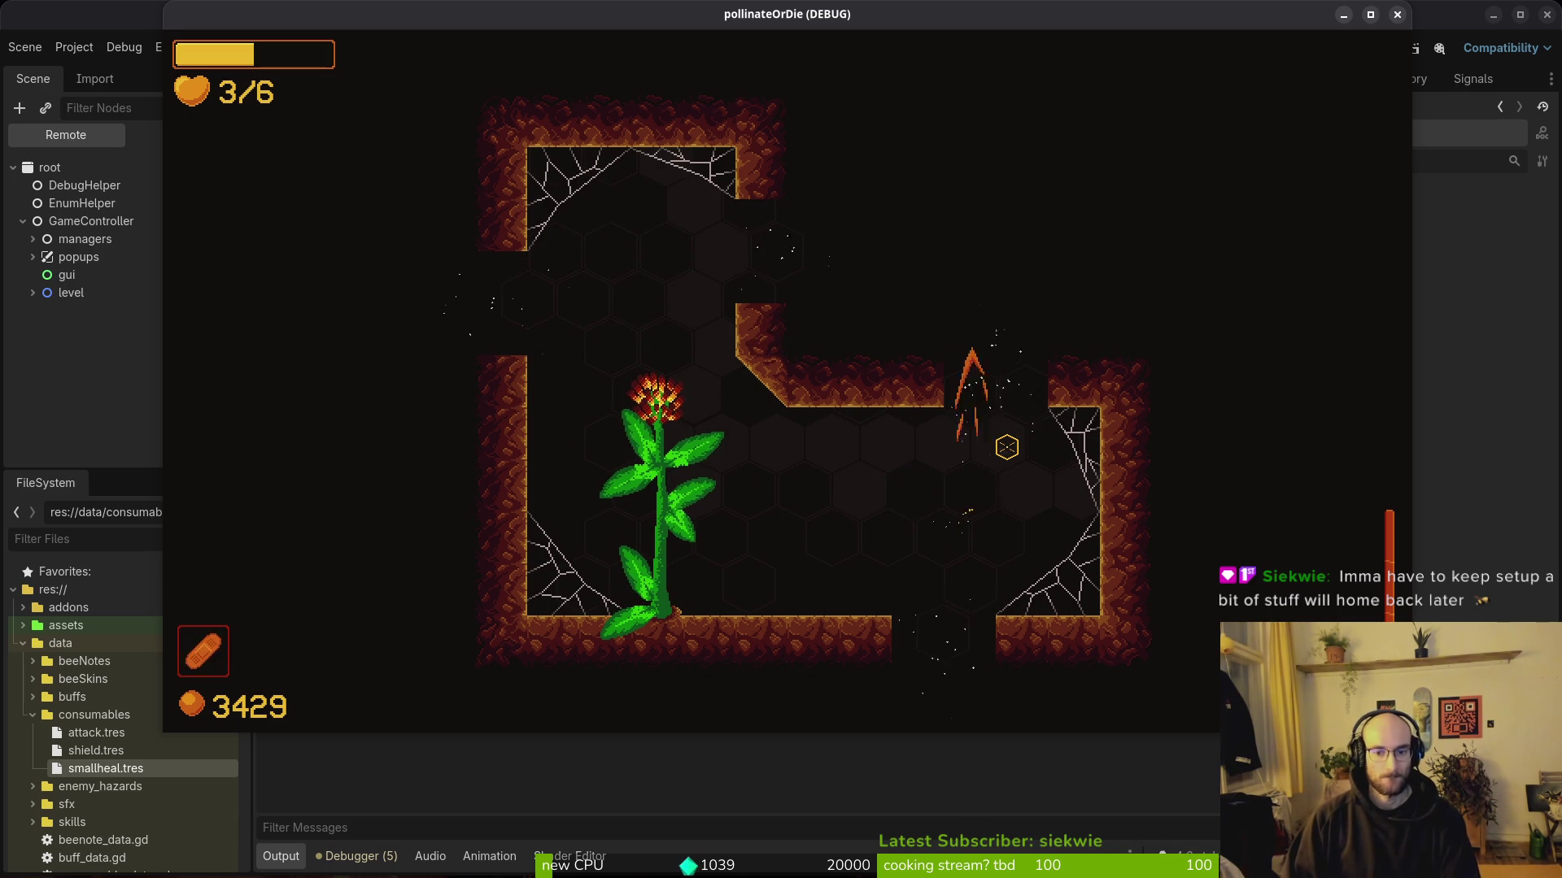
Step: Fight through the enemies in the upper room and exit through its right opening
{"action": "key", "text": "d"}
{"action": "key", "text": "s"}
{"action": "key", "text": "w"}
{"action": "key", "text": "a"}
{"action": "key", "text": "a"}
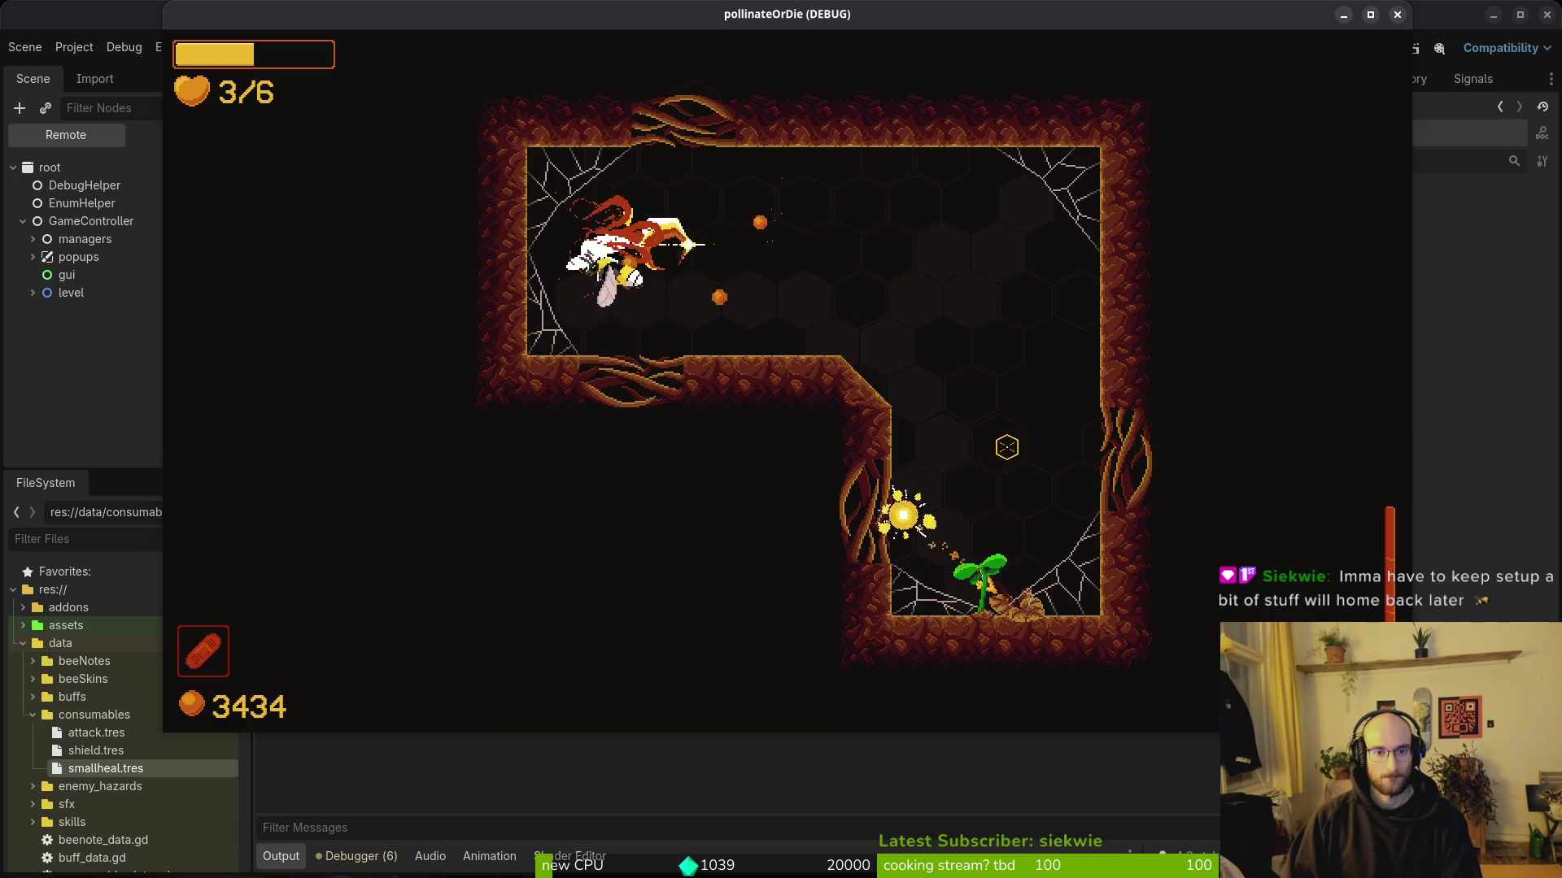
{"action": "key", "text": "space"}
{"action": "key", "text": "s"}
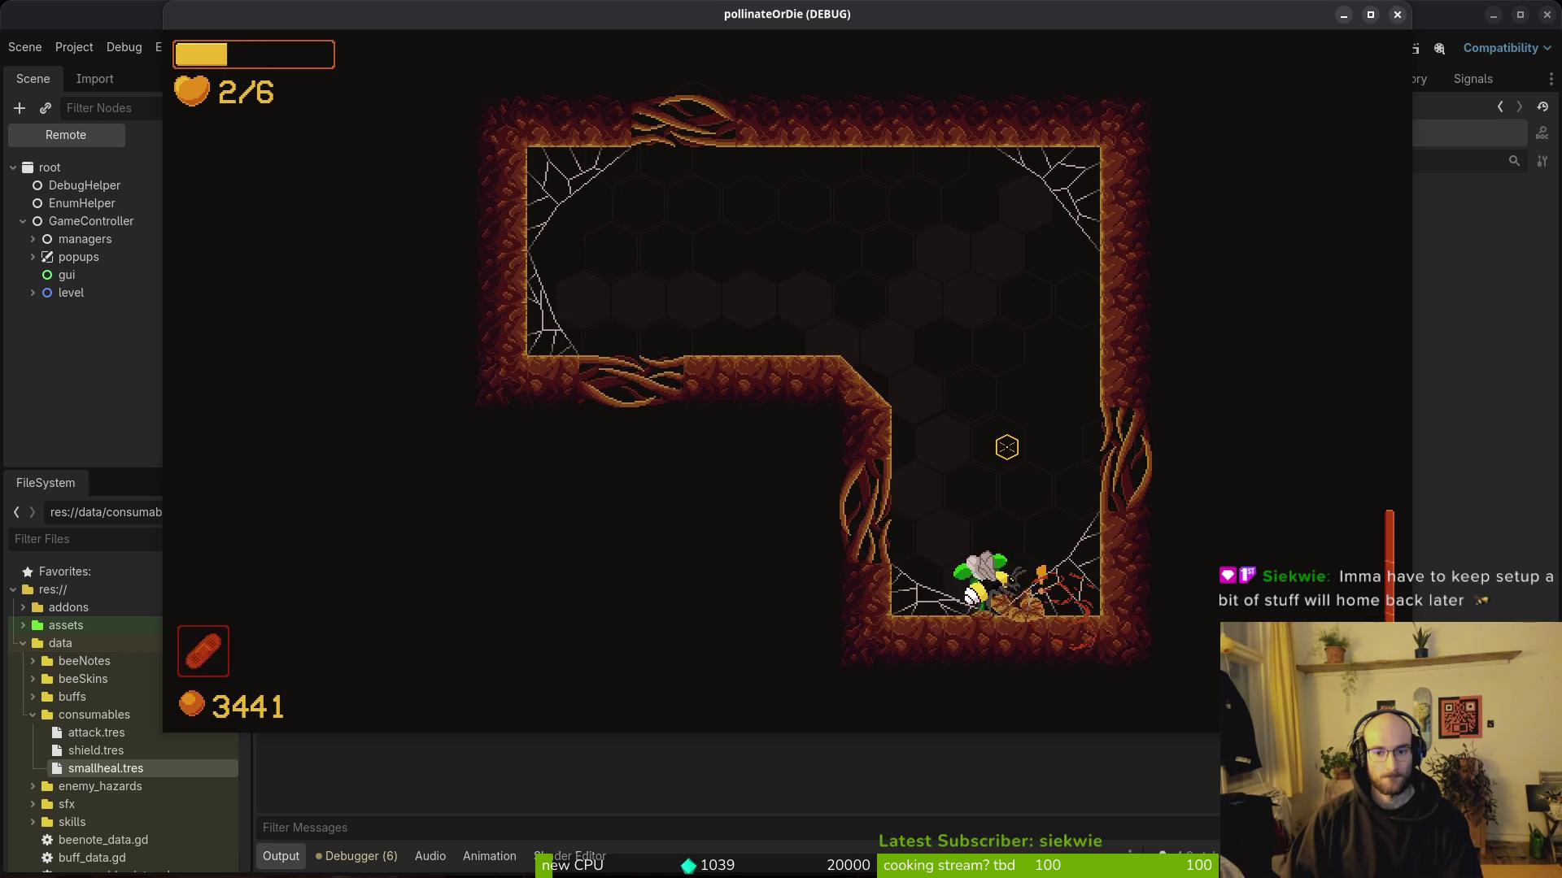
{"action": "key", "text": "w"}
{"action": "key", "text": "a"}
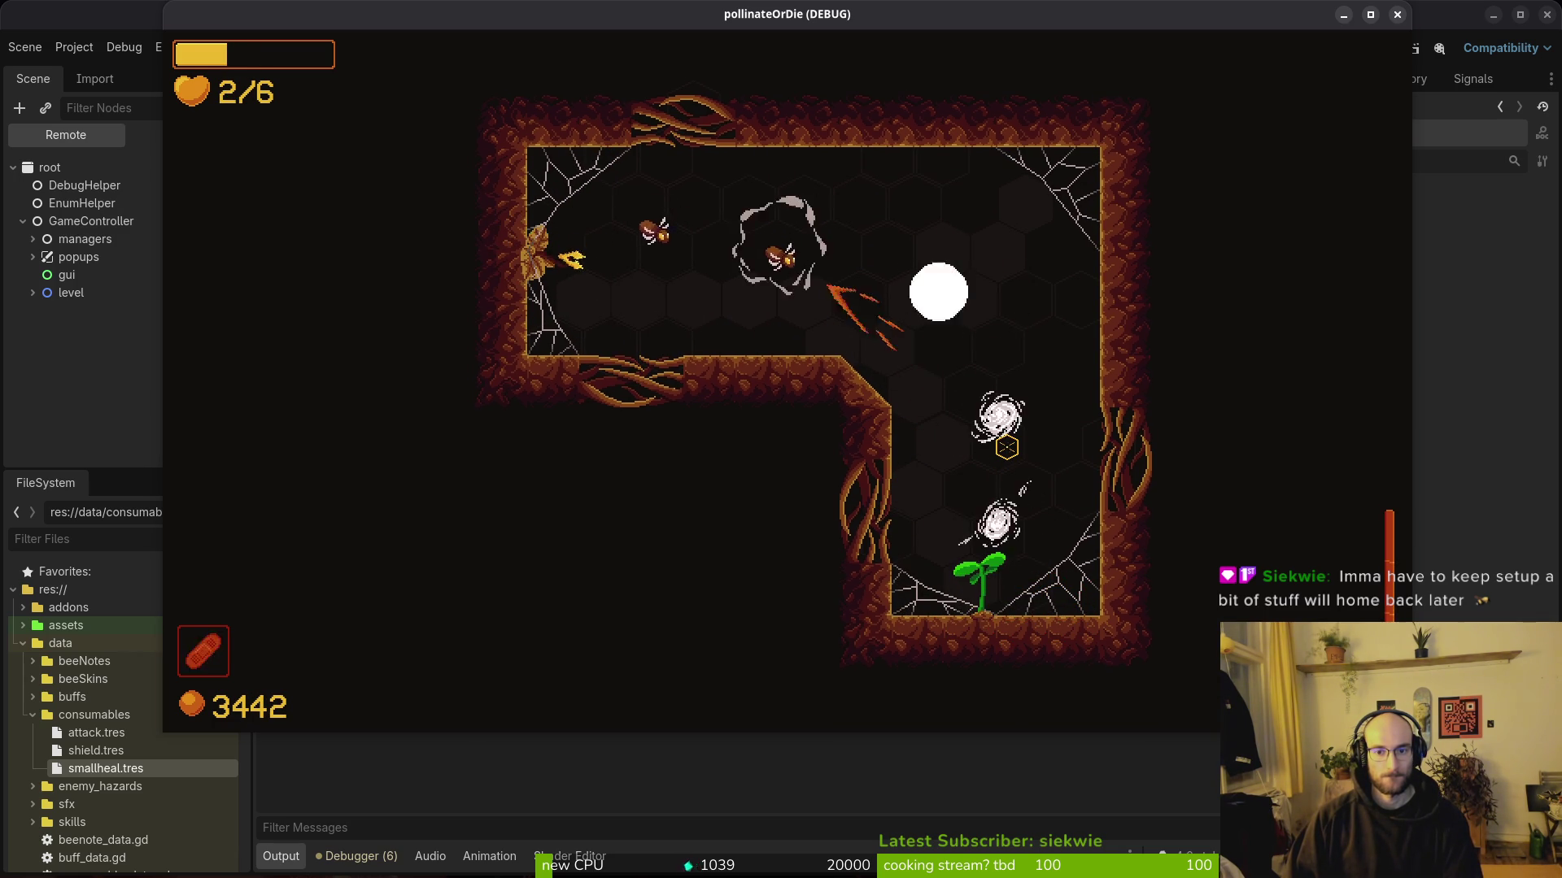
{"action": "key", "text": "d"}
{"action": "key", "text": "a"}
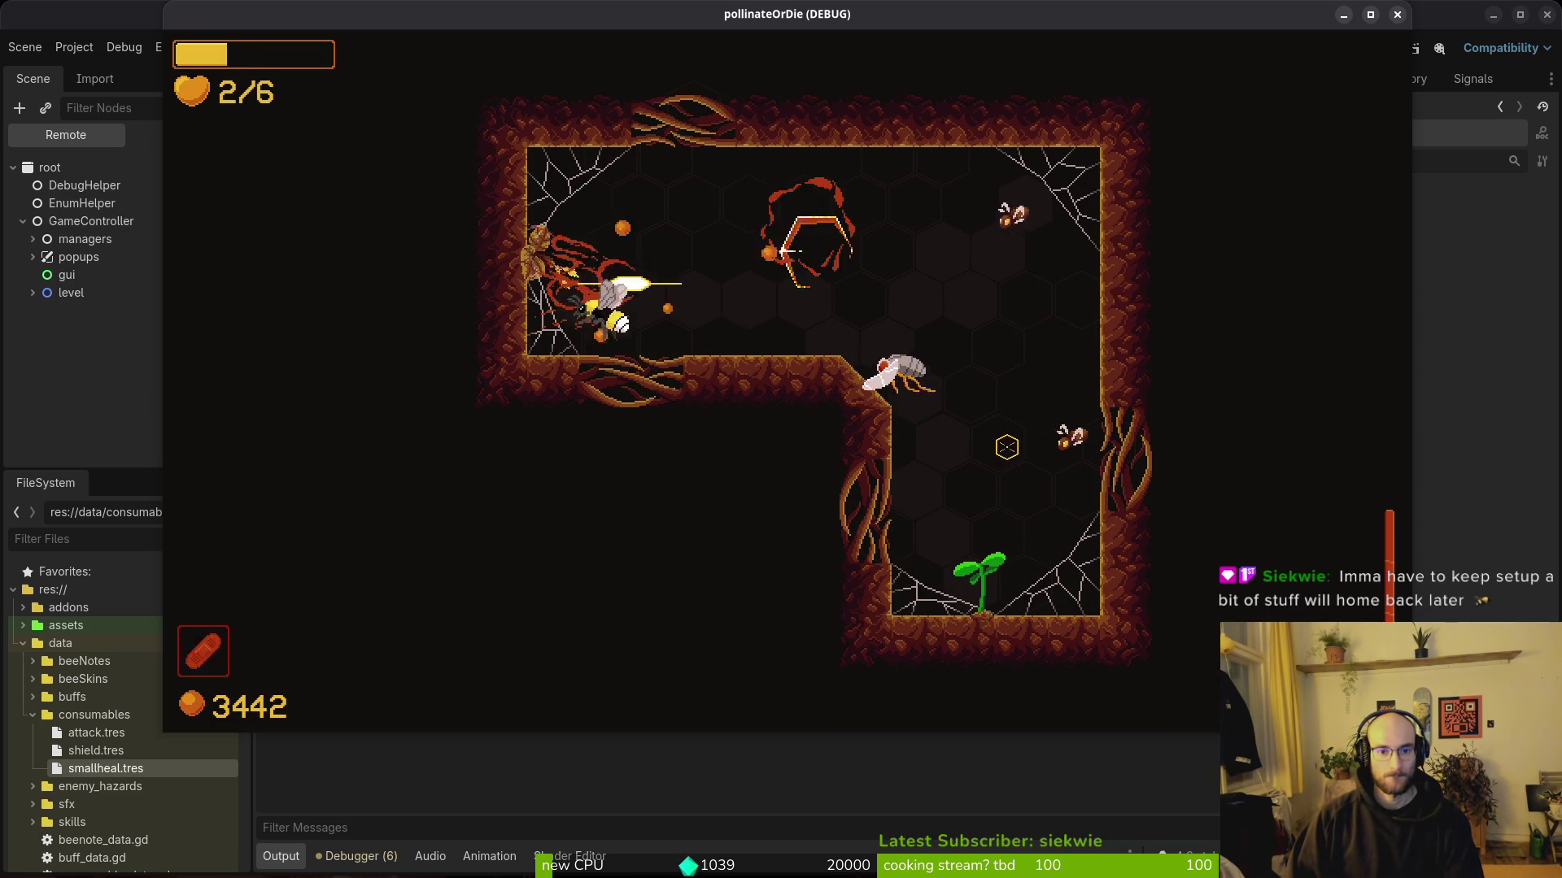
{"action": "key", "text": "d"}
{"action": "key", "text": "s"}
{"action": "key", "text": "w"}
{"action": "key", "text": "d"}
{"action": "key", "text": "w"}
{"action": "key", "text": "a"}
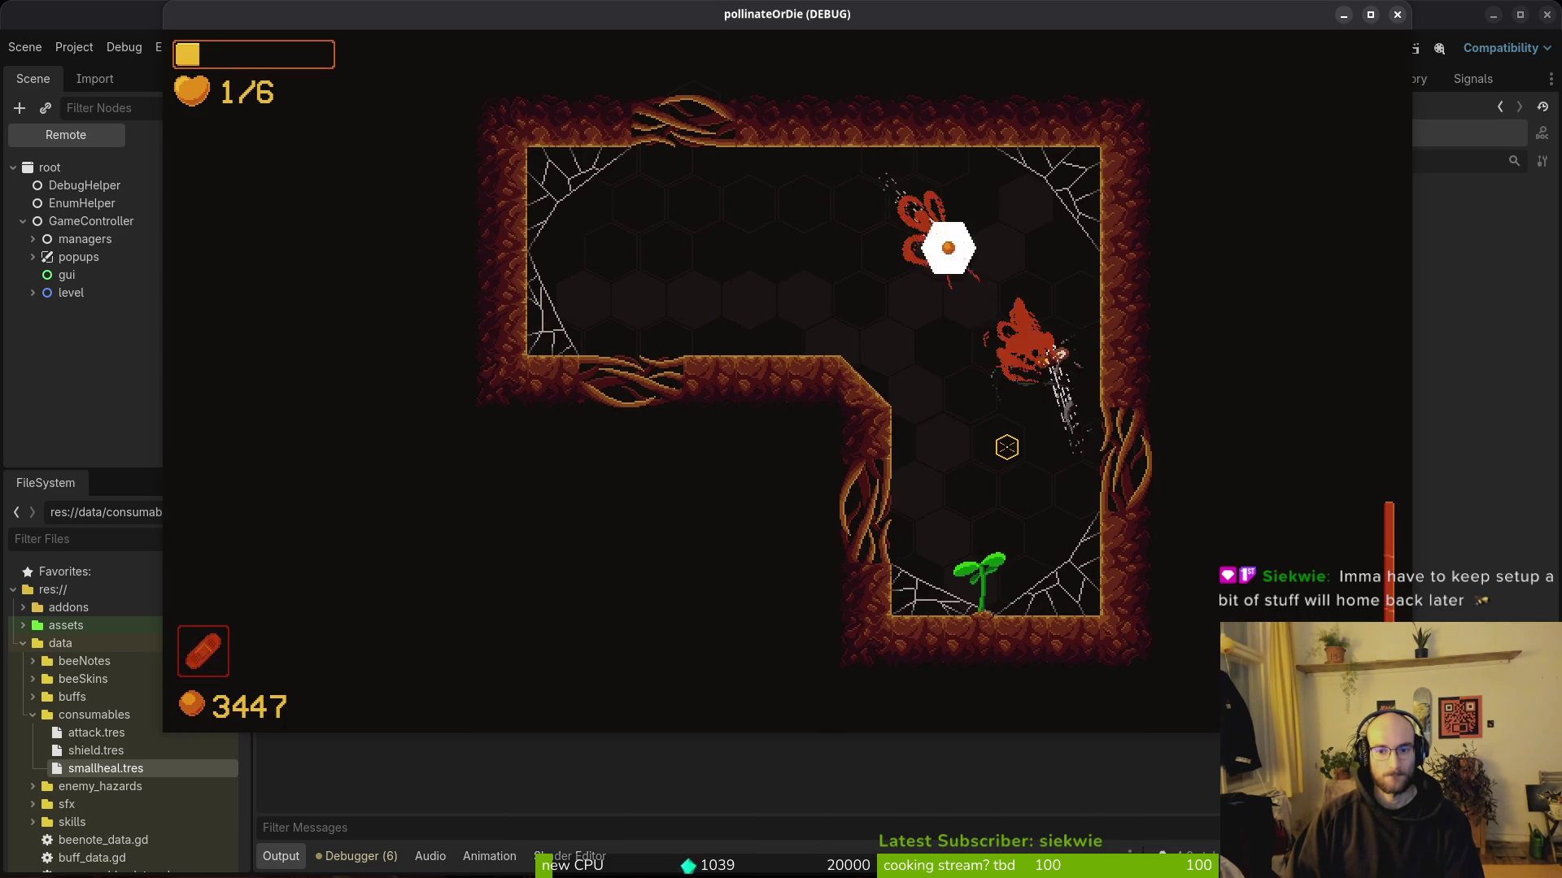
{"action": "key", "text": "d"}
{"action": "key", "text": "s"}
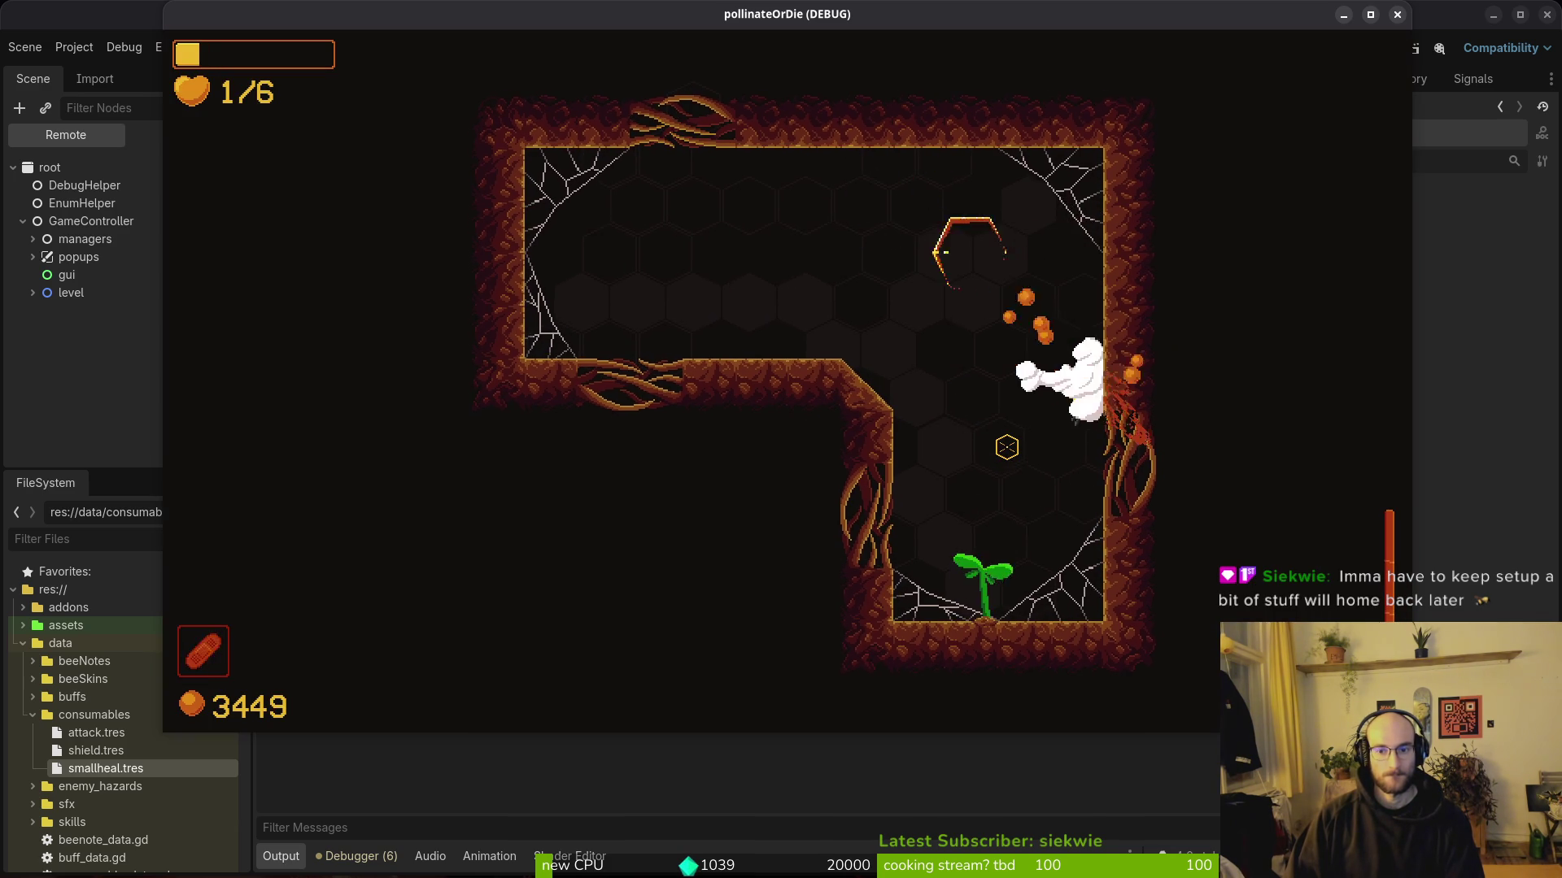
{"action": "key", "text": "a"}
{"action": "key", "text": "d"}
{"action": "key", "text": "s"}
{"action": "key", "text": "w"}
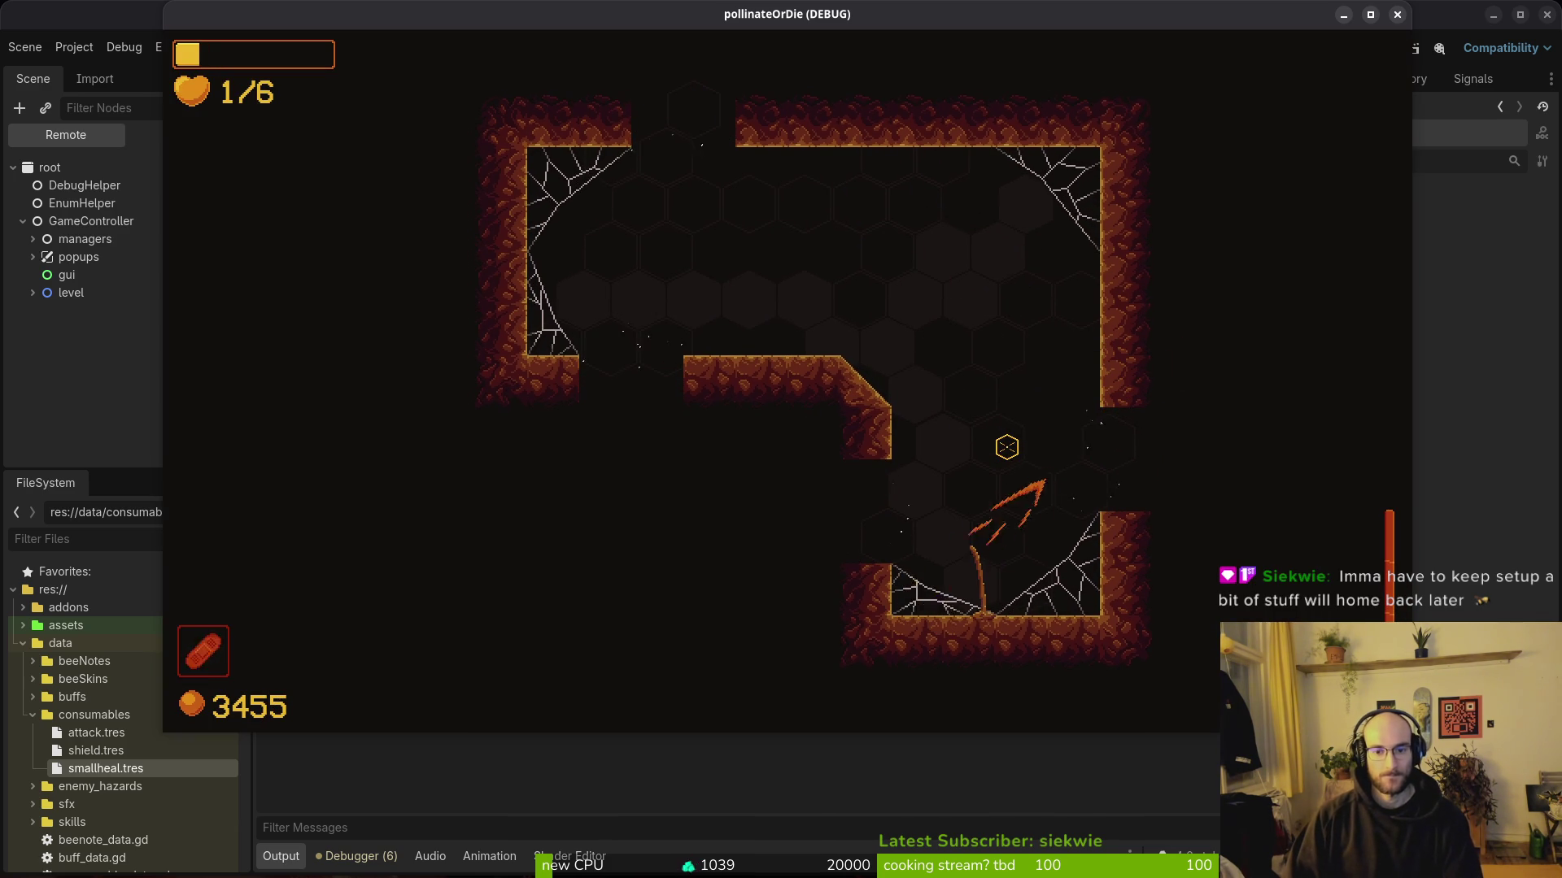
{"action": "key", "text": "d"}
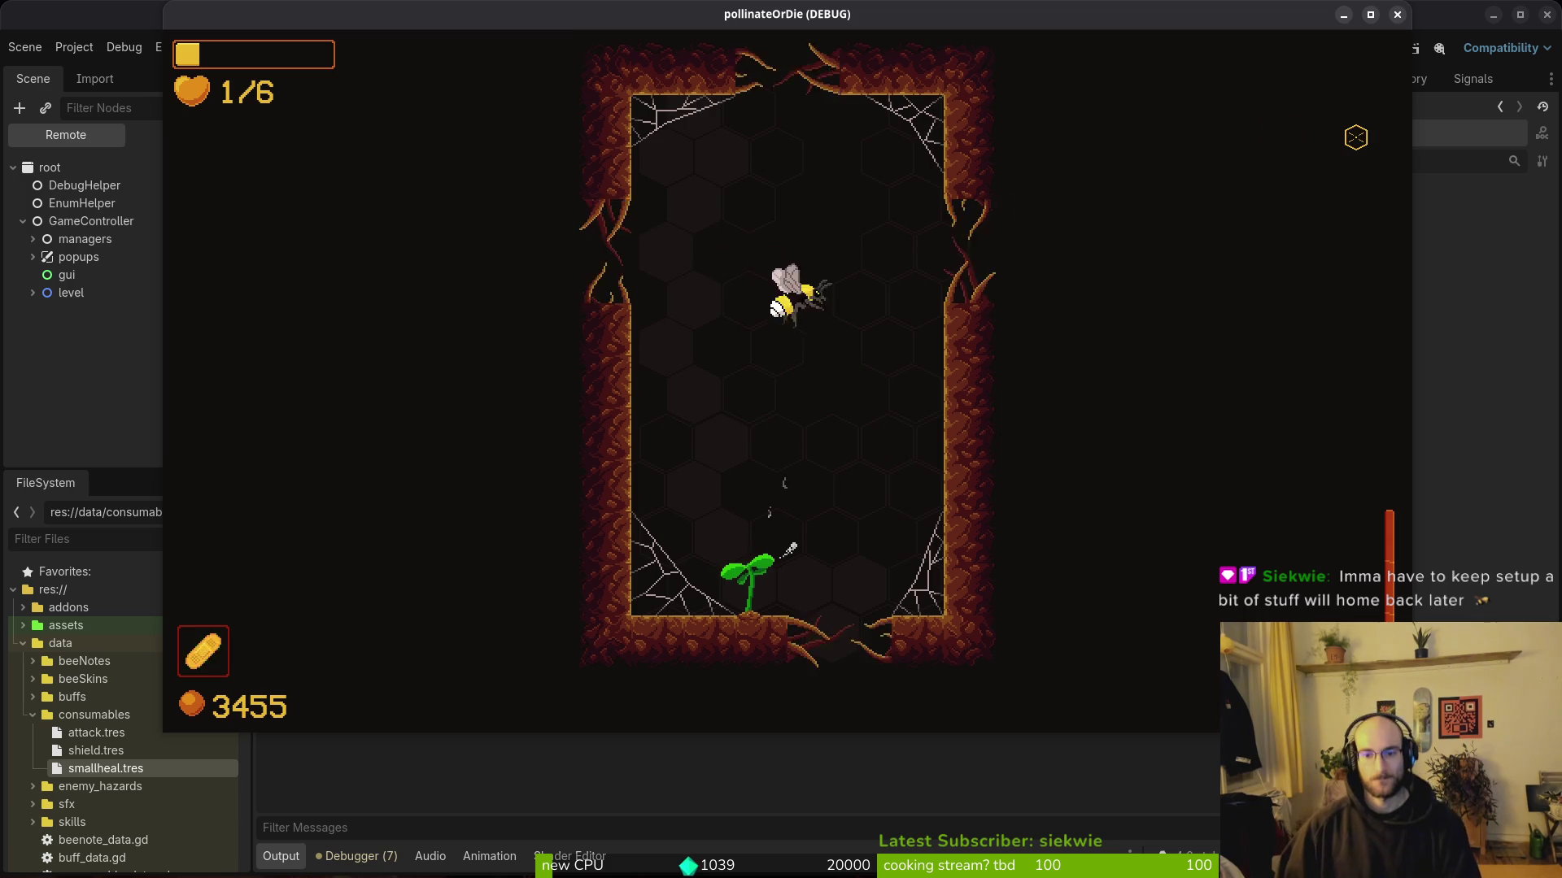
Step: Die fighting by the sprout, be reborn from the death screen, then stop the game
{"action": "key", "text": "s"}
{"action": "key", "text": "d"}
{"action": "key", "text": "a"}
{"action": "key", "text": "w"}
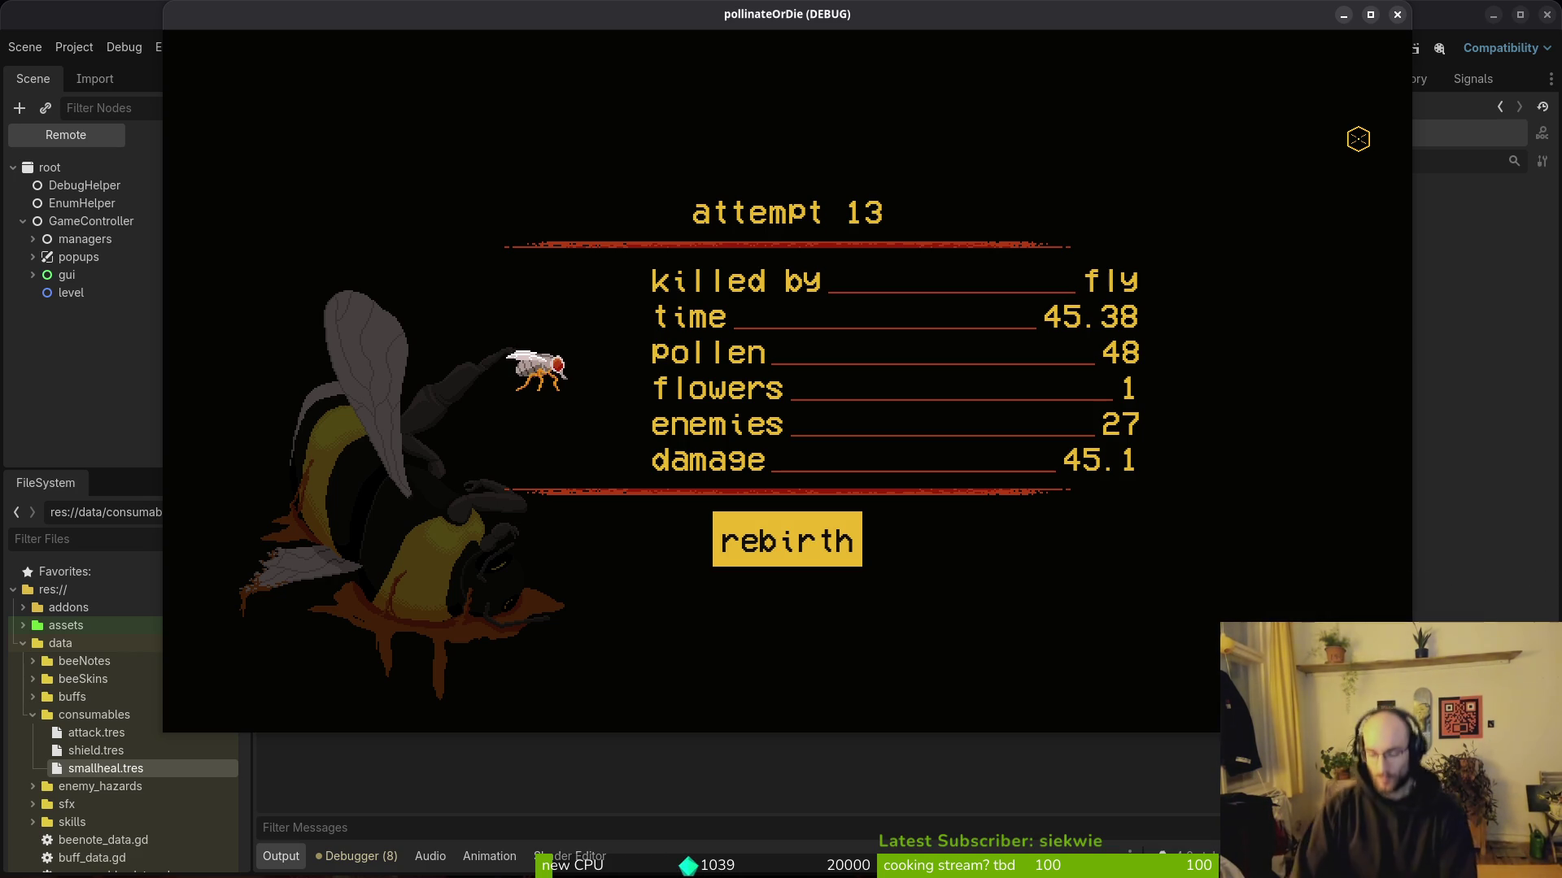
{"action": "key", "text": "Return"}
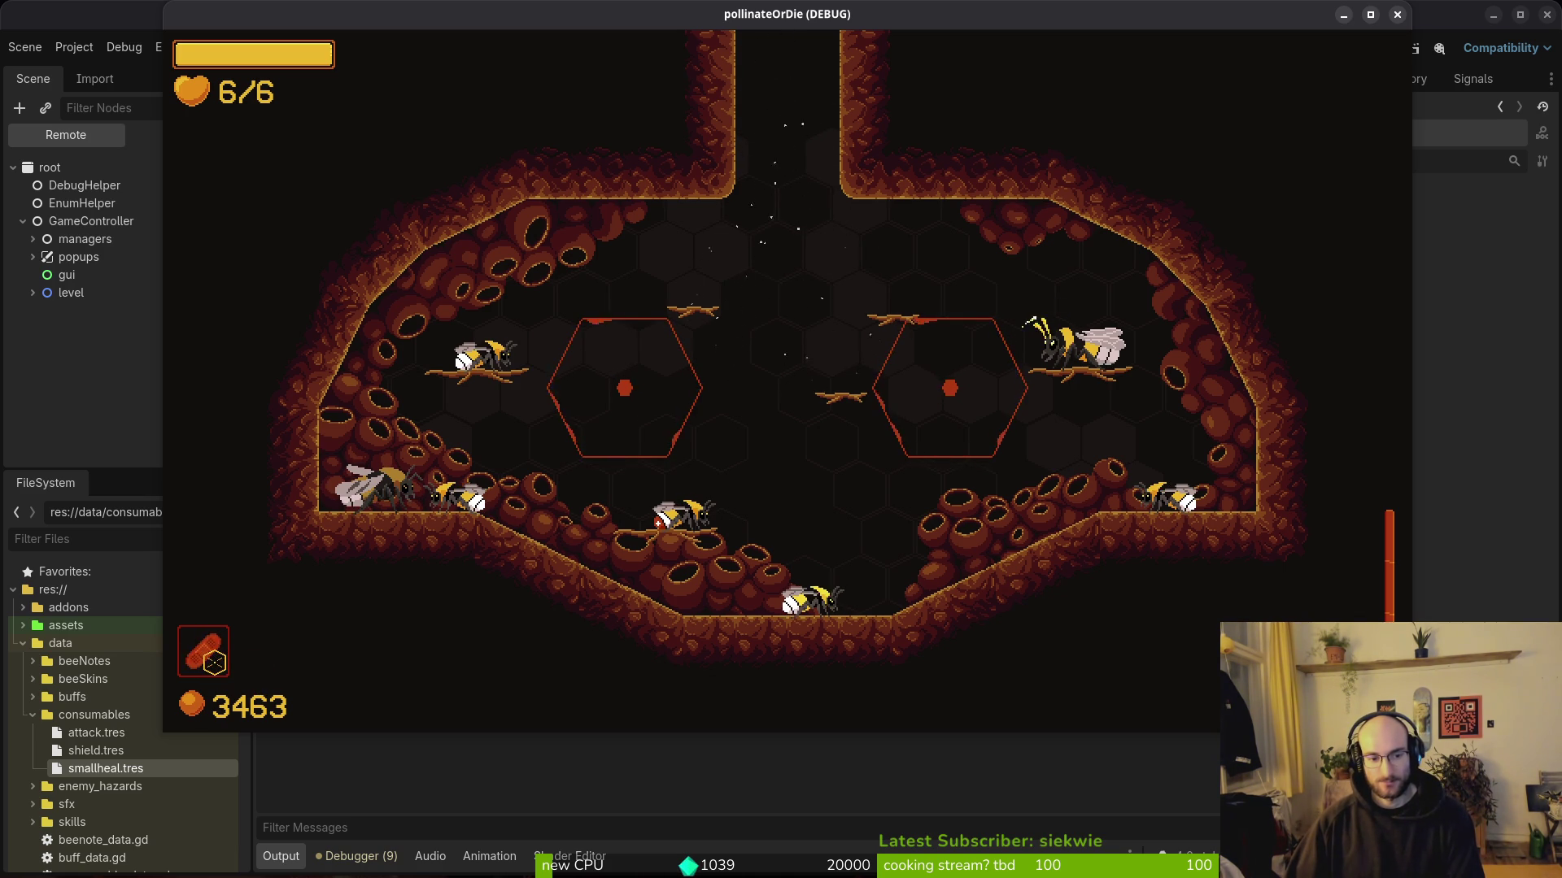
{"action": "key", "text": "F8"}
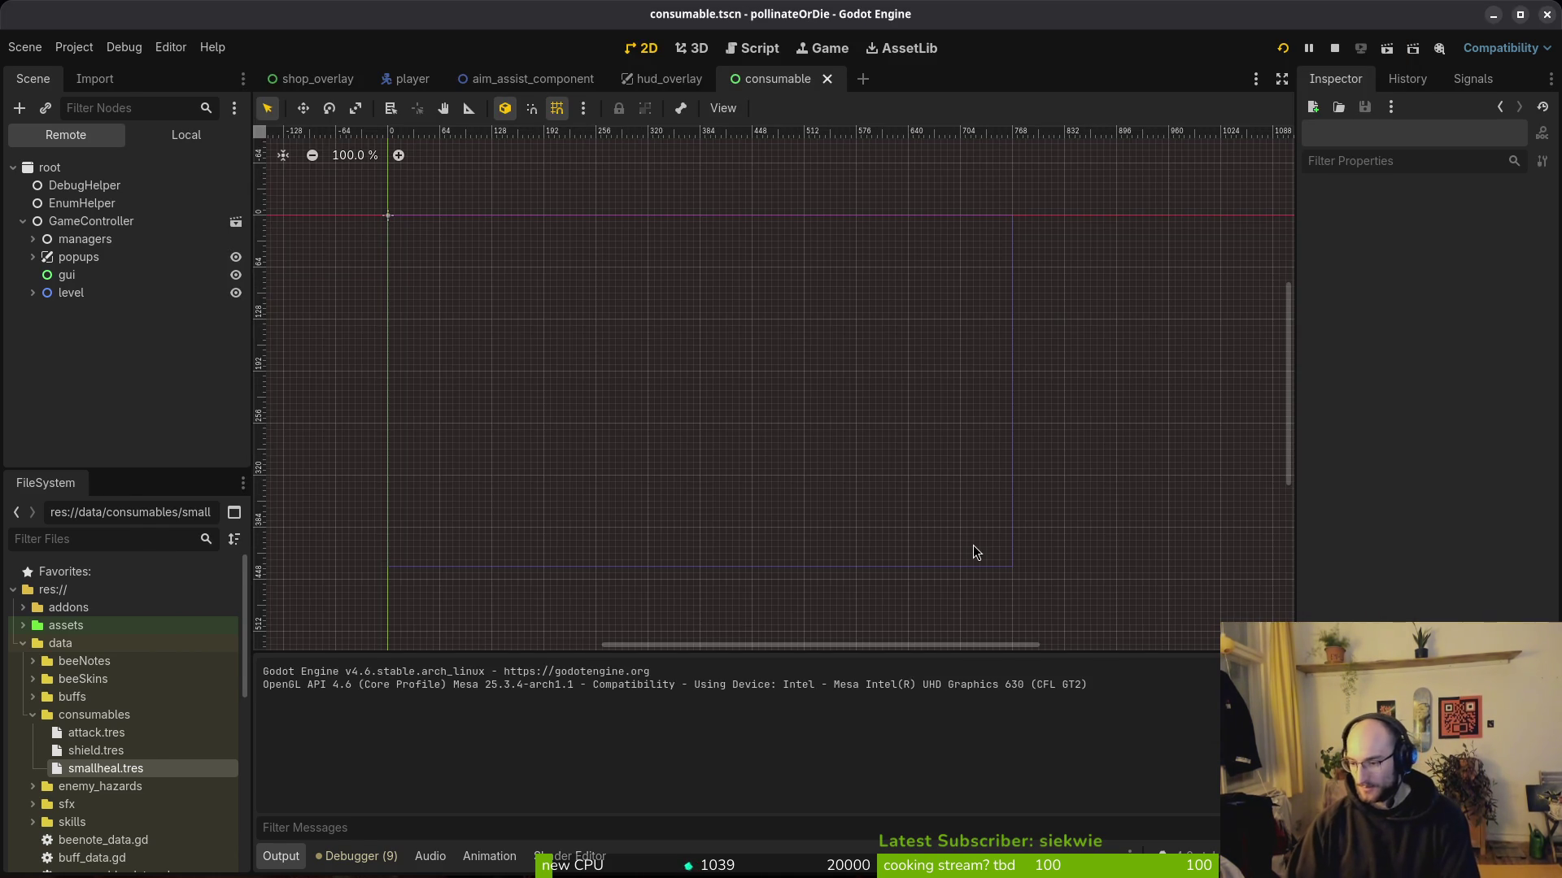
Step: Back in Neovim, copy the consumable-slot-clearing line from consumable.gd
{"action": "key", "text": "alt+Tab"}
{"action": "key", "text": "k"}
{"action": "key", "text": "y"}
{"action": "key", "text": "y"}
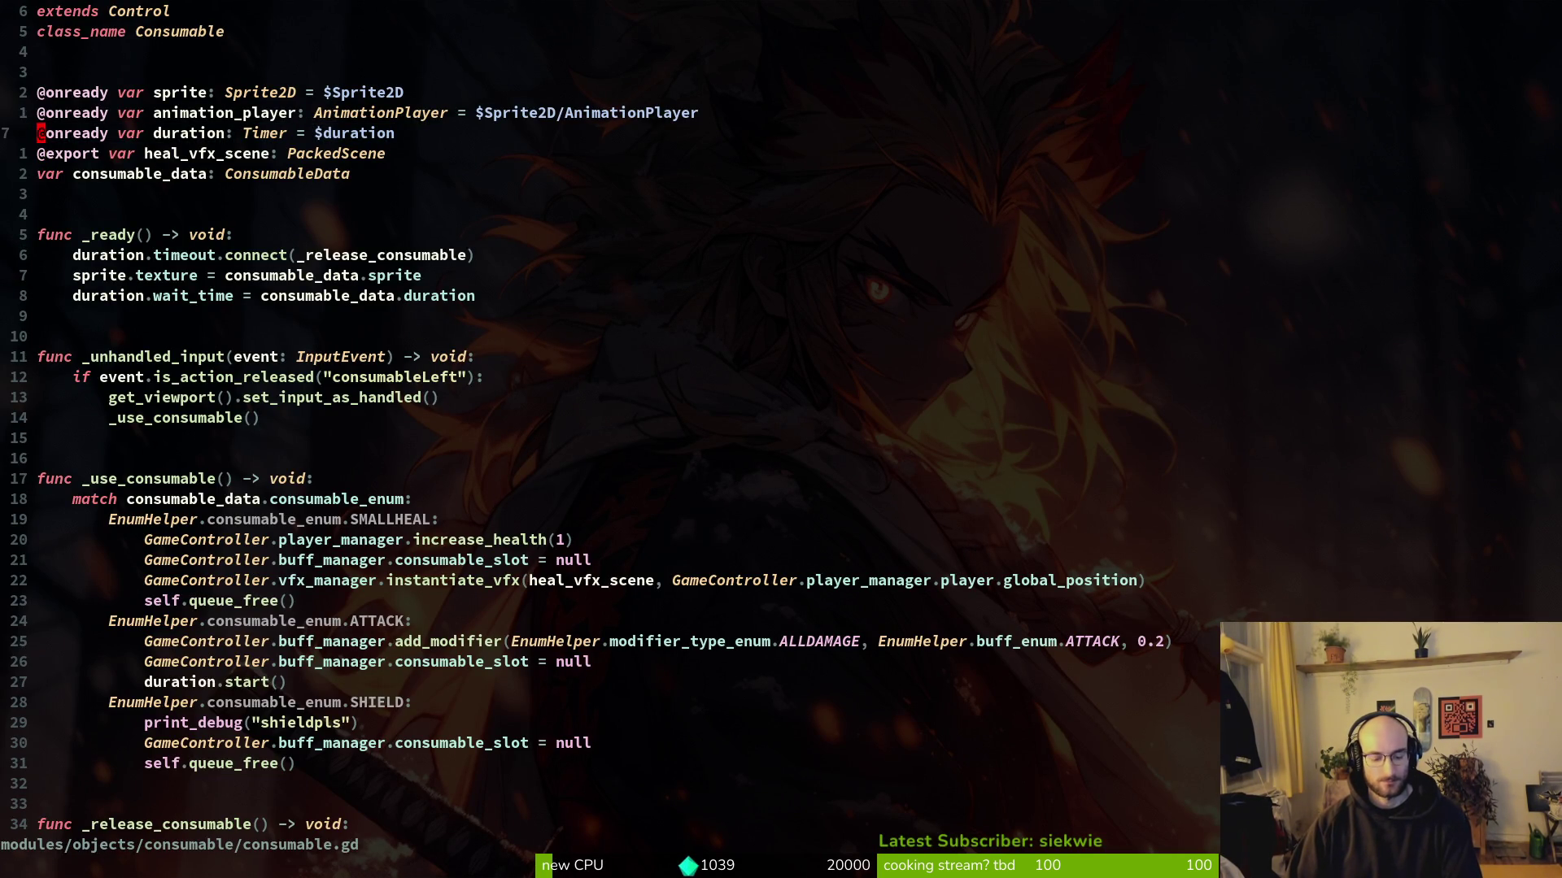
{"action": "key", "text": "shift+g"}
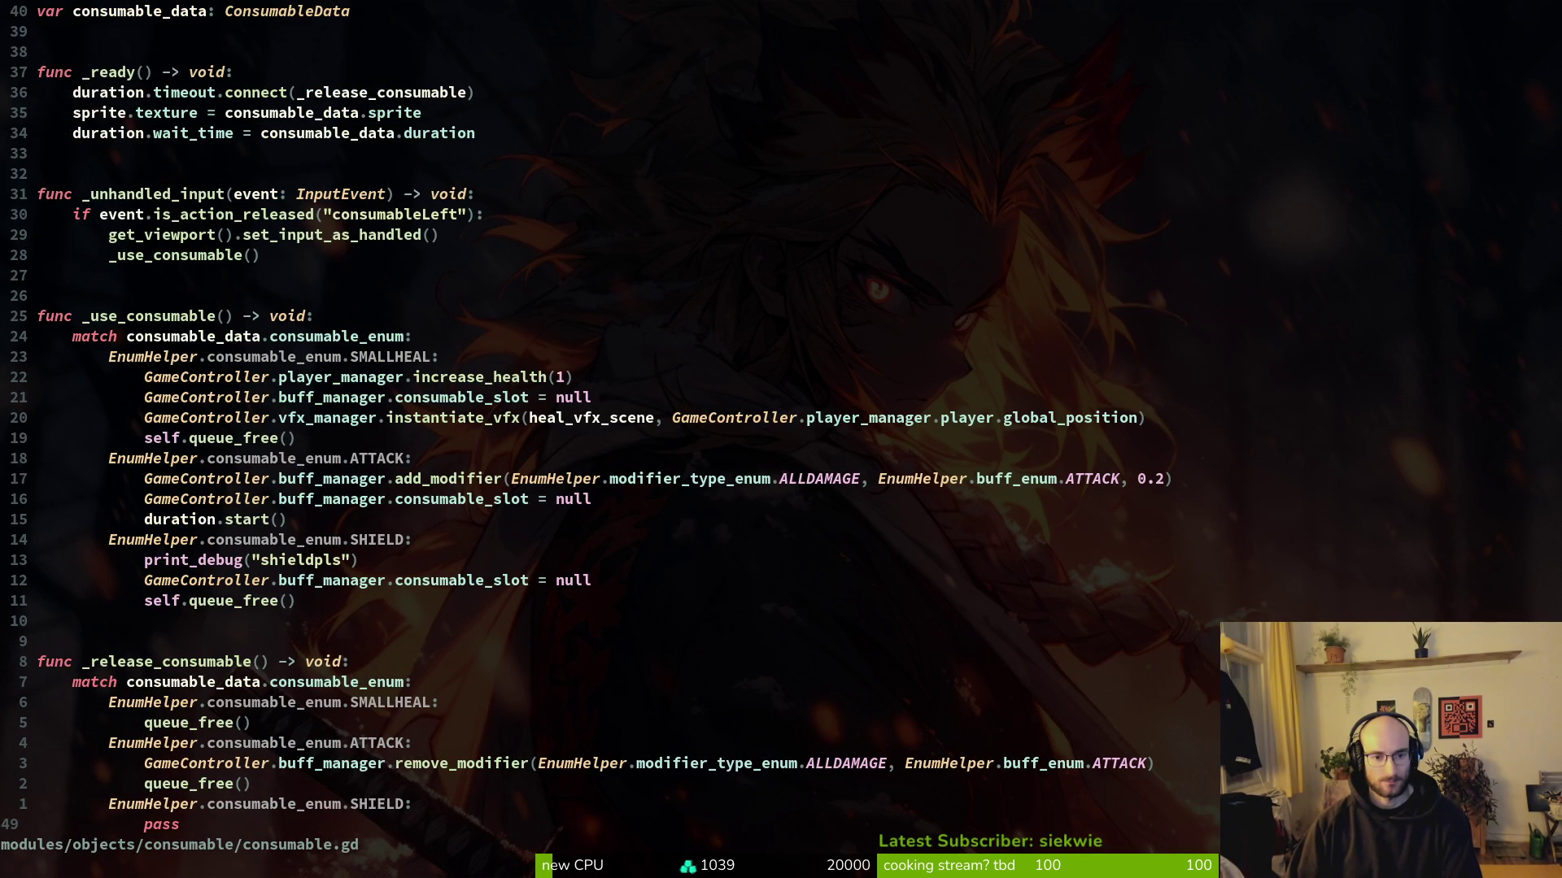
{"action": "key", "text": "2"}
{"action": "key", "text": "1"}
{"action": "key", "text": "k"}
{"action": "key", "text": "y"}
{"action": "key", "text": "y"}
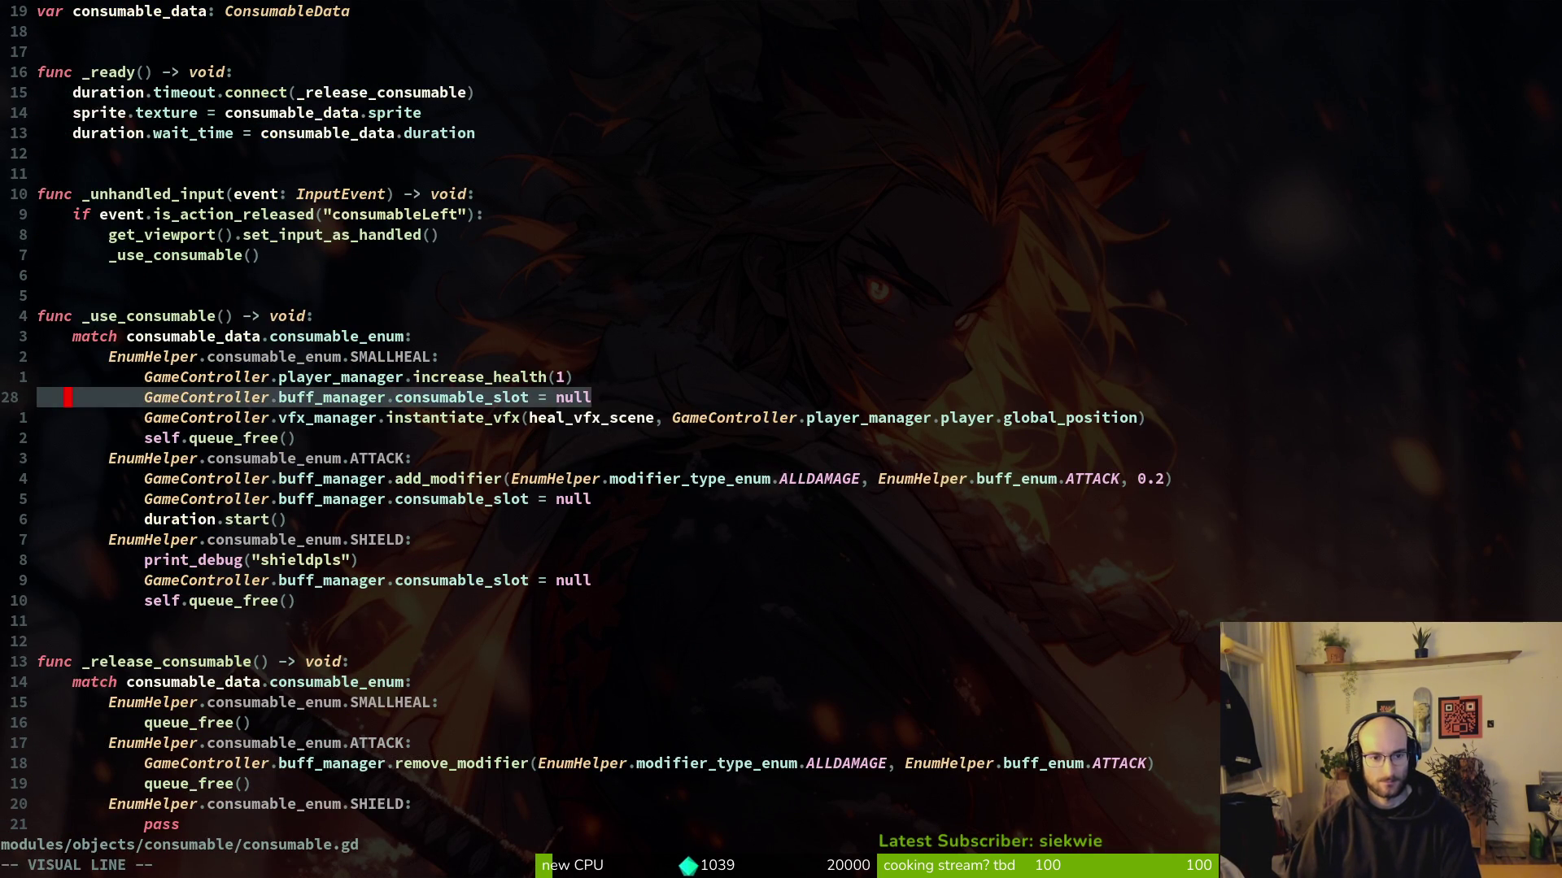
Step: Open game.controller.gd through the Telescope file finder and scroll through it
{"action": "key", "text": "space"}
{"action": "key", "text": "f"}
{"action": "key", "text": "f"}
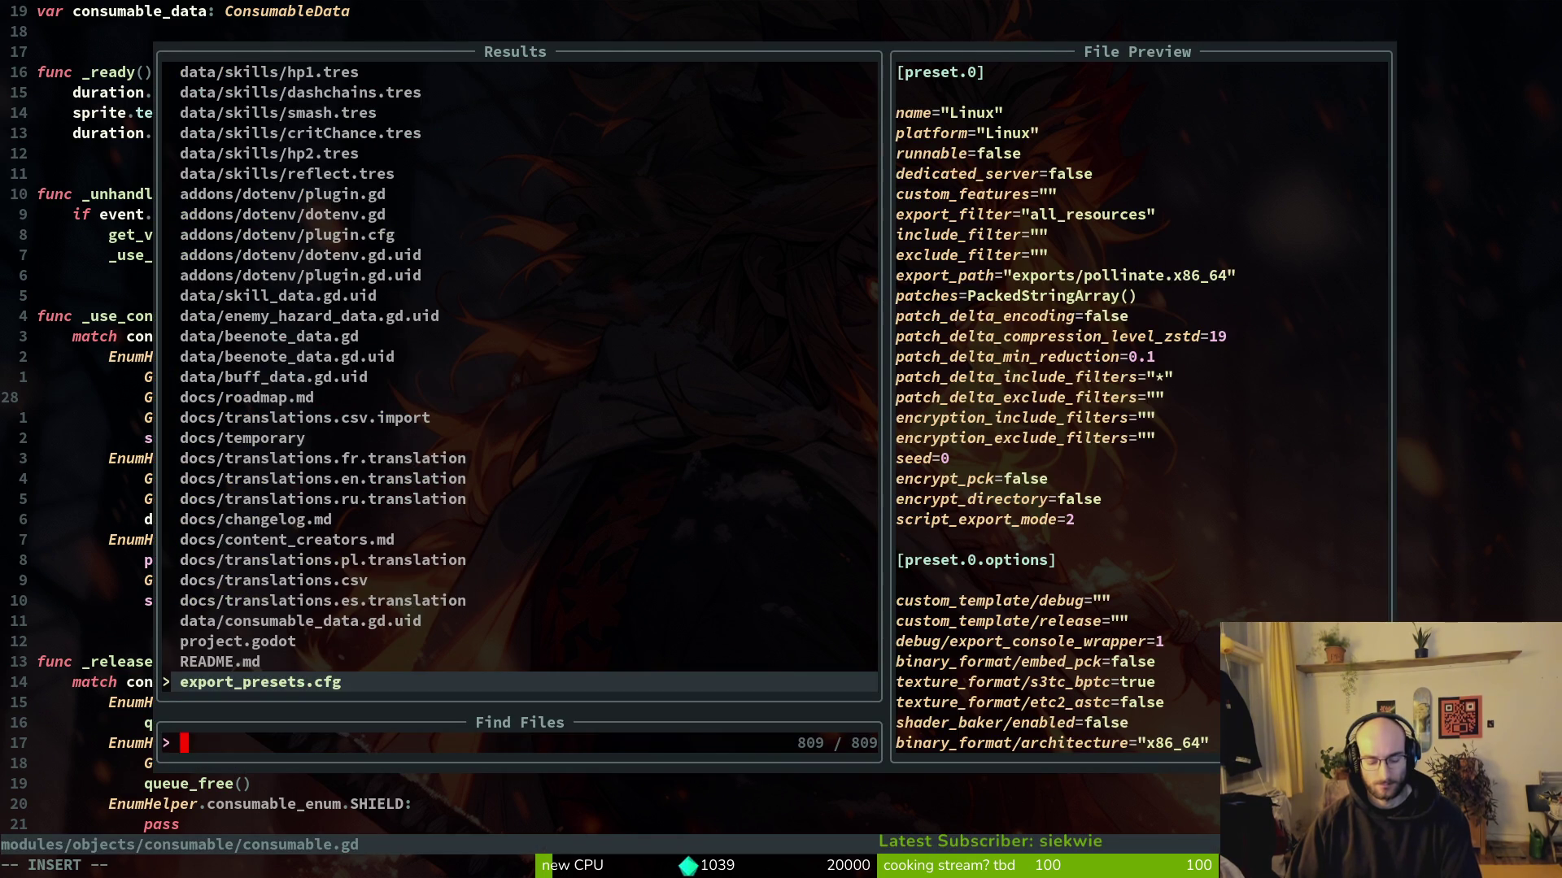
{"action": "type", "text": "gacontr"}
{"action": "key", "text": "Return"}
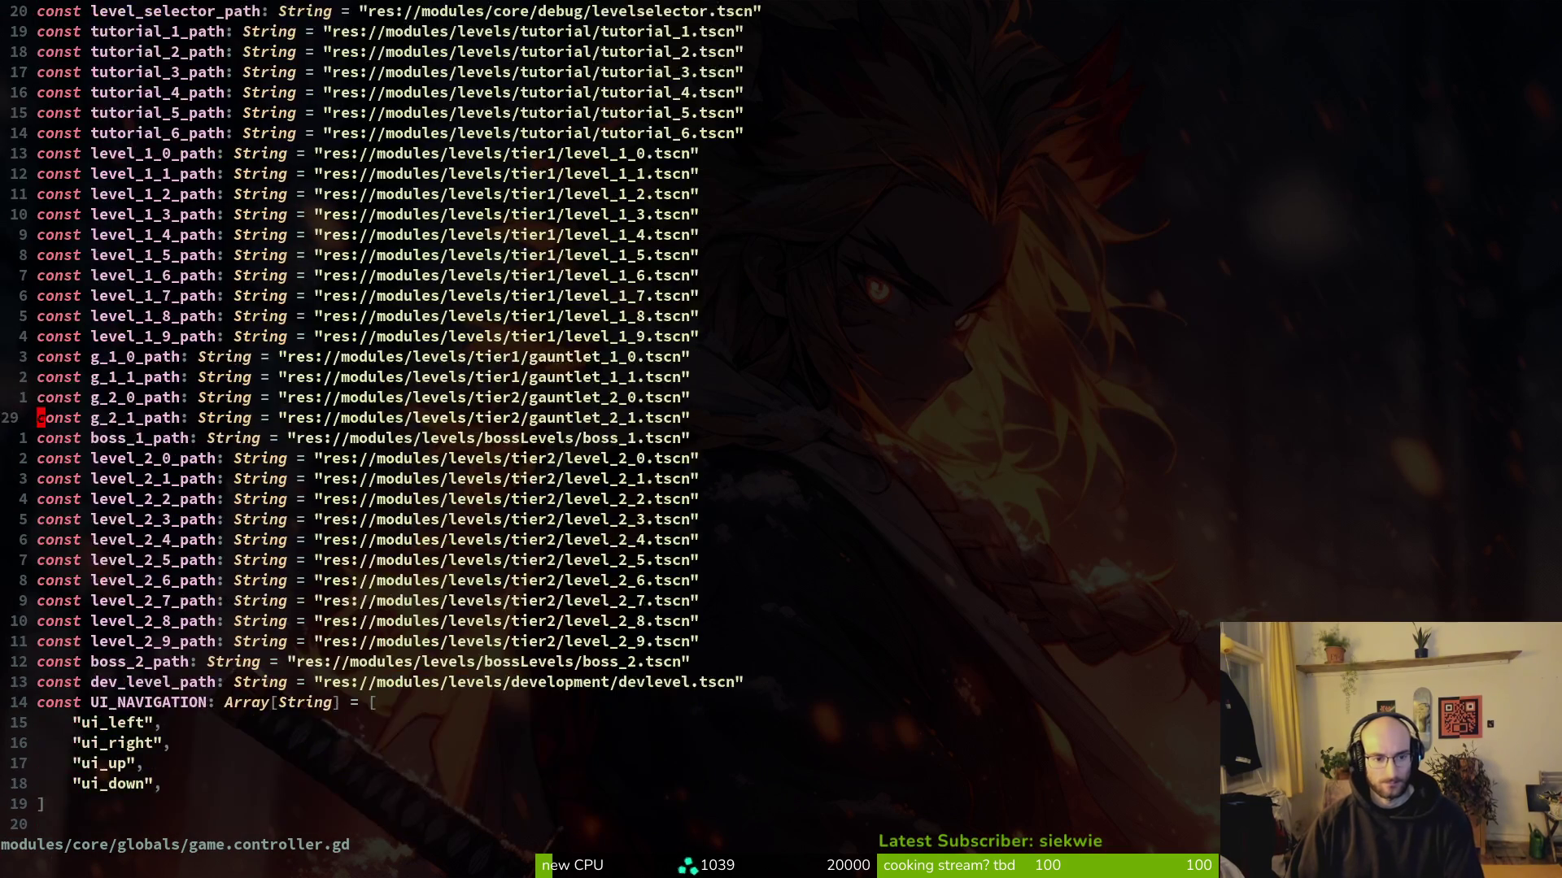
{"action": "key", "text": "ctrl+d"}
{"action": "key", "text": "ctrl+d"}
{"action": "key", "text": "space"}
{"action": "key", "text": "f"}
{"action": "key", "text": "w"}
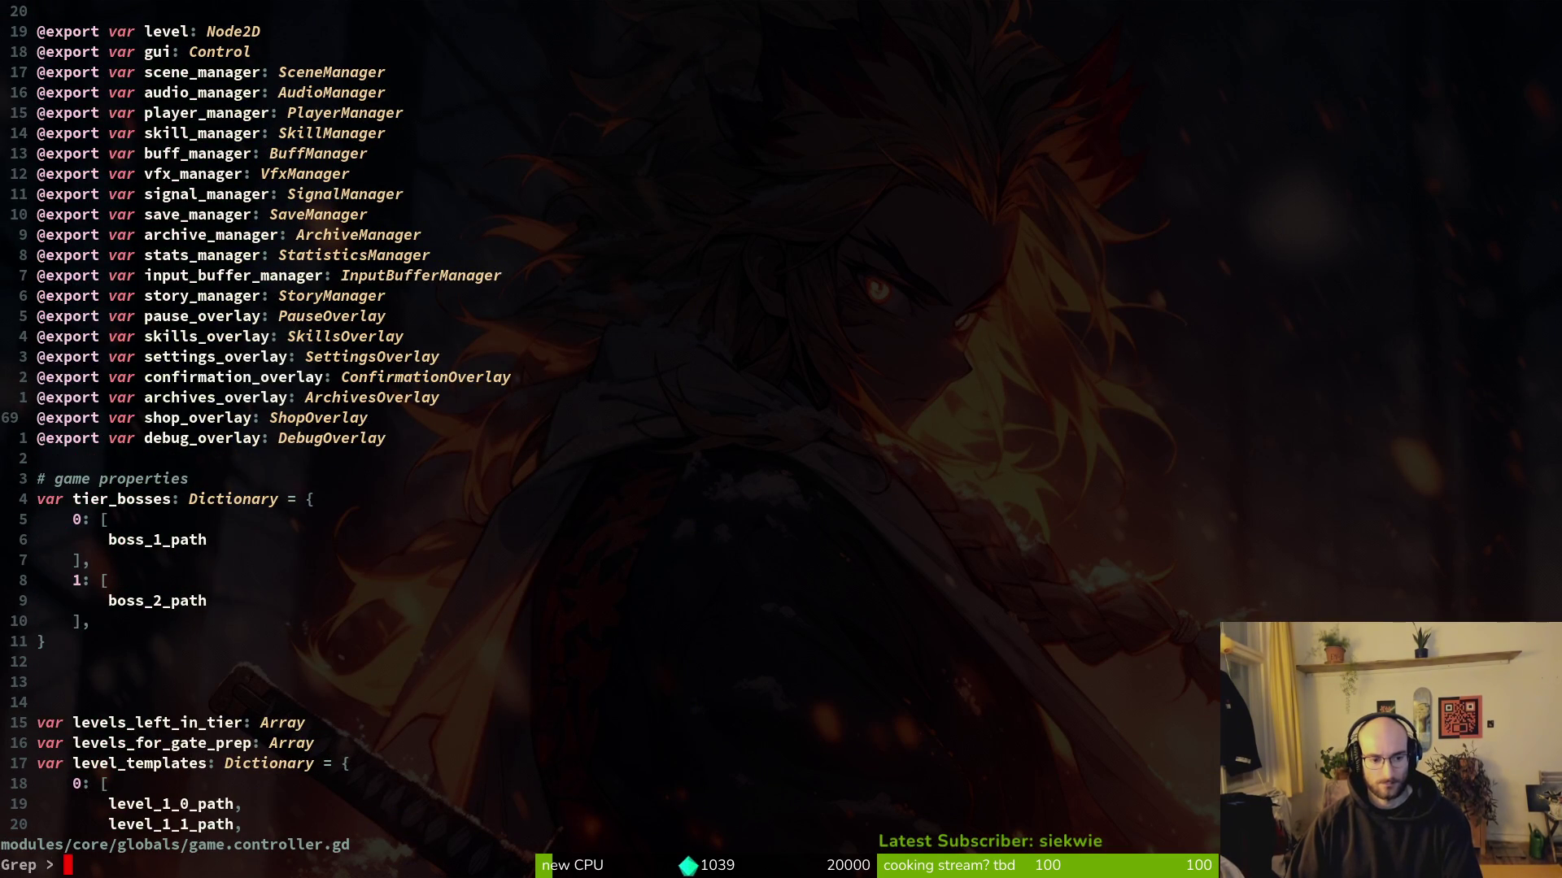
{"action": "key", "text": "Escape"}
Step: Grep the project for reset_run and jump to its definition in game.controller.gd
{"action": "key", "text": "space"}
{"action": "type", "text": "psres"}
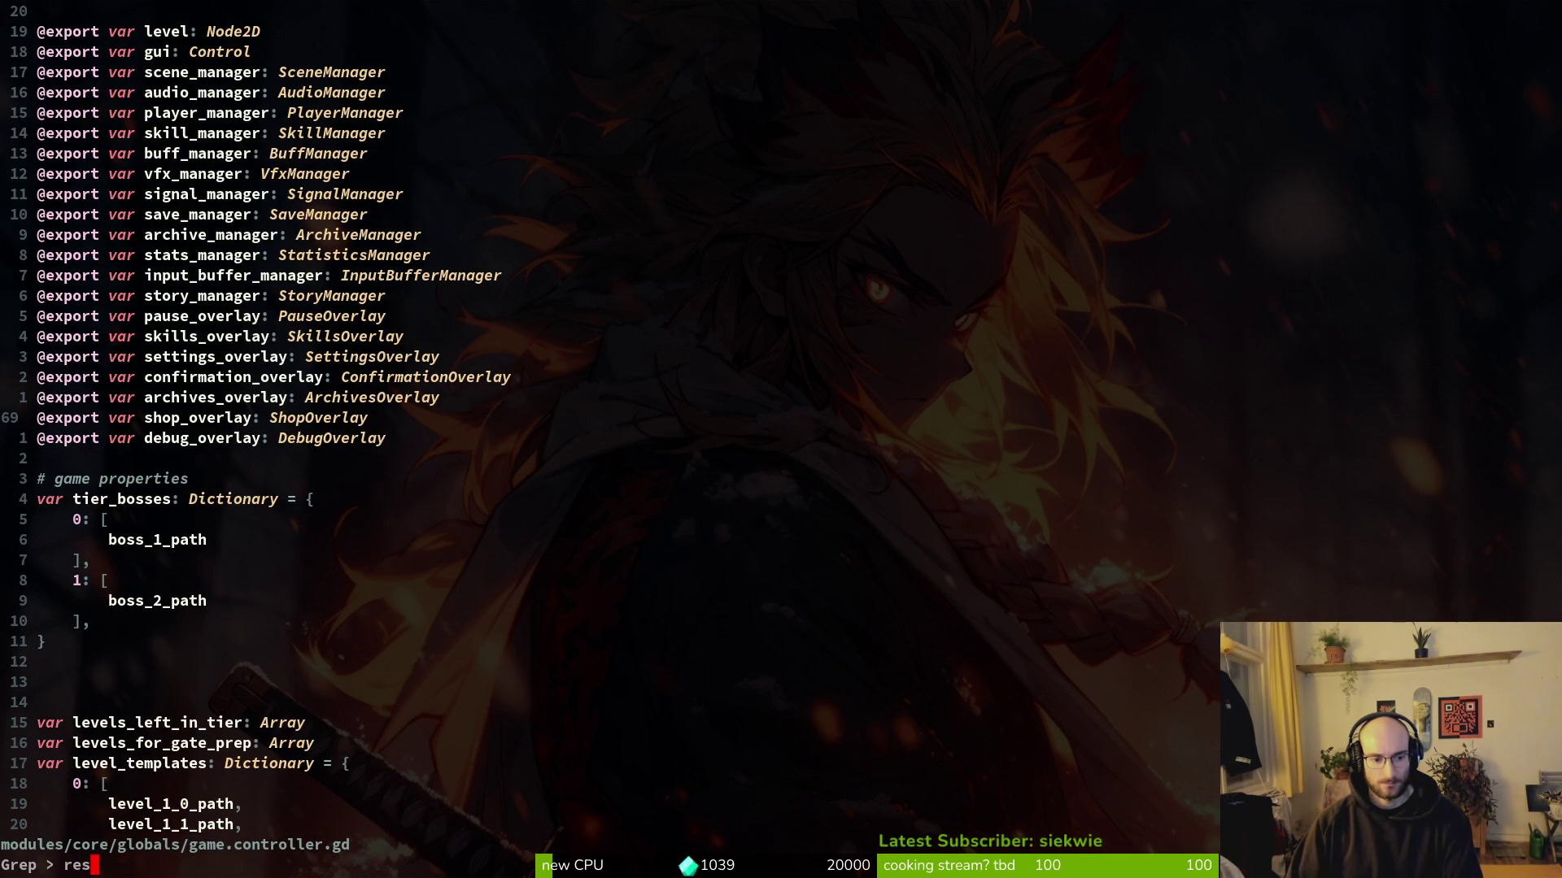
{"action": "type", "text": "n"}
{"action": "key", "text": "Return"}
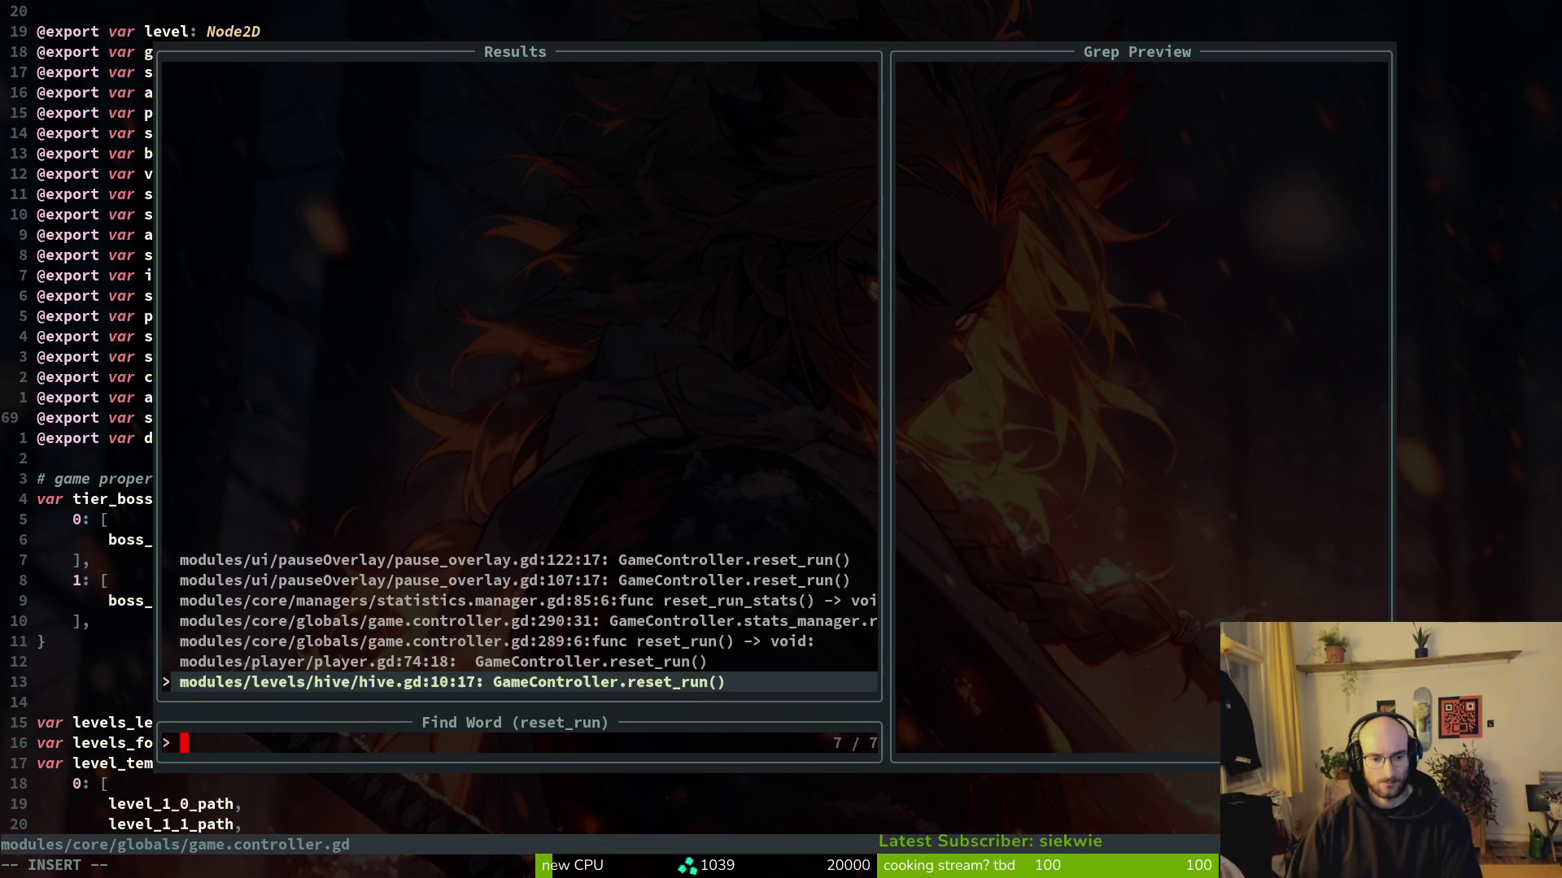
{"action": "key", "text": "Up"}
{"action": "key", "text": "Up"}
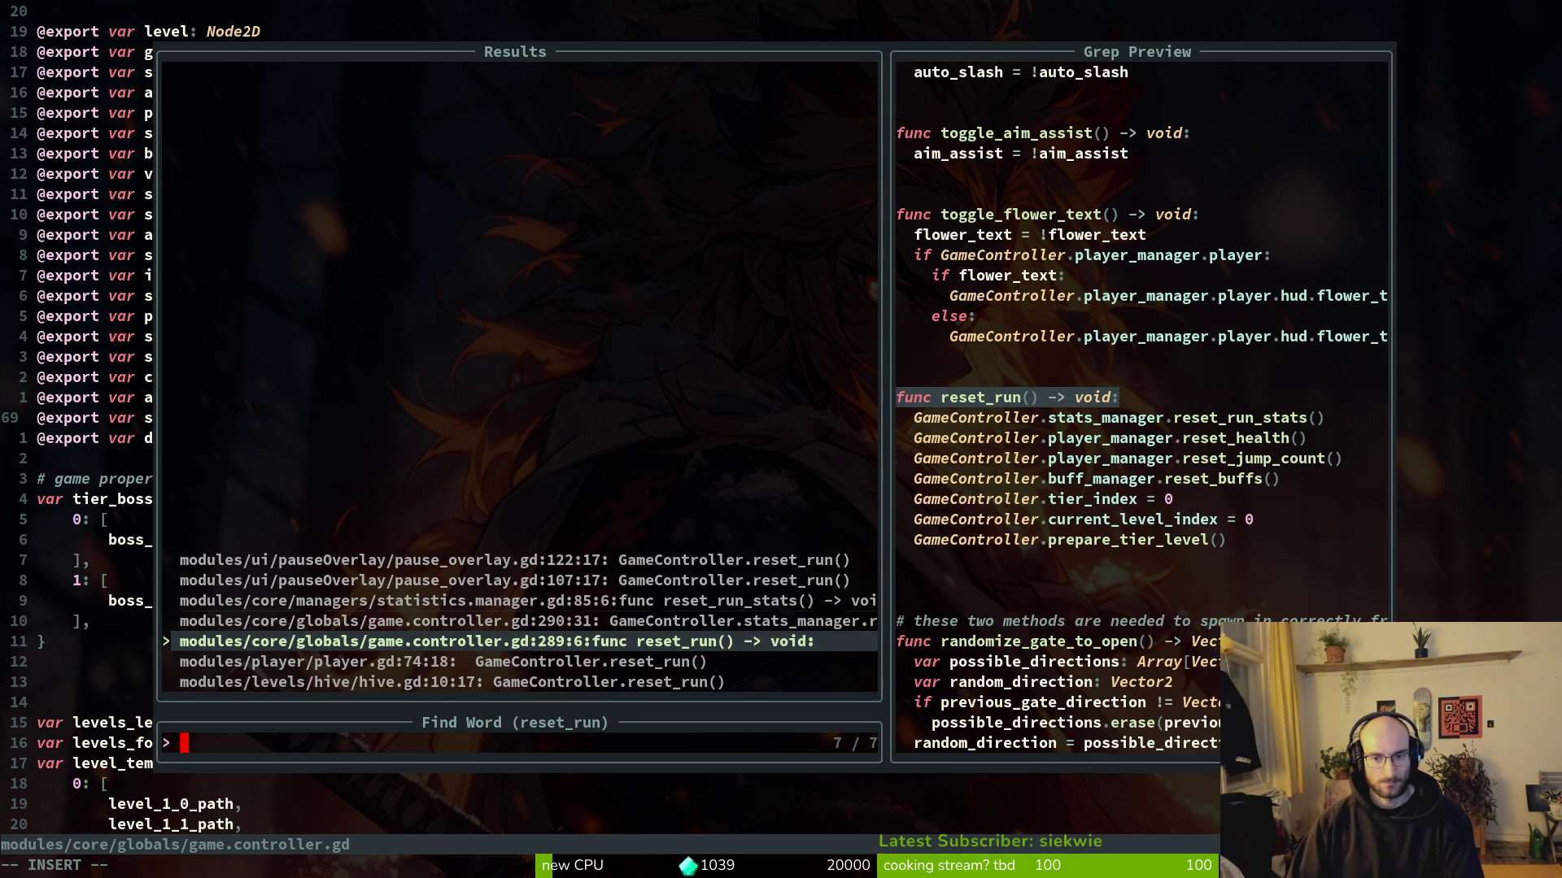
{"action": "key", "text": "Up"}
{"action": "key", "text": "Down"}
{"action": "key", "text": "Up"}
{"action": "key", "text": "Return"}
{"action": "key", "text": "j"}
{"action": "key", "text": "j"}
{"action": "key", "text": "j"}
Step: Add 'GameController.buff_manager.consumable_slot = null' to reset_run and save with :w
{"action": "key", "text": "Return"}
{"action": "key", "text": "y"}
{"action": "key", "text": "y"}
{"action": "type", "text": "pw"}
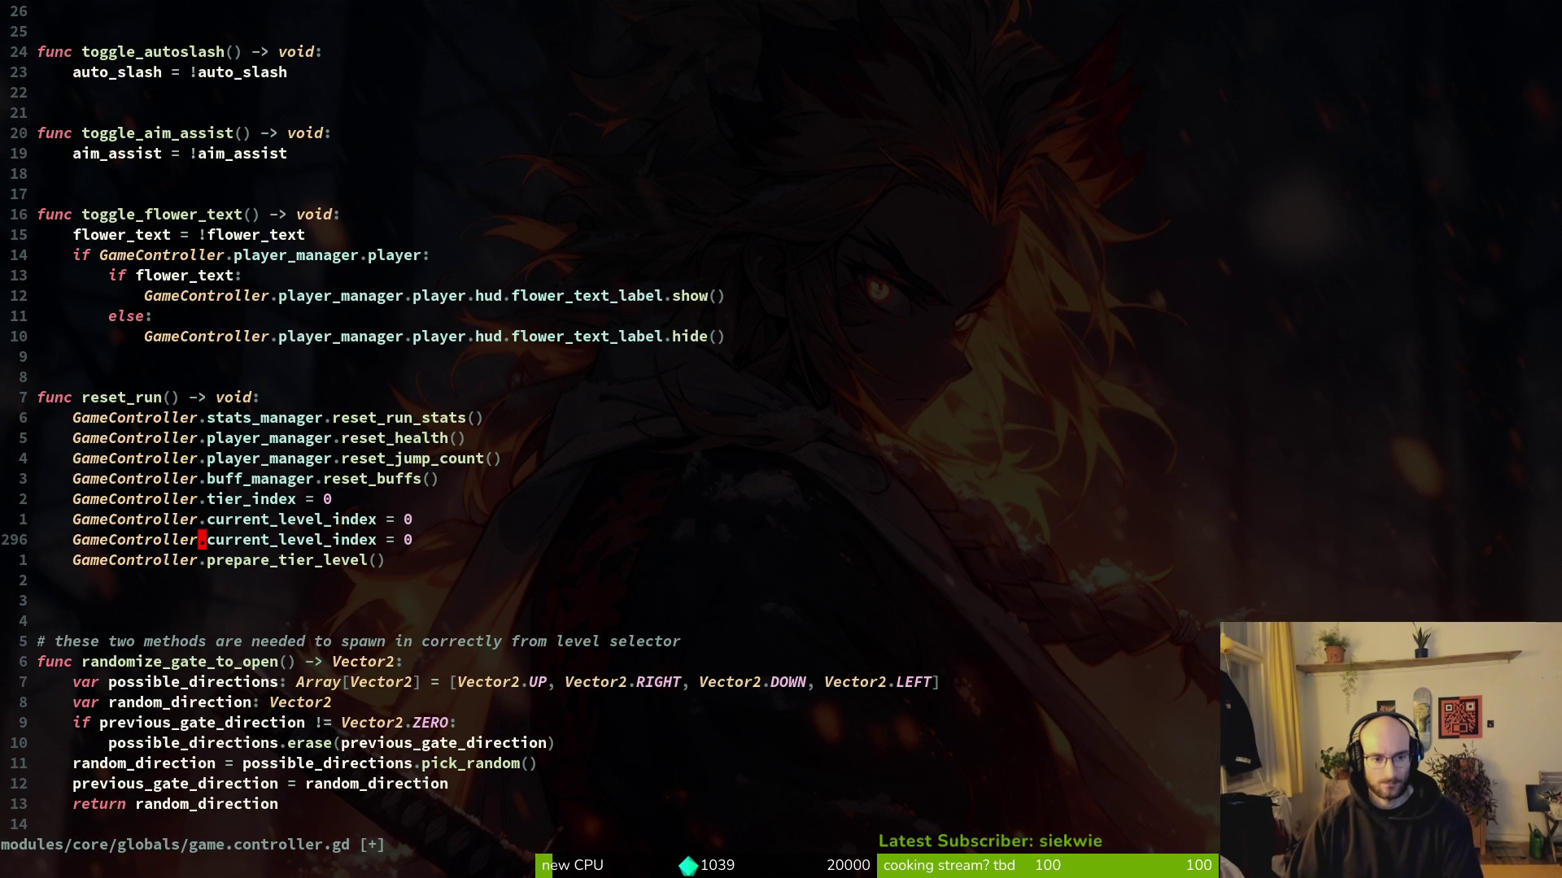
{"action": "type", "text": "cwbuff_manager."}
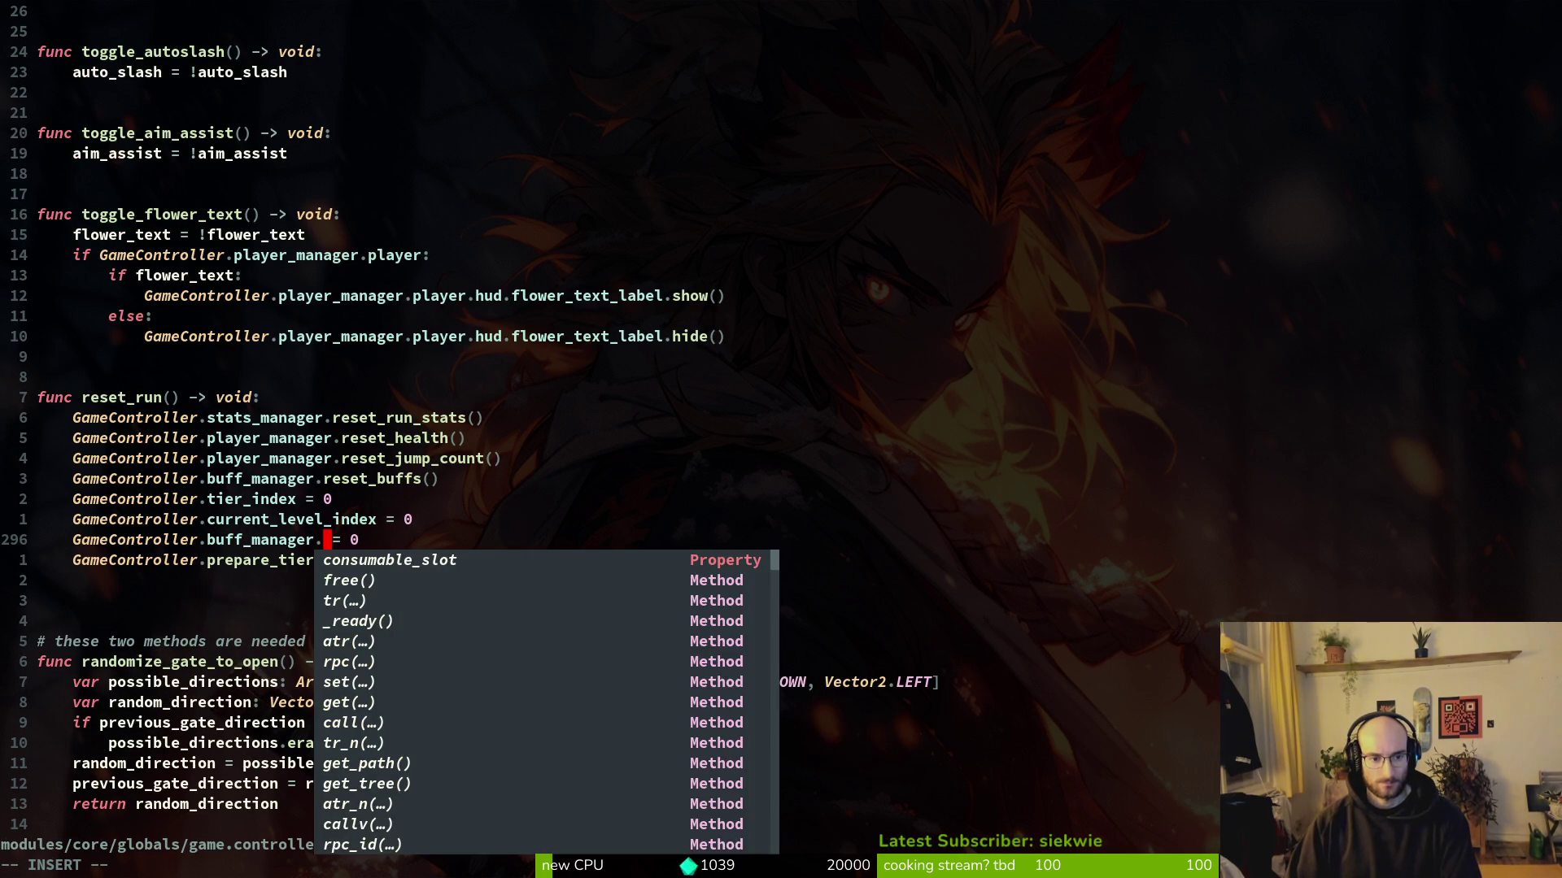
{"action": "key", "text": "Return"}
{"action": "key", "text": "Escape"}
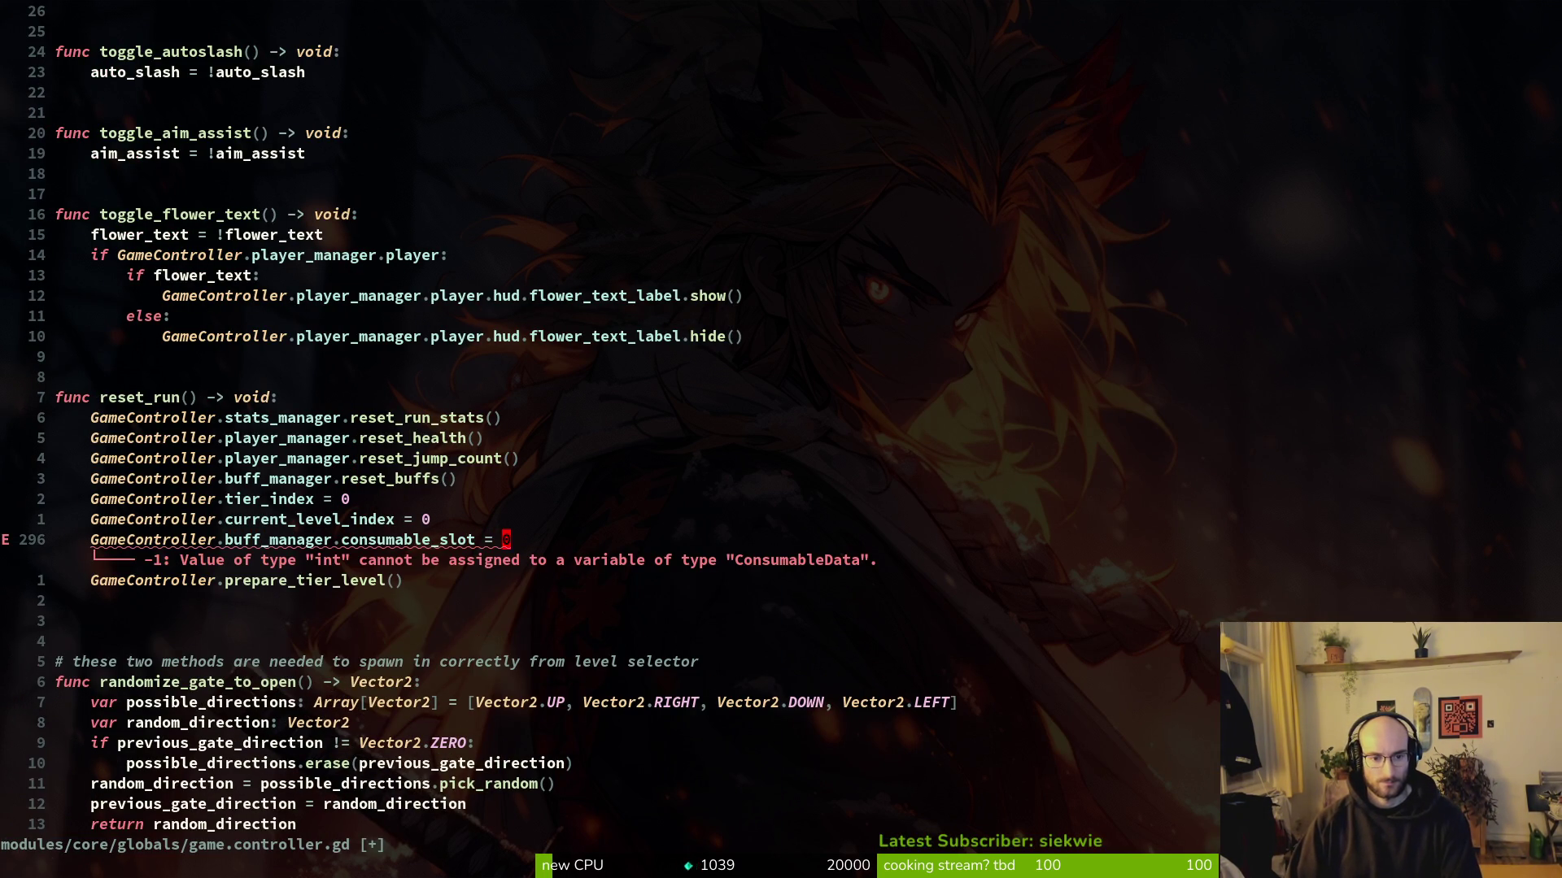
{"action": "type", "text": "snull"}
{"action": "key", "text": "Escape"}
{"action": "type", "text": ":w"}
{"action": "key", "text": "Return"}
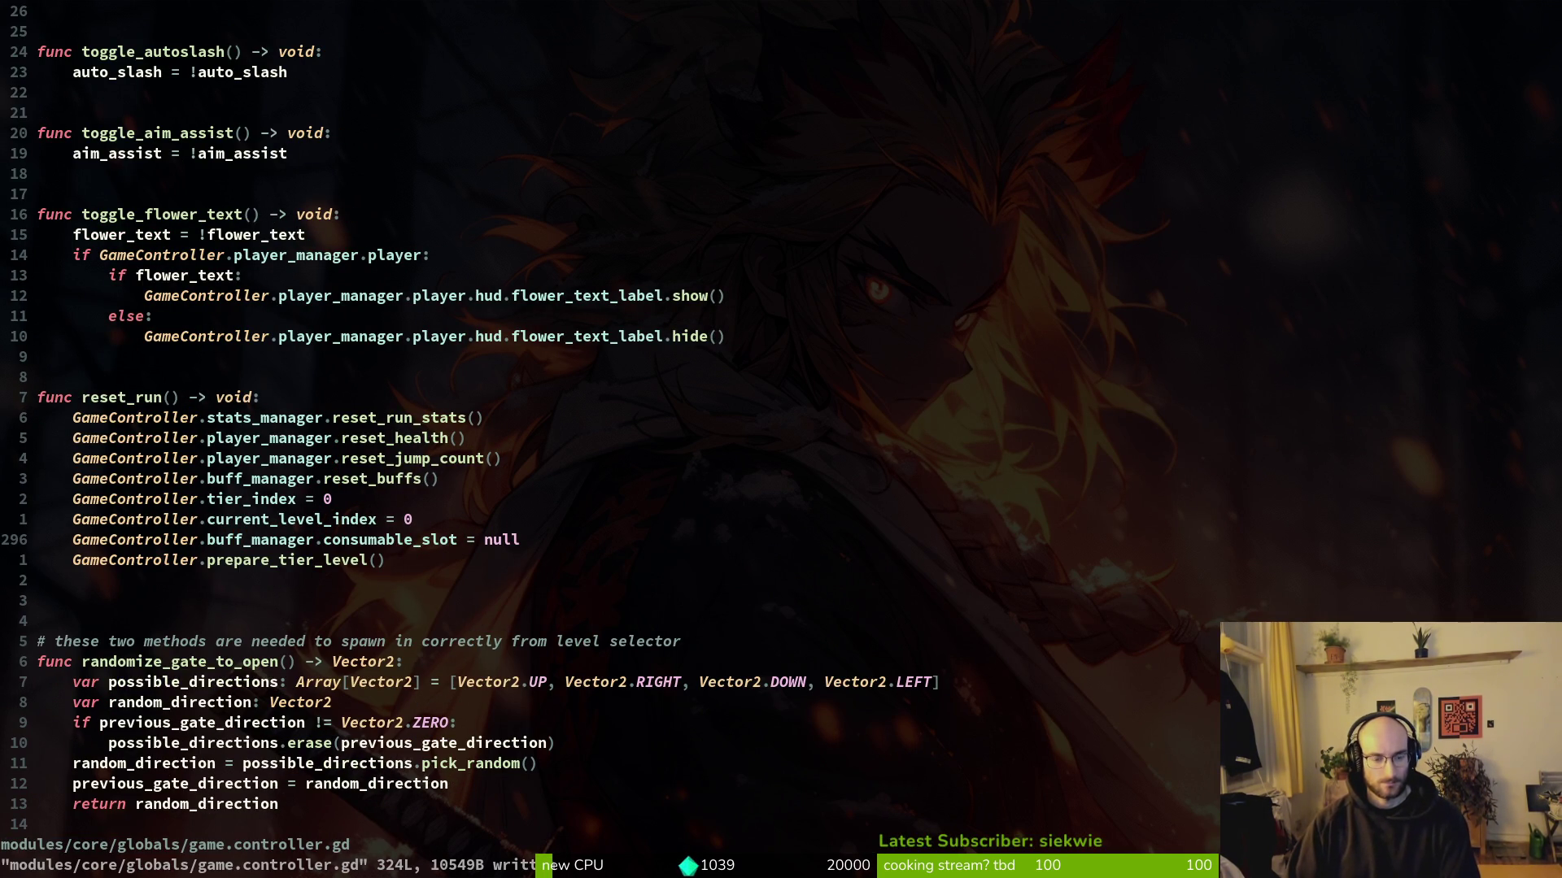
Step: Relaunch the game from Godot with F5 to test the change
{"action": "key", "text": "alt+Tab"}
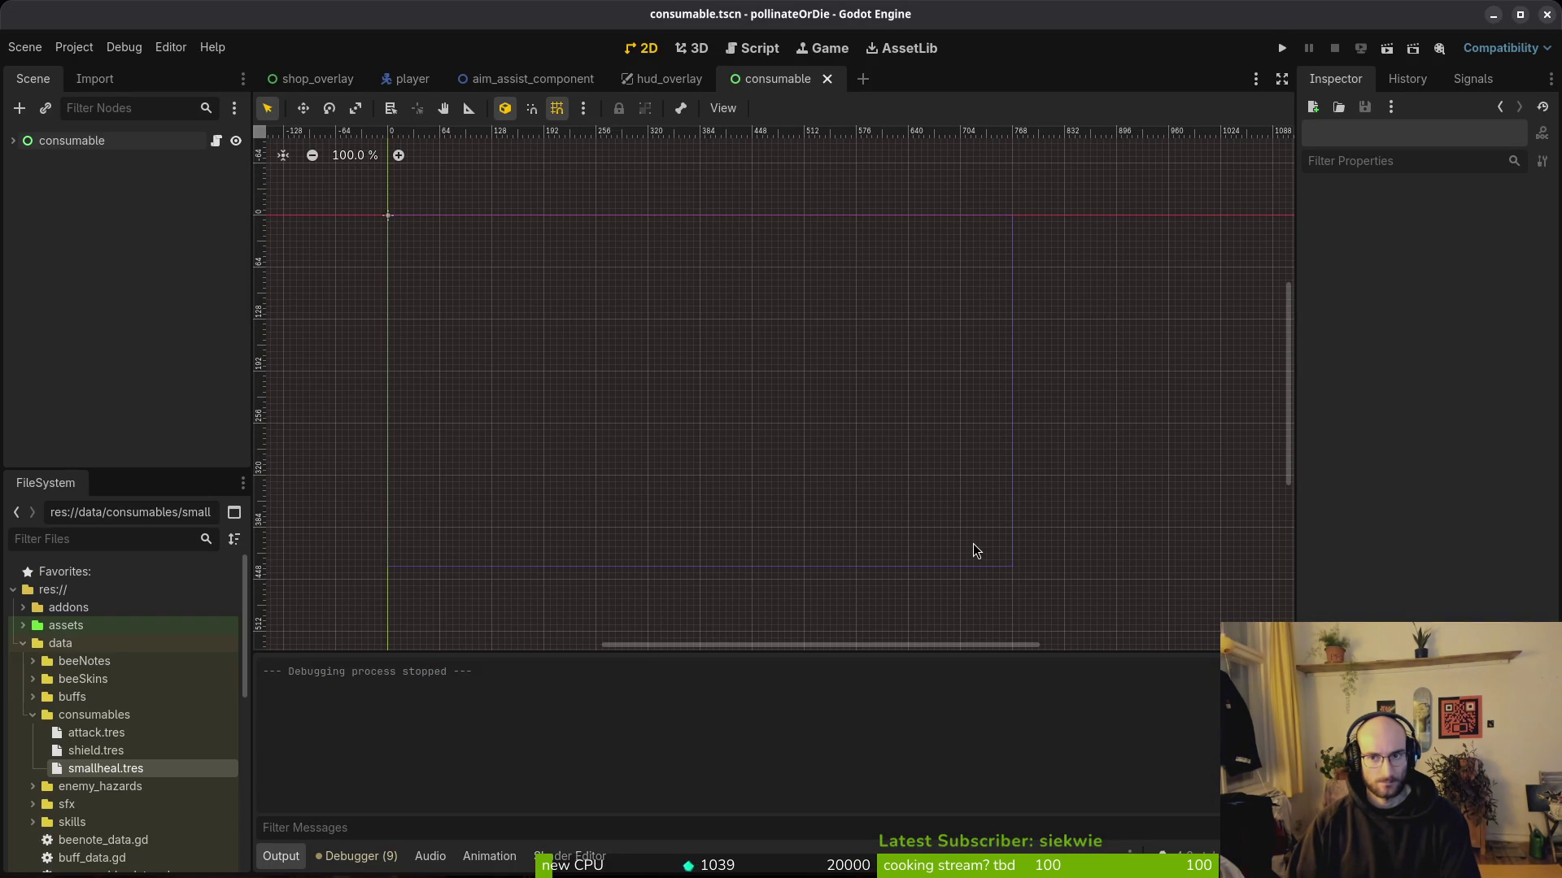
{"action": "key", "text": "F5"}
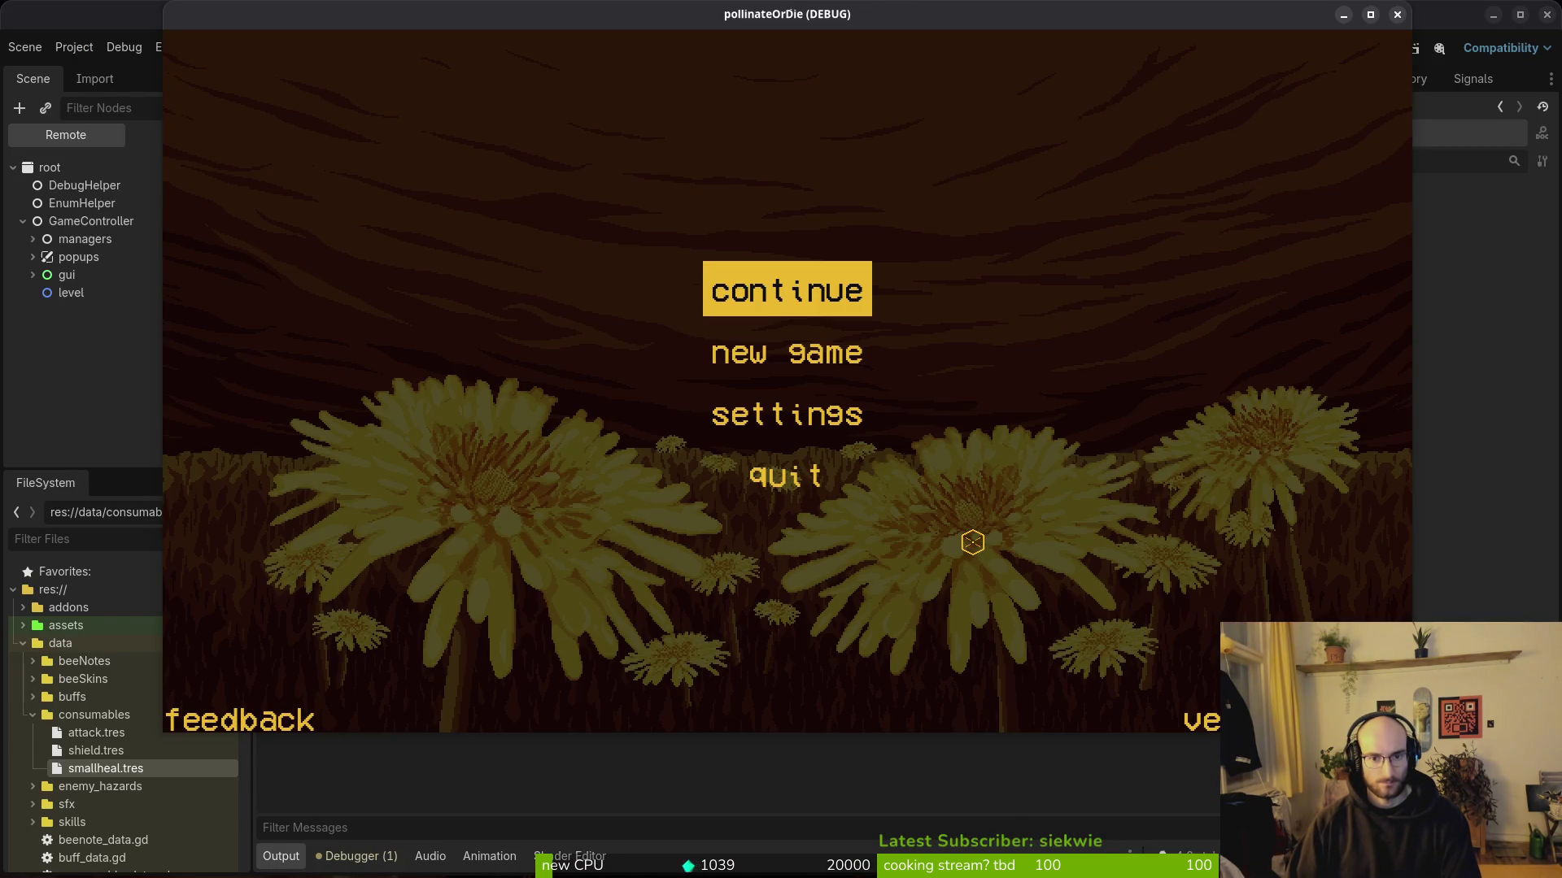
{"action": "key", "text": "alt+Tab"}
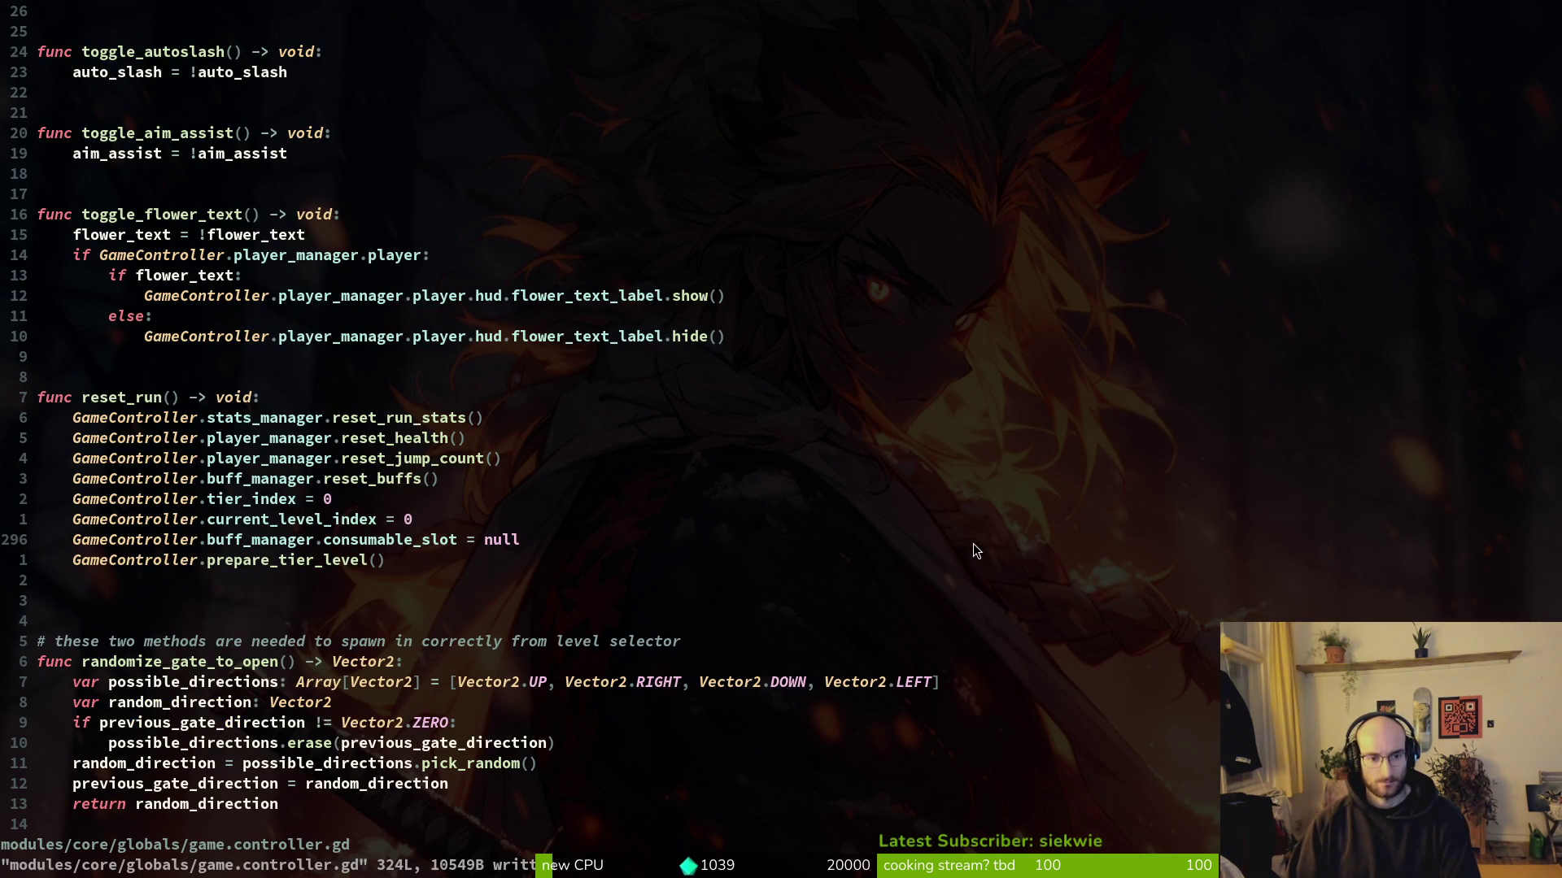
Step: Move to the reset_run header and undo an accidental edit
{"action": "key", "text": "k"}
{"action": "key", "text": "k"}
{"action": "key", "text": "k"}
{"action": "key", "text": "b"}
{"action": "key", "text": "b"}
{"action": "key", "text": "l"}
{"action": "key", "text": "l"}
{"action": "key", "text": "x"}
{"action": "key", "text": "u"}
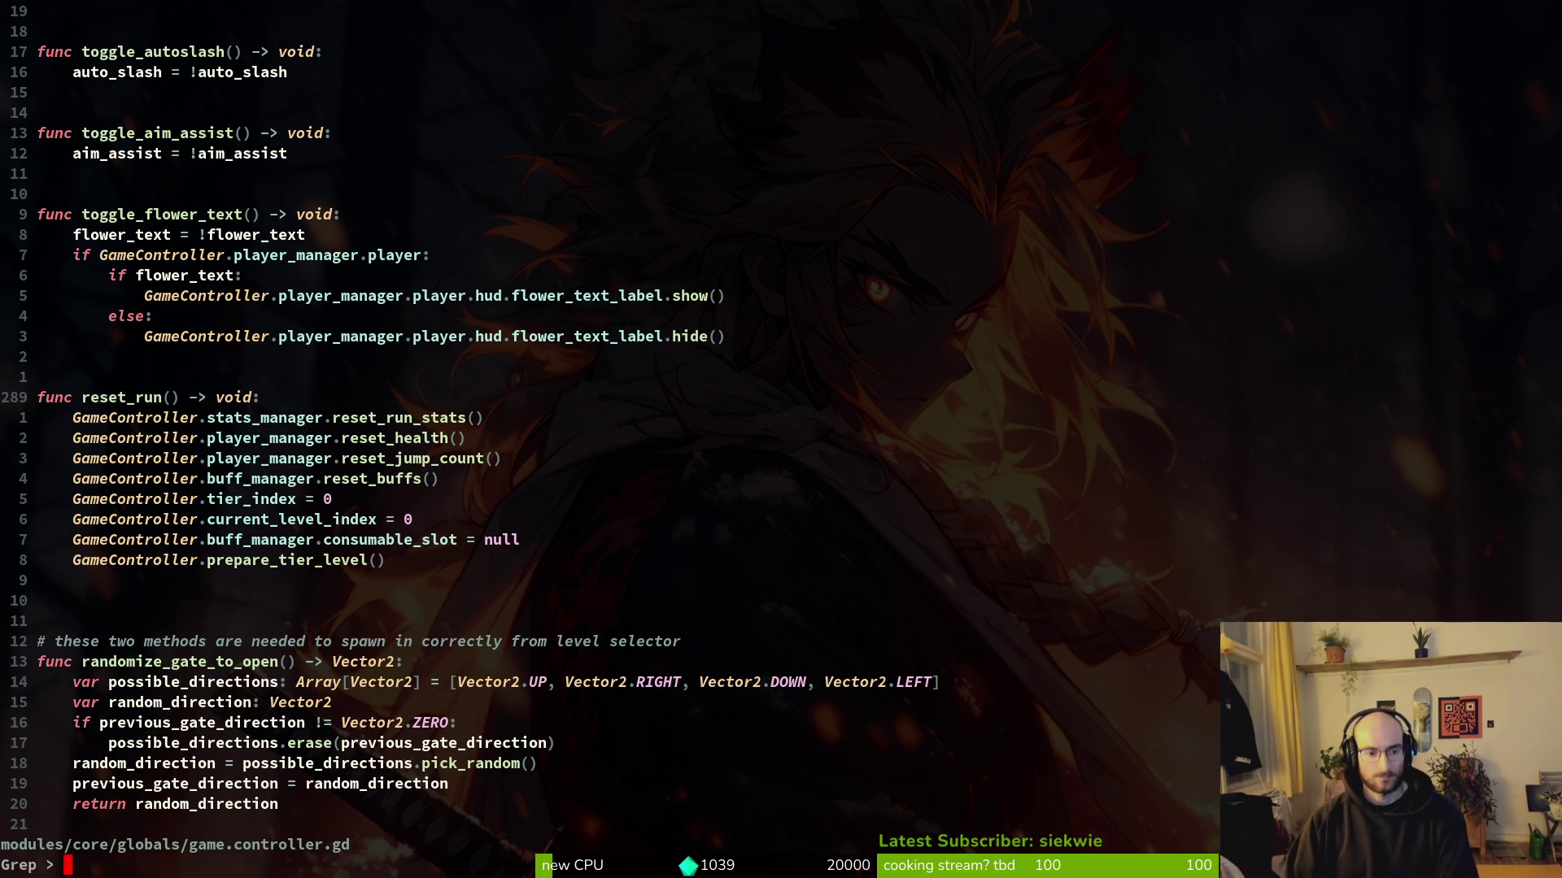
Step: Grep the project for reset_run and preview the pause_overlay.gd calls at lines 107 and 122
{"action": "key", "text": "space"}
{"action": "key", "text": "f"}
{"action": "key", "text": "w"}
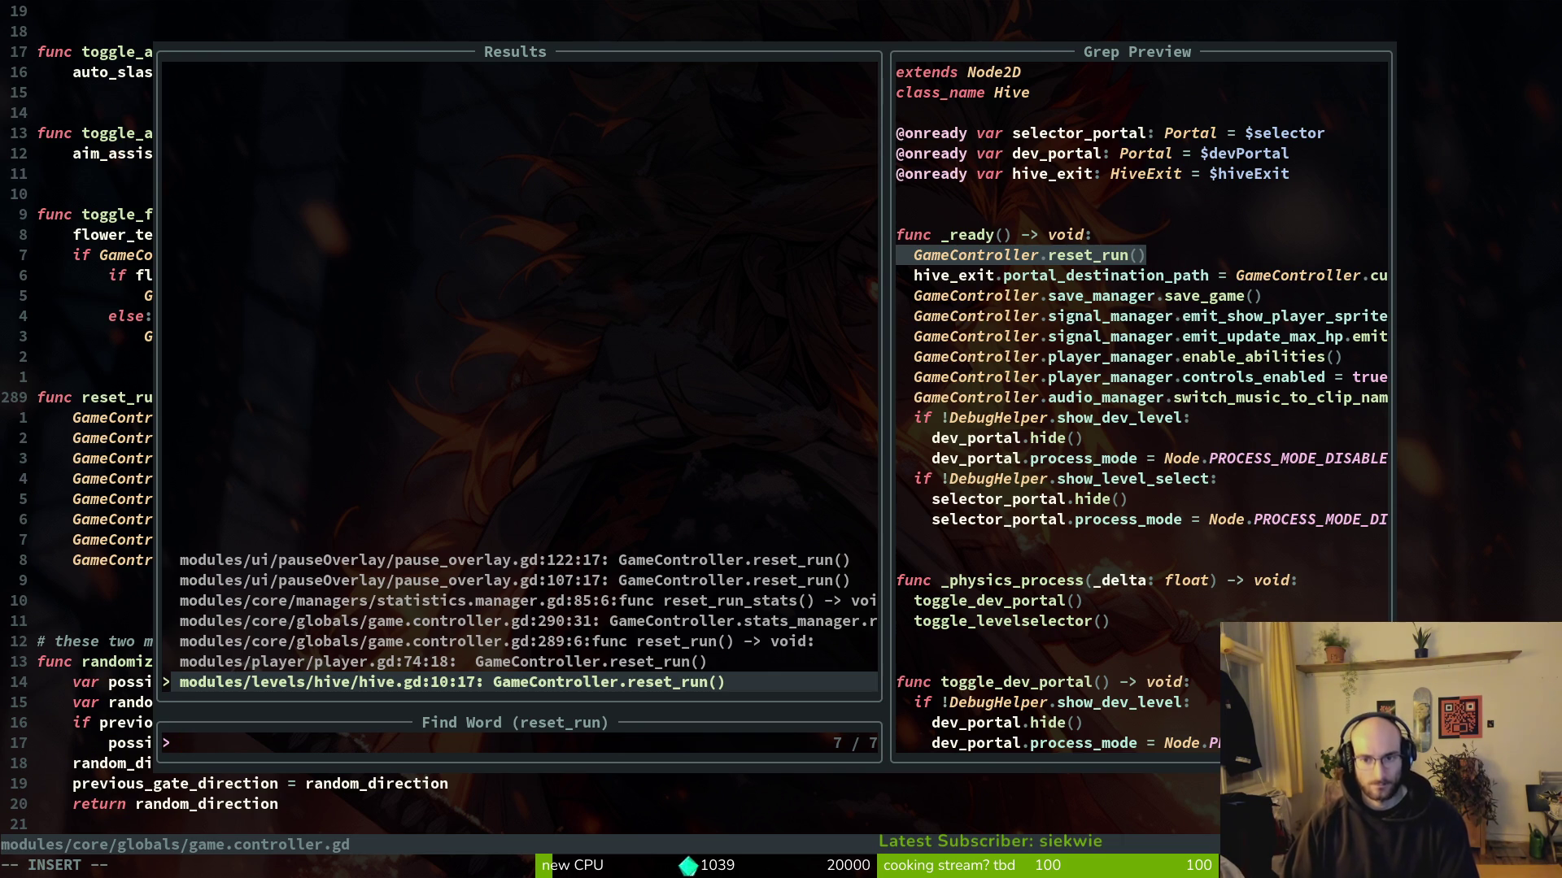
{"action": "key", "text": "Up"}
{"action": "key", "text": "Up"}
{"action": "key", "text": "Up"}
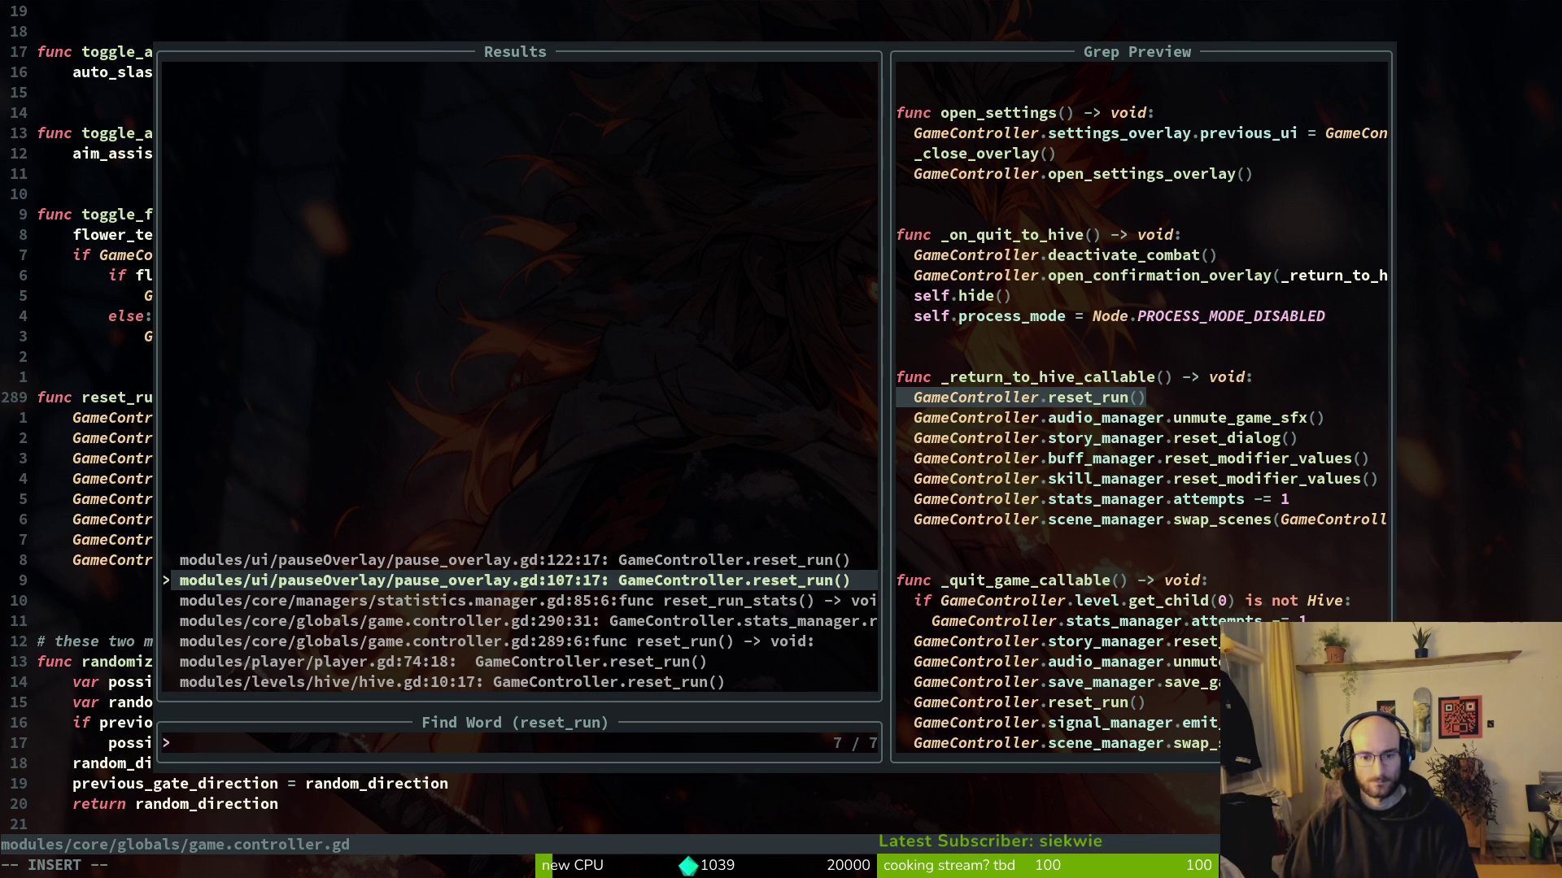
{"action": "key", "text": "Up"}
{"action": "key", "text": "Down"}
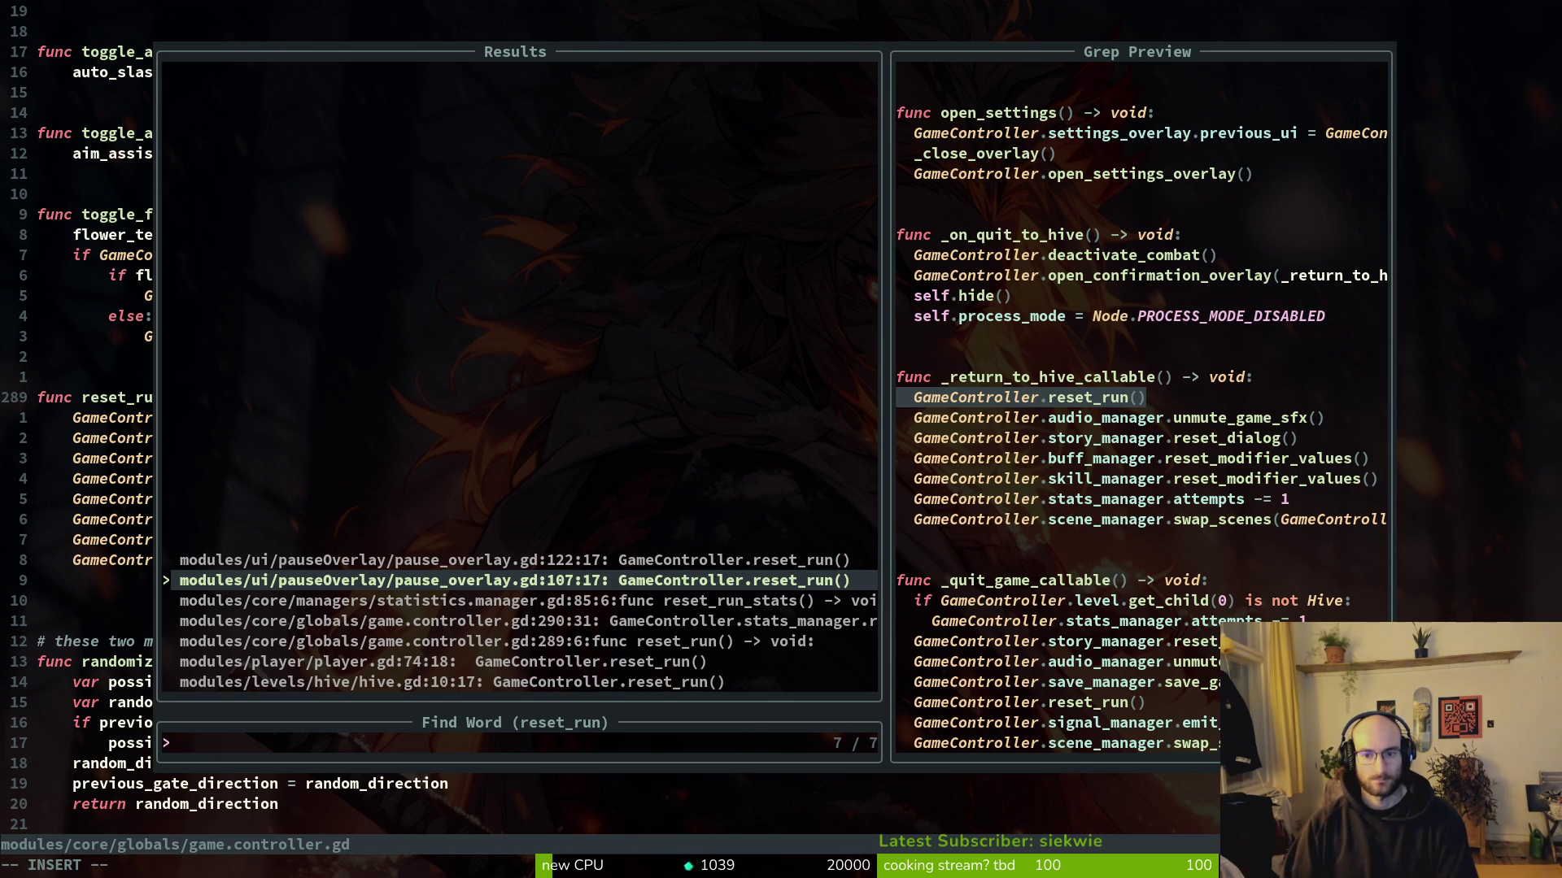
Step: Compare the reset_run calls in player.gd and hive.gd
{"action": "key", "text": "Down"}
{"action": "key", "text": "Down"}
{"action": "key", "text": "Down"}
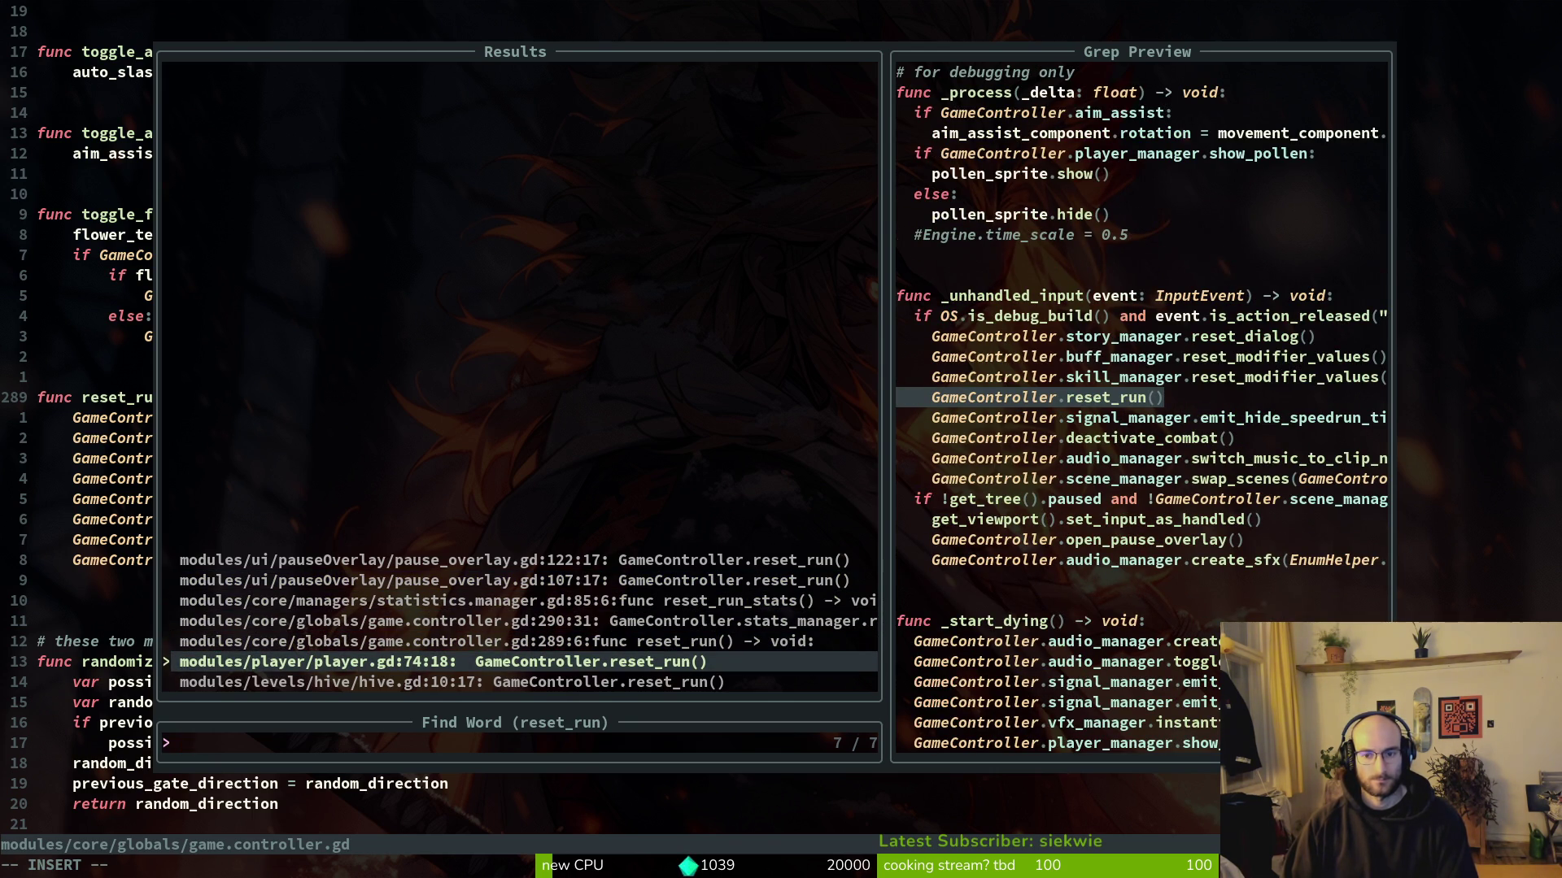
{"action": "key", "text": "Down"}
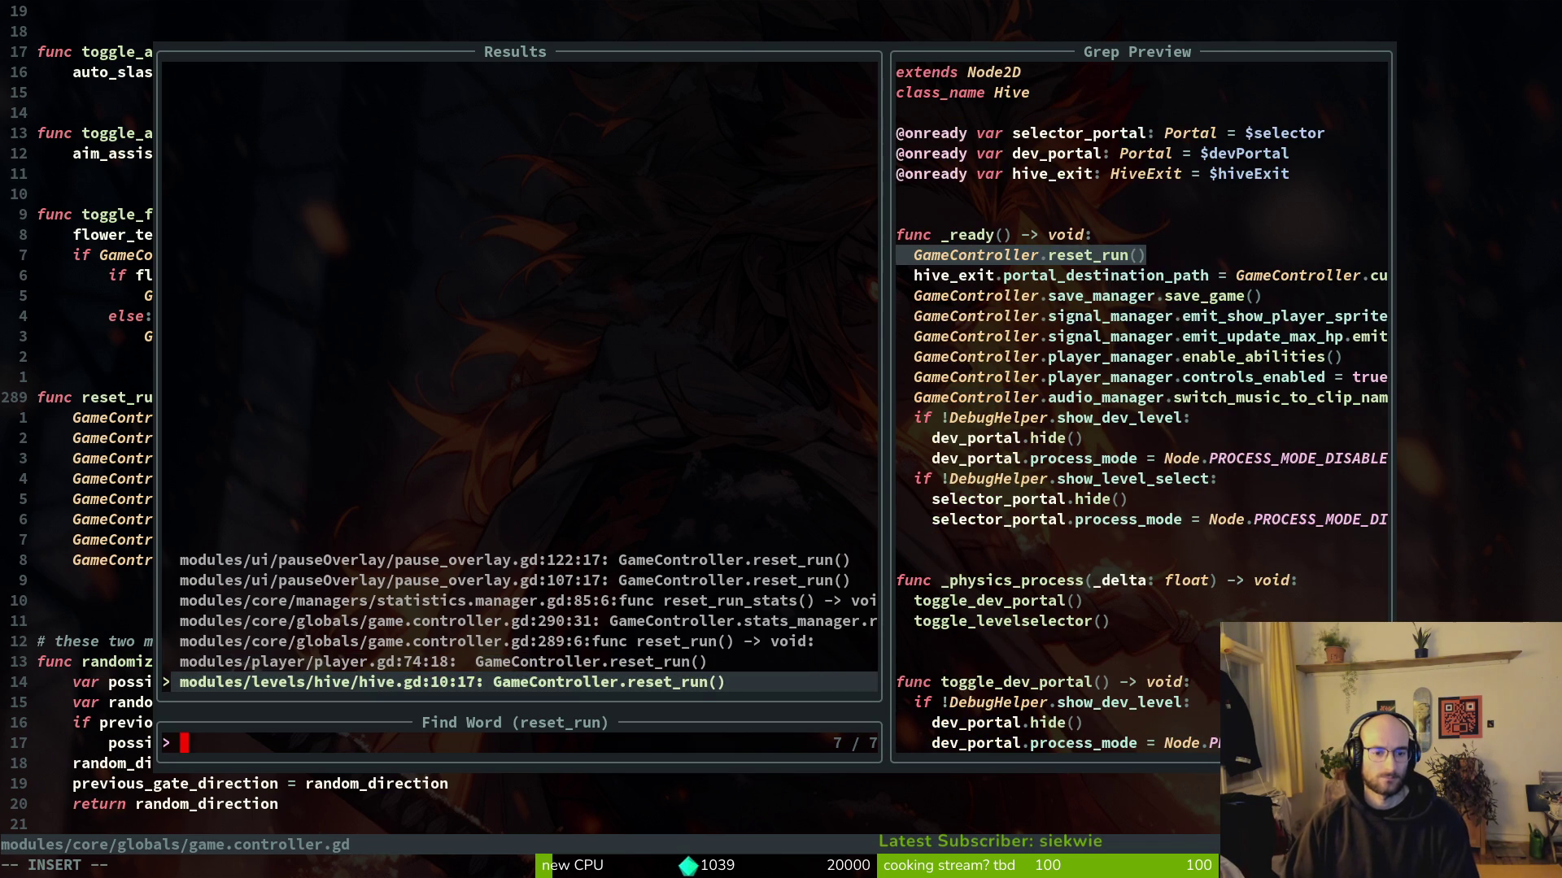
{"action": "key", "text": "Up"}
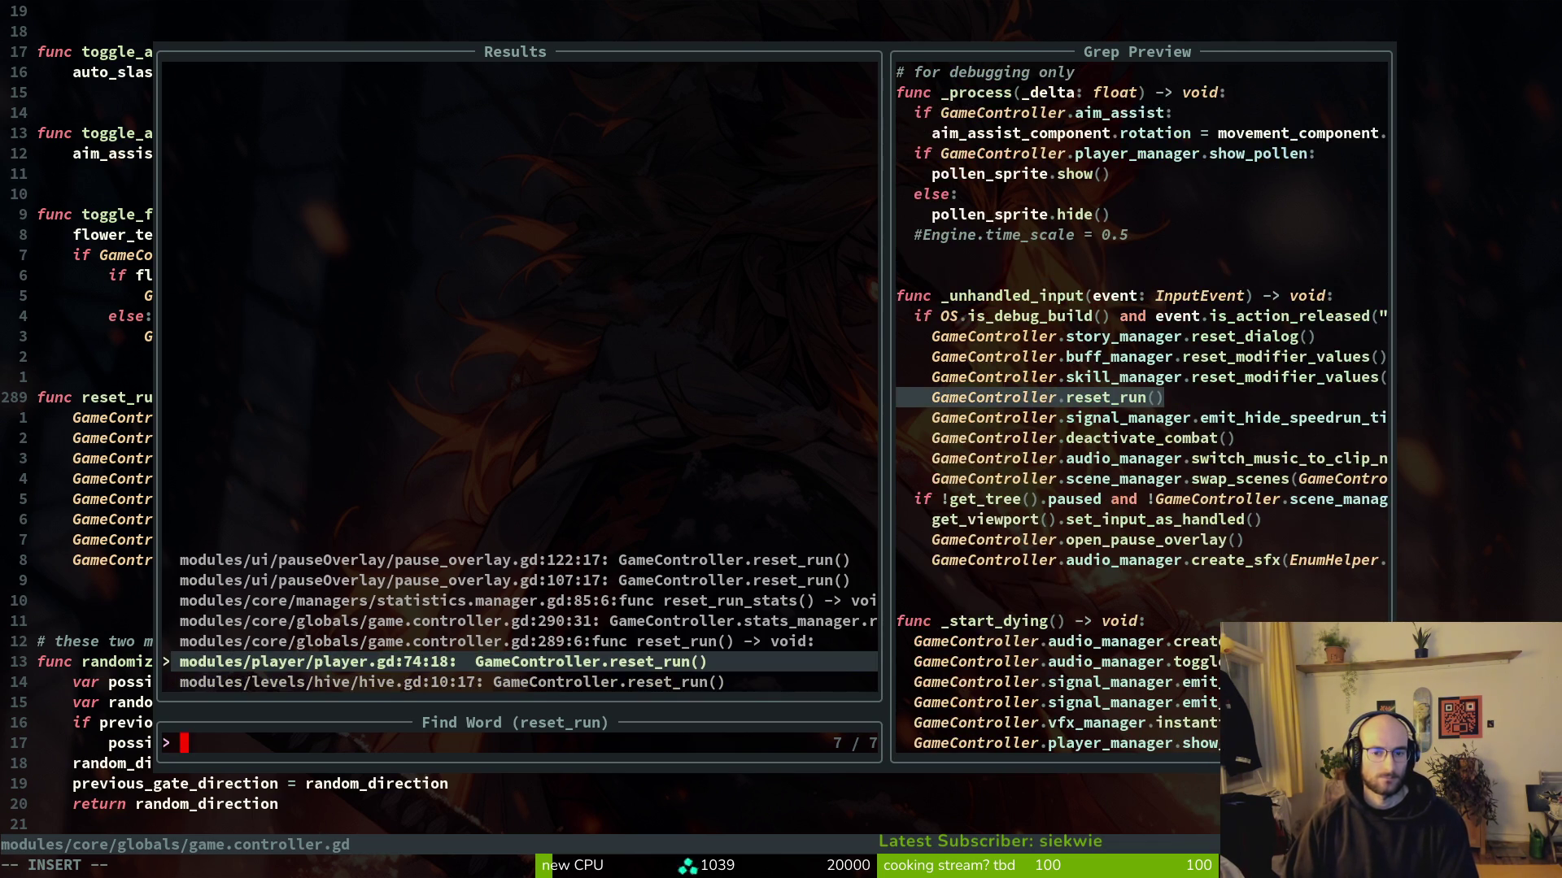
{"action": "key", "text": "Down"}
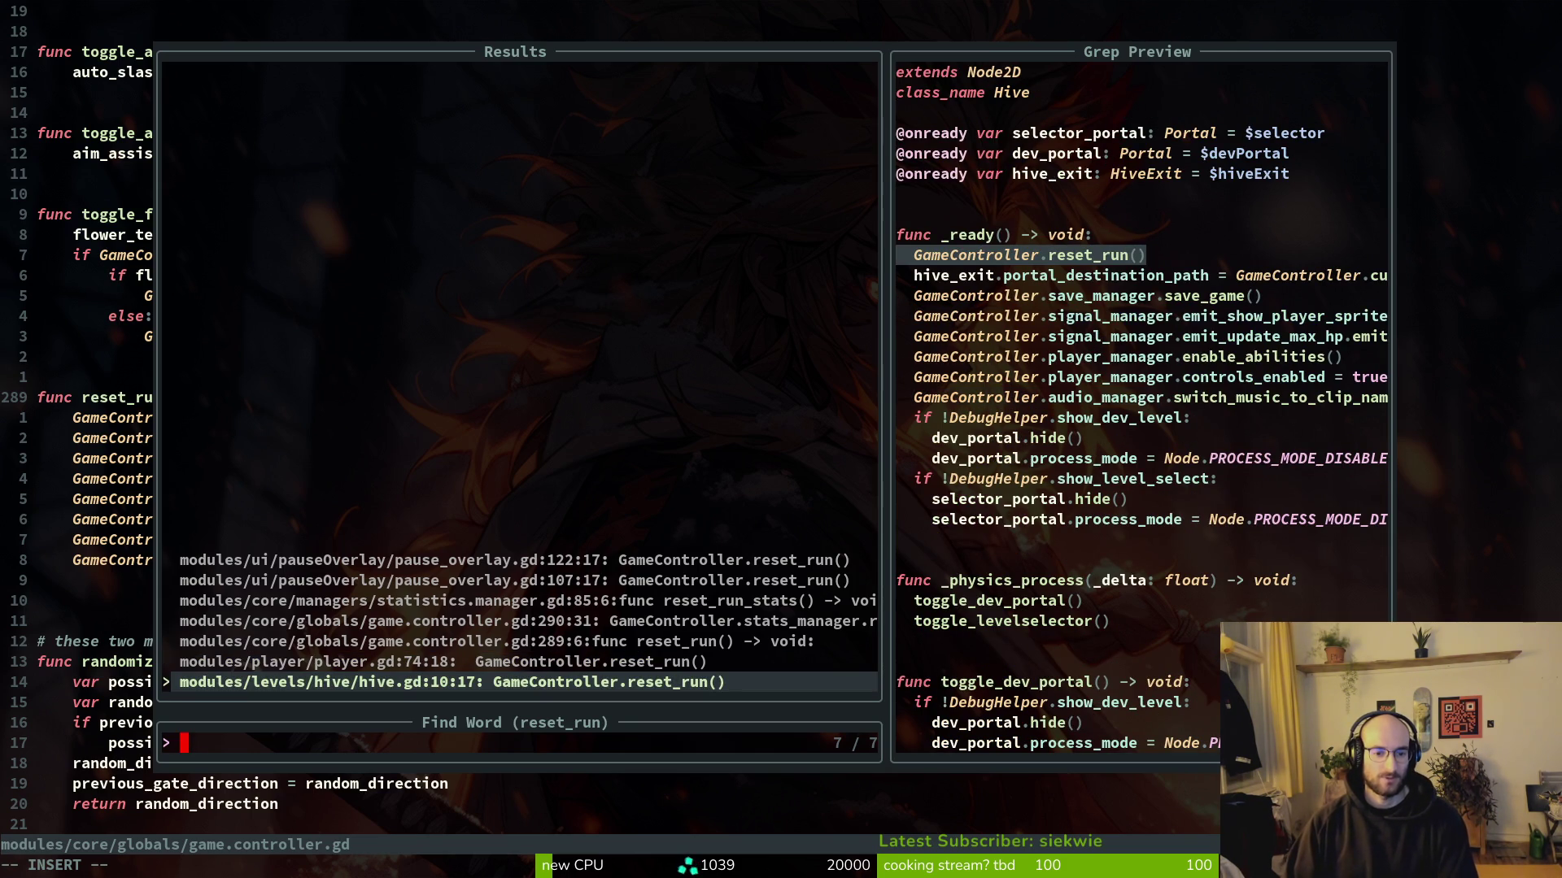
{"action": "key", "text": "Up"}
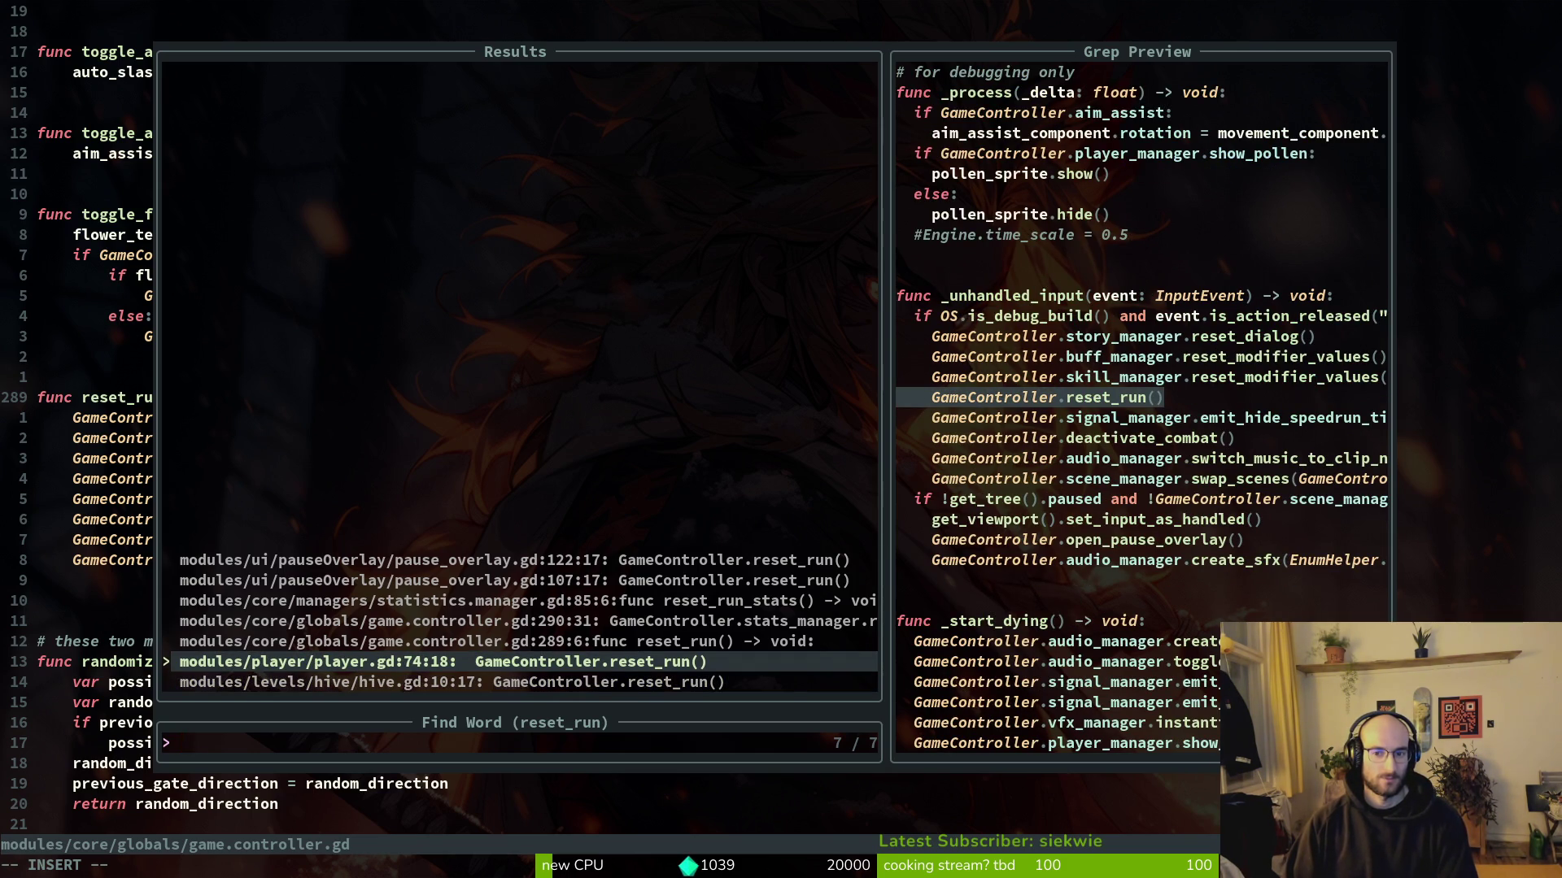
{"action": "key", "text": "Down"}
{"action": "key", "text": "Up"}
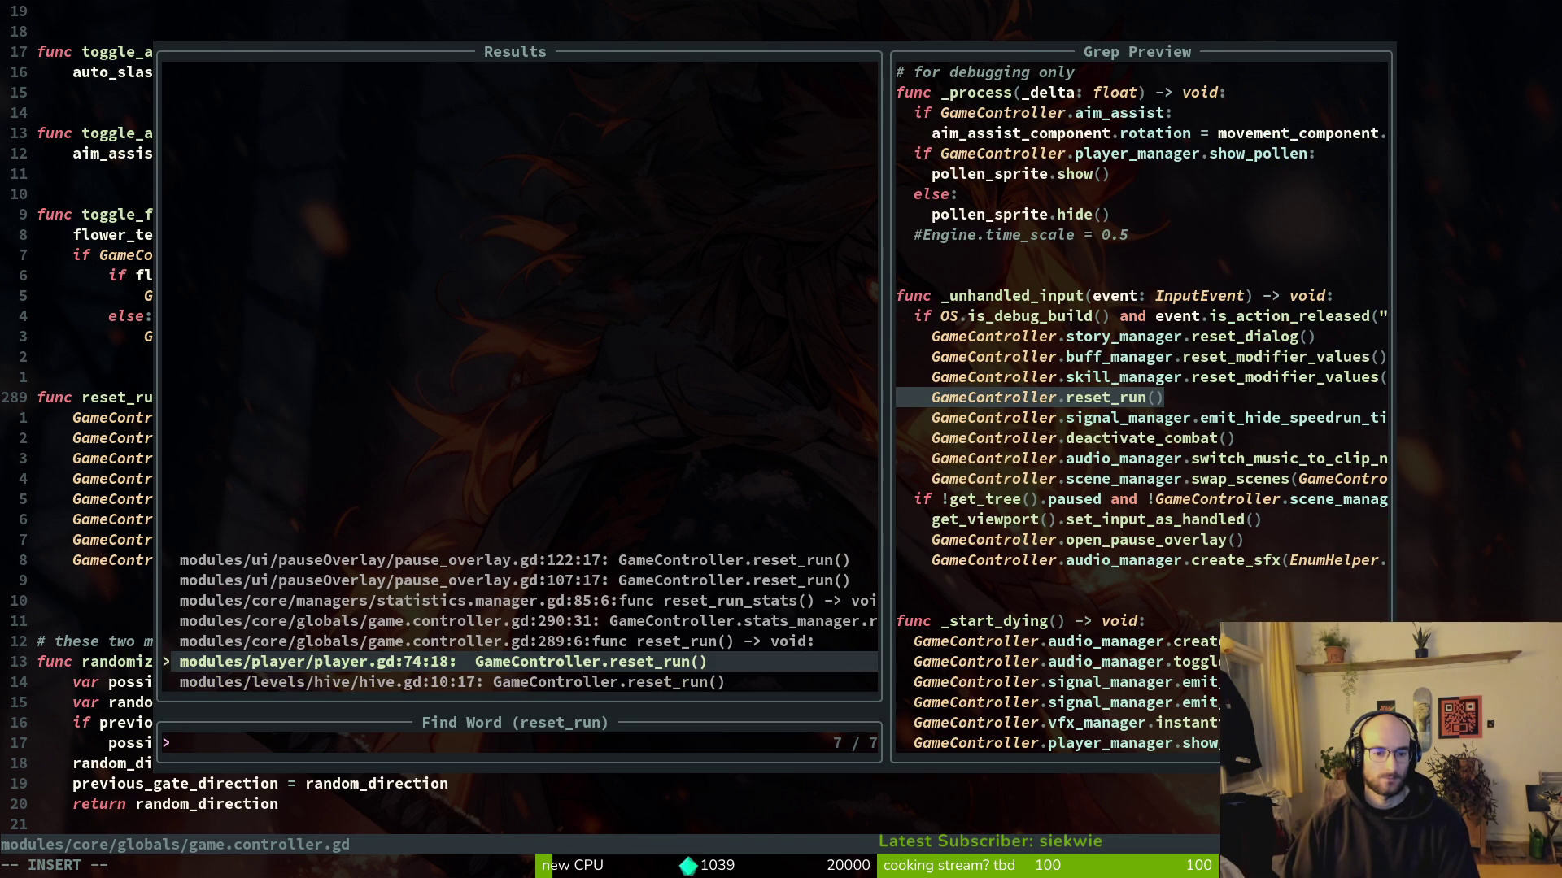
{"action": "key", "text": "Down"}
Step: Rerun the reset_run project search and preview reset_run_stats in statistics.manager.gd
{"action": "key", "text": "Up"}
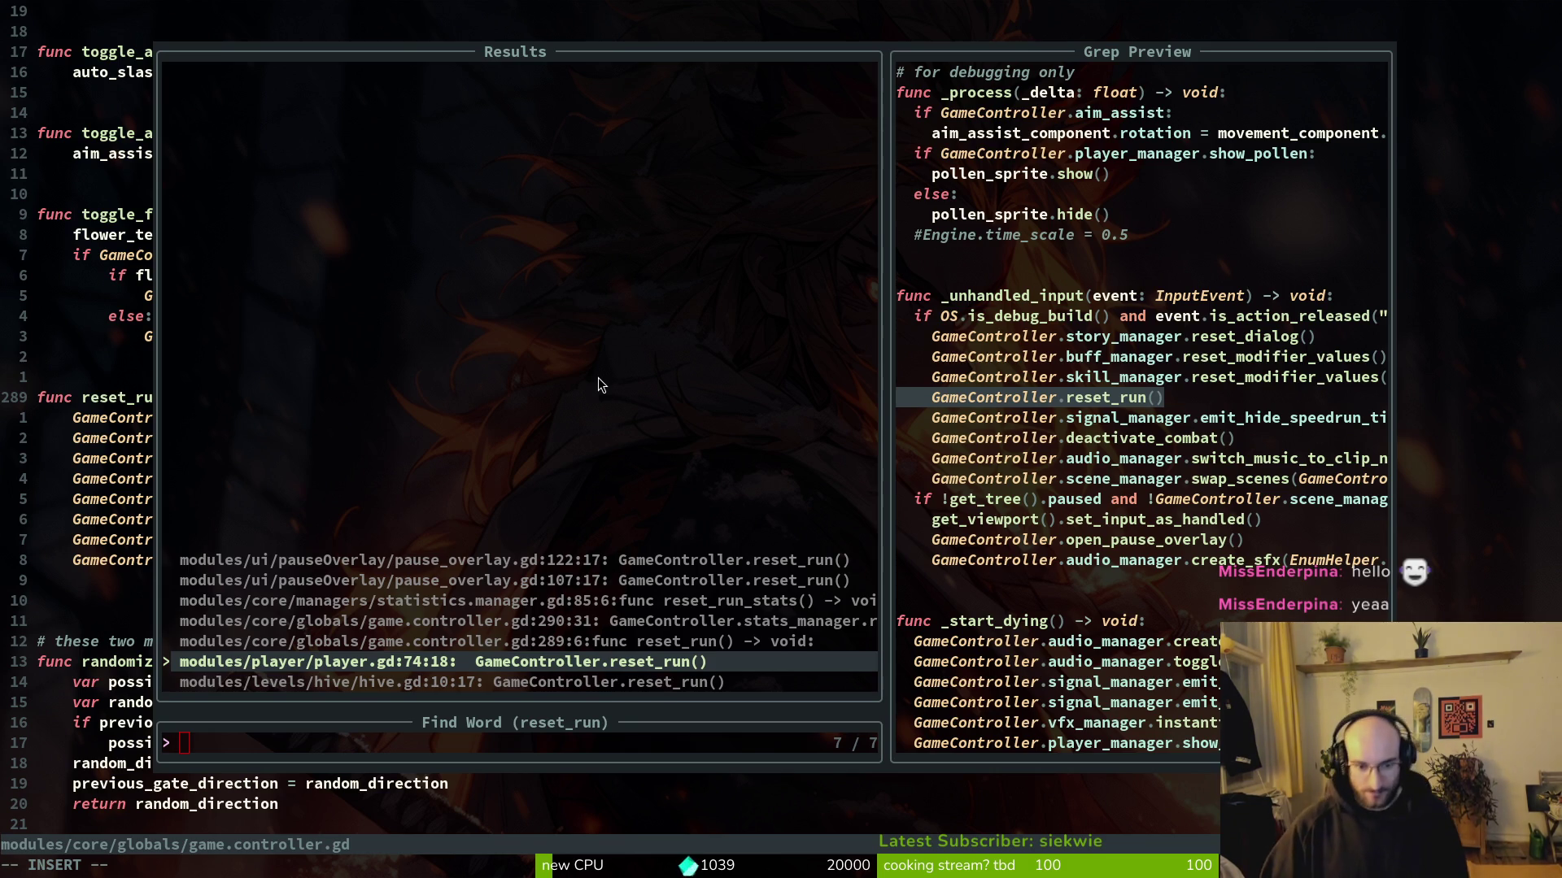
{"action": "key", "text": "Escape"}
{"action": "key", "text": "space"}
{"action": "type", "text": "psreset_run"}
{"action": "key", "text": "Return"}
{"action": "key", "text": "Up"}
Step: Review the hive.gd call and reset_run definition, then return to game.controller.gd and save
{"action": "key", "text": "Up"}
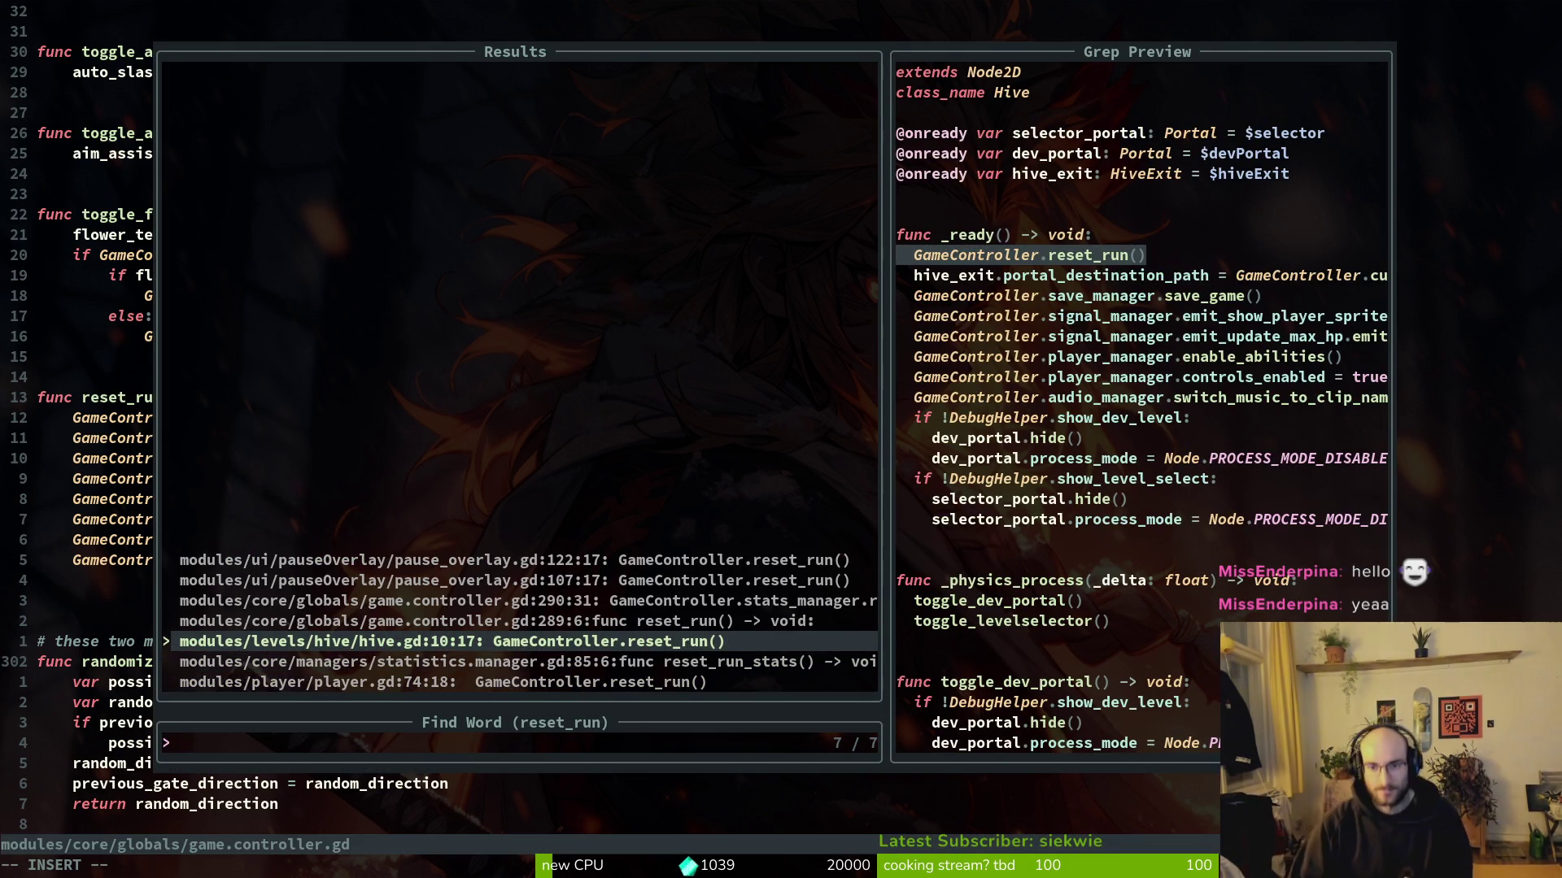
{"action": "key", "text": "Down"}
{"action": "key", "text": "Down"}
{"action": "key", "text": "Up"}
{"action": "key", "text": "Up"}
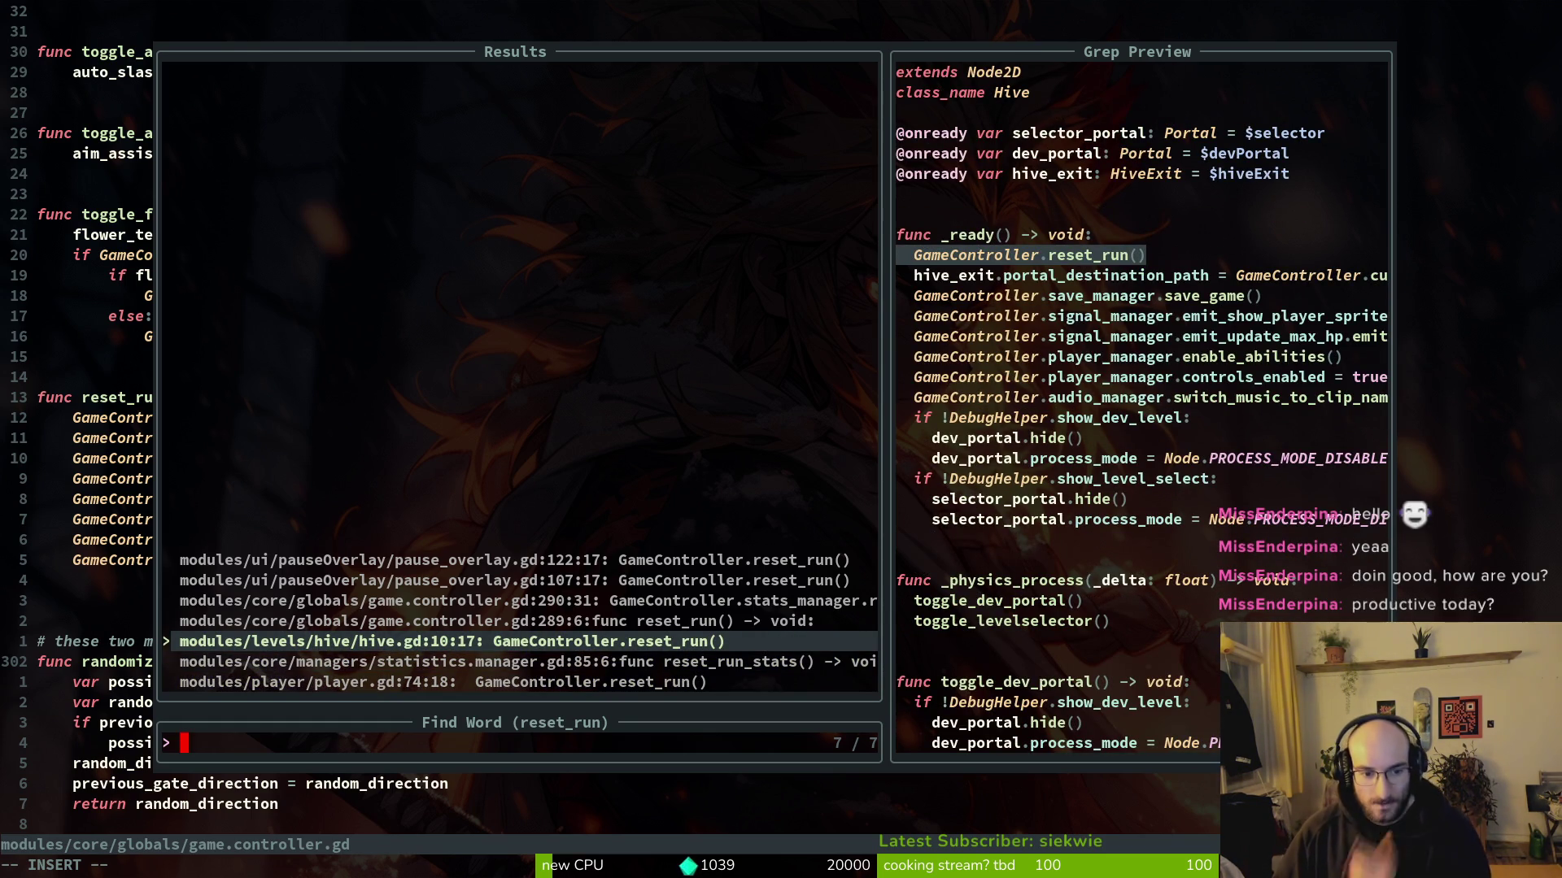
{"action": "key", "text": "Up"}
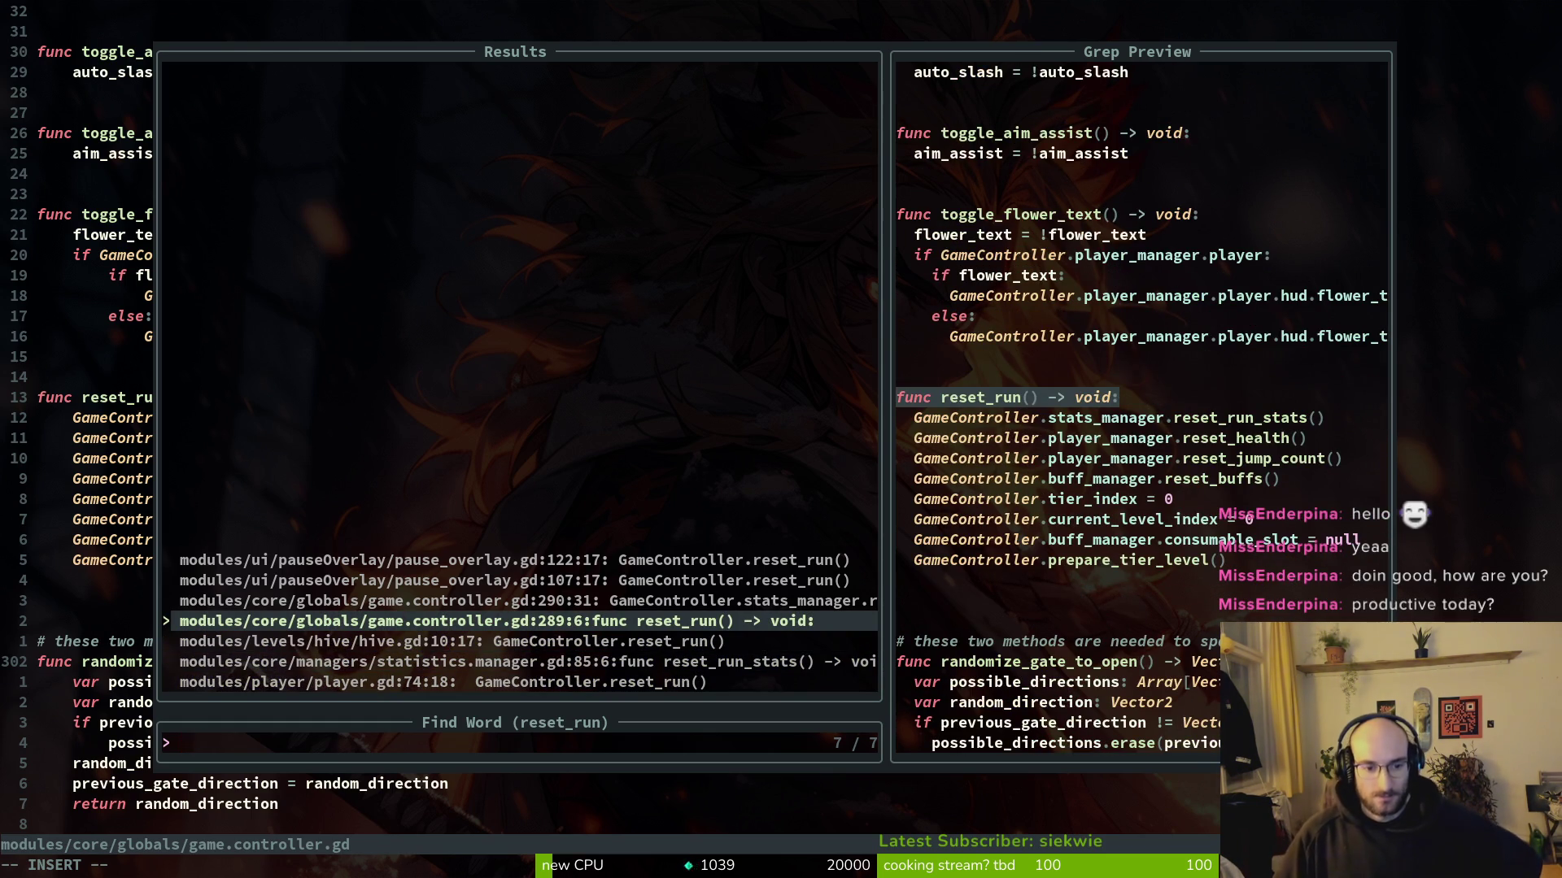
{"action": "key", "text": "Up"}
{"action": "key", "text": "Down"}
{"action": "key", "text": "Down"}
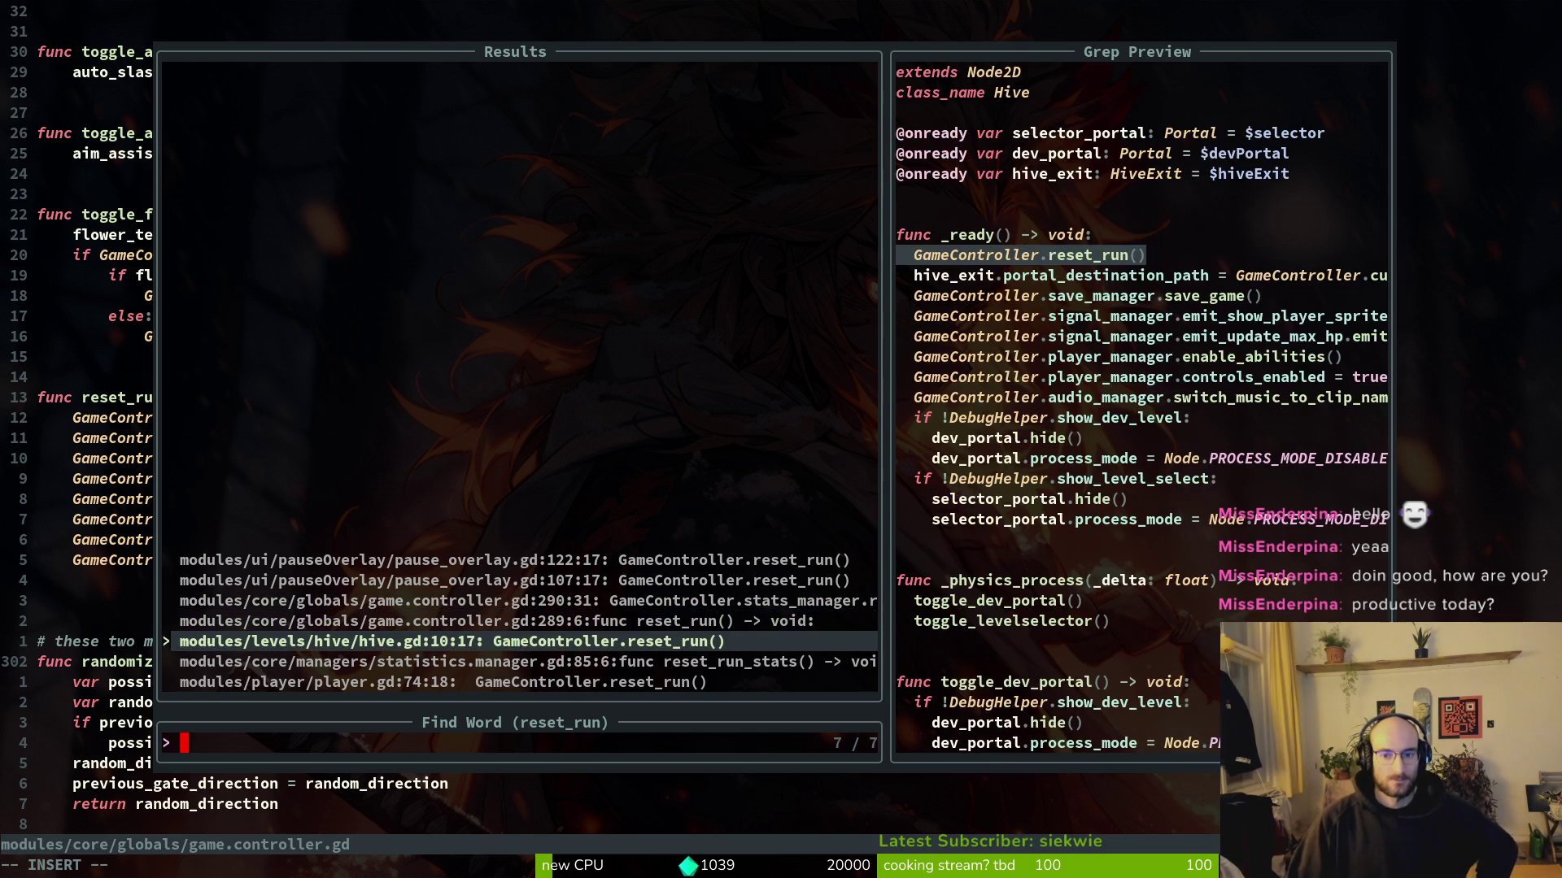
{"action": "key", "text": "Escape"}
{"action": "key", "text": "Escape"}
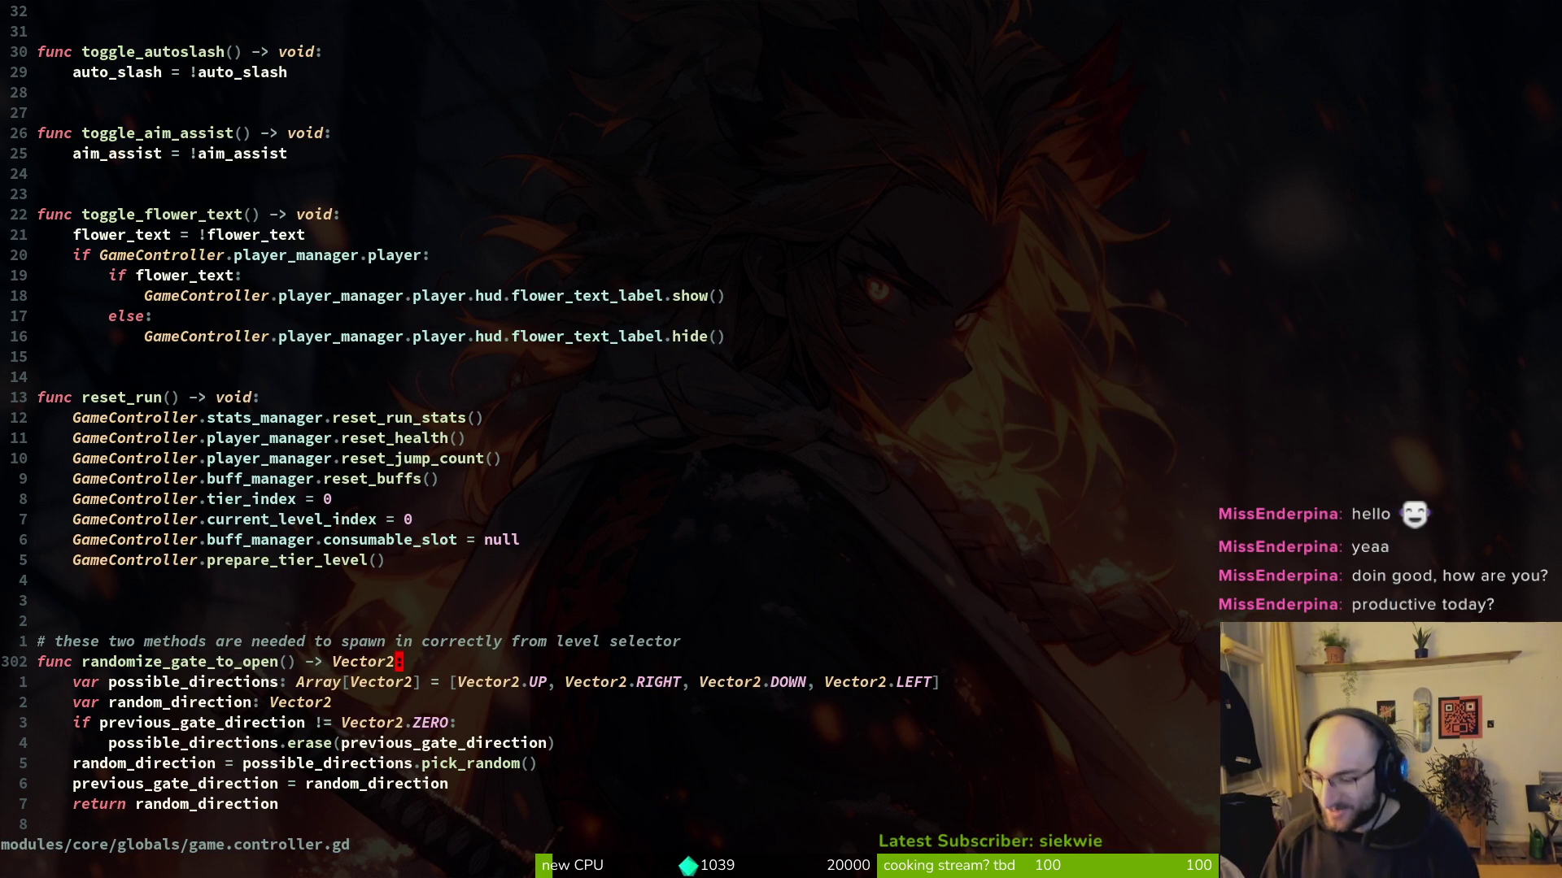
{"action": "key", "text": "ctrl+s"}
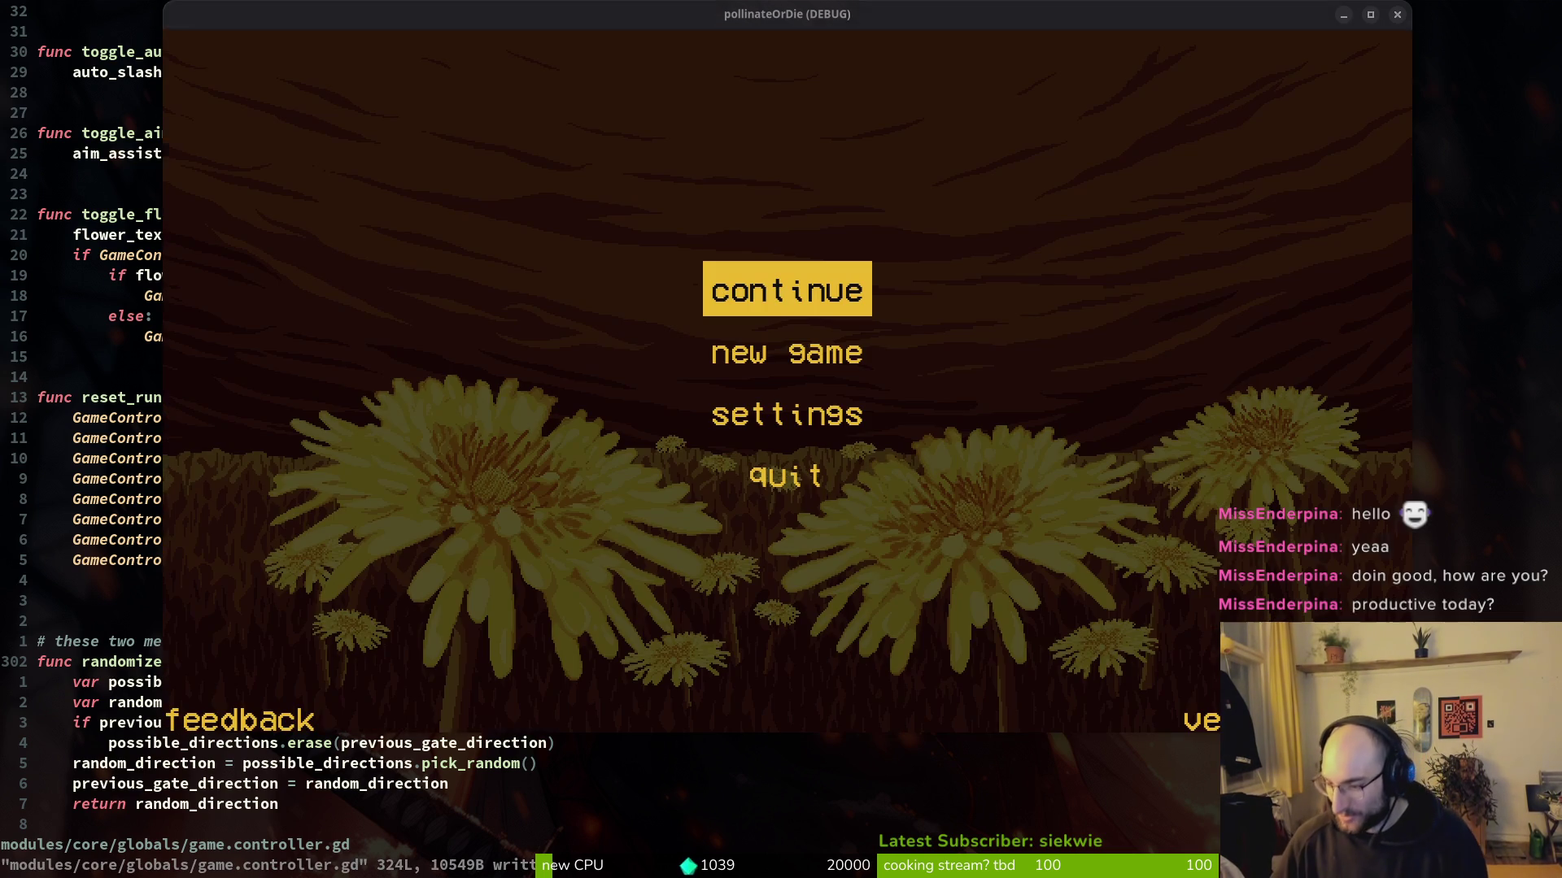
Step: Continue the saved run and buy the consumable for 1000 in the hive shop
{"action": "key", "text": "Return"}
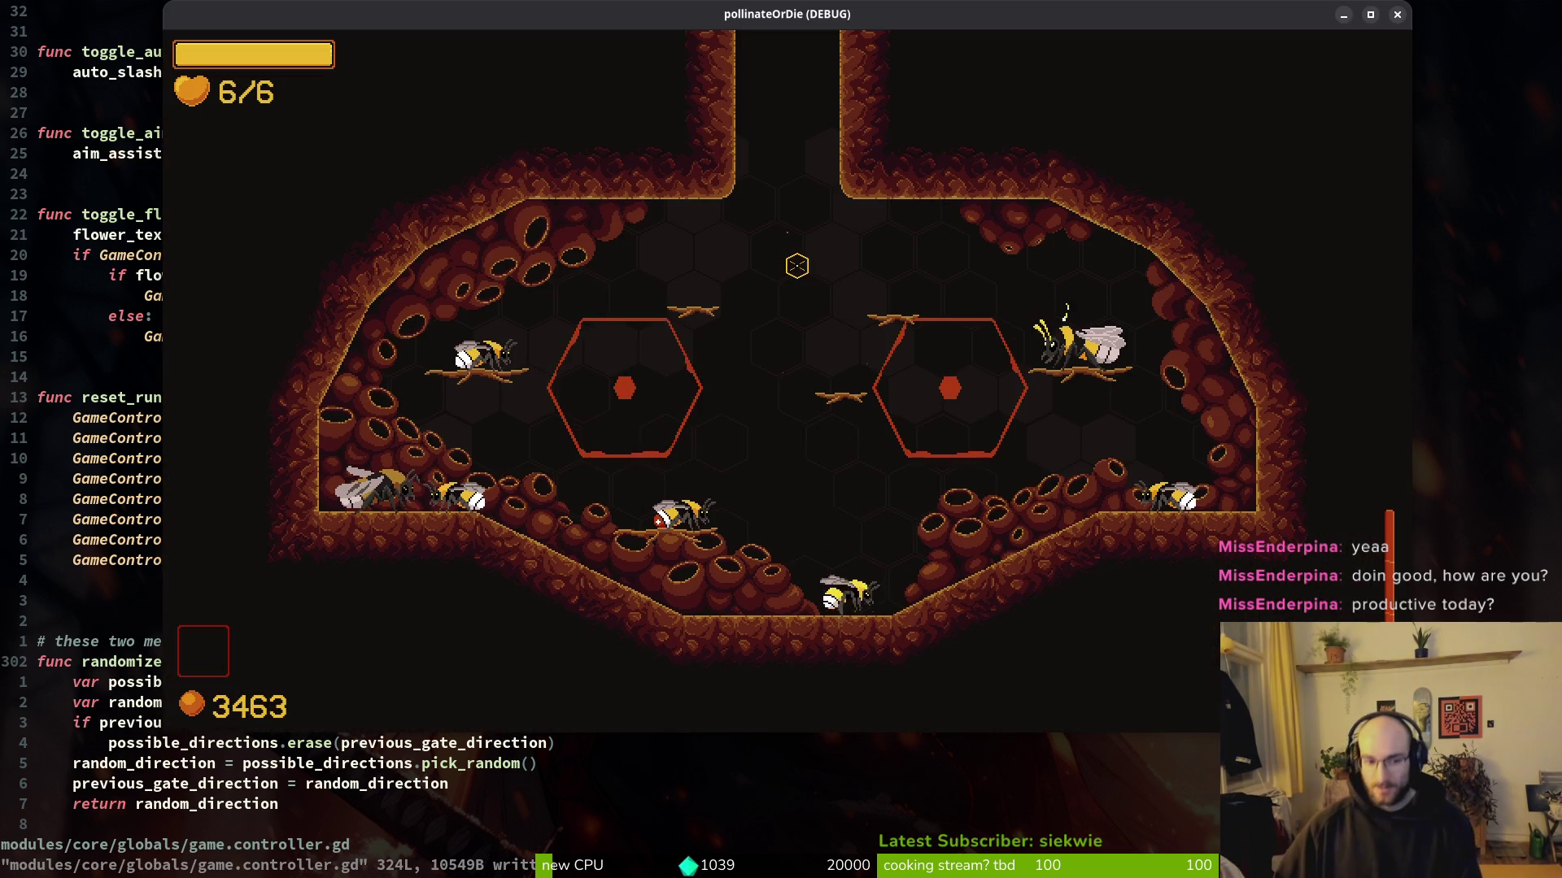
{"action": "key", "text": "e"}
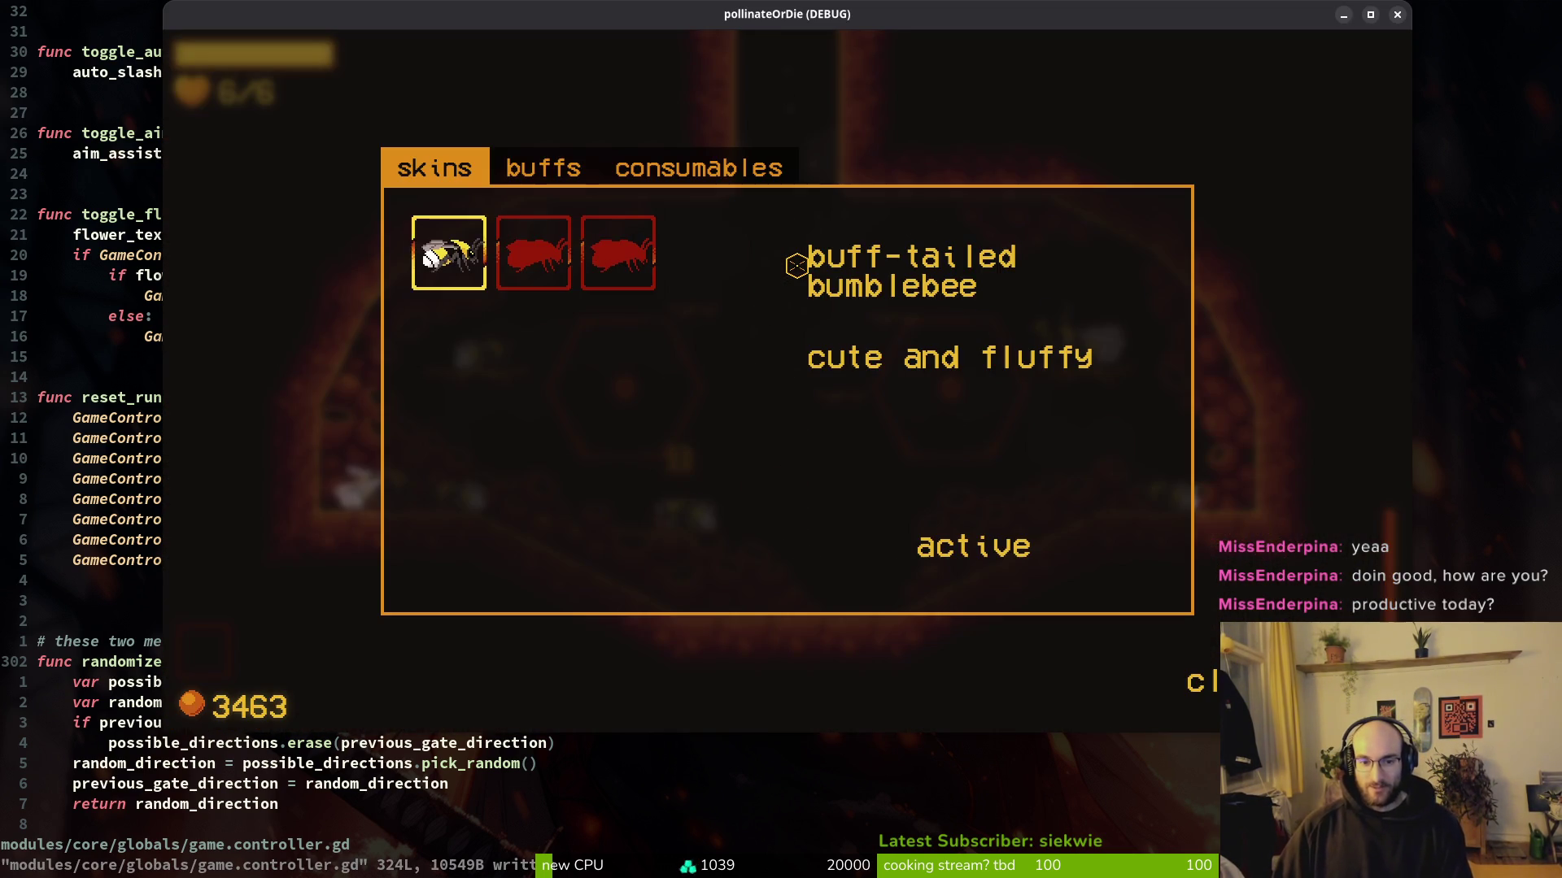
{"action": "key", "text": "Right"}
{"action": "key", "text": "Right"}
{"action": "key", "text": "Return"}
{"action": "key", "text": "Escape"}
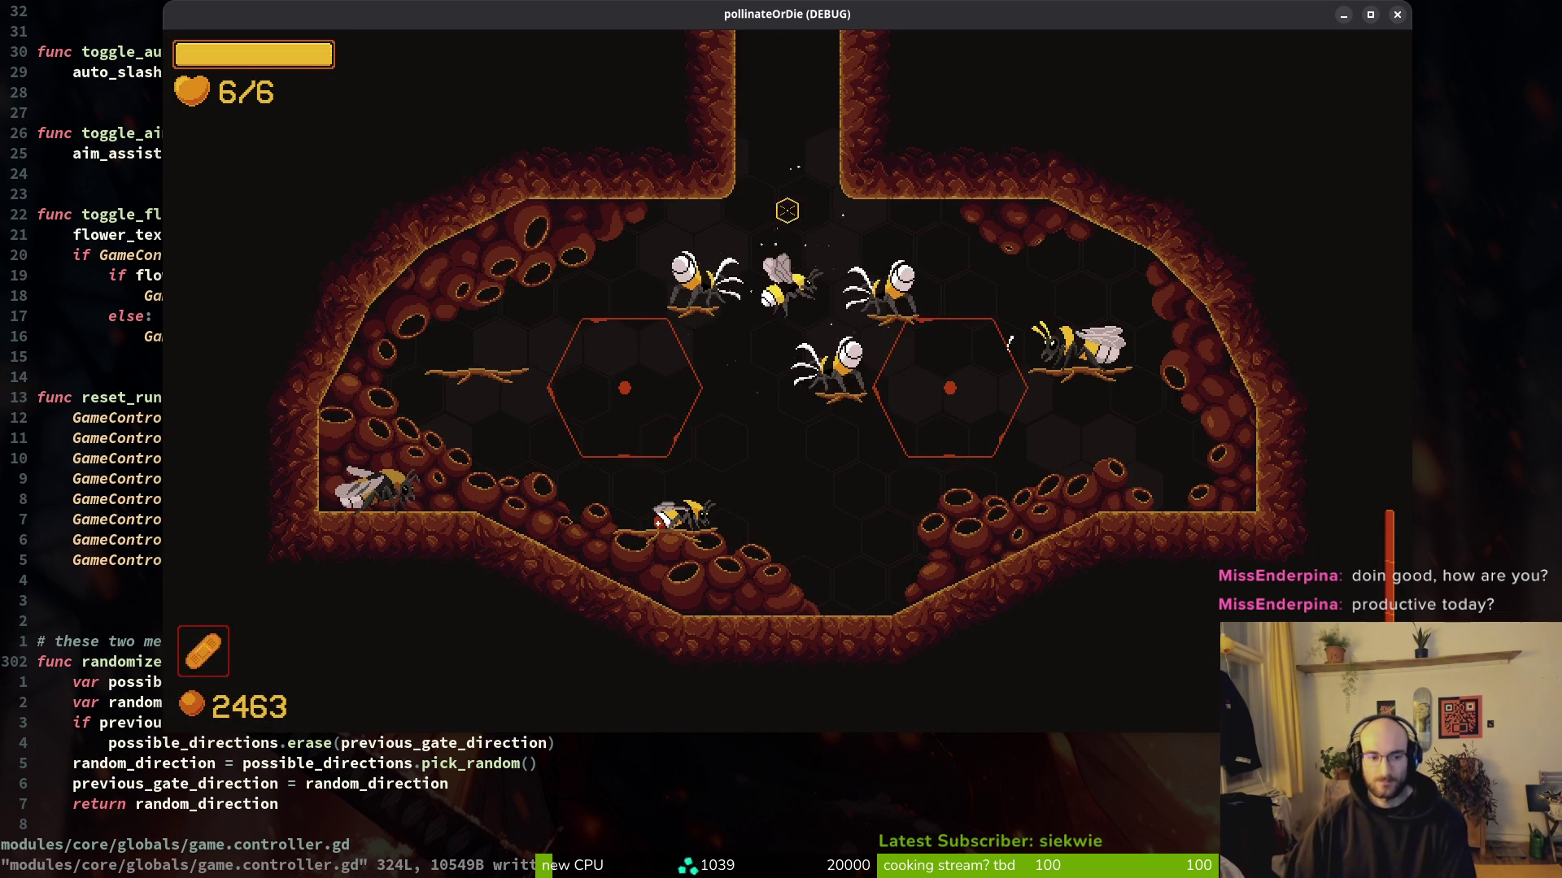
Step: Fly into the first room, collect pollen and clear the enemies
{"action": "key", "text": "w"}
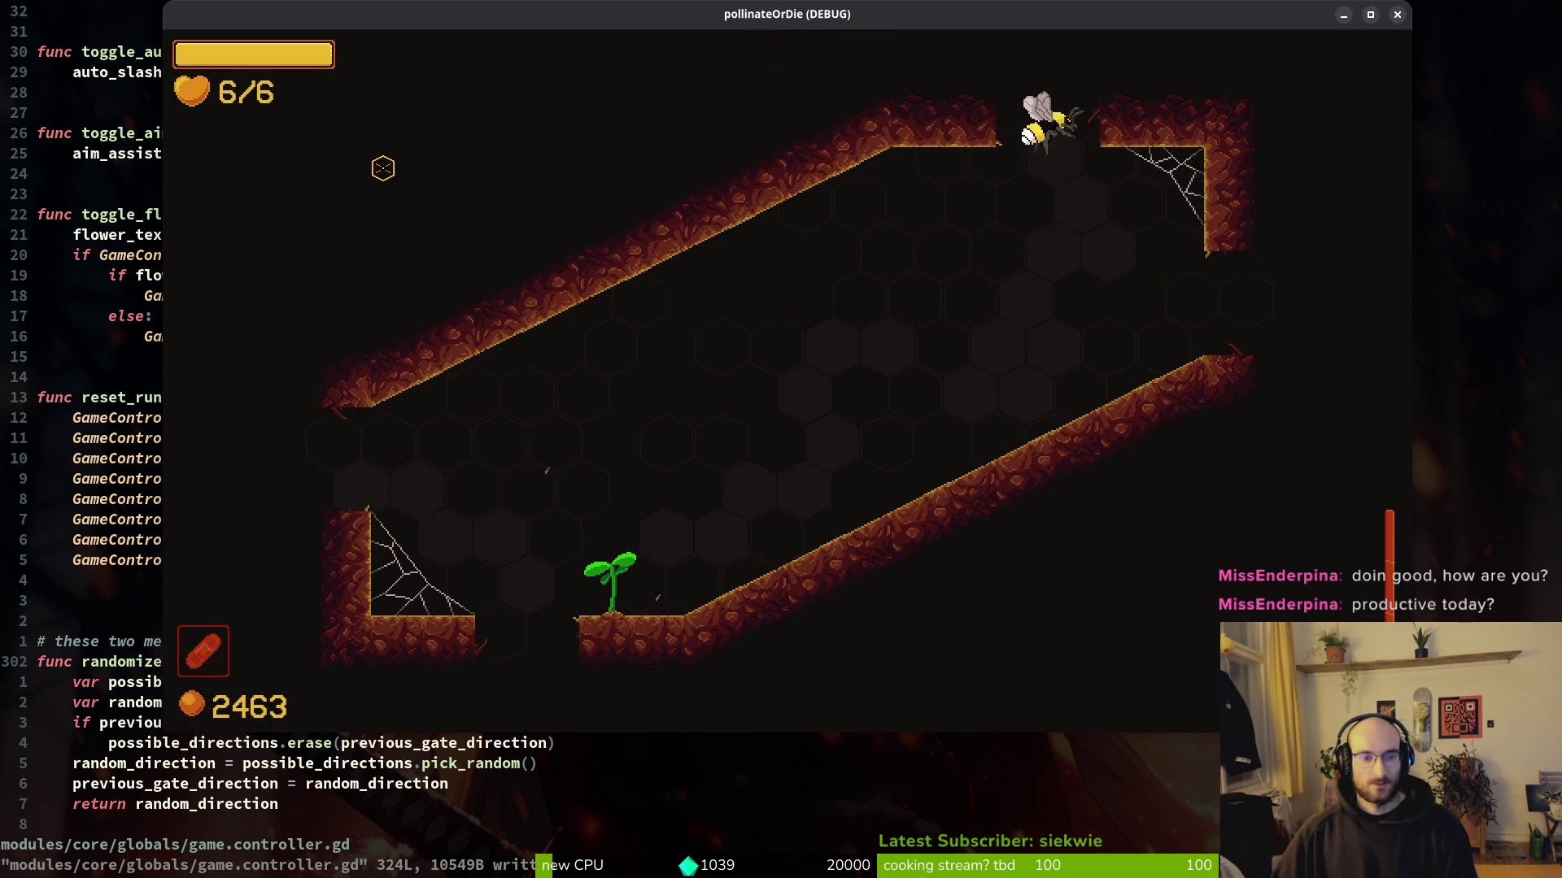
{"action": "key", "text": "s"}
{"action": "key", "text": "a"}
{"action": "key", "text": "w"}
{"action": "key", "text": "d"}
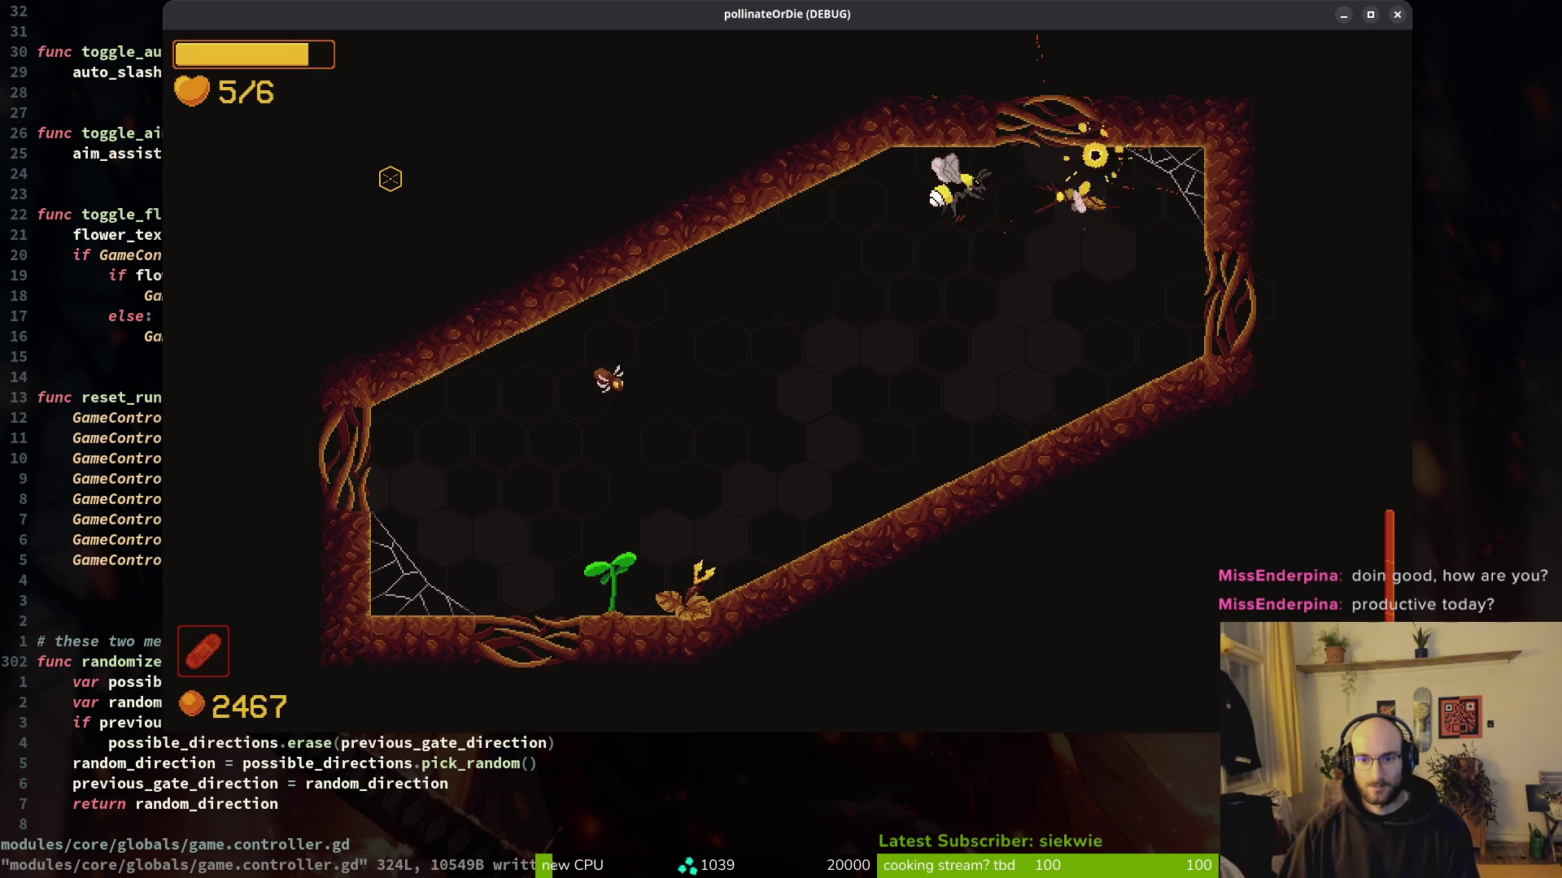
{"action": "key", "text": "a"}
{"action": "key", "text": "s"}
{"action": "key", "text": "s"}
{"action": "key", "text": "w"}
{"action": "key", "text": "d"}
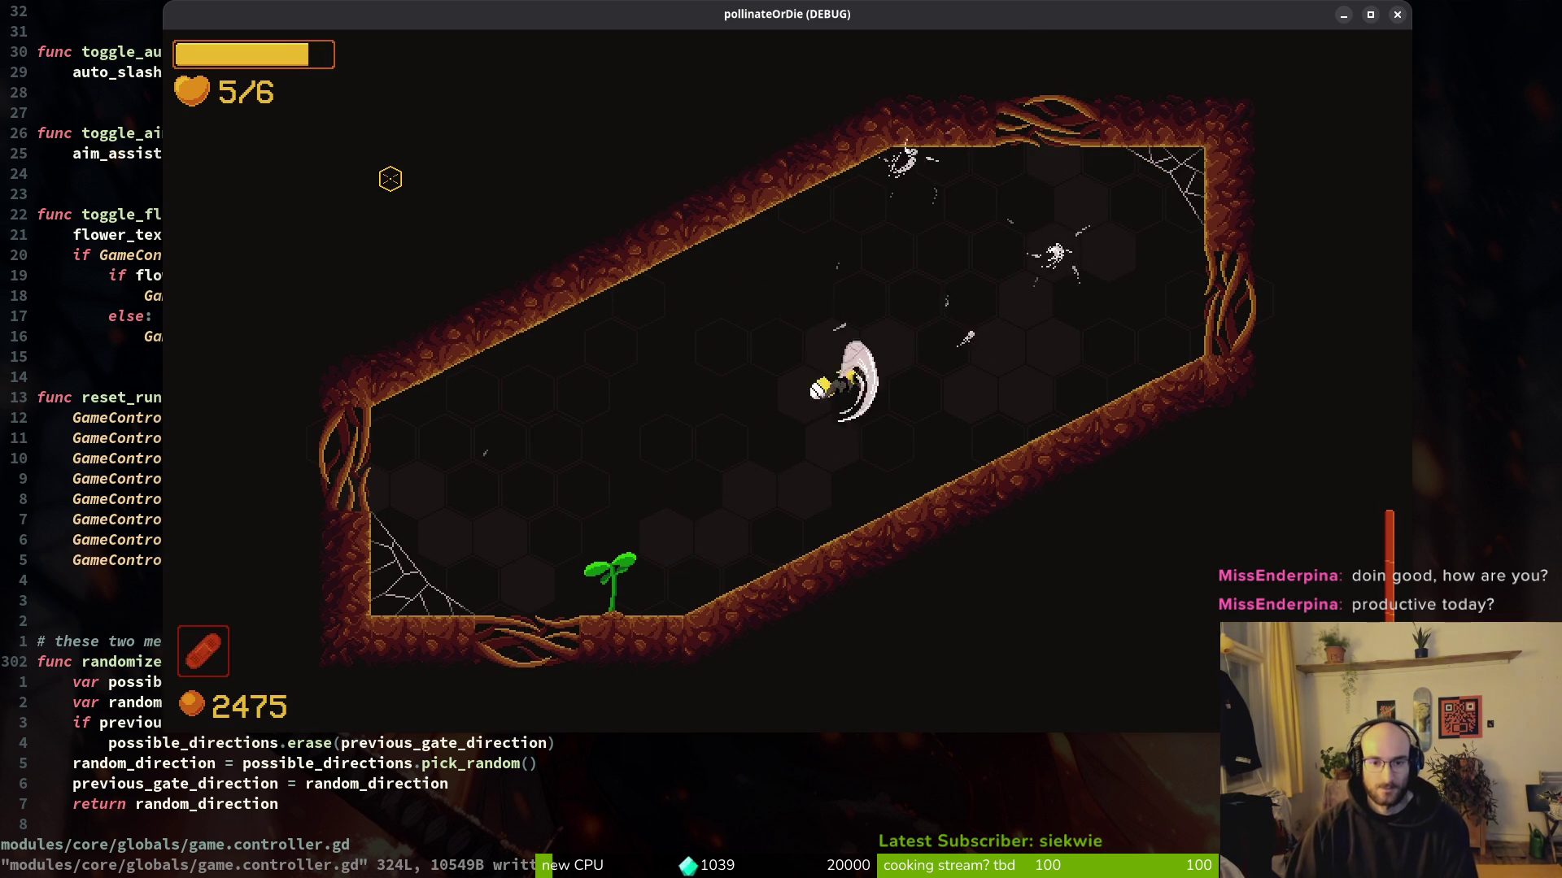
{"action": "key", "text": "w"}
{"action": "key", "text": "d"}
{"action": "key", "text": "a"}
{"action": "key", "text": "s"}
{"action": "key", "text": "w"}
{"action": "key", "text": "d"}
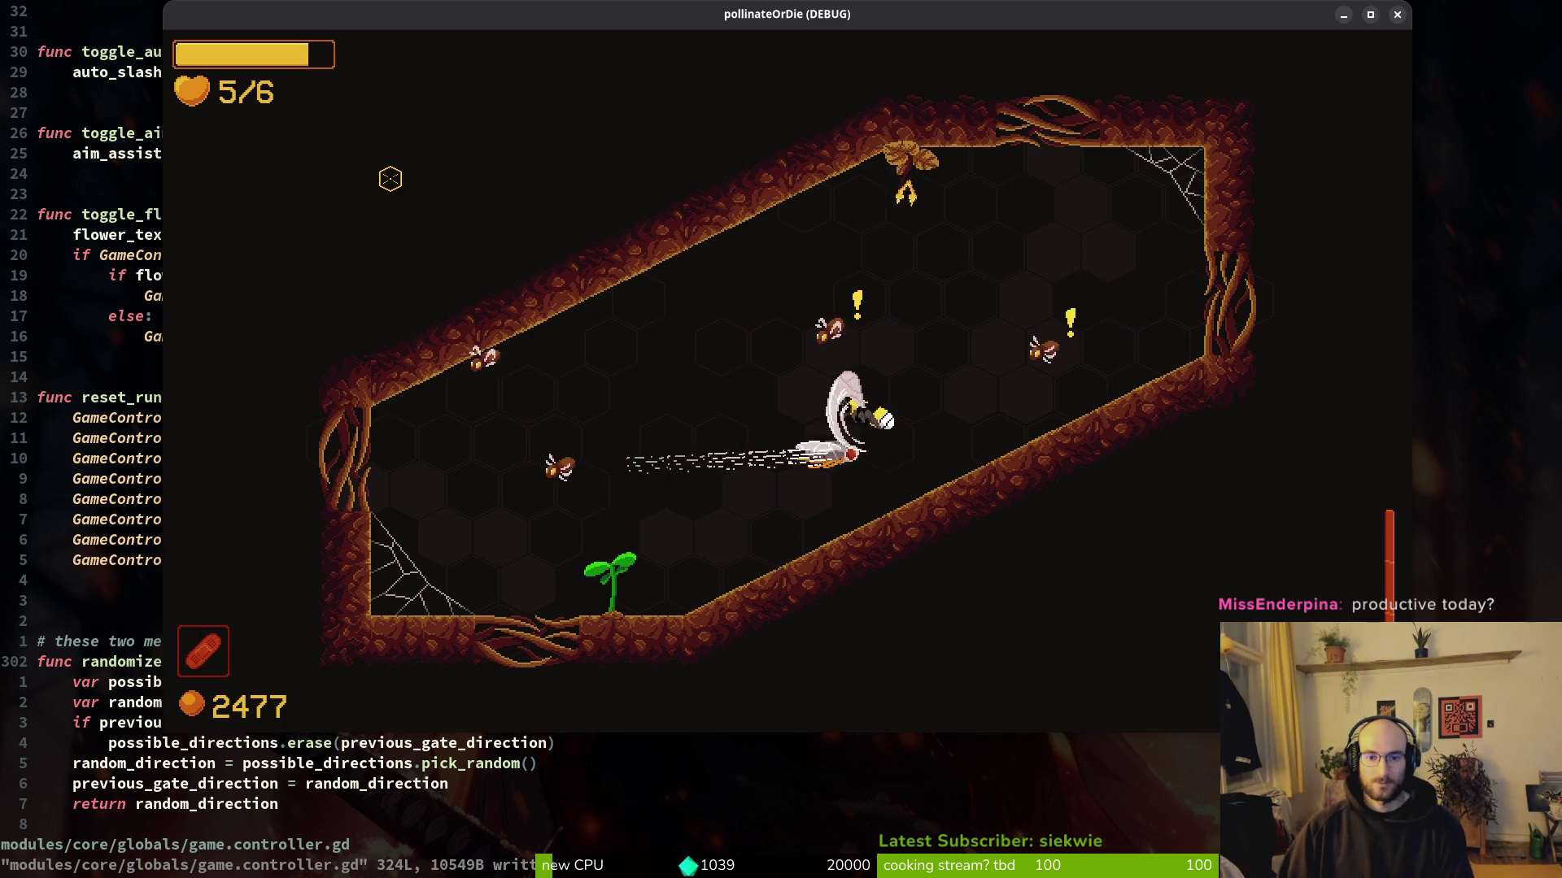
{"action": "key", "text": "w"}
{"action": "key", "text": "s"}
{"action": "key", "text": "a"}
Step: Pollinate the sprout, destroy nearby spores and exit through the lower passage
{"action": "key", "text": "w"}
{"action": "key", "text": "d"}
{"action": "key", "text": "s"}
{"action": "key", "text": "a"}
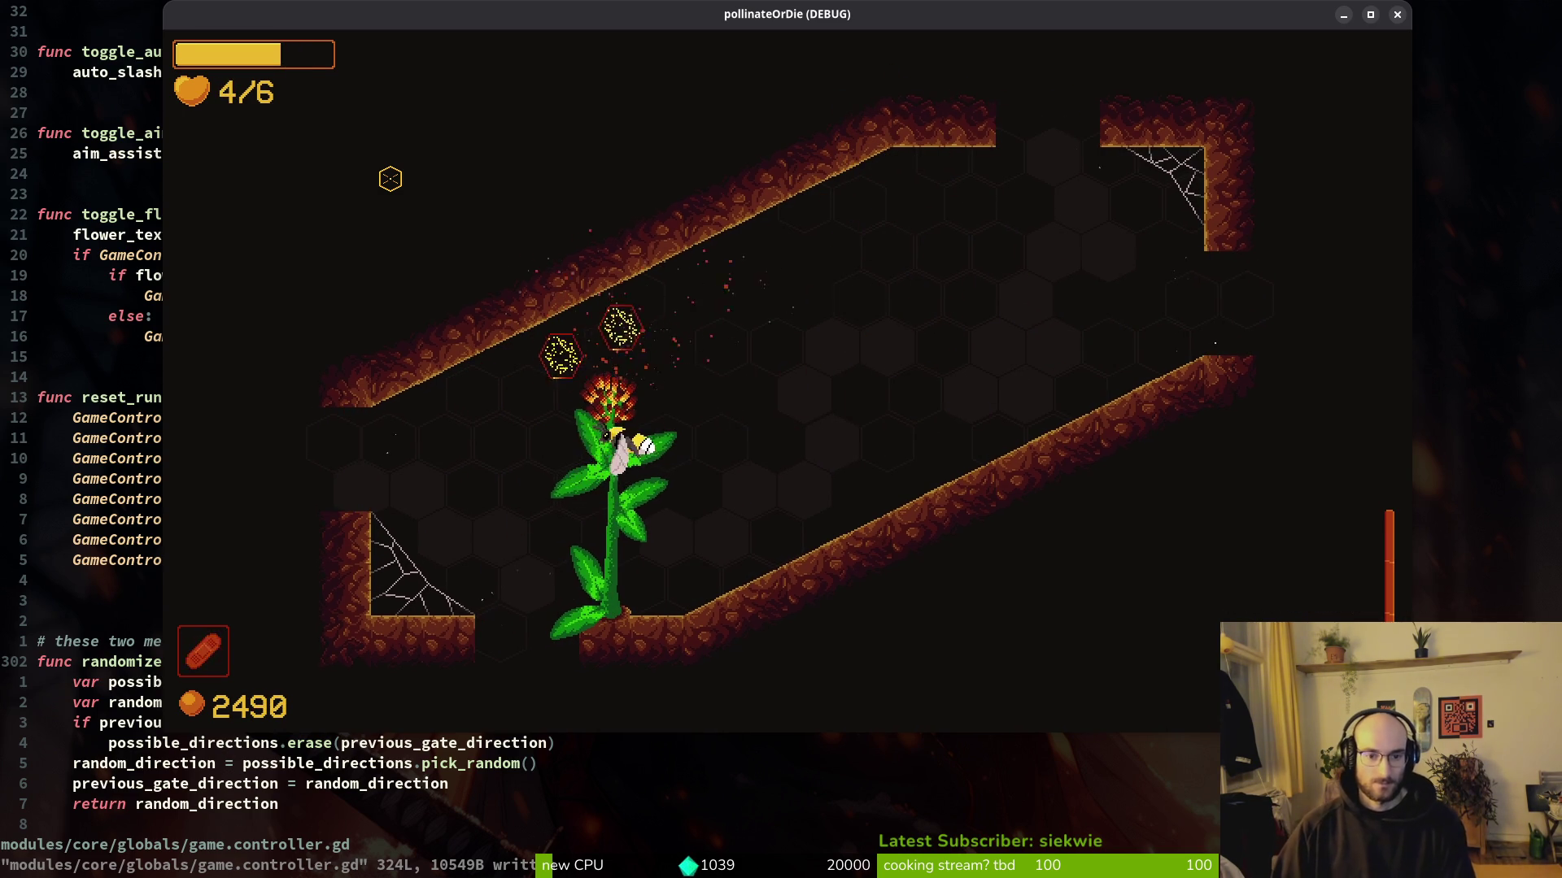
{"action": "key", "text": "a"}
{"action": "key", "text": "d"}
{"action": "key", "text": "a"}
{"action": "key", "text": "s"}
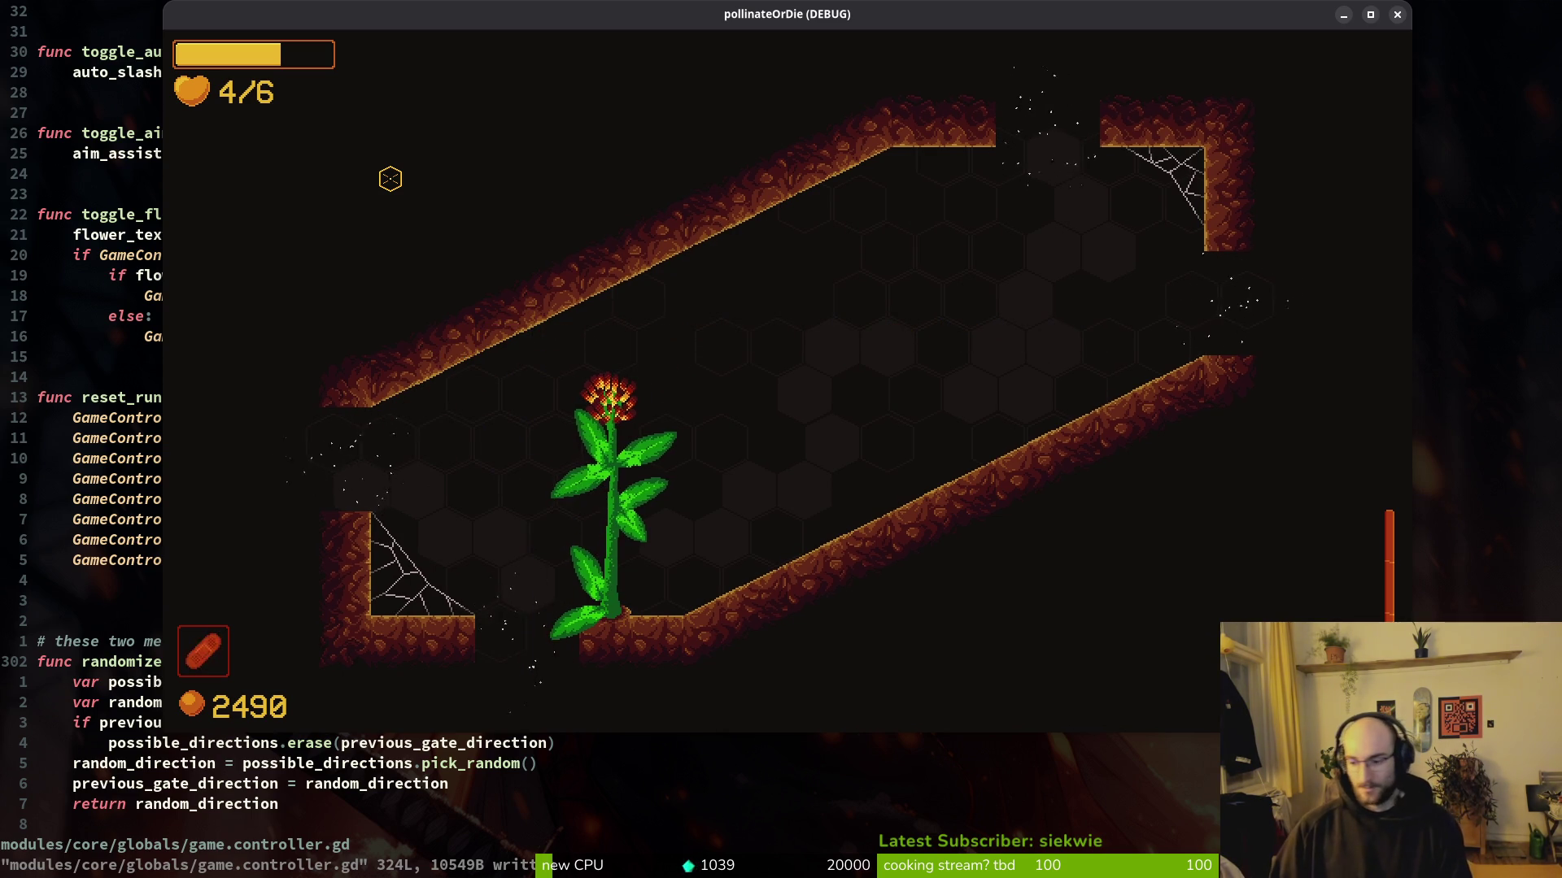
Step: Enter the oval room and fight the spawning flies around the centre
{"action": "key", "text": "a"}
{"action": "key", "text": "w"}
{"action": "key", "text": "s"}
{"action": "key", "text": "d"}
{"action": "key", "text": "a"}
{"action": "key", "text": "a"}
{"action": "key", "text": "d"}
{"action": "key", "text": "w"}
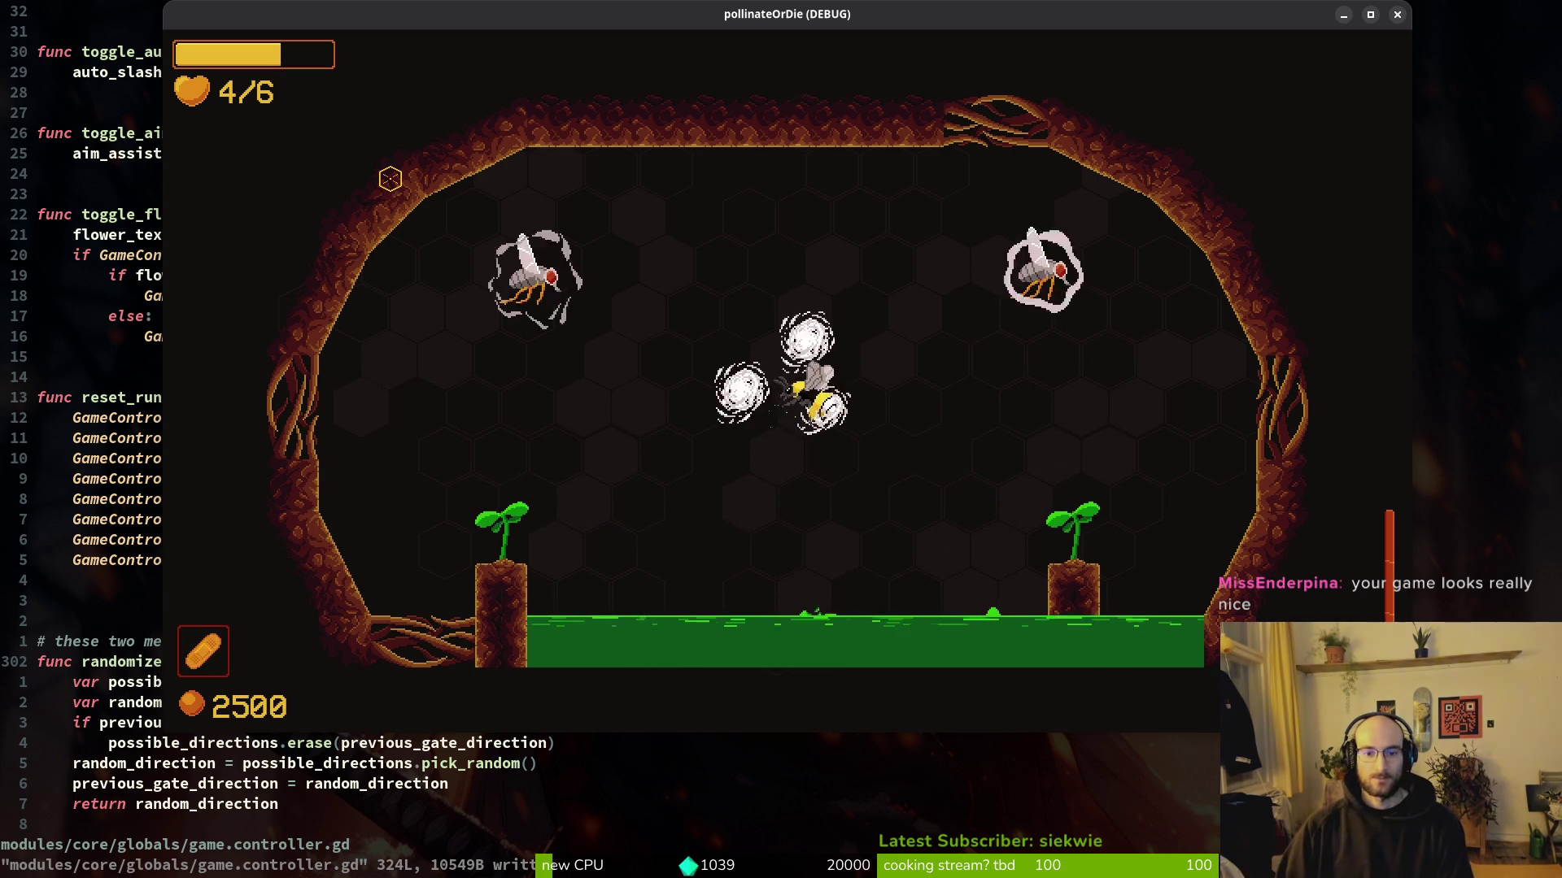
{"action": "key", "text": "w"}
{"action": "key", "text": "a"}
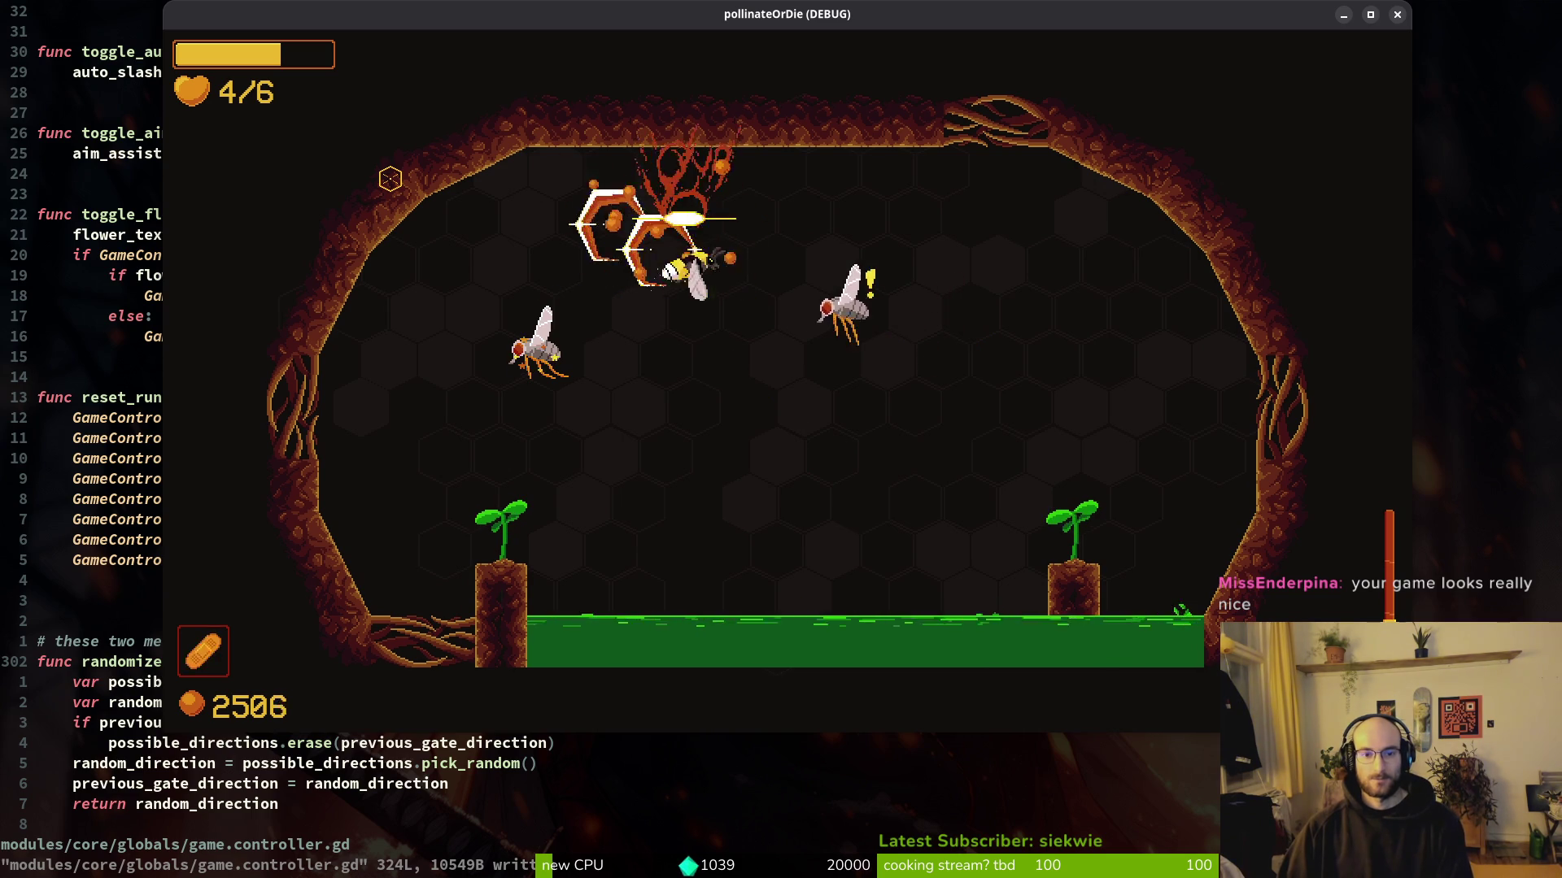
{"action": "key", "text": "s"}
{"action": "key", "text": "d"}
{"action": "key", "text": "a"}
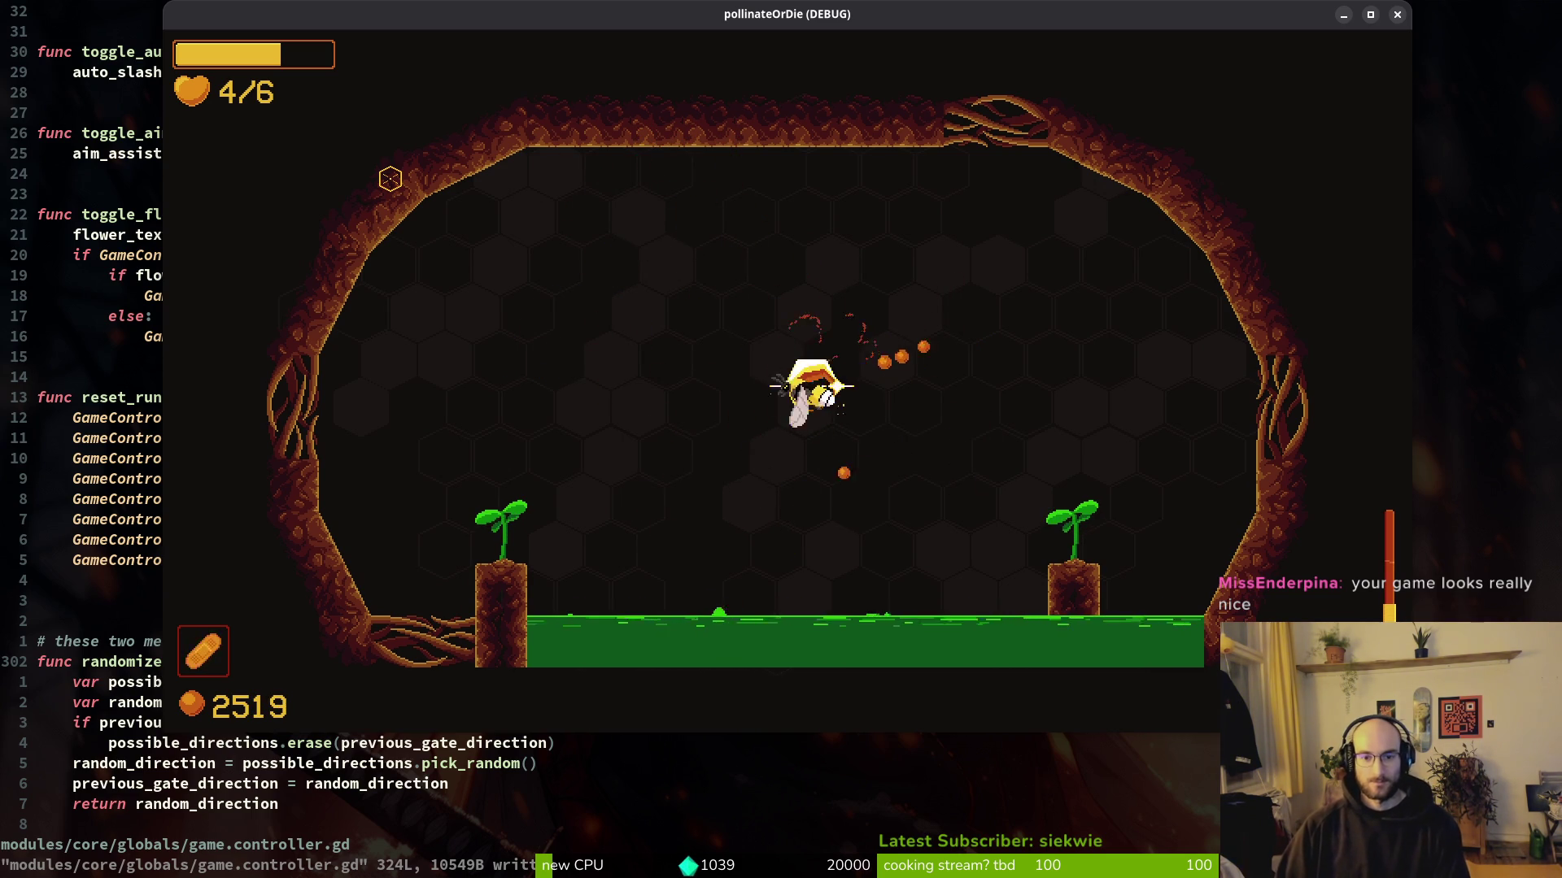
{"action": "key", "text": "a"}
{"action": "key", "text": "w"}
Step: Keep dodging and attacking flies until the bee dies on attempt 14 to a mutant flower
{"action": "key", "text": "s"}
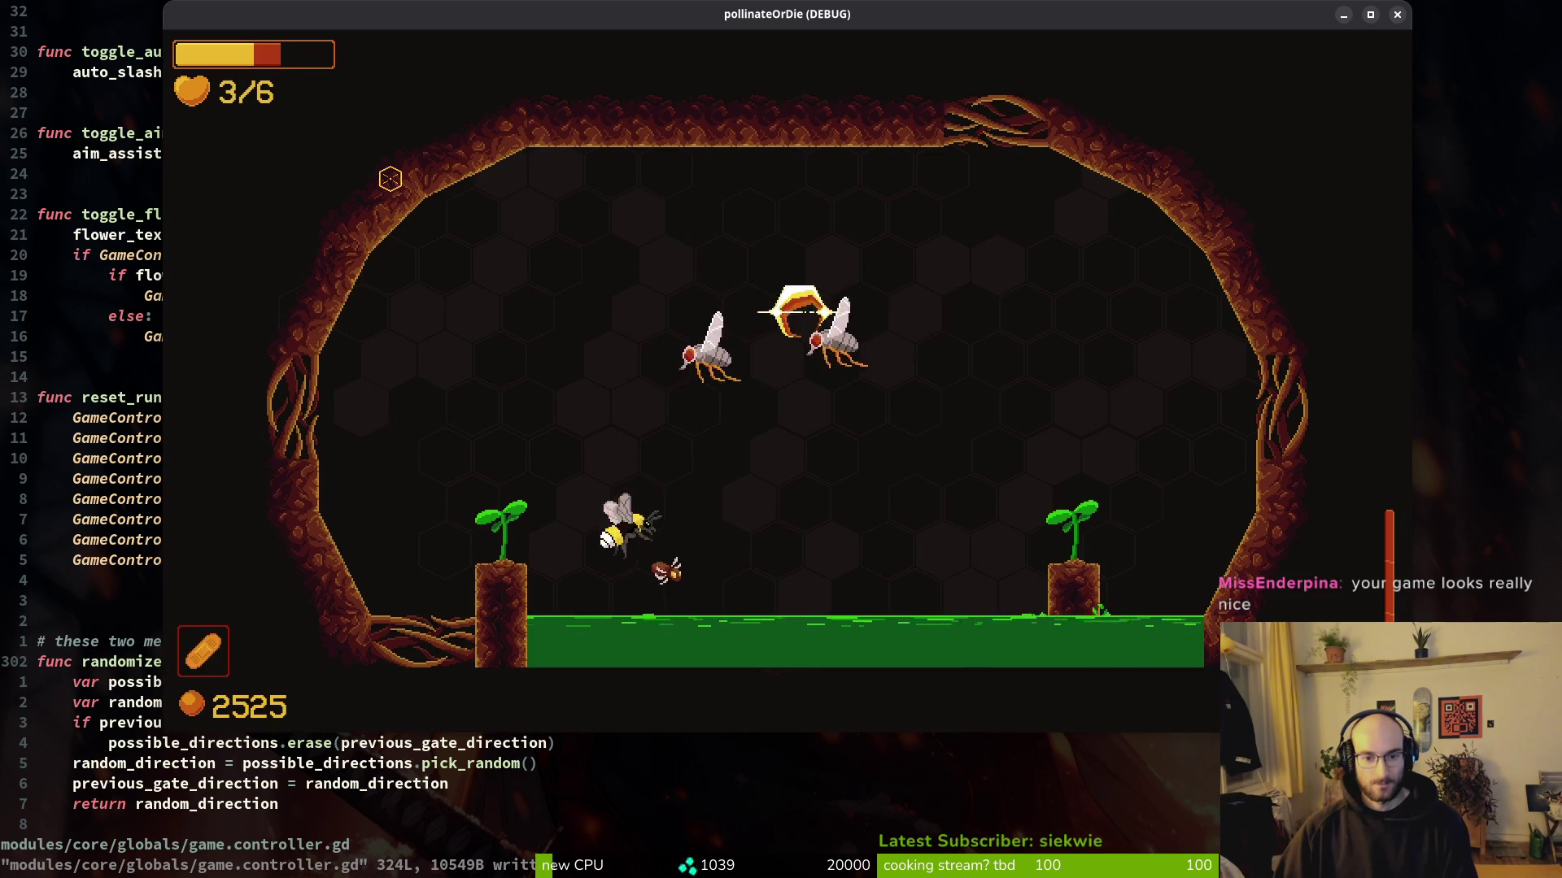
{"action": "key", "text": "d"}
{"action": "key", "text": "w"}
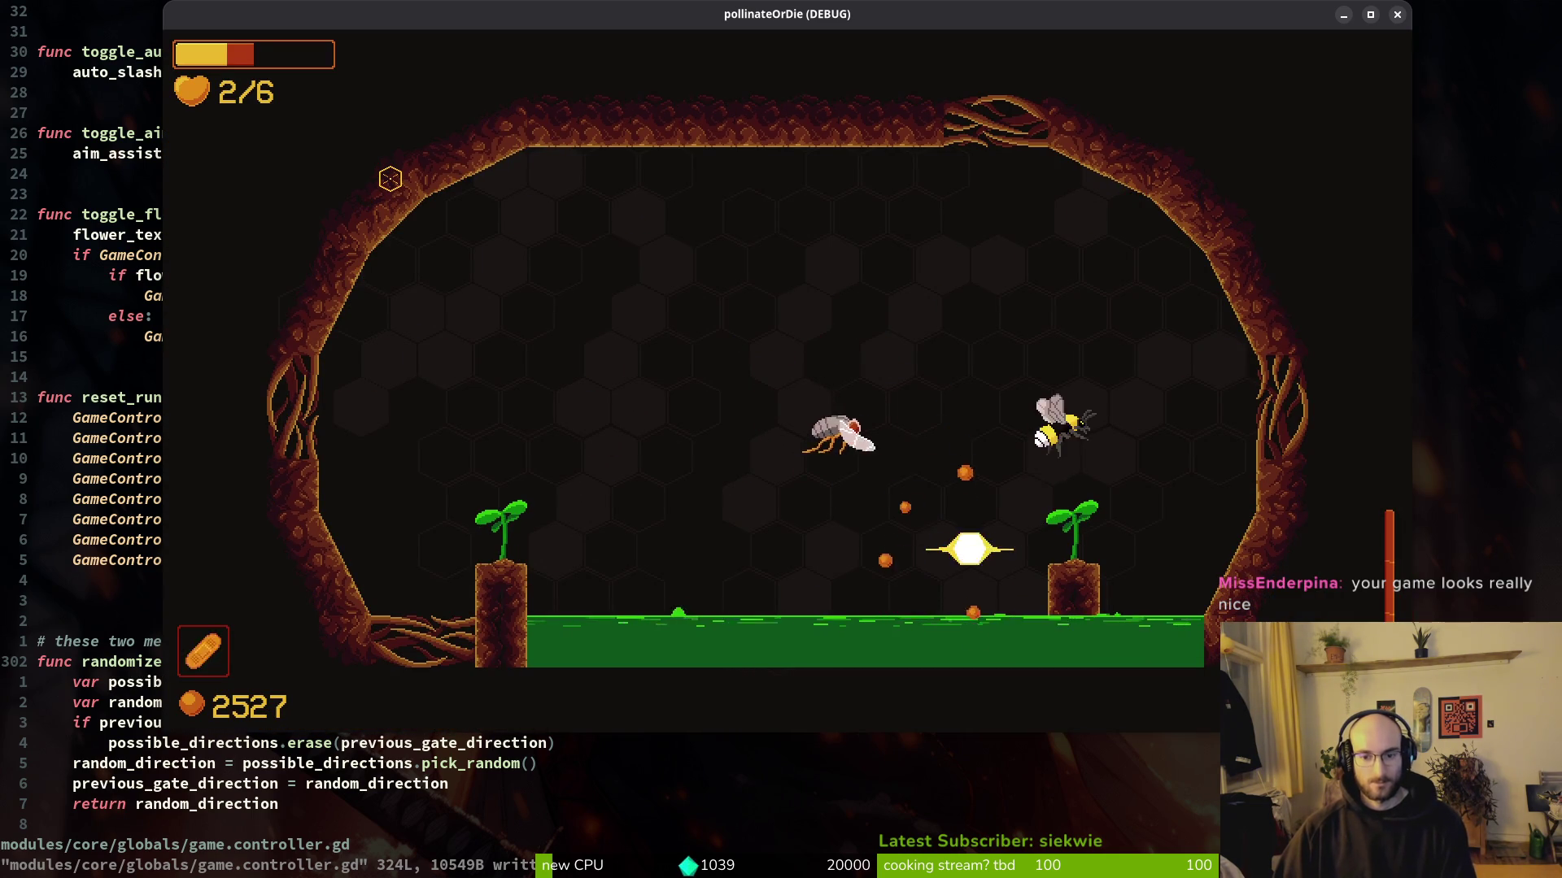
{"action": "key", "text": "a"}
{"action": "key", "text": "w"}
{"action": "key", "text": "a"}
{"action": "key", "text": "d"}
{"action": "key", "text": "a"}
{"action": "key", "text": "d"}
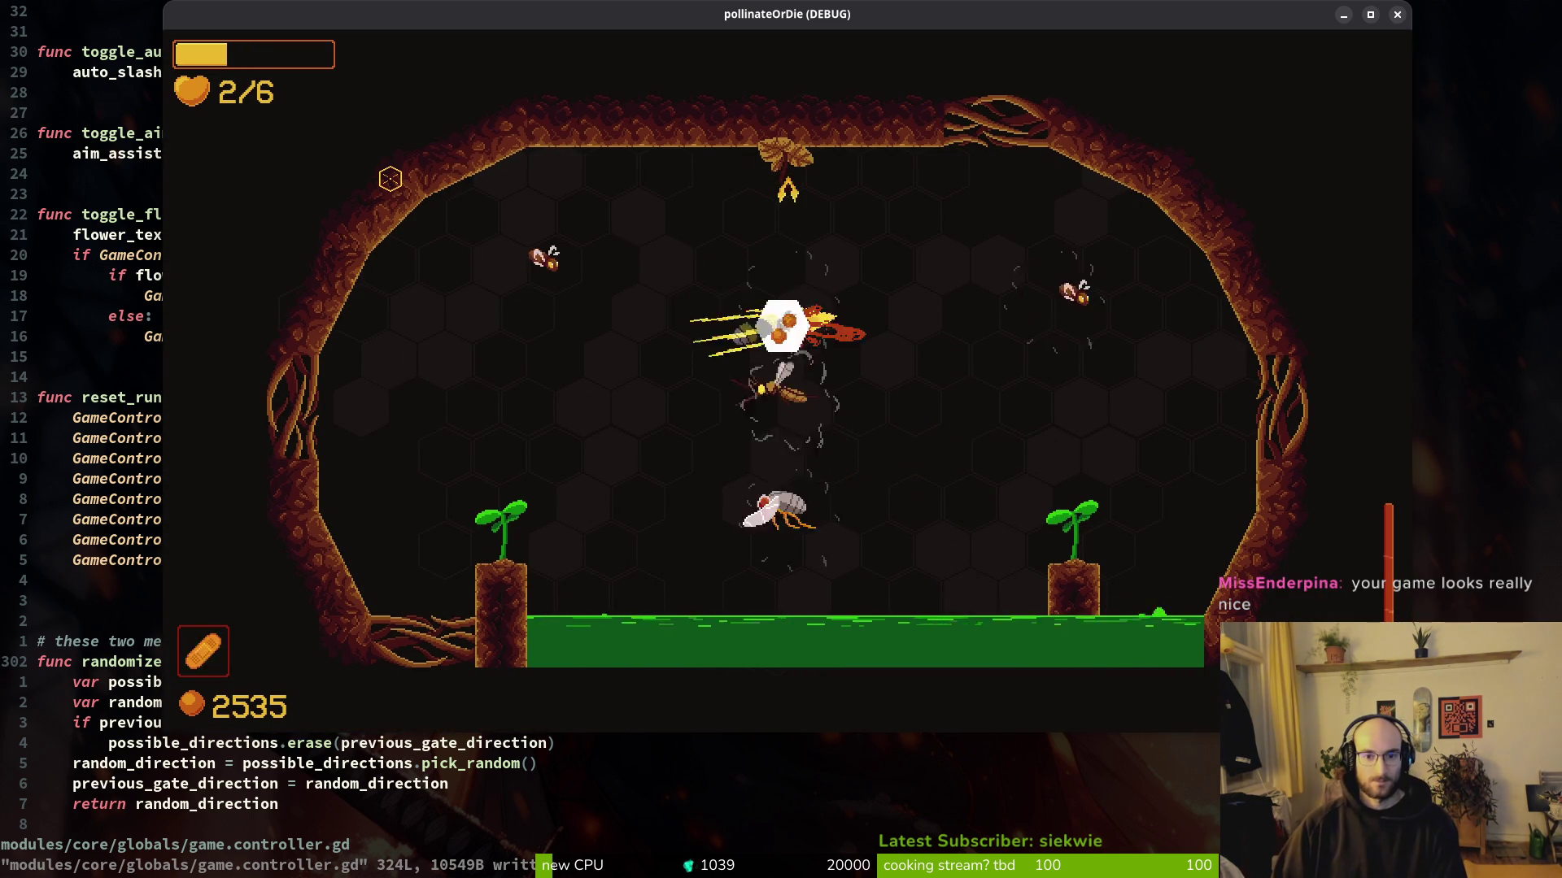
{"action": "key", "text": "s"}
{"action": "key", "text": "a"}
{"action": "key", "text": "w"}
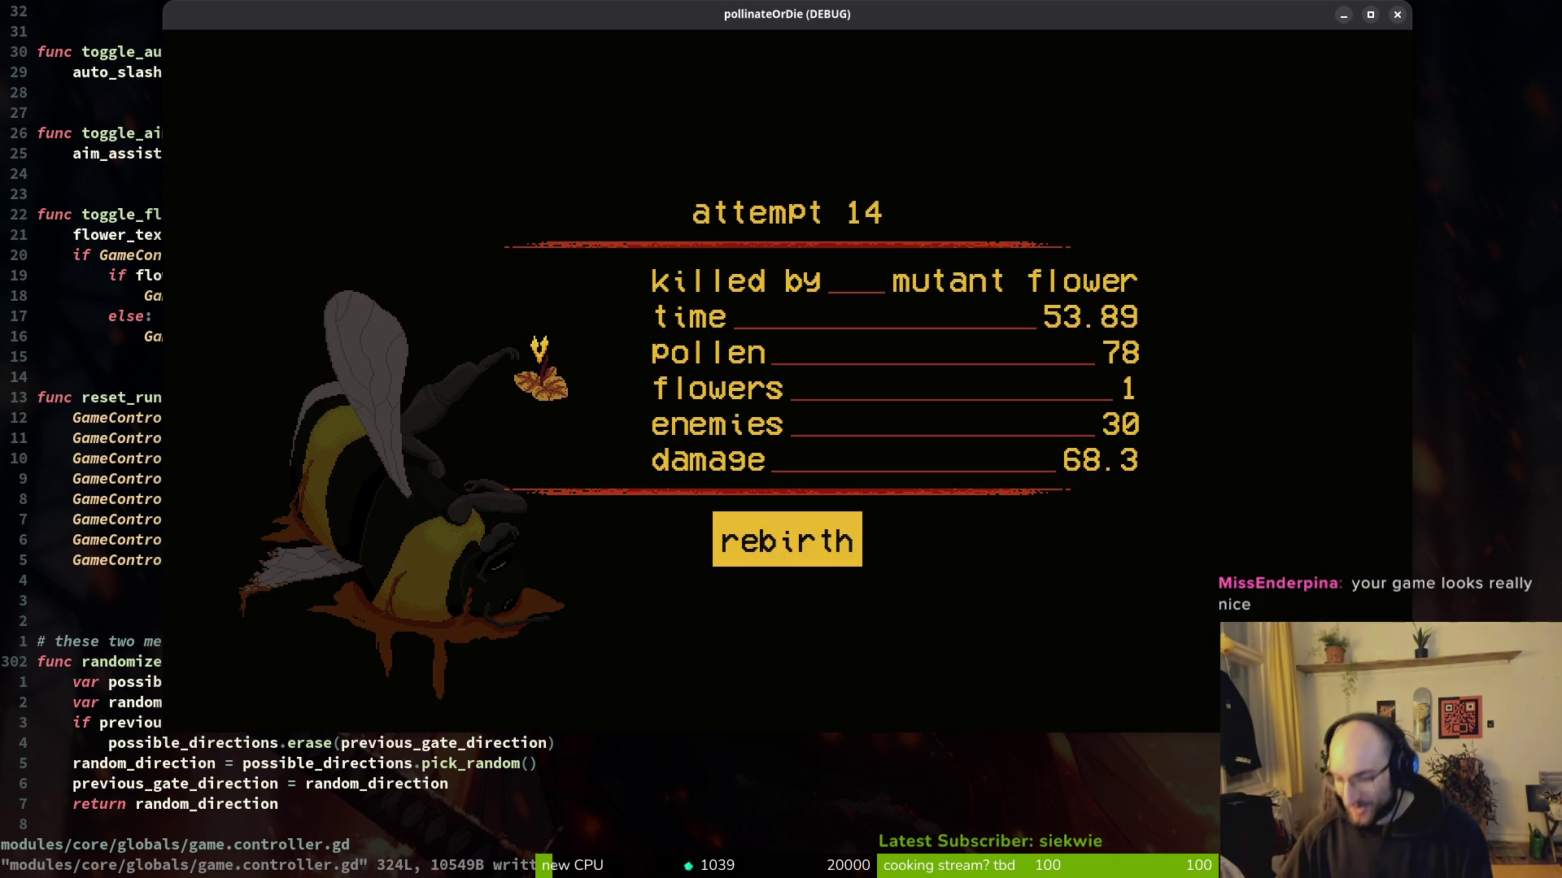
{"action": "key", "text": "alt+Tab"}
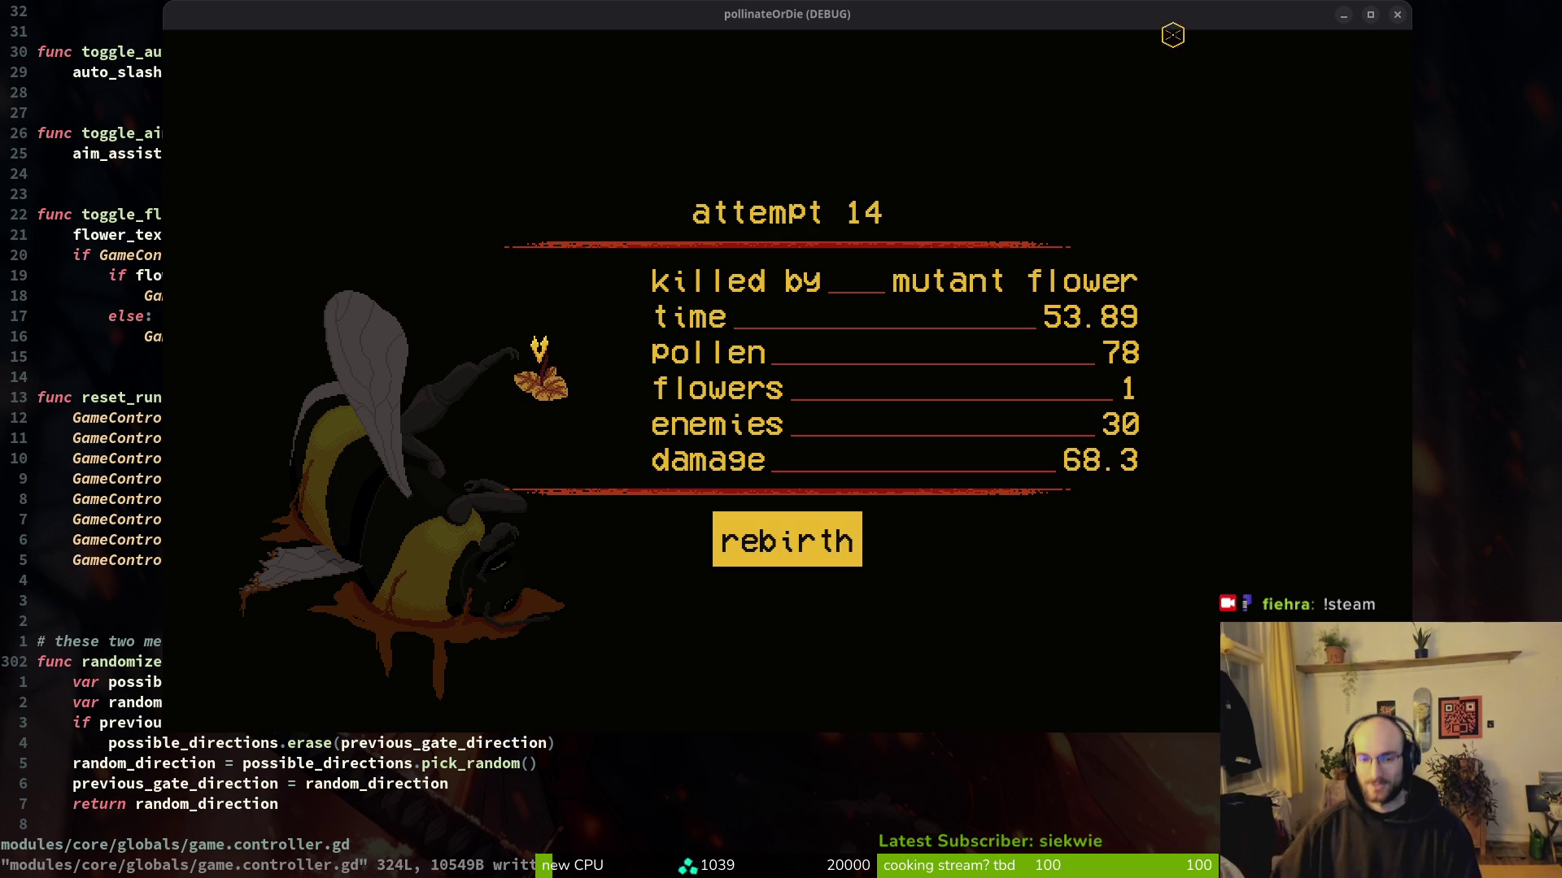
Step: Rebirth into a new hive run, dash briefly, close the game and click below reset_run
{"action": "left_click", "coordinate": [850, 529]}
{"action": "key", "text": "a"}
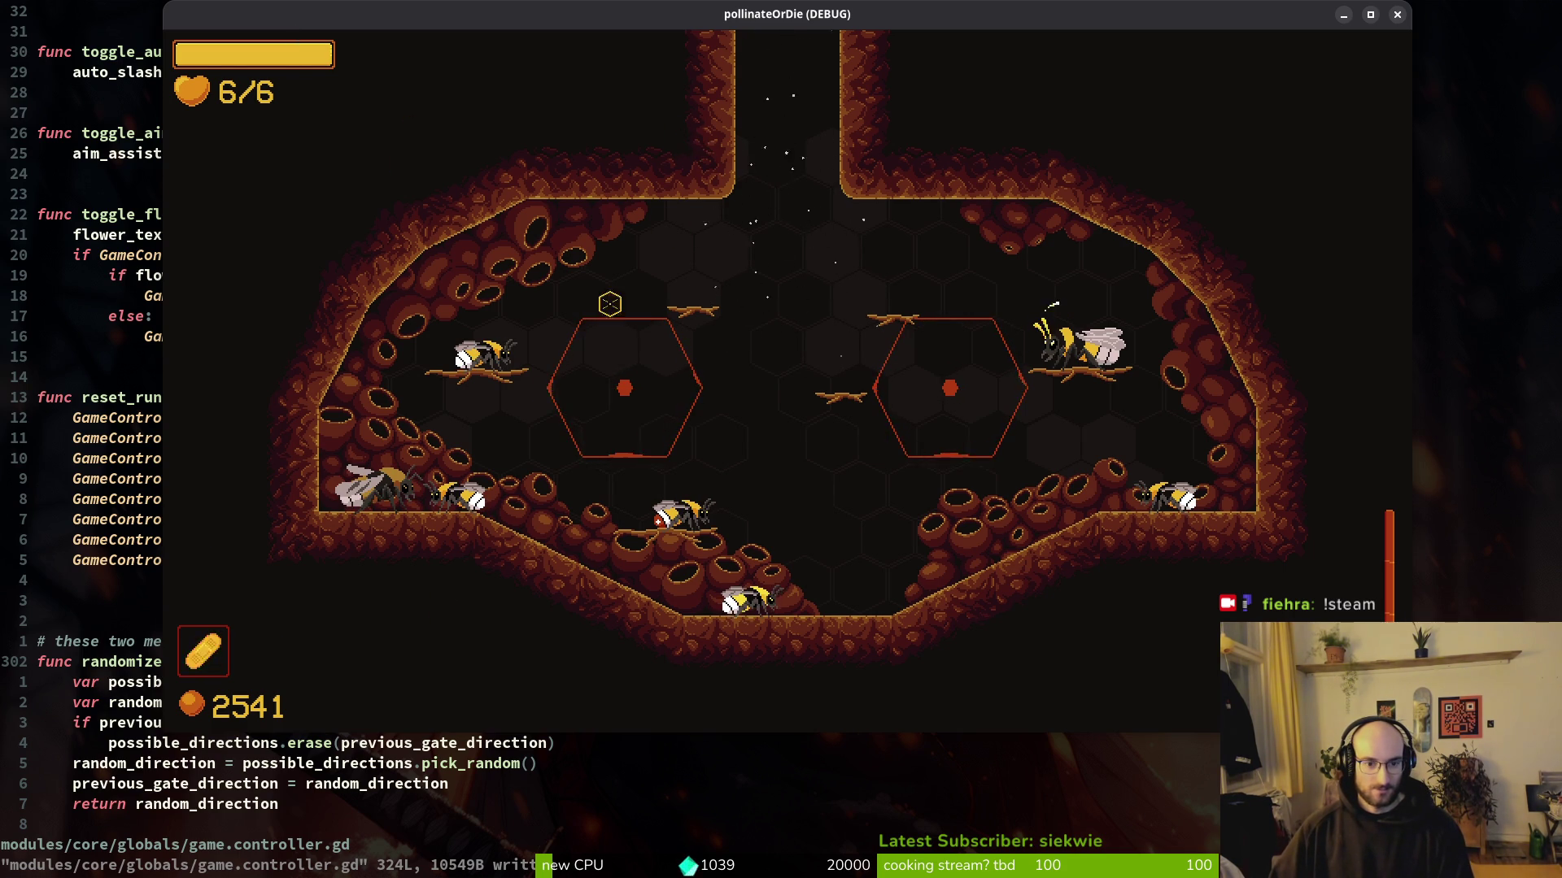
{"action": "key", "text": "alt+F4"}
{"action": "left_click", "coordinate": [164, 600]}
Step: Delete the blank line in game.controller.gd and save the script
{"action": "key", "text": "d"}
{"action": "key", "text": "d"}
{"action": "key", "text": "ctrl+s"}
{"action": "key", "text": "space"}
{"action": "key", "text": "f"}
{"action": "key", "text": "f"}
{"action": "key", "text": "Escape"}
{"action": "key", "text": "Escape"}
Step: Search the project for reset_run calls and preview the one in hive.gd
{"action": "key", "text": "k"}
{"action": "key", "text": "k"}
{"action": "key", "text": "k"}
{"action": "key", "text": "V"}
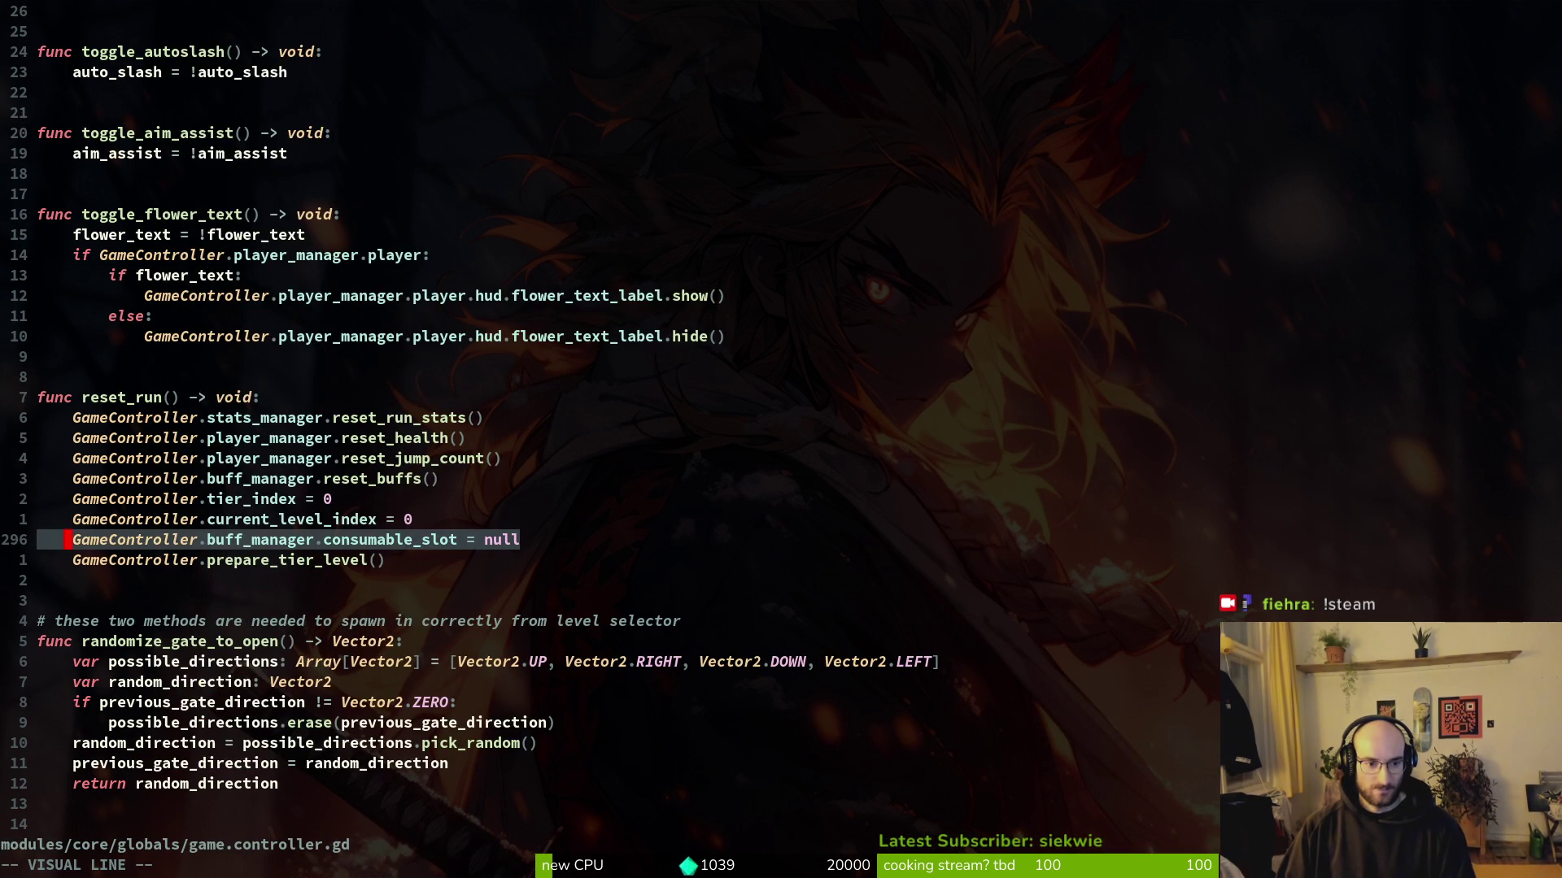
{"action": "key", "text": "Escape"}
{"action": "key", "text": "k"}
{"action": "key", "text": "k"}
{"action": "key", "text": "k"}
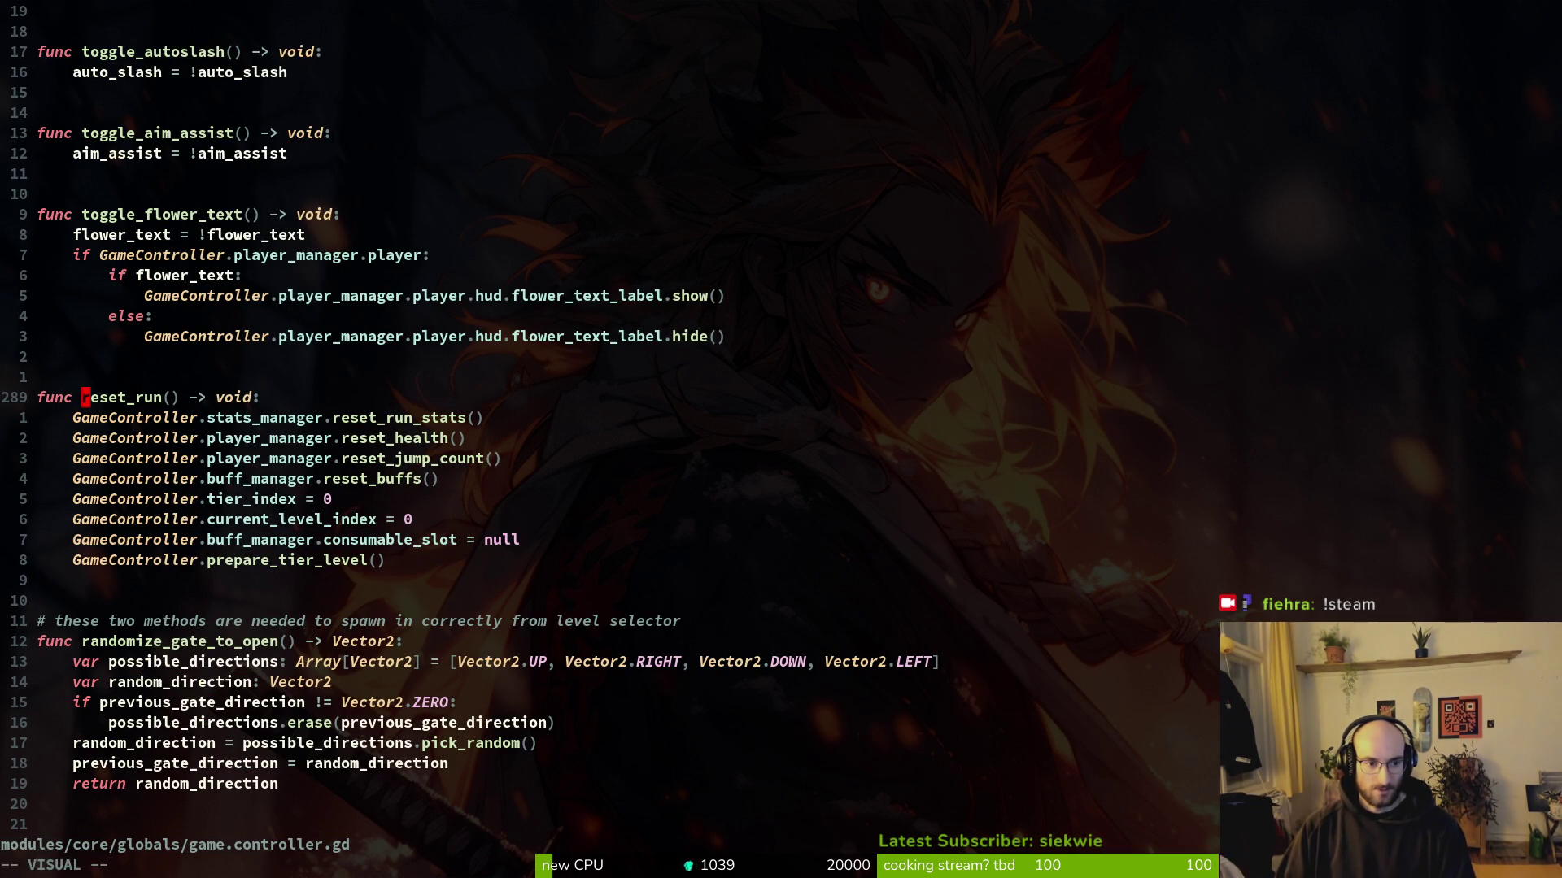
{"action": "key", "text": "space"}
{"action": "key", "text": "f"}
{"action": "key", "text": "w"}
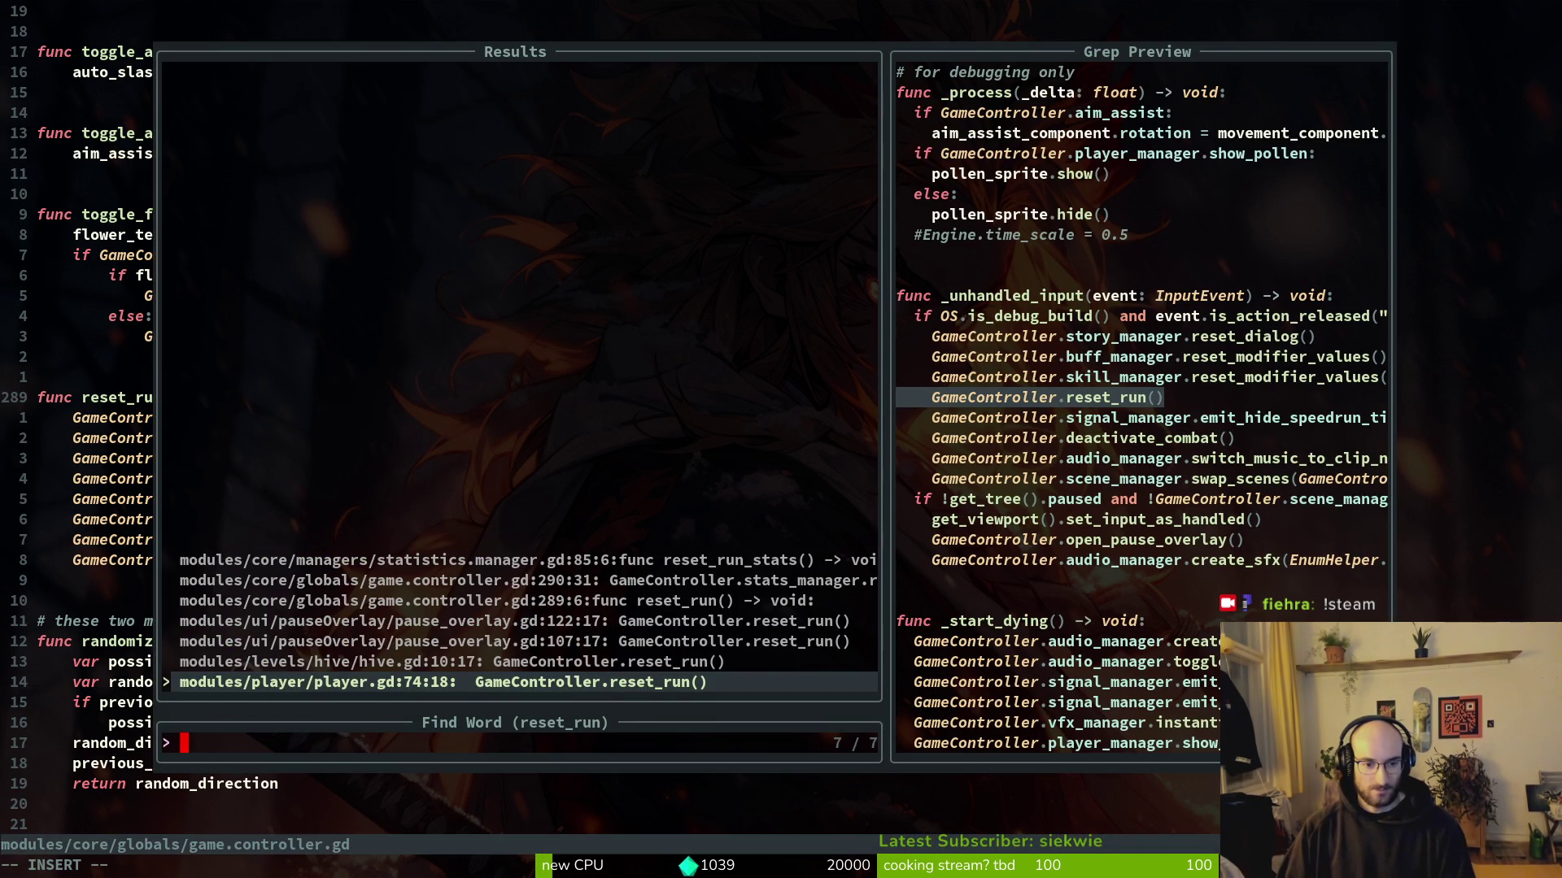
{"action": "key", "text": "Up"}
{"action": "key", "text": "Down"}
{"action": "key", "text": "Up"}
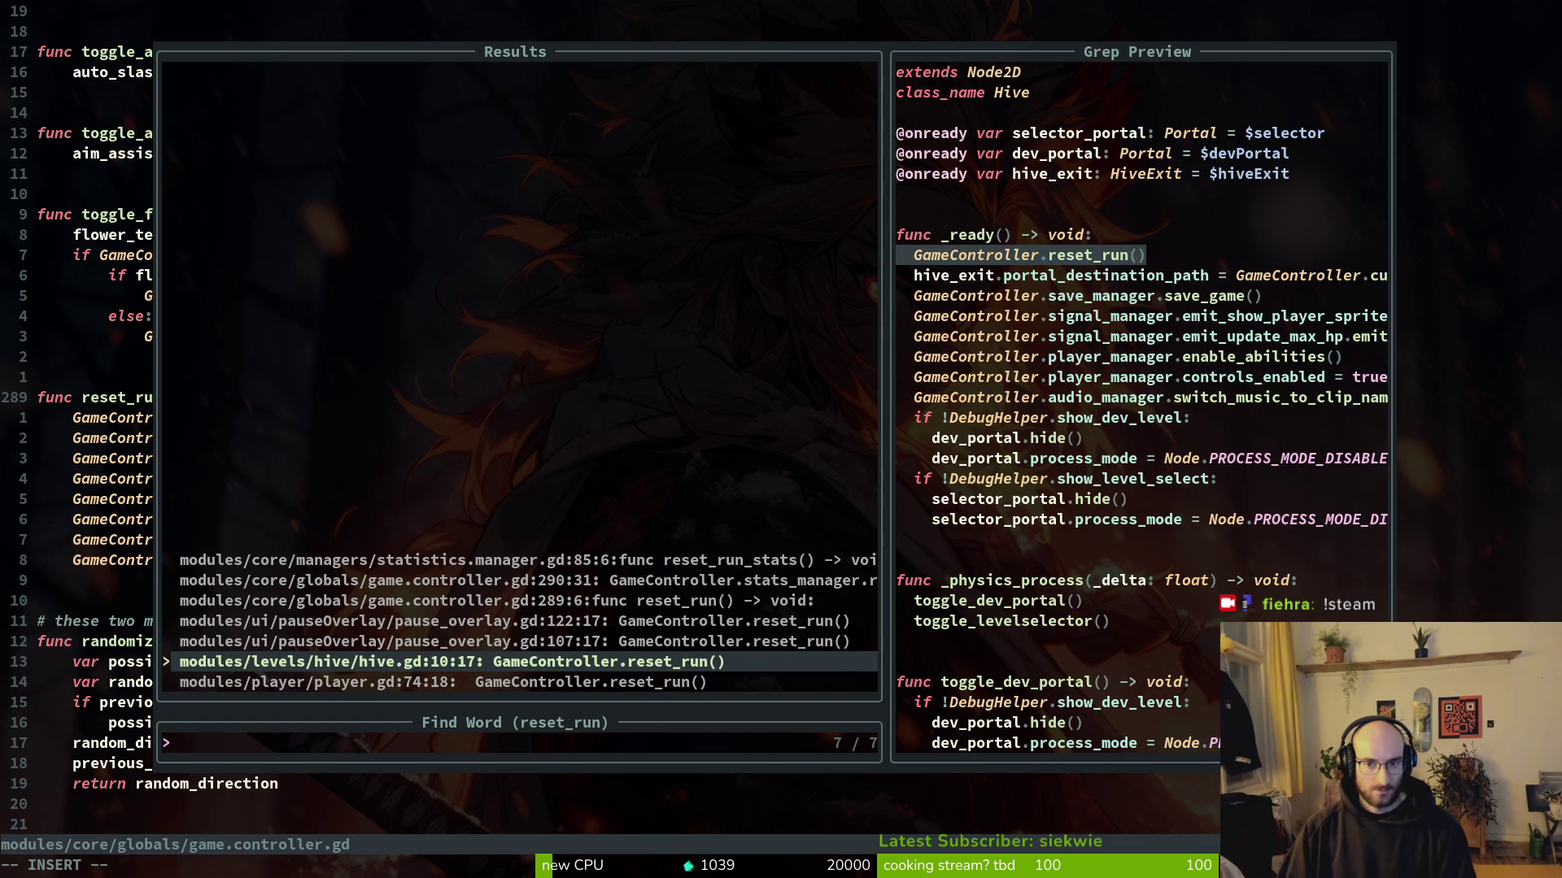
{"action": "key", "text": "Escape"}
{"action": "key", "text": "Escape"}
Step: Cut the consumable_slot = null line out of reset_run and save the controller script
{"action": "key", "text": "j"}
{"action": "key", "text": "j"}
{"action": "key", "text": "j"}
{"action": "key", "text": "j"}
{"action": "key", "text": "j"}
{"action": "key", "text": "V"}
{"action": "key", "text": "d"}
{"action": "key", "text": "ctrl+s"}
{"action": "key", "text": "space"}
Step: Open dying.gd with the file finder and jump down to line 28
{"action": "key", "text": "f"}
{"action": "key", "text": "f"}
{"action": "type", "text": "dying"}
{"action": "key", "text": "Return"}
{"action": "key", "text": "2"}
{"action": "key", "text": "8"}
{"action": "key", "text": "j"}
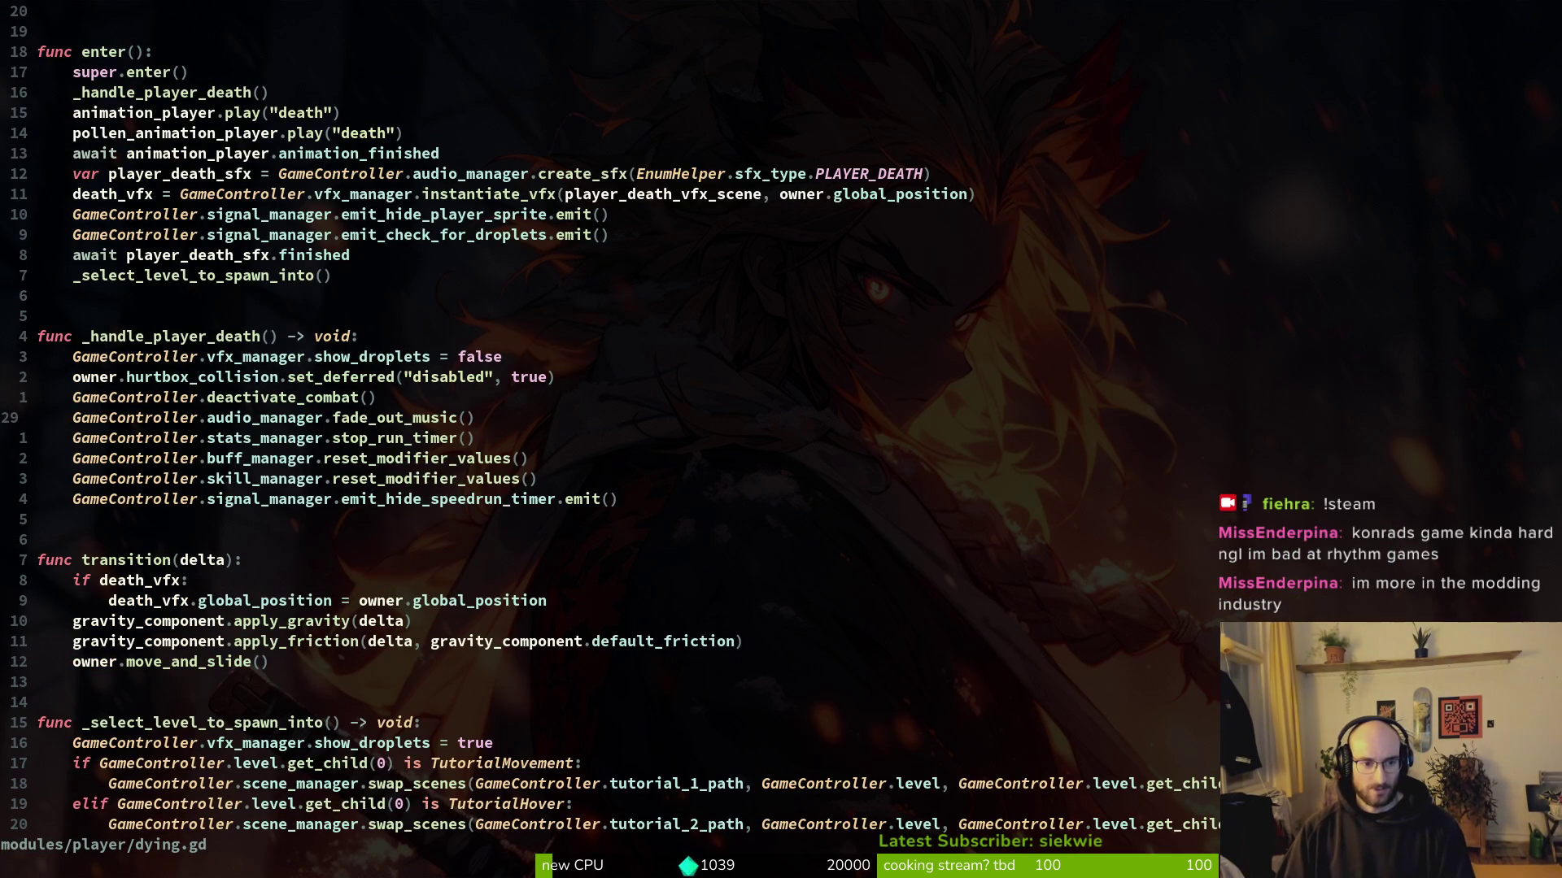
Step: Paste consumable_slot = null at the top of _handle_player_death, save, and run the game
{"action": "key", "text": "ctrl+d"}
{"action": "key", "text": "ctrl+d"}
{"action": "key", "text": "ctrl+u"}
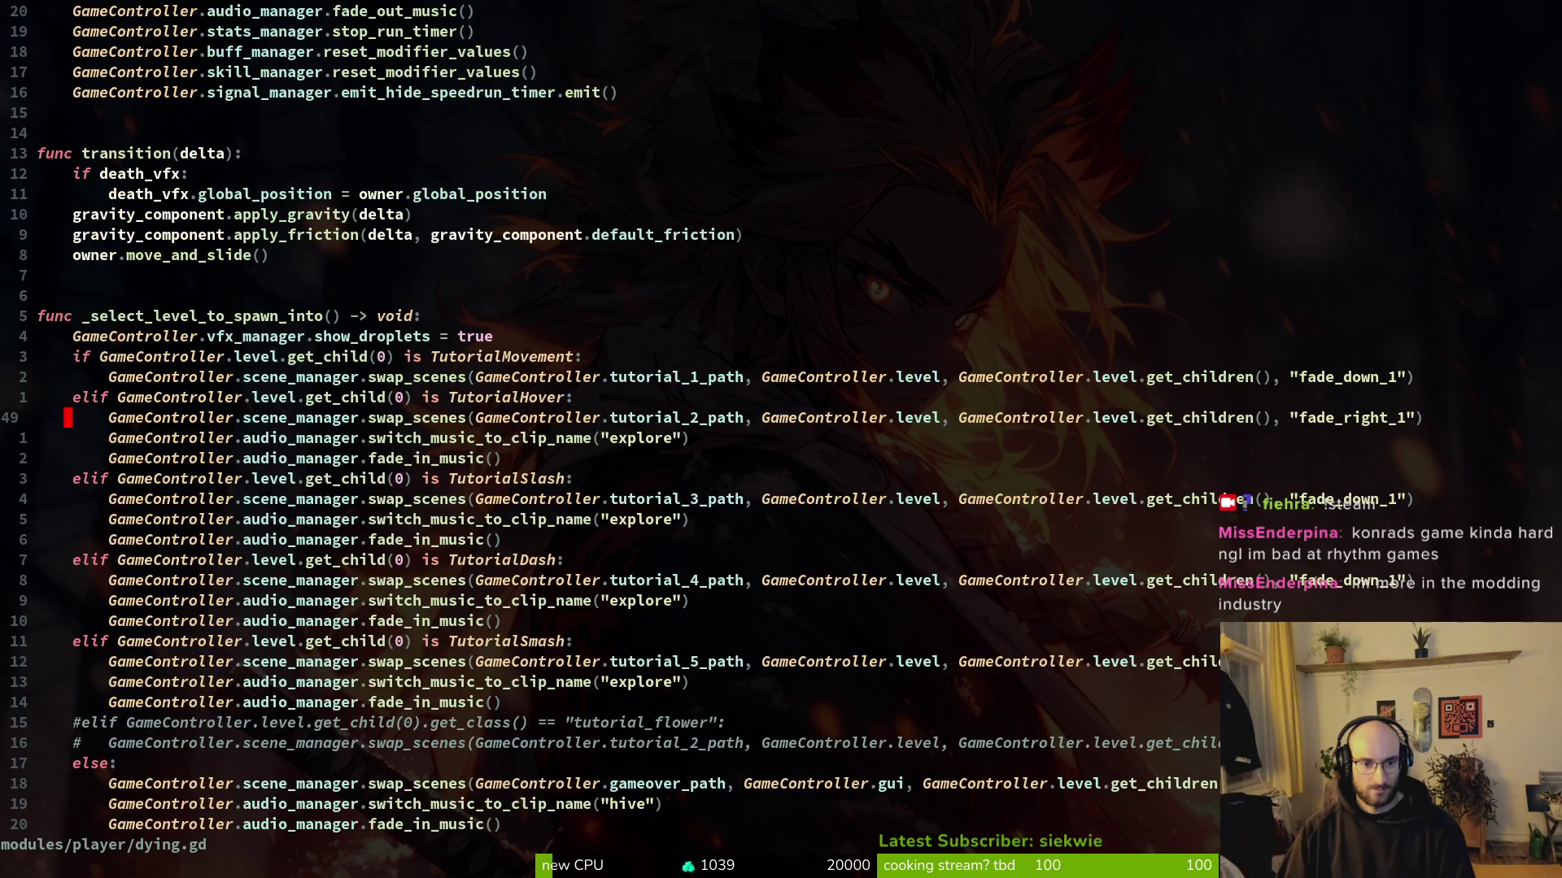
{"action": "key", "text": "ctrl+u"}
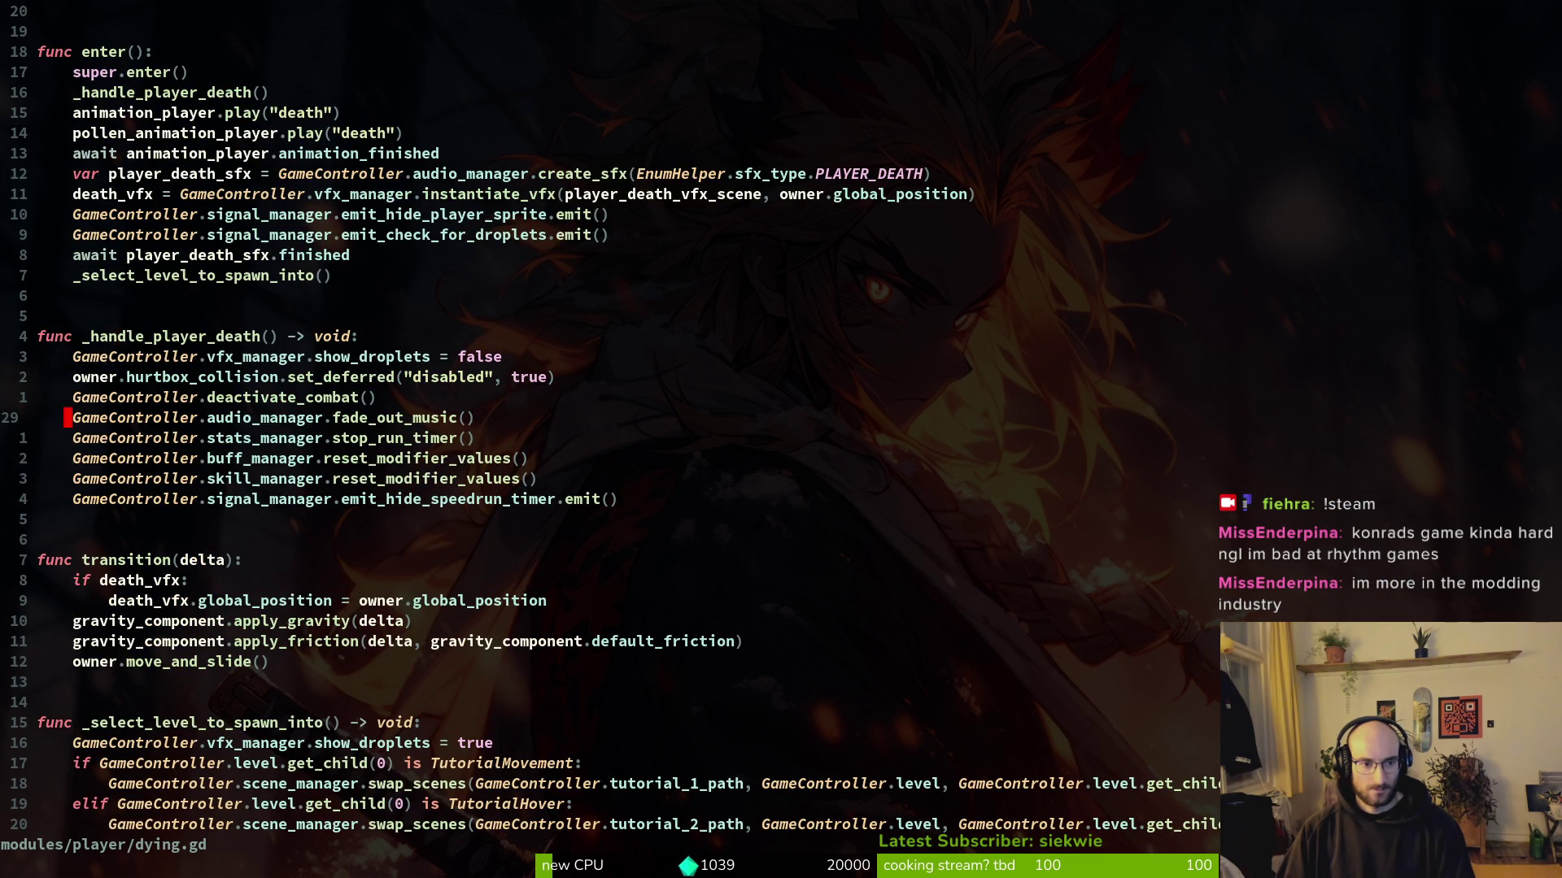
{"action": "key", "text": "k"}
{"action": "key", "text": "k"}
{"action": "key", "text": "k"}
{"action": "key", "text": "P"}
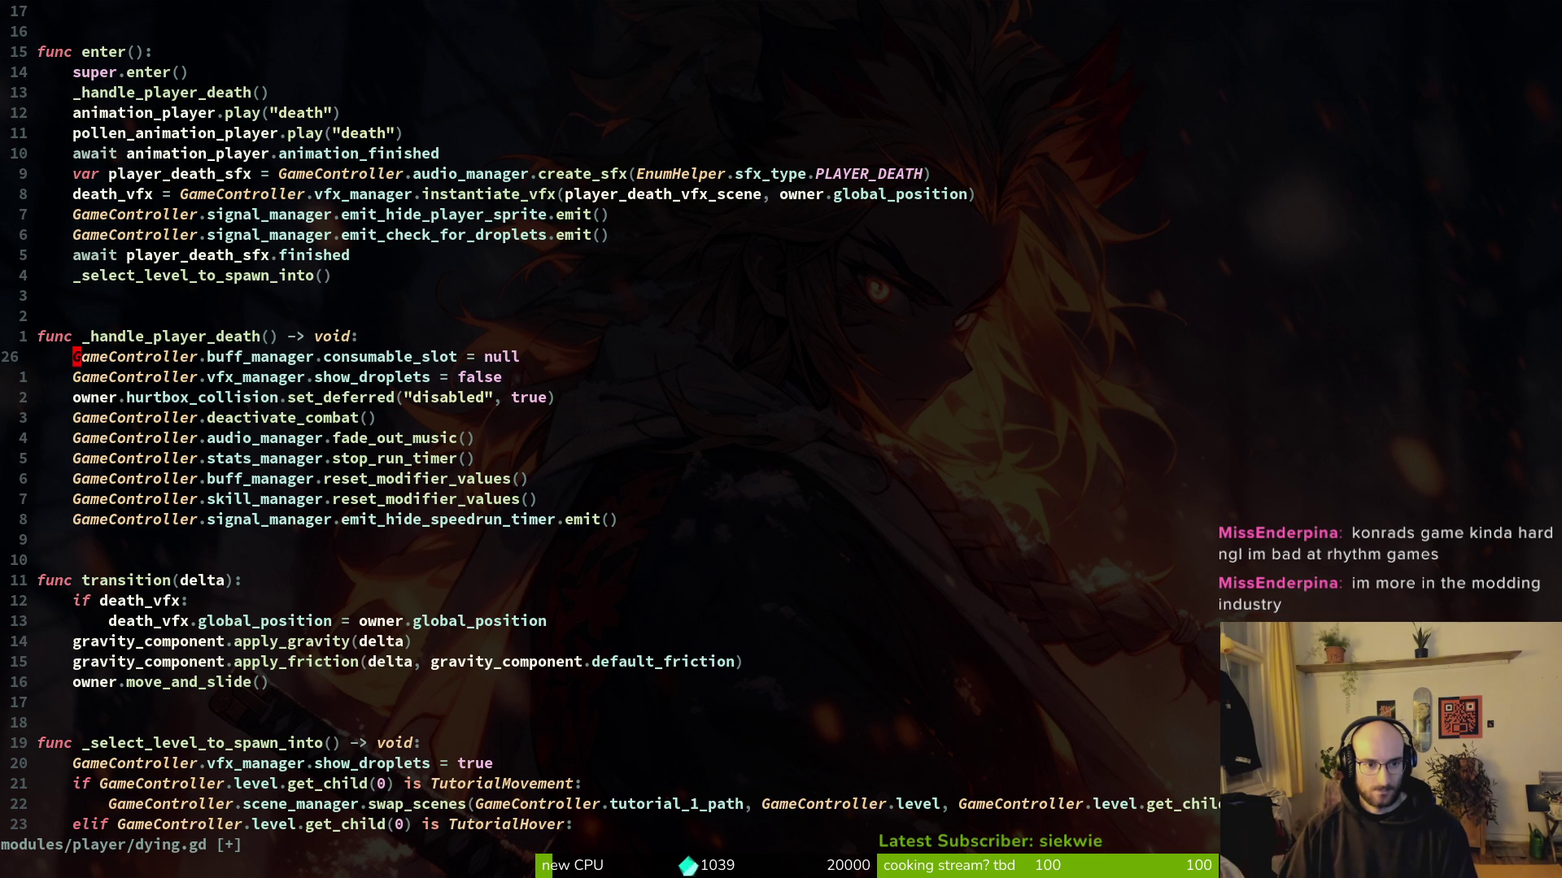
{"action": "key", "text": "F5"}
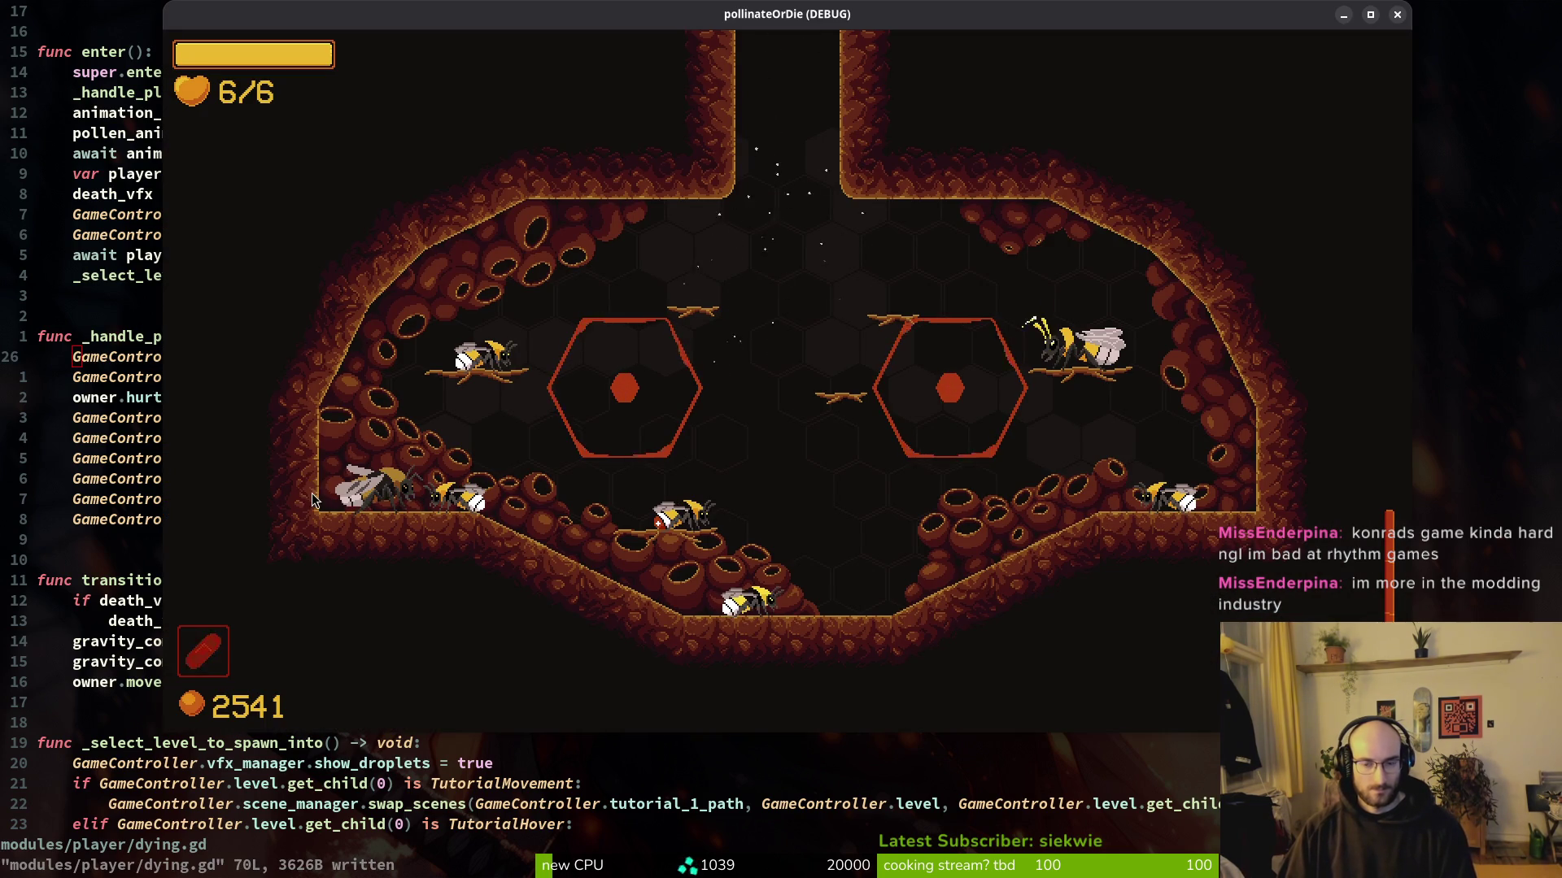
{"action": "key", "text": "F8"}
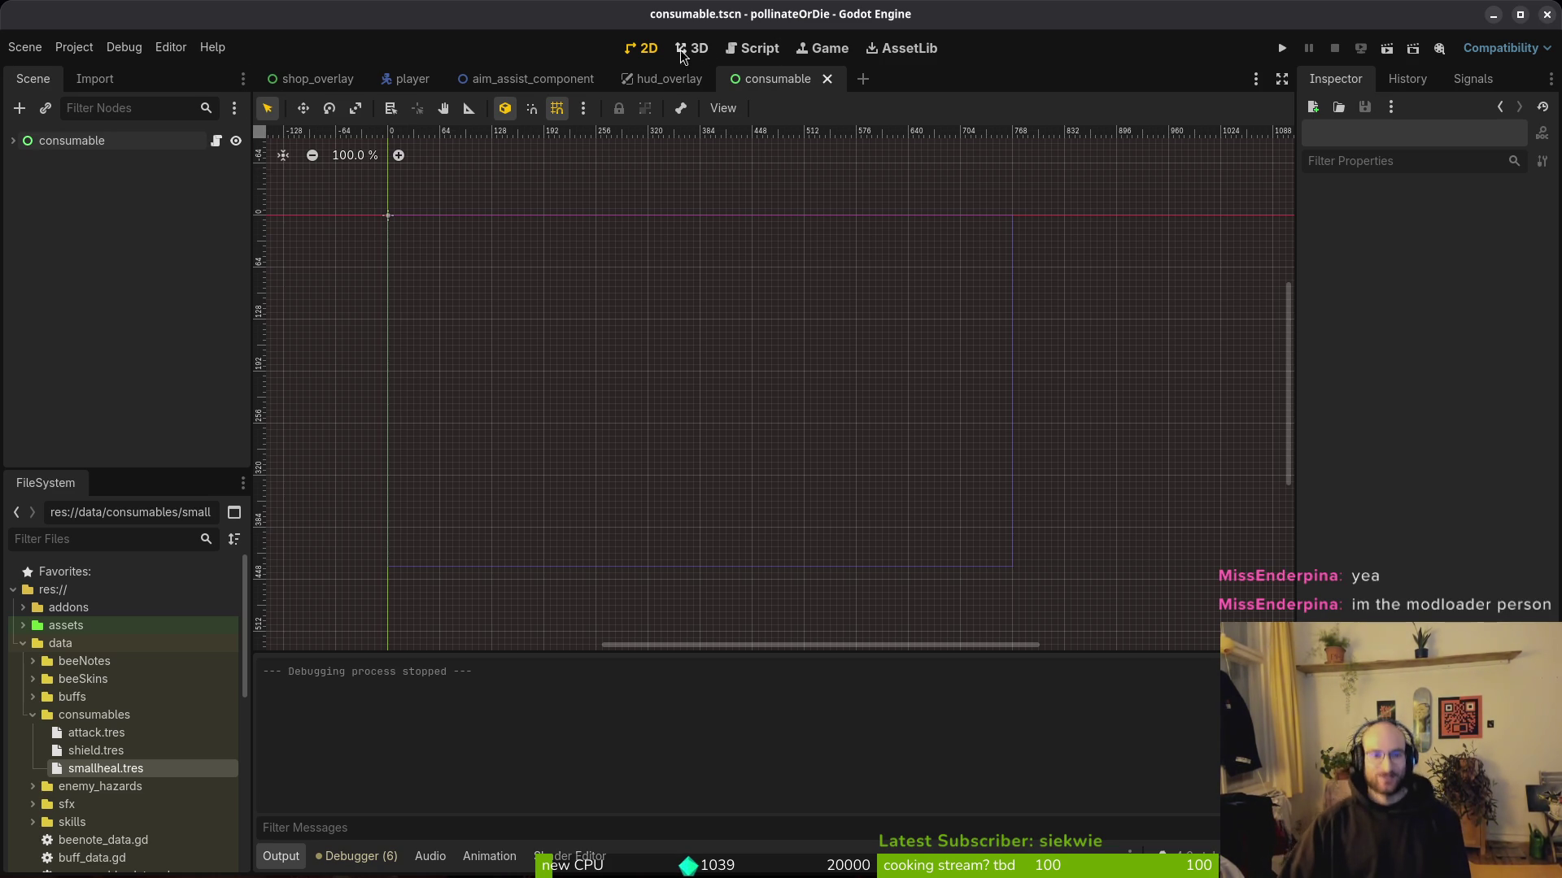
Step: Switch the editor to the hud_overlay scene
{"action": "left_click", "coordinate": [671, 78]}
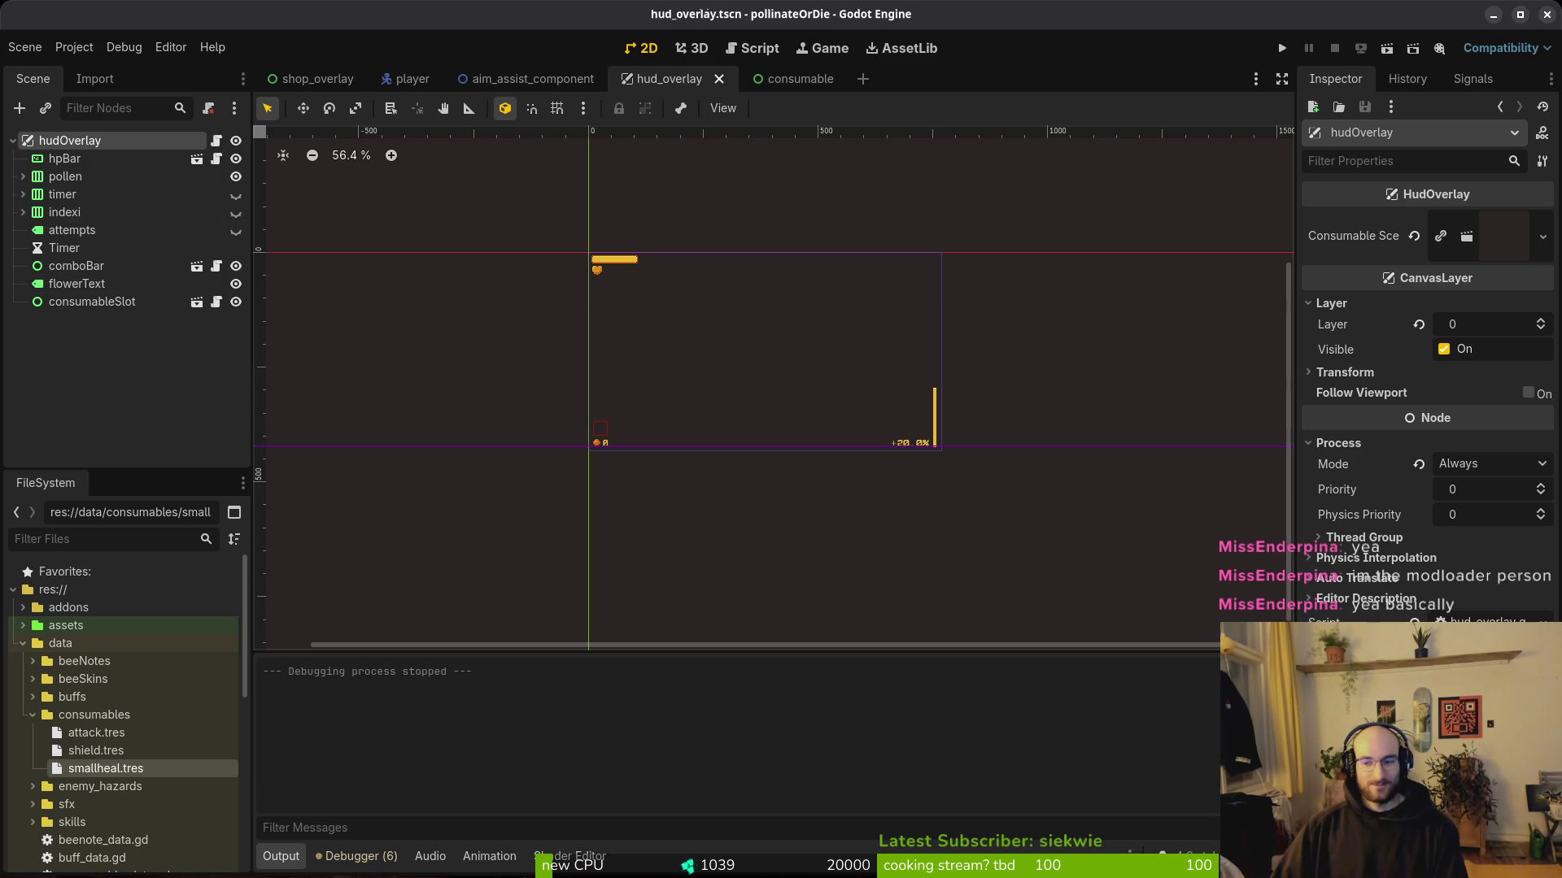
Step: Run the project and continue the saved game into a level with an empty consumable slot
{"action": "key", "text": "alt+Tab"}
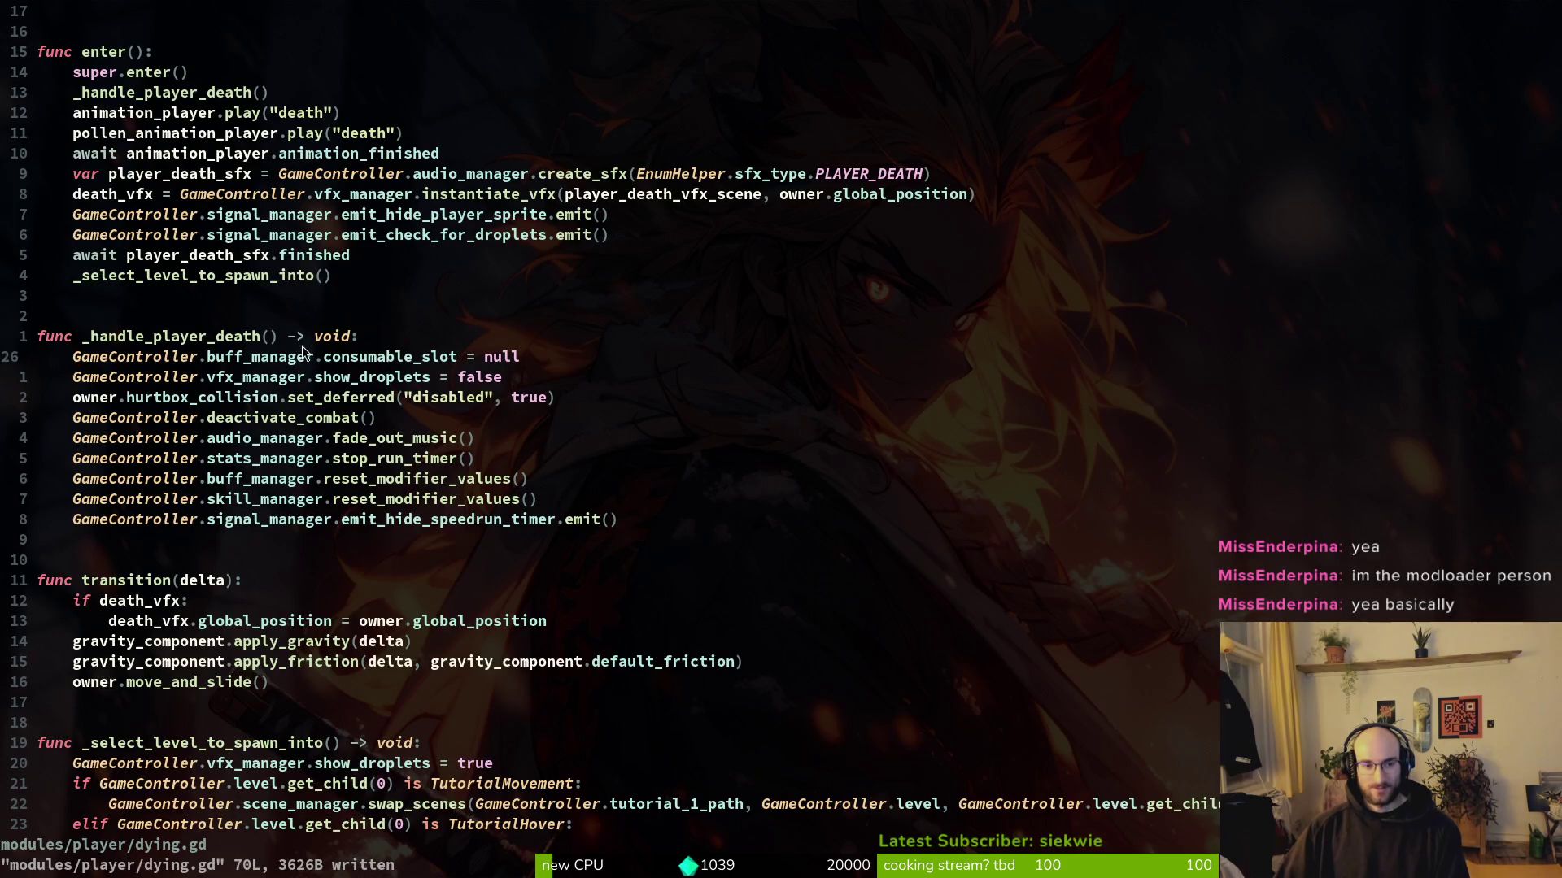
{"action": "key", "text": "alt+Tab"}
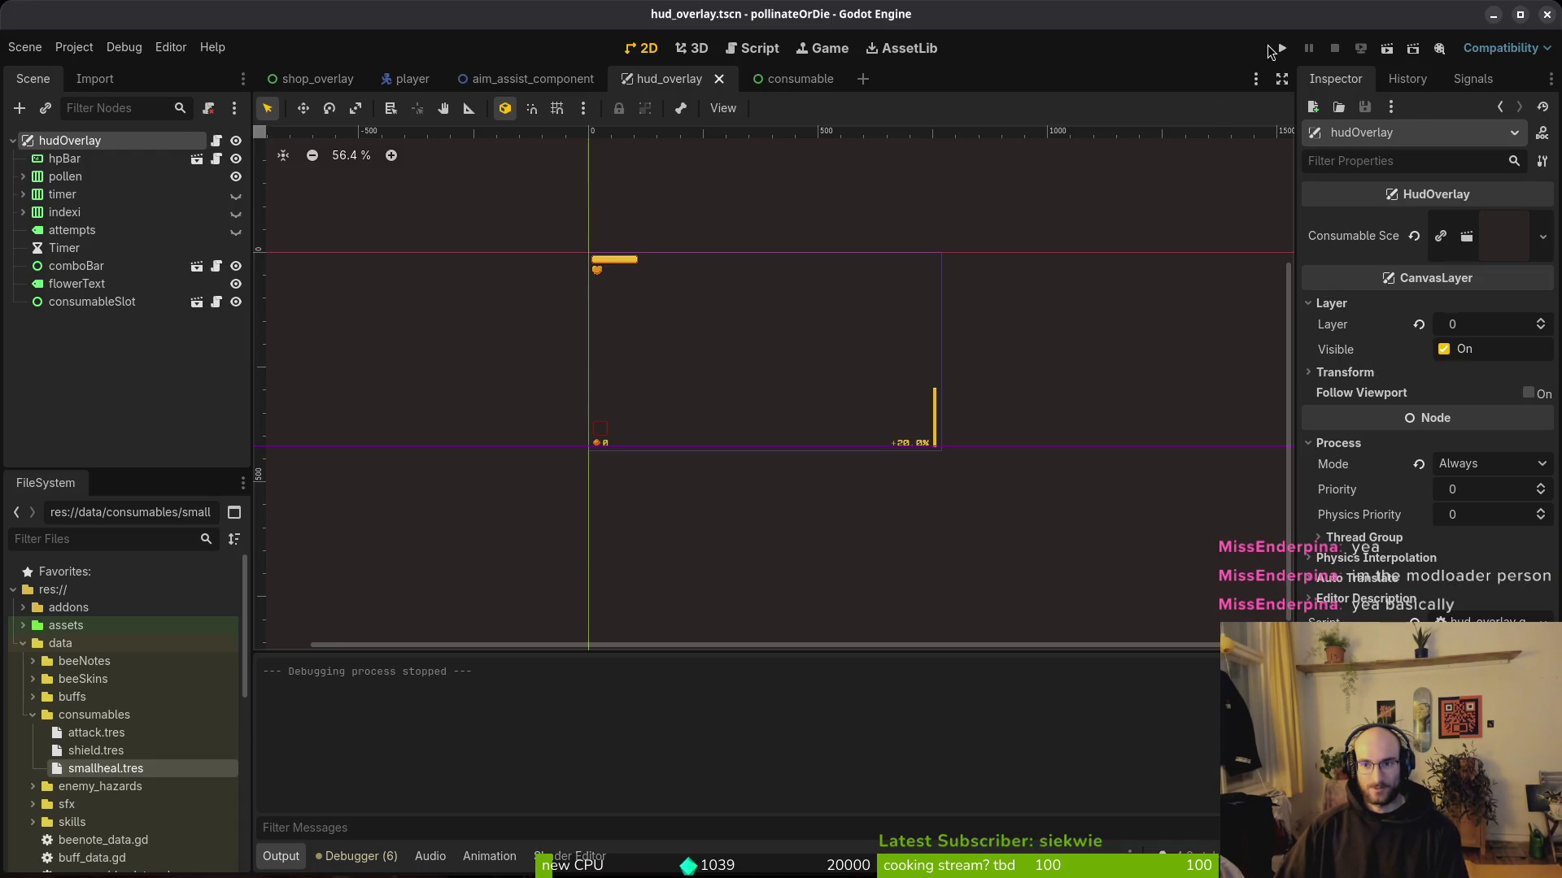
{"action": "left_click", "coordinate": [1271, 51]}
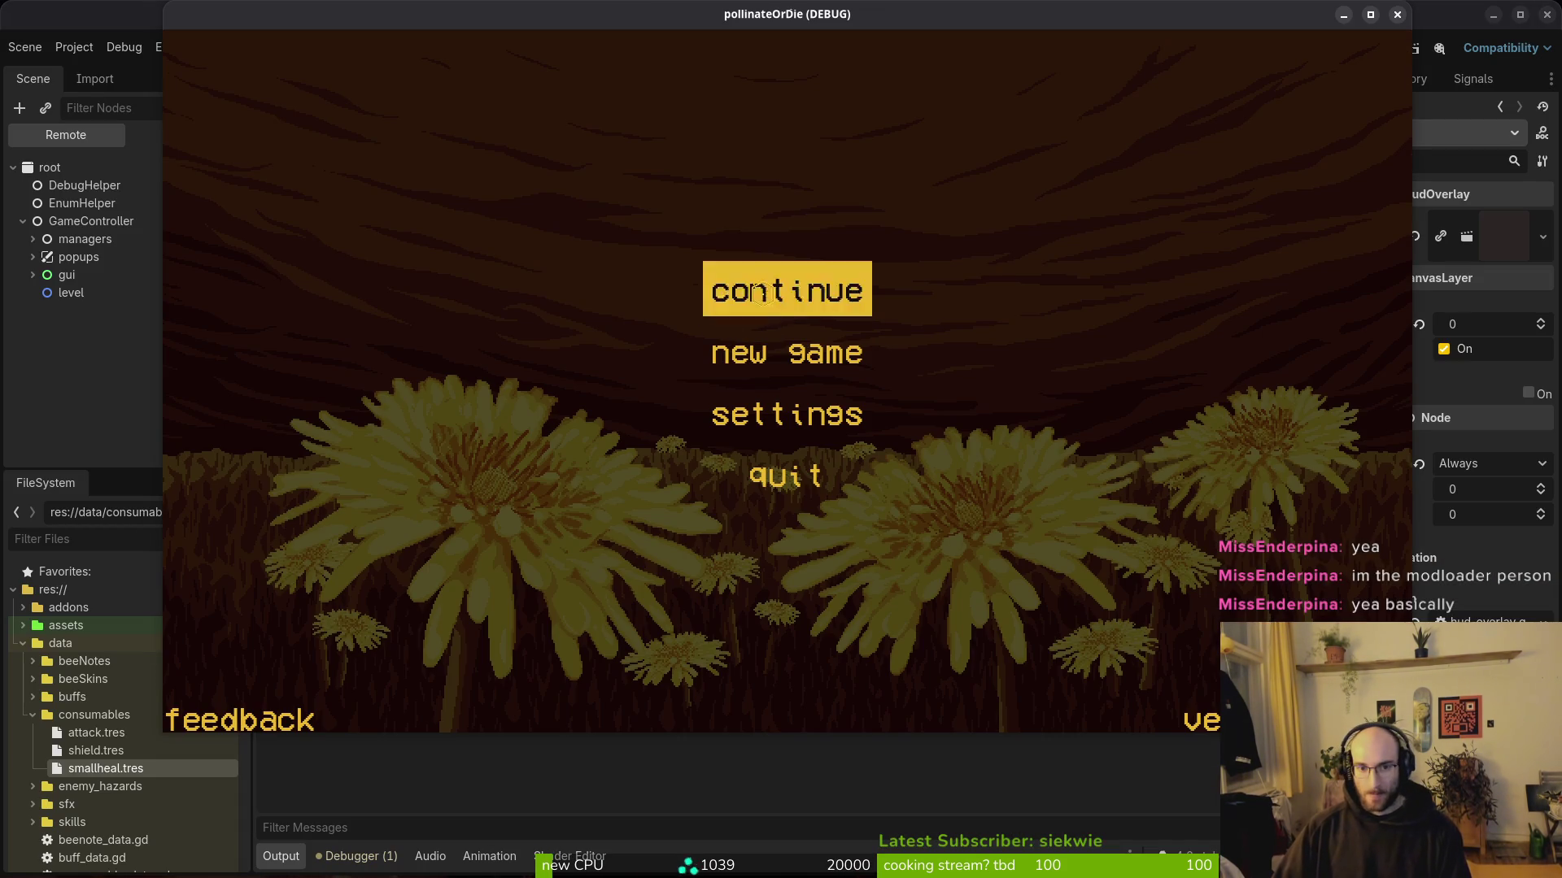
{"action": "left_click", "coordinate": [736, 313]}
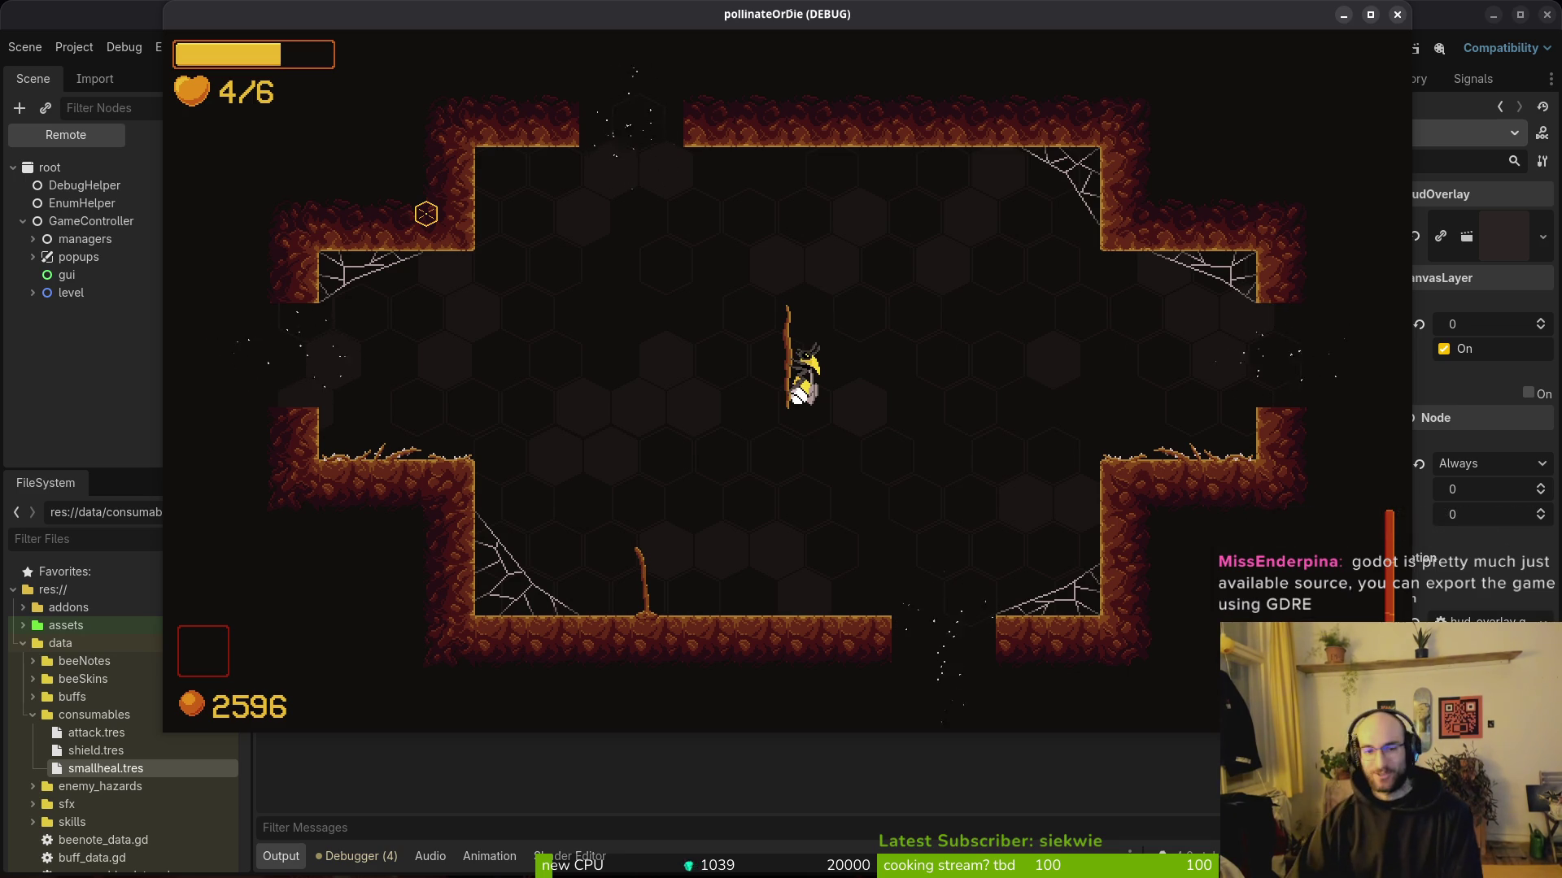
Step: Quit the run to the main menu, then quit the game entirely
{"action": "key", "text": "Escape"}
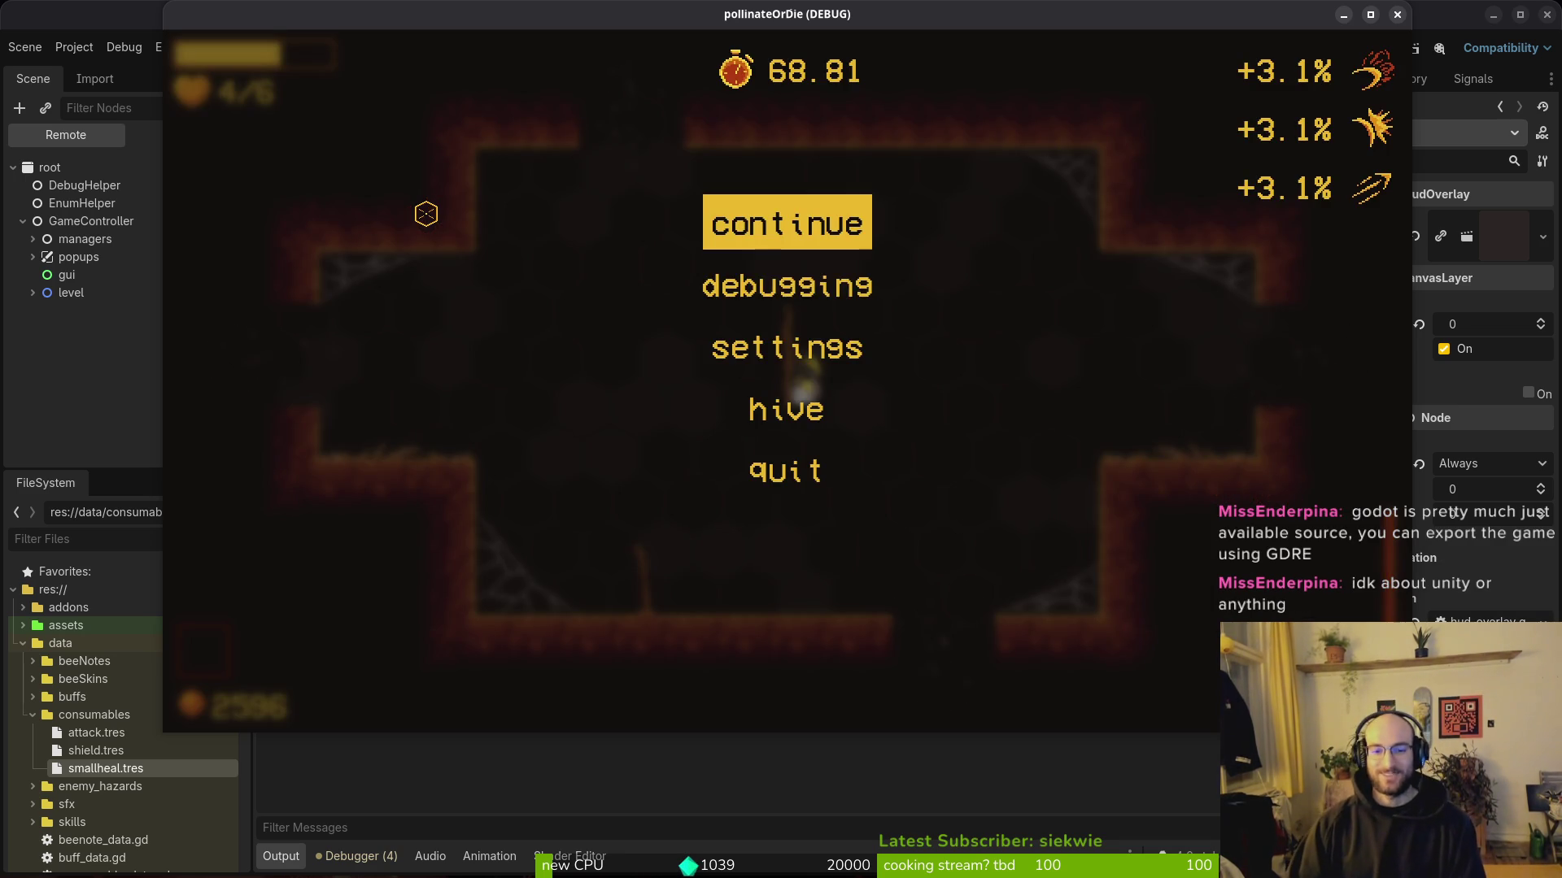
{"action": "key", "text": "Down"}
{"action": "key", "text": "Down"}
{"action": "key", "text": "Down"}
{"action": "key", "text": "Return"}
{"action": "key", "text": "Return"}
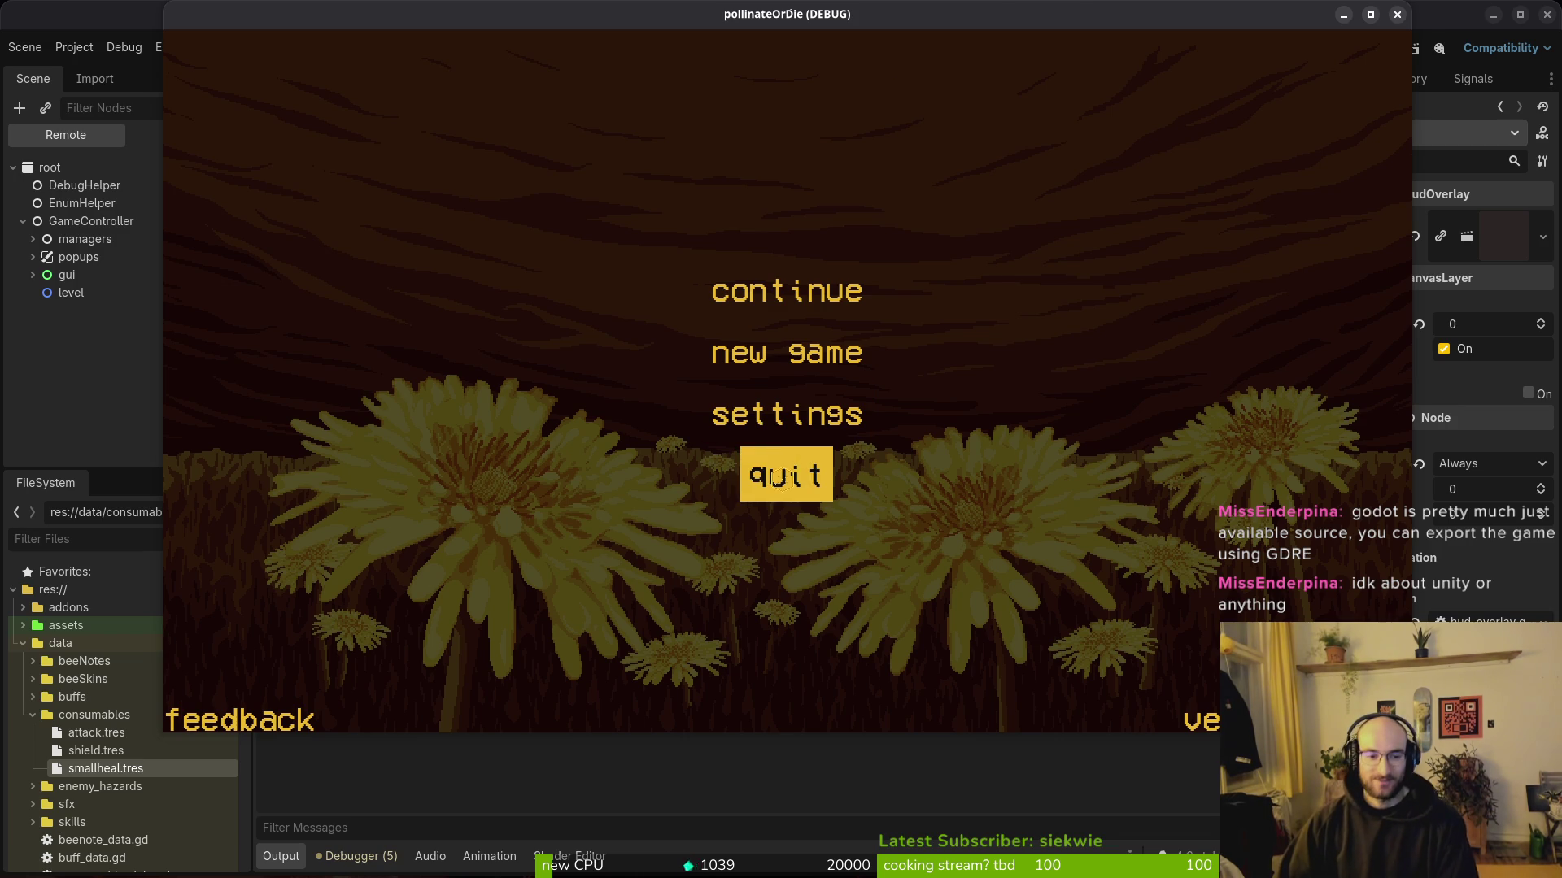
{"action": "left_click", "coordinate": [755, 472]}
{"action": "left_click", "coordinate": [581, 303]}
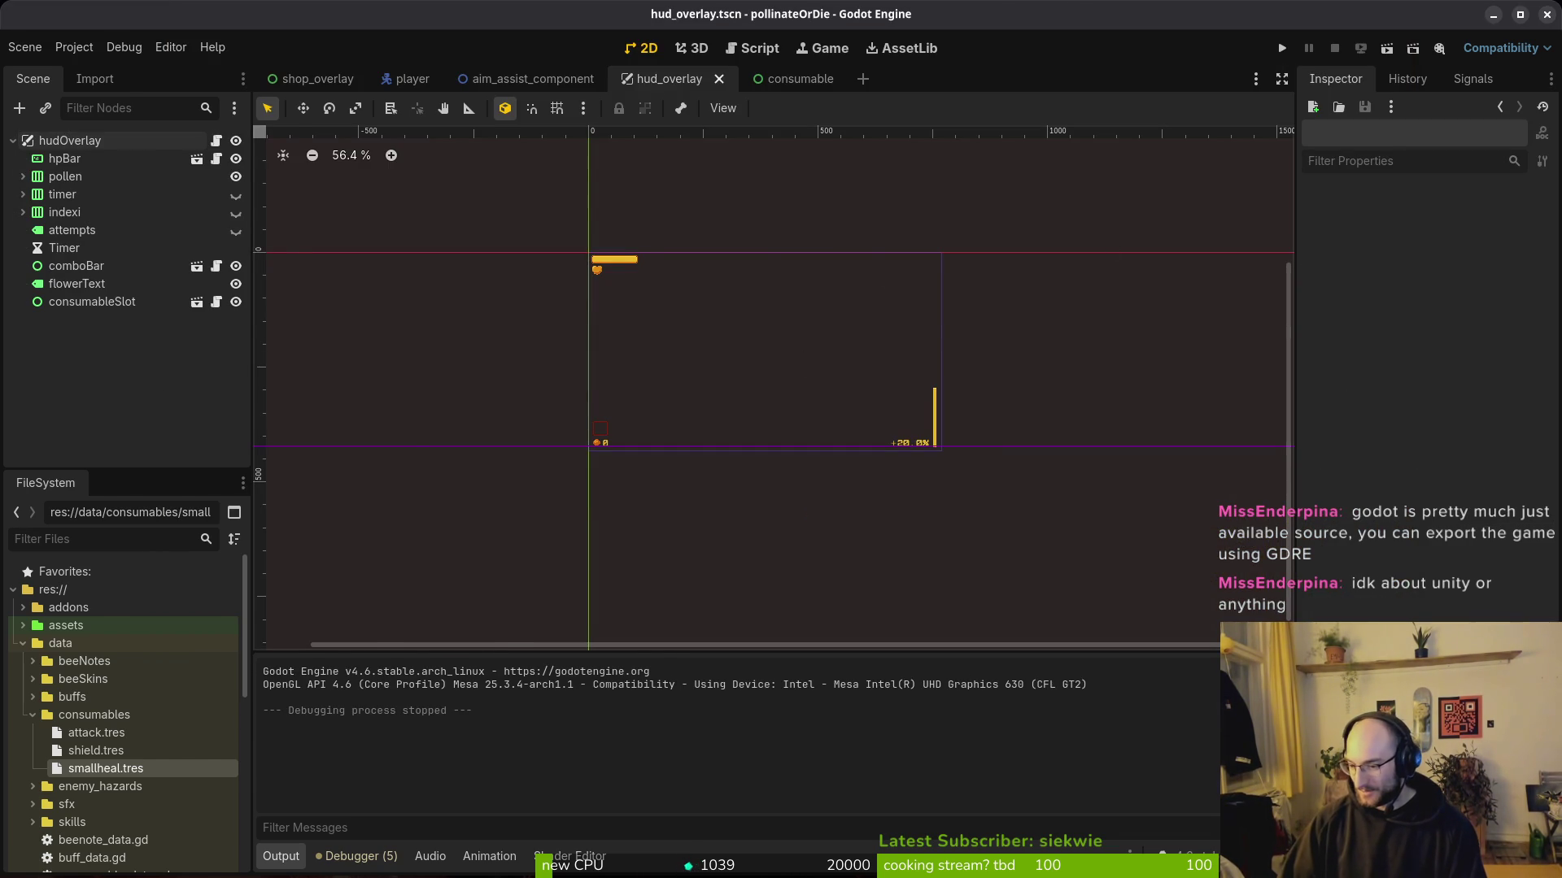
Step: Check the show_droplets line of dying.gd in Neovim, then run the project again
{"action": "key", "text": "alt+Tab"}
{"action": "left_click", "coordinate": [695, 478]}
{"action": "left_click", "coordinate": [432, 435]}
{"action": "left_click", "coordinate": [413, 400]}
{"action": "left_click", "coordinate": [382, 378]}
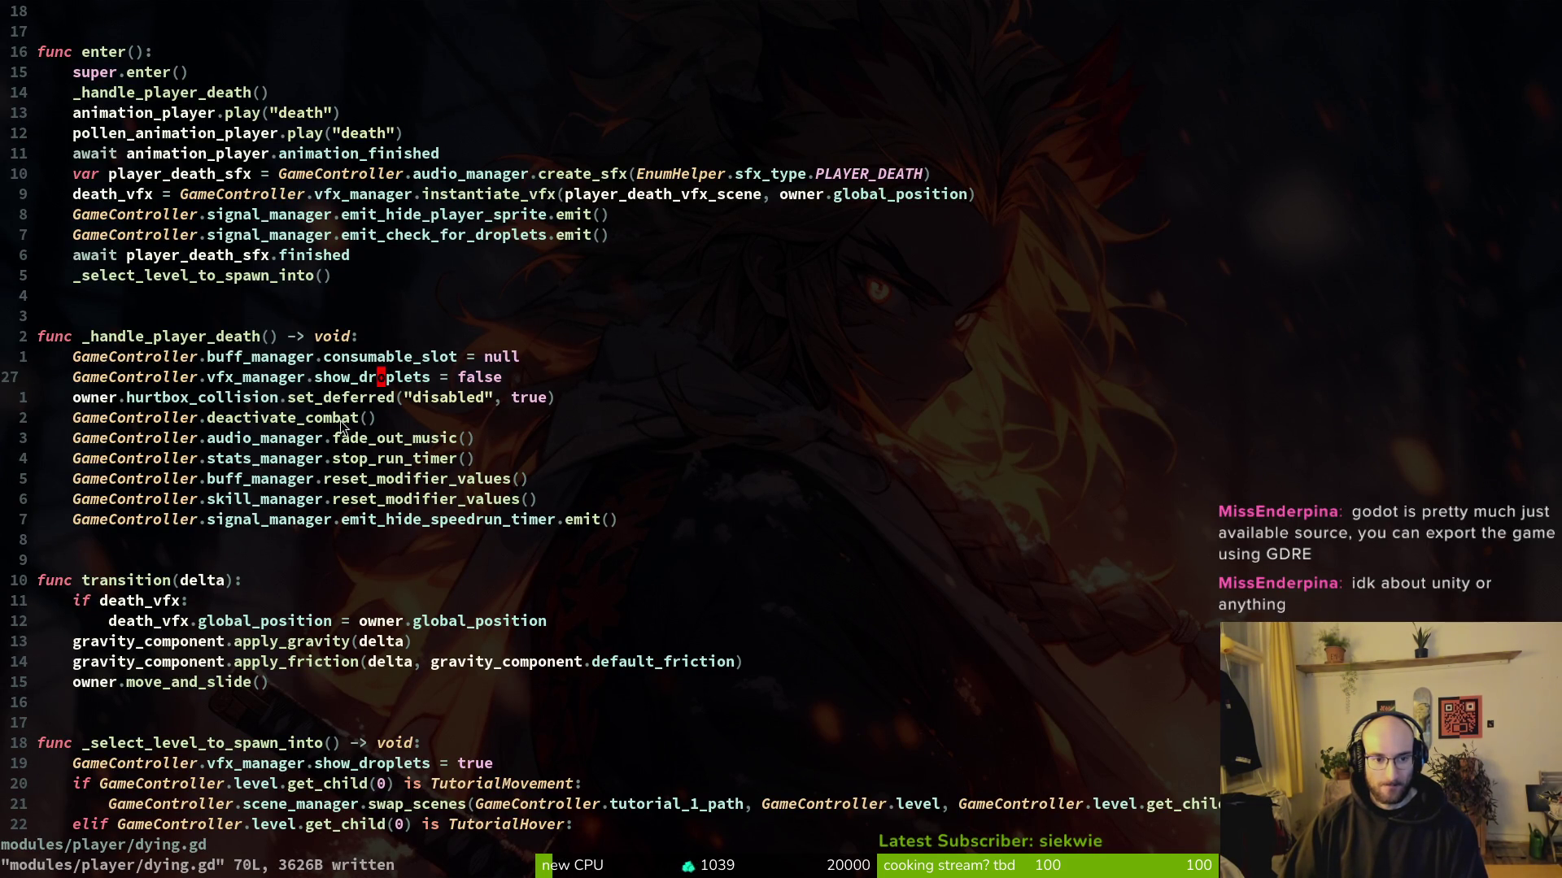
{"action": "key", "text": "alt+Tab"}
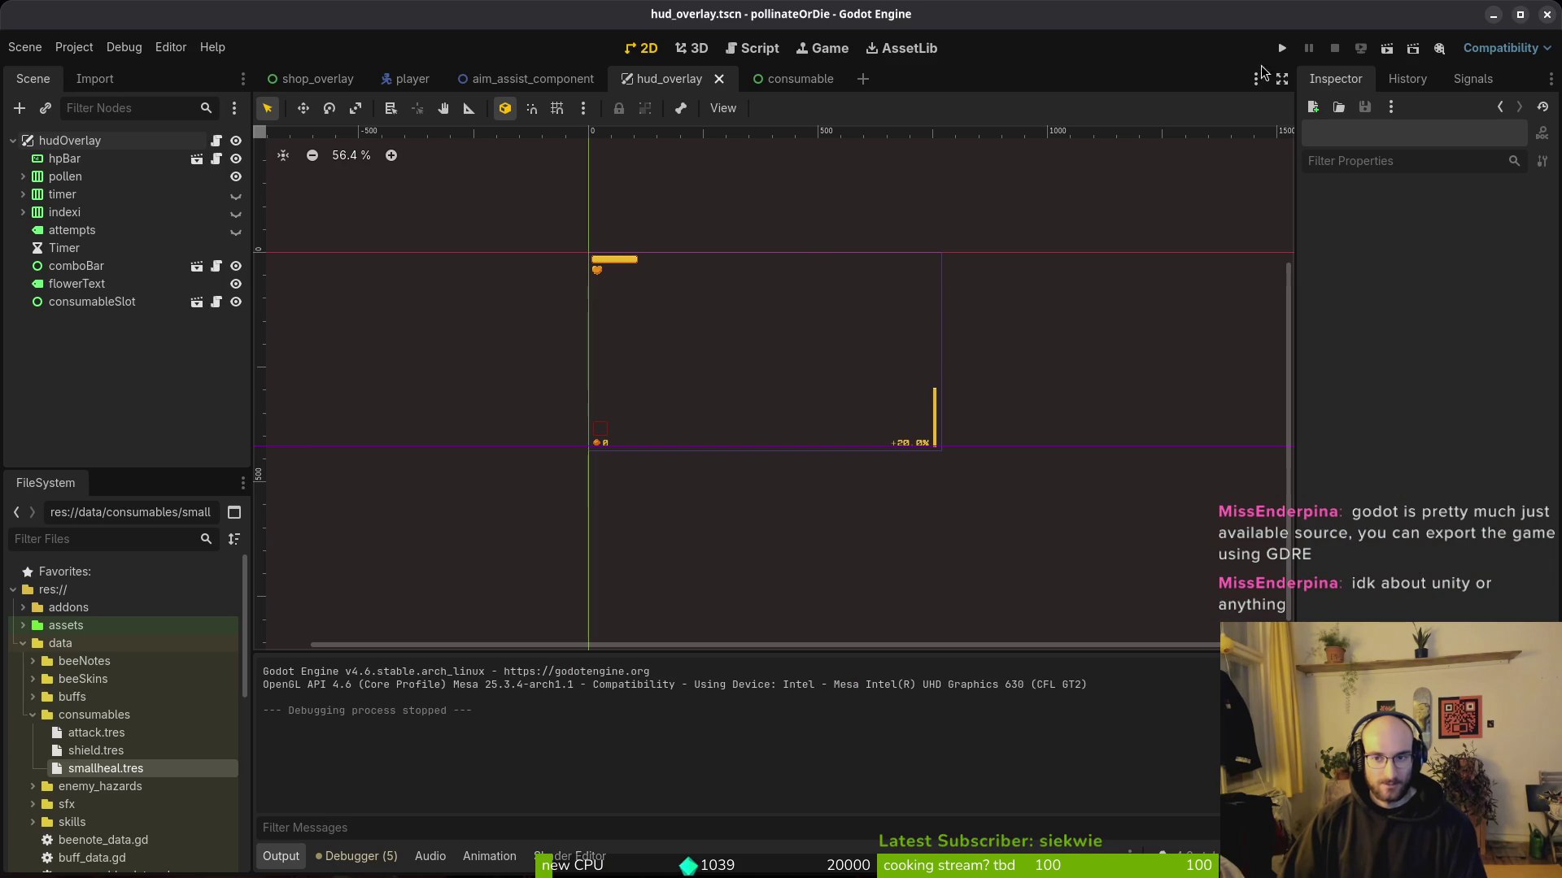
{"action": "left_click", "coordinate": [1281, 51]}
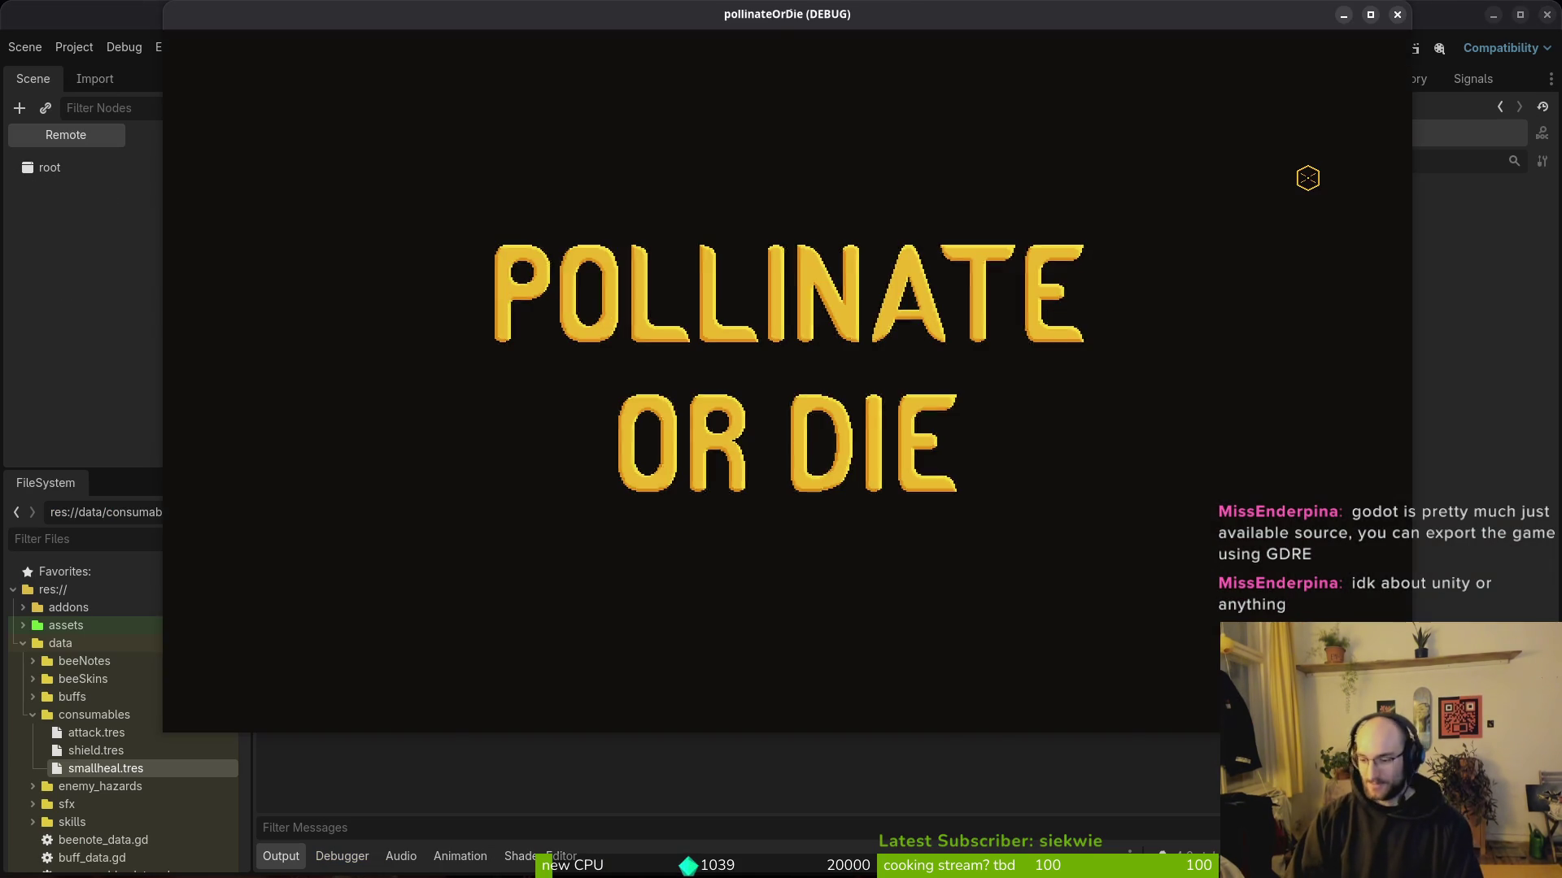
Step: Continue the saved game and buy the potion from the hive shop's consumables
{"action": "key", "text": "Return"}
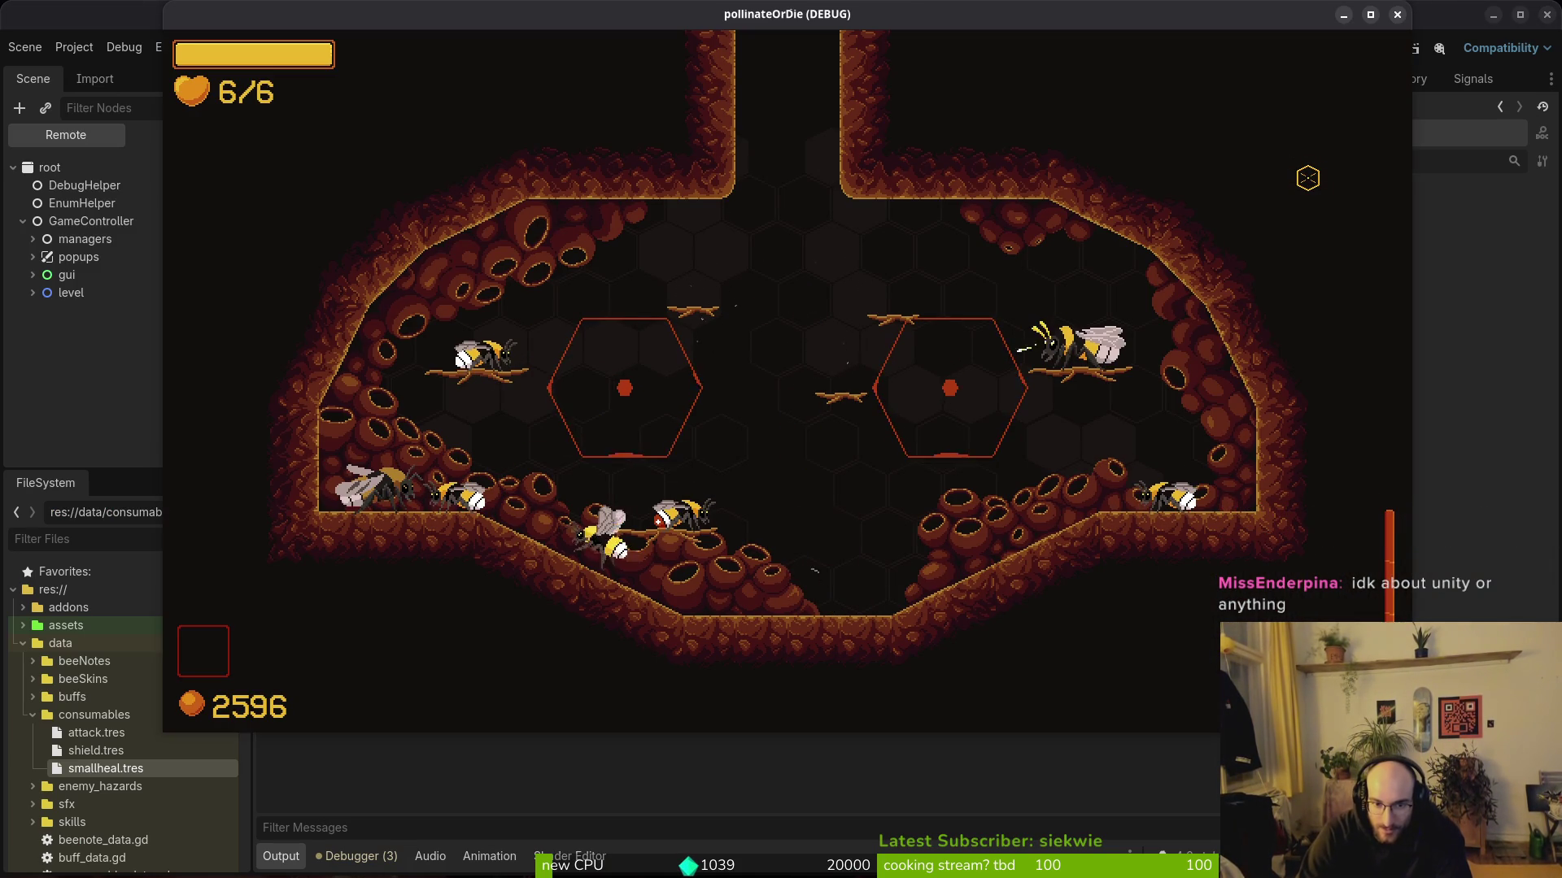
{"action": "key", "text": "i"}
{"action": "key", "text": "Right"}
{"action": "key", "text": "Right"}
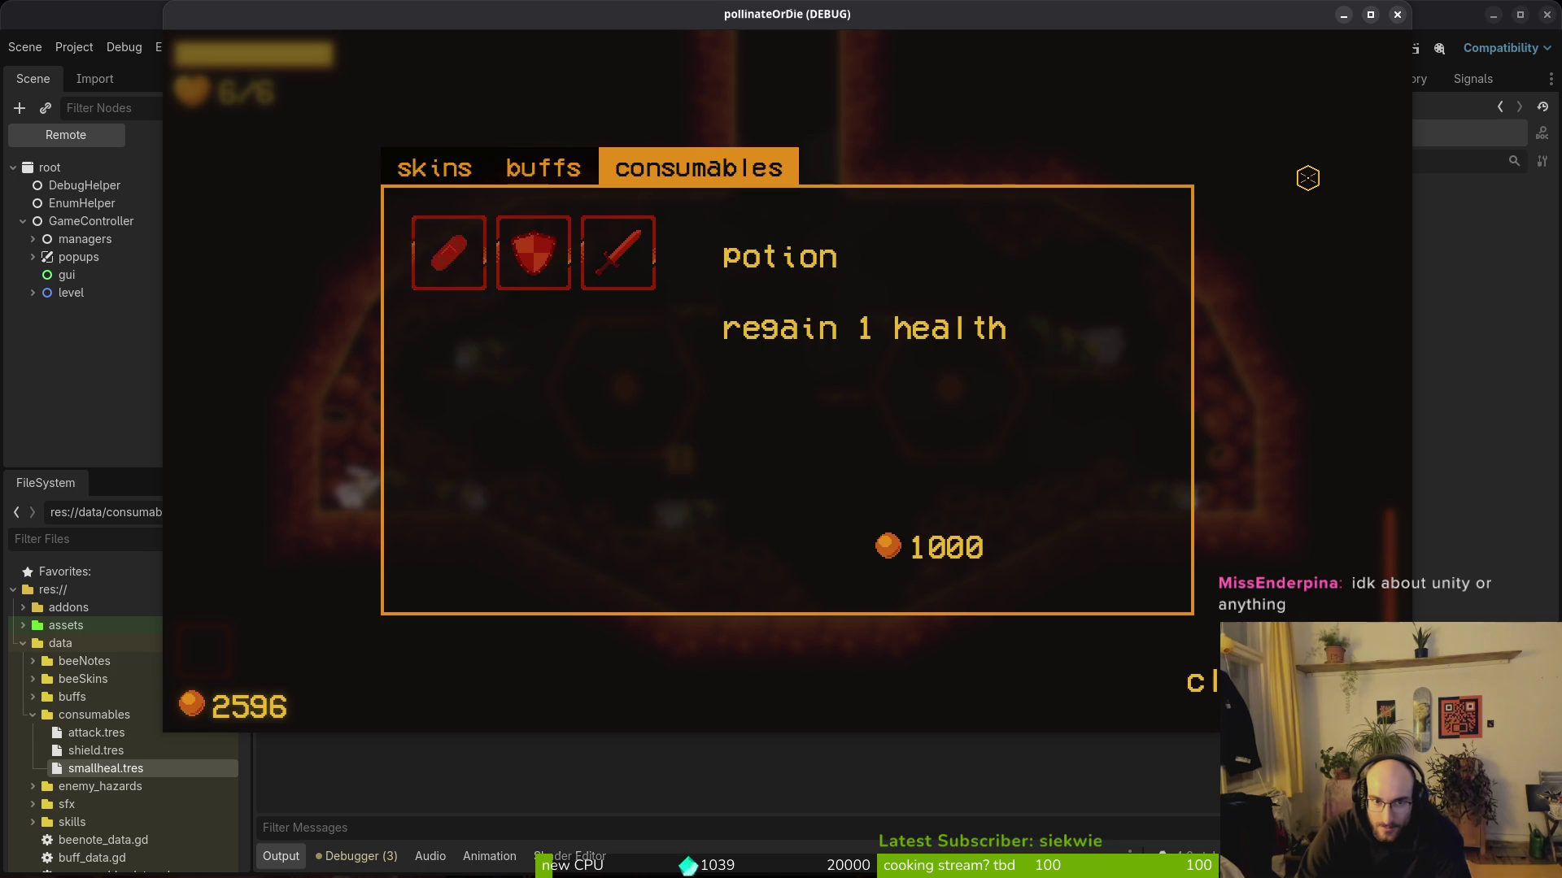
{"action": "key", "text": "Return"}
{"action": "key", "text": "Escape"}
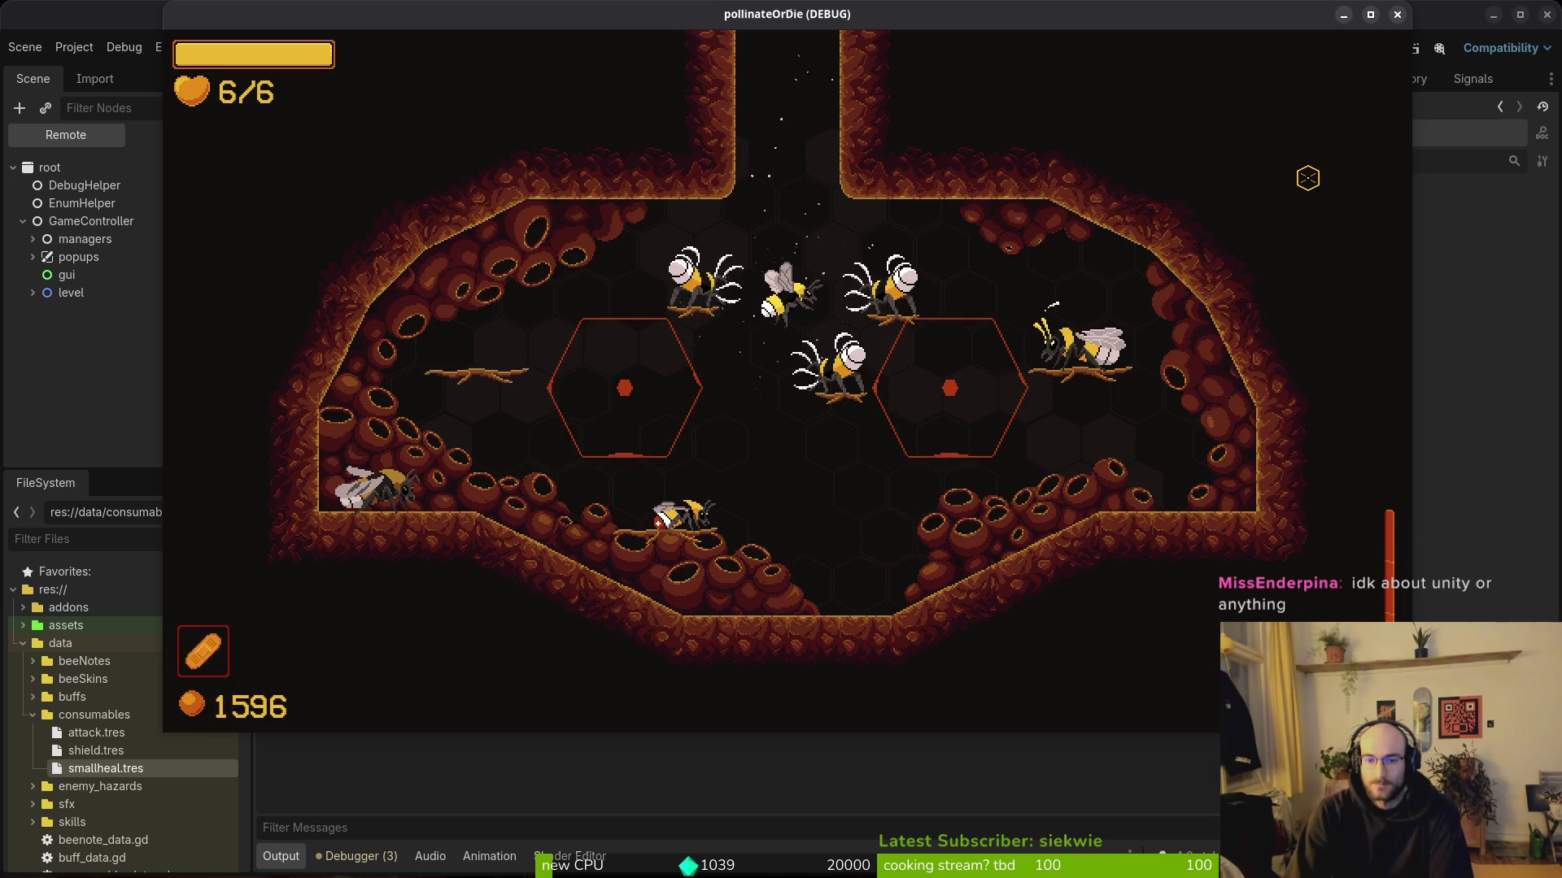
Step: Fly out of the hive and fight the room's enemies until the exits open at 1628 pollen
{"action": "key", "text": "Up"}
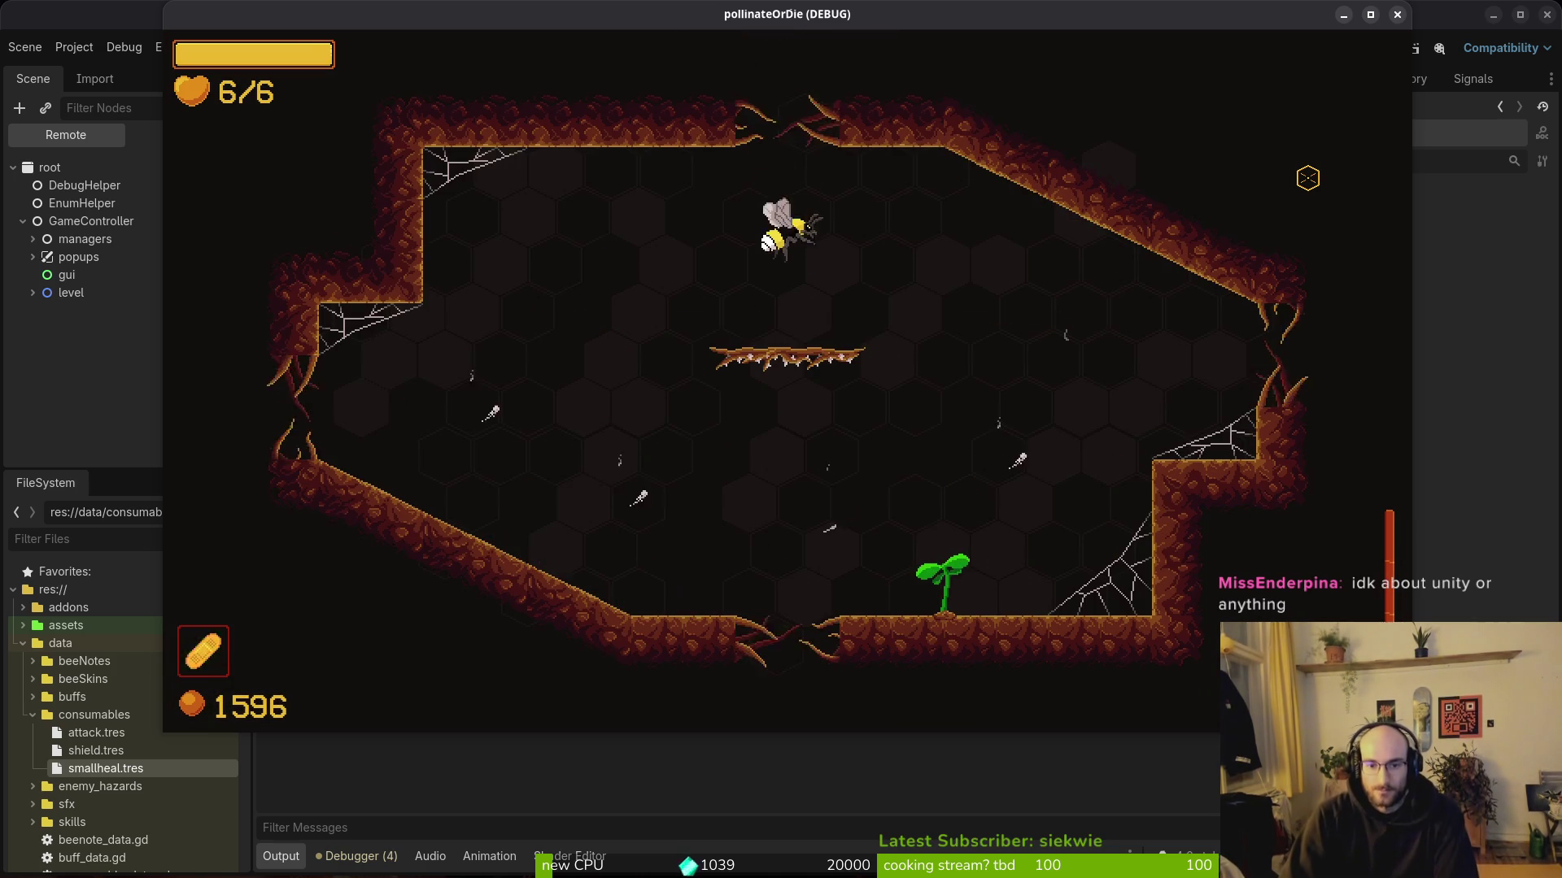
{"action": "key", "text": "Left"}
{"action": "key", "text": "Down"}
{"action": "key", "text": "Up"}
{"action": "key", "text": "Right"}
{"action": "key", "text": "Down"}
{"action": "key", "text": "Right"}
{"action": "key", "text": "Down"}
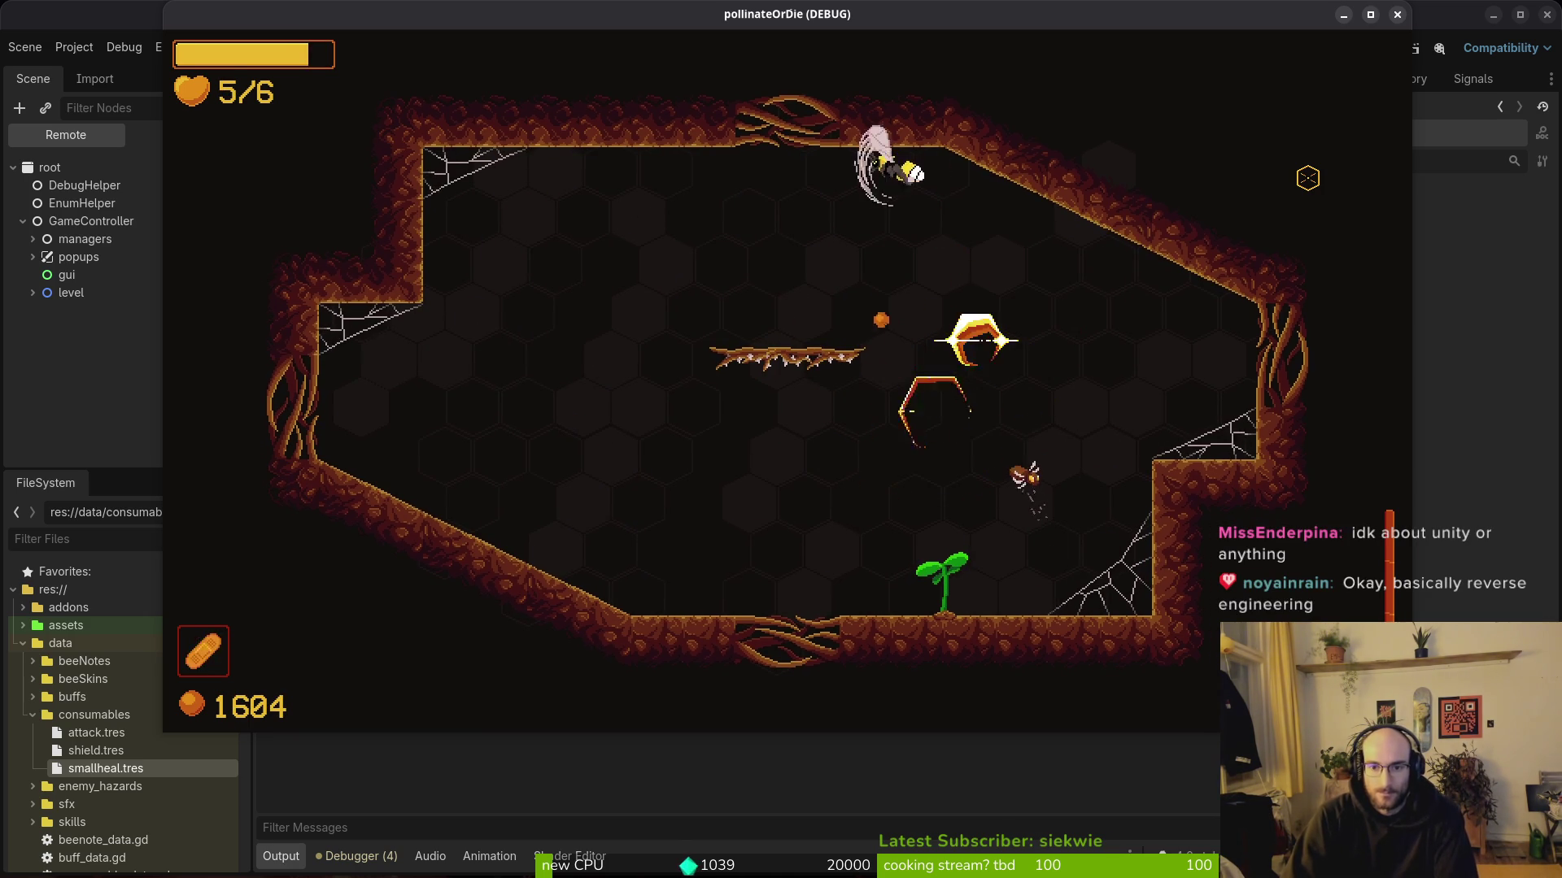
{"action": "key", "text": "Left"}
{"action": "key", "text": "Down"}
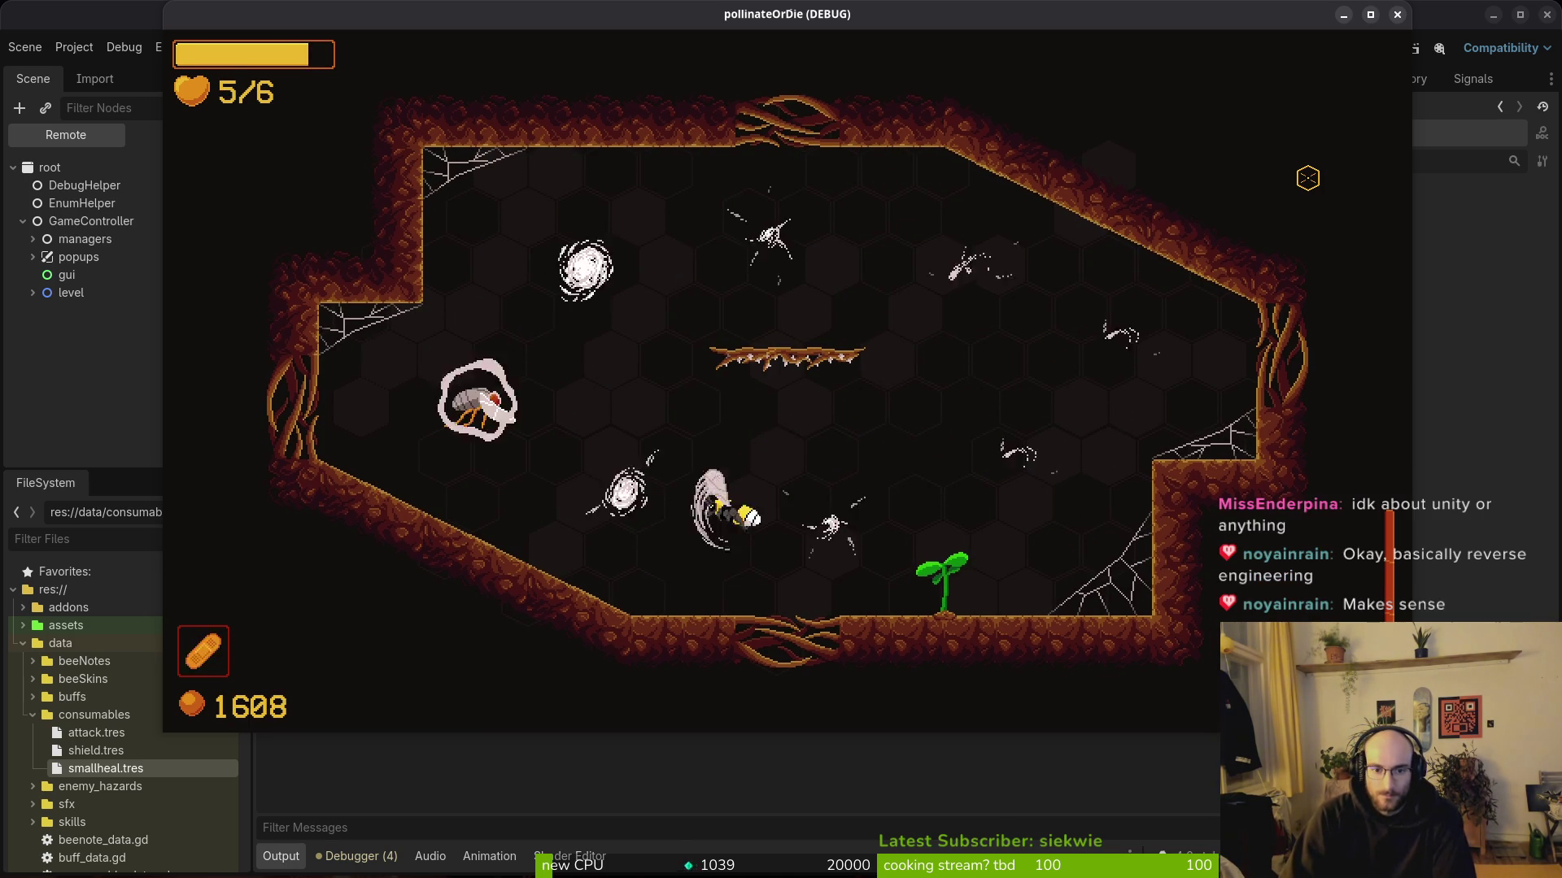
{"action": "key", "text": "Up"}
{"action": "key", "text": "Right"}
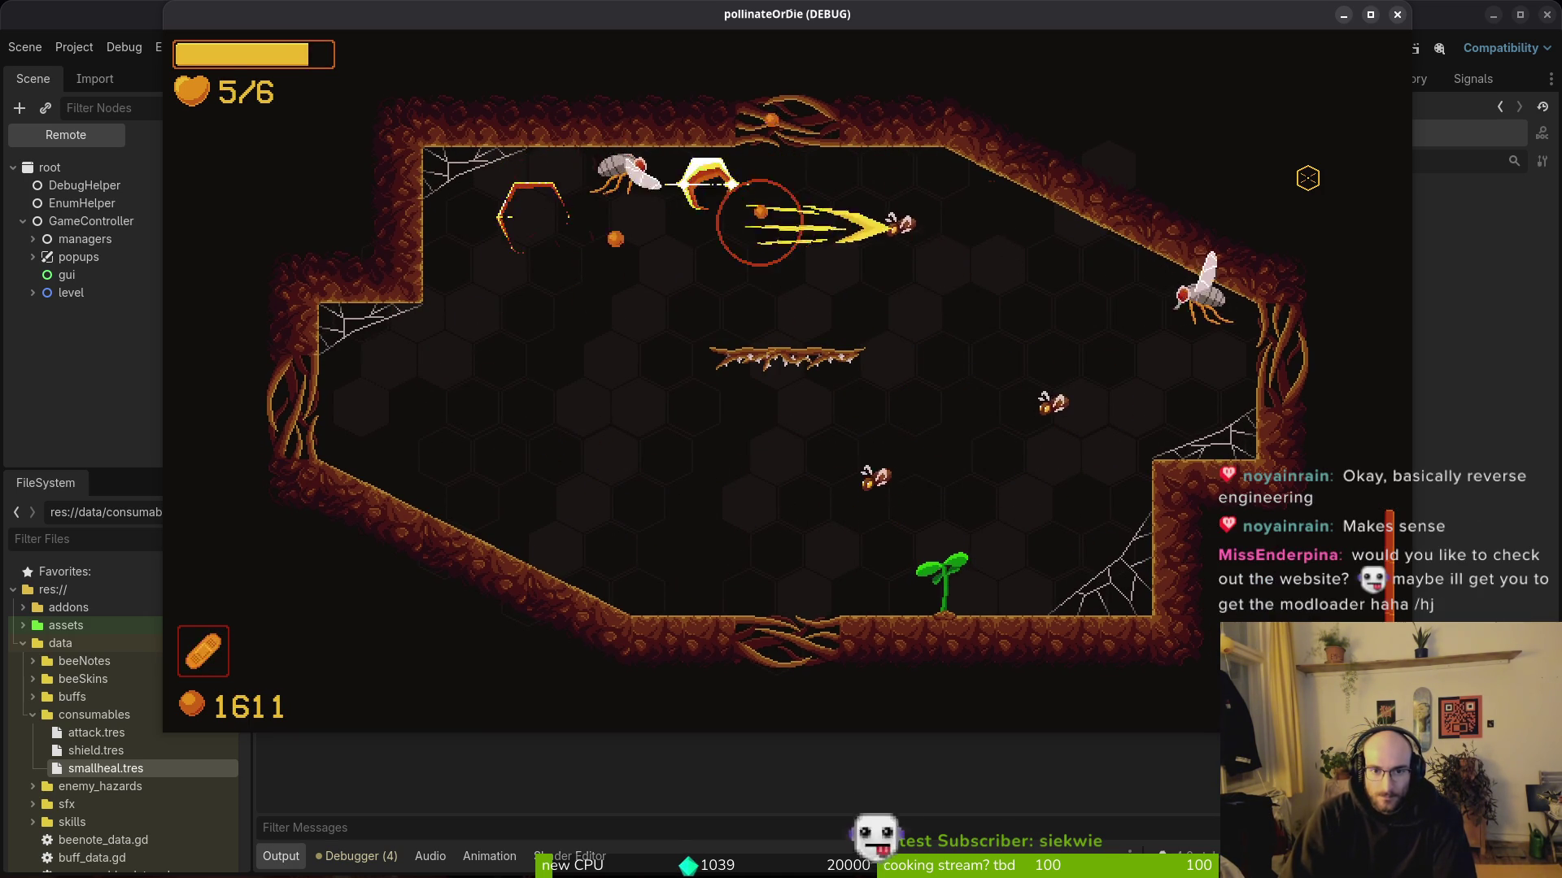
{"action": "key", "text": "Down"}
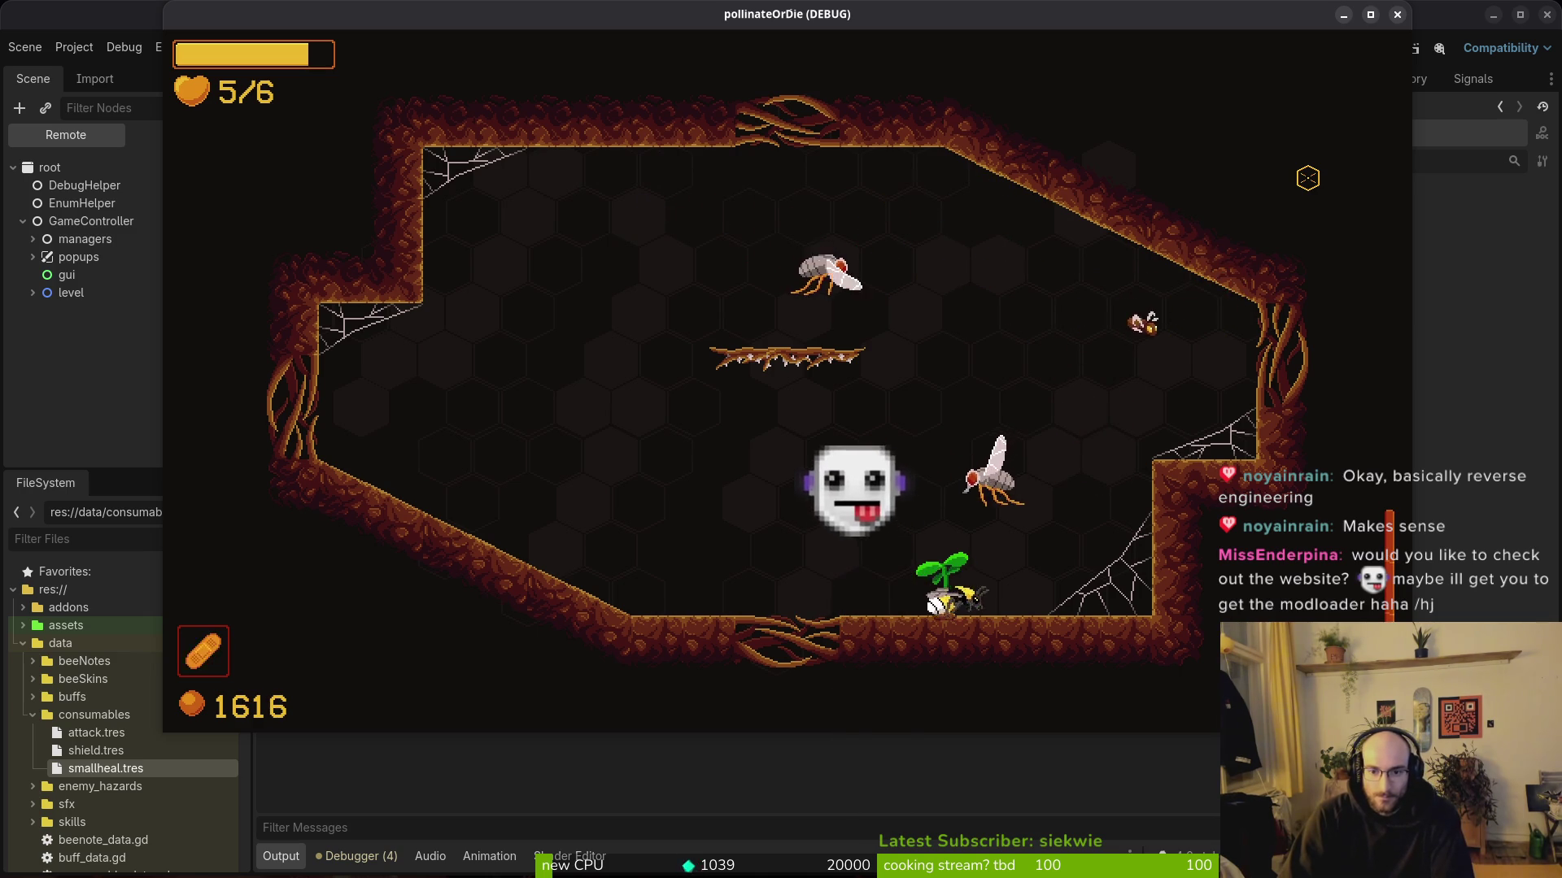
{"action": "key", "text": "Up"}
{"action": "key", "text": "Down"}
{"action": "key", "text": "Left"}
{"action": "key", "text": "Up"}
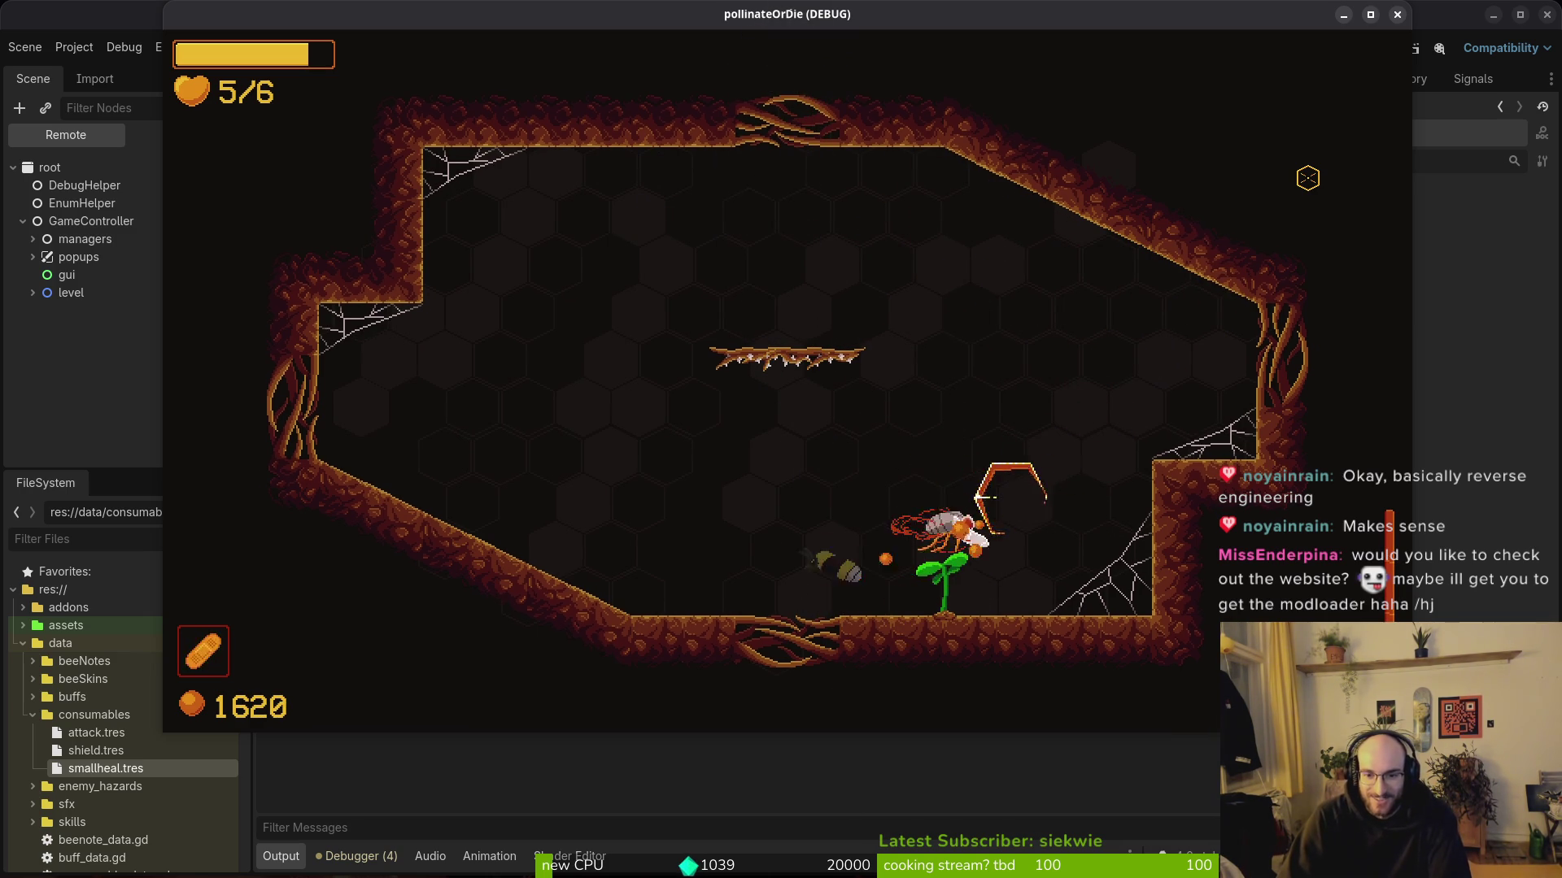
{"action": "key", "text": "Up"}
{"action": "key", "text": "Left"}
{"action": "key", "text": "Down"}
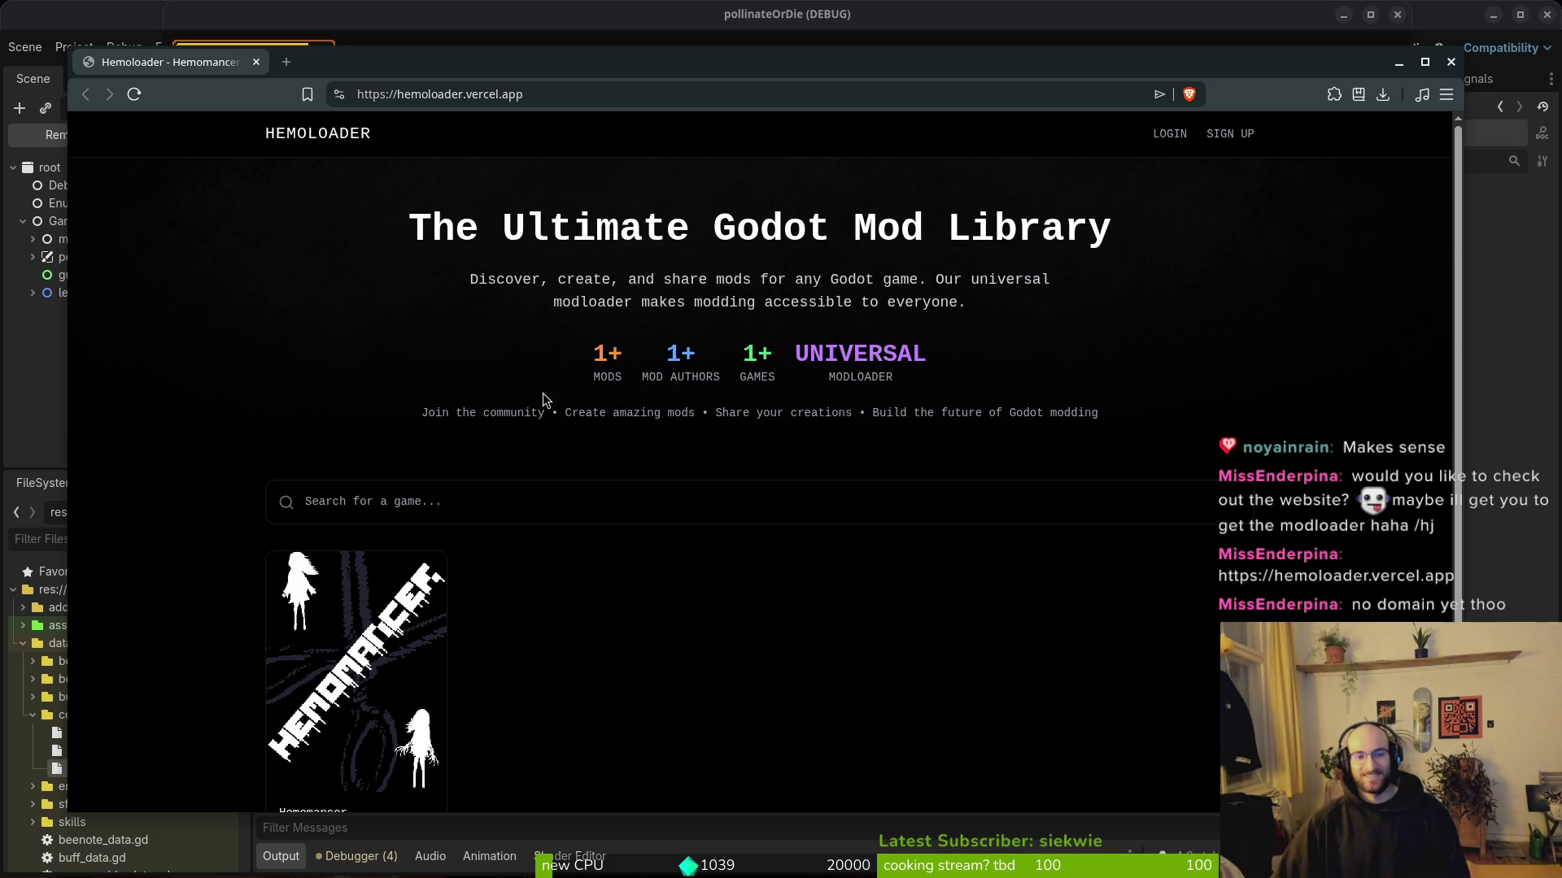
Step: Scroll through the Hemoloader home page, select its address, then leave the browser
{"action": "scroll", "coordinate": [488, 529], "scroll_direction": "down", "scroll_amount": 1}
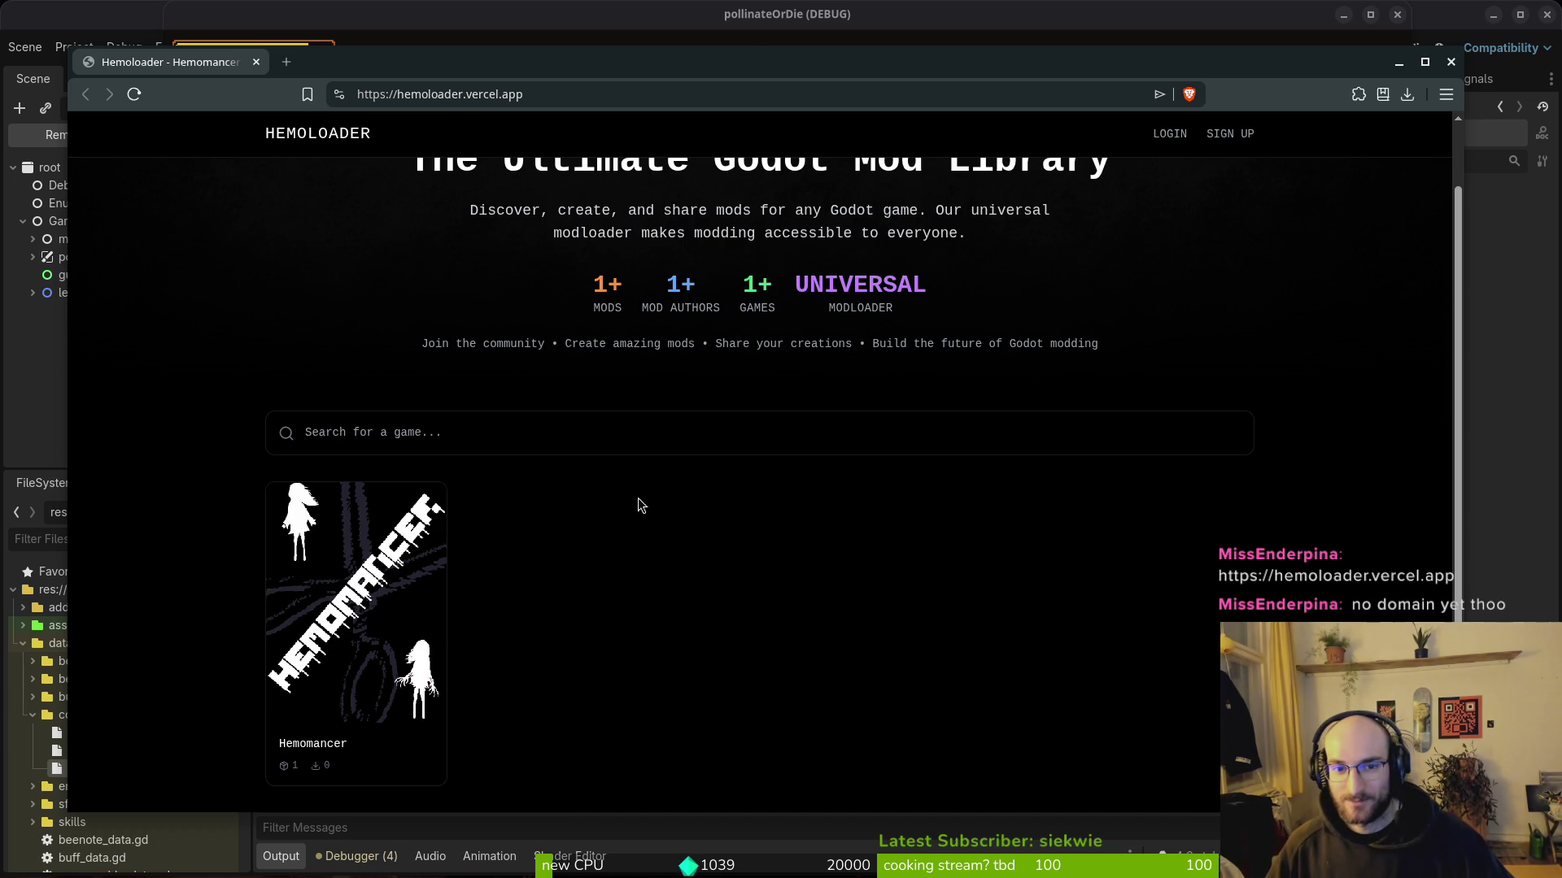
{"action": "scroll", "coordinate": [732, 500], "scroll_direction": "up", "scroll_amount": 1}
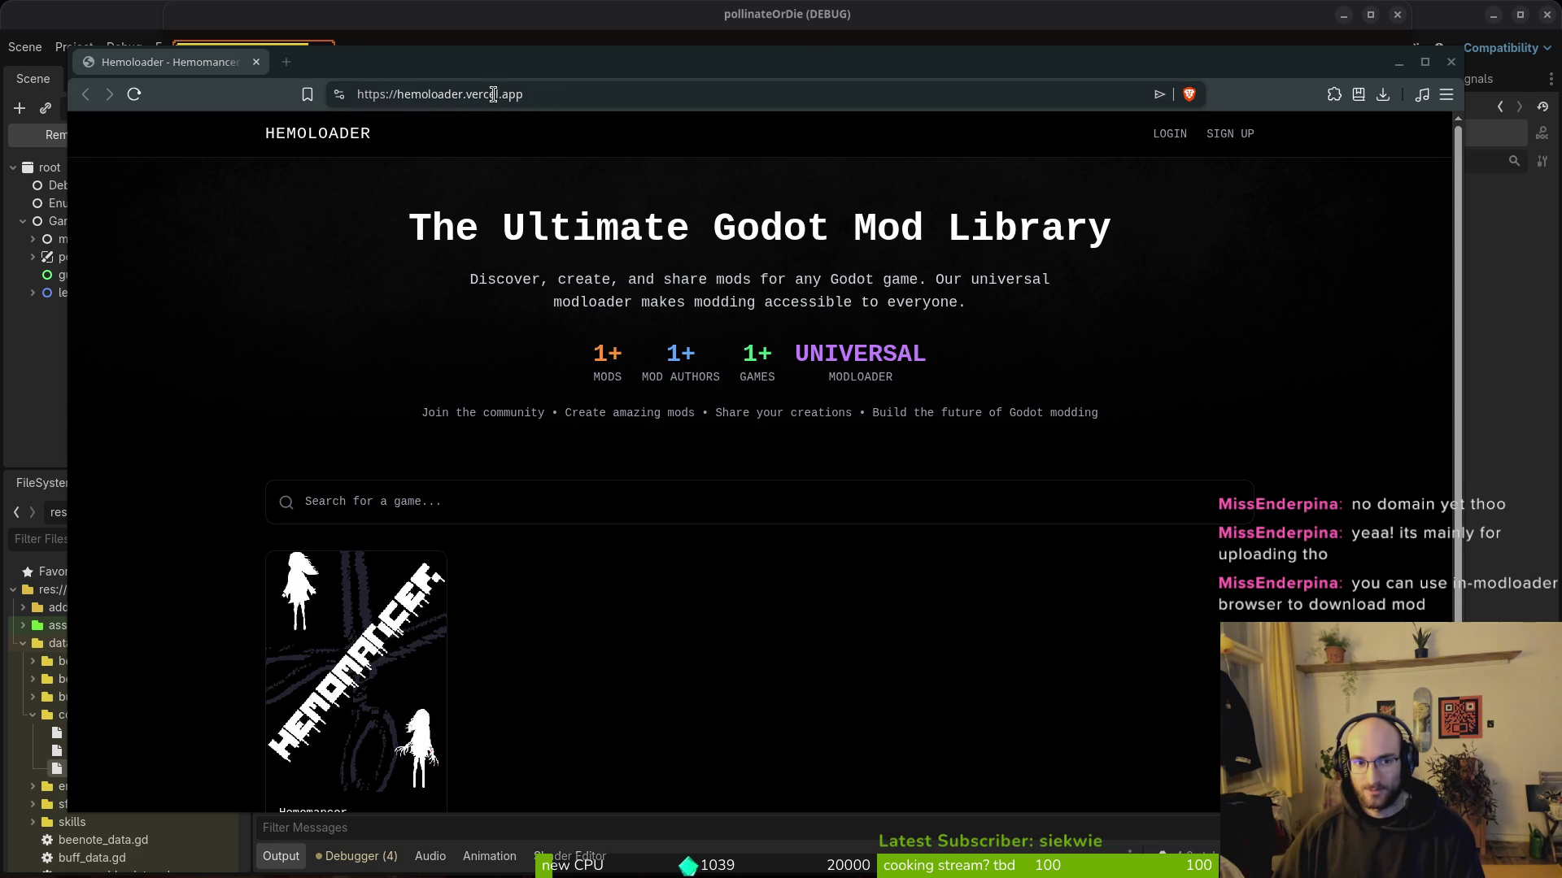
{"action": "left_click", "coordinate": [524, 95]}
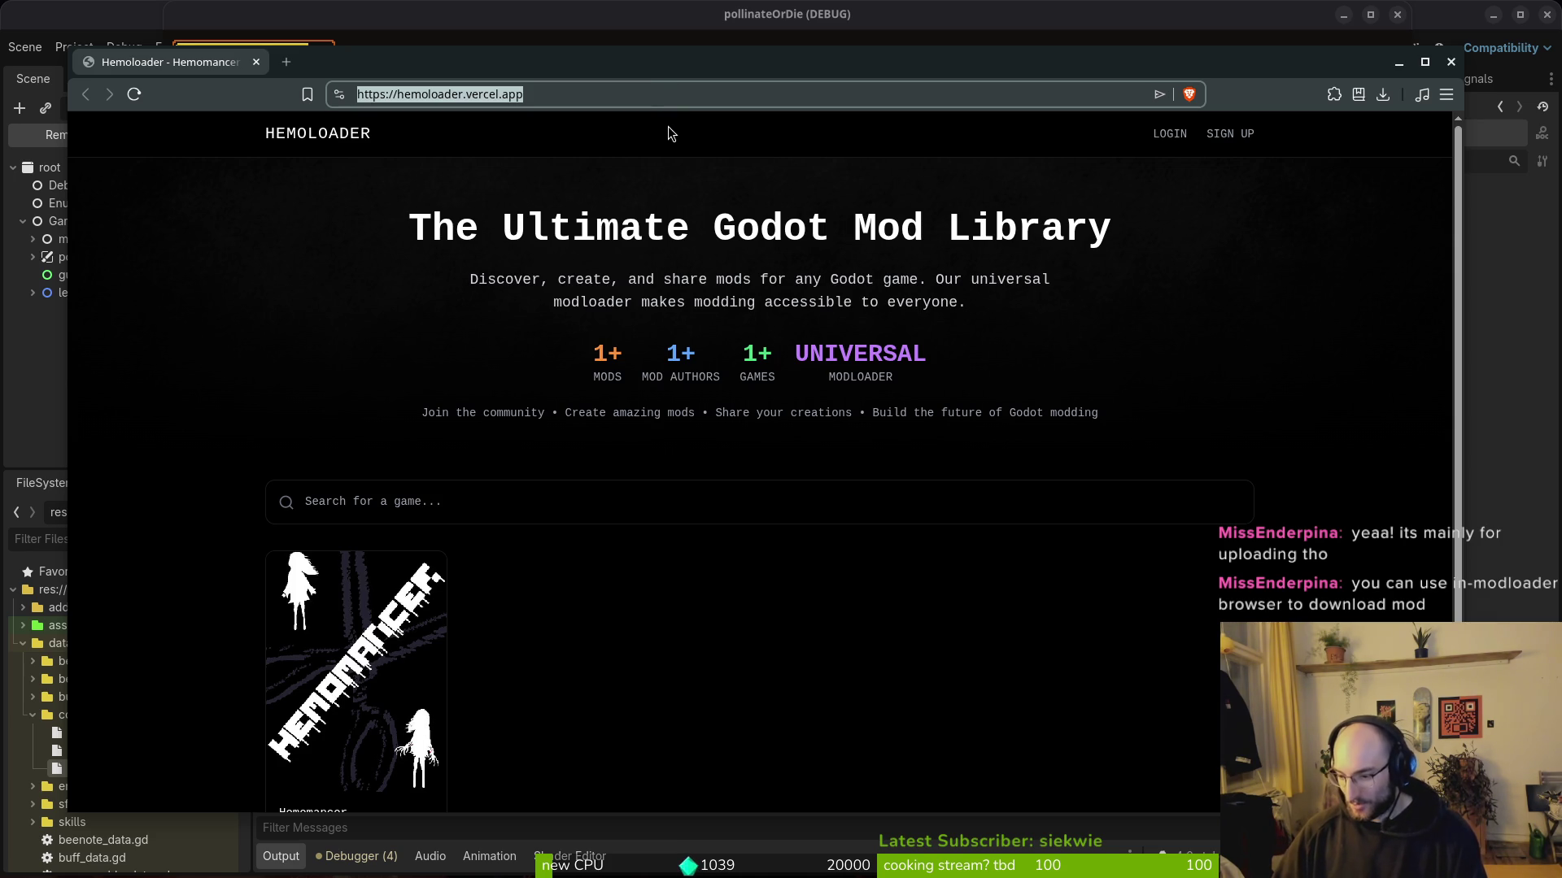
{"action": "key", "text": "alt+Tab"}
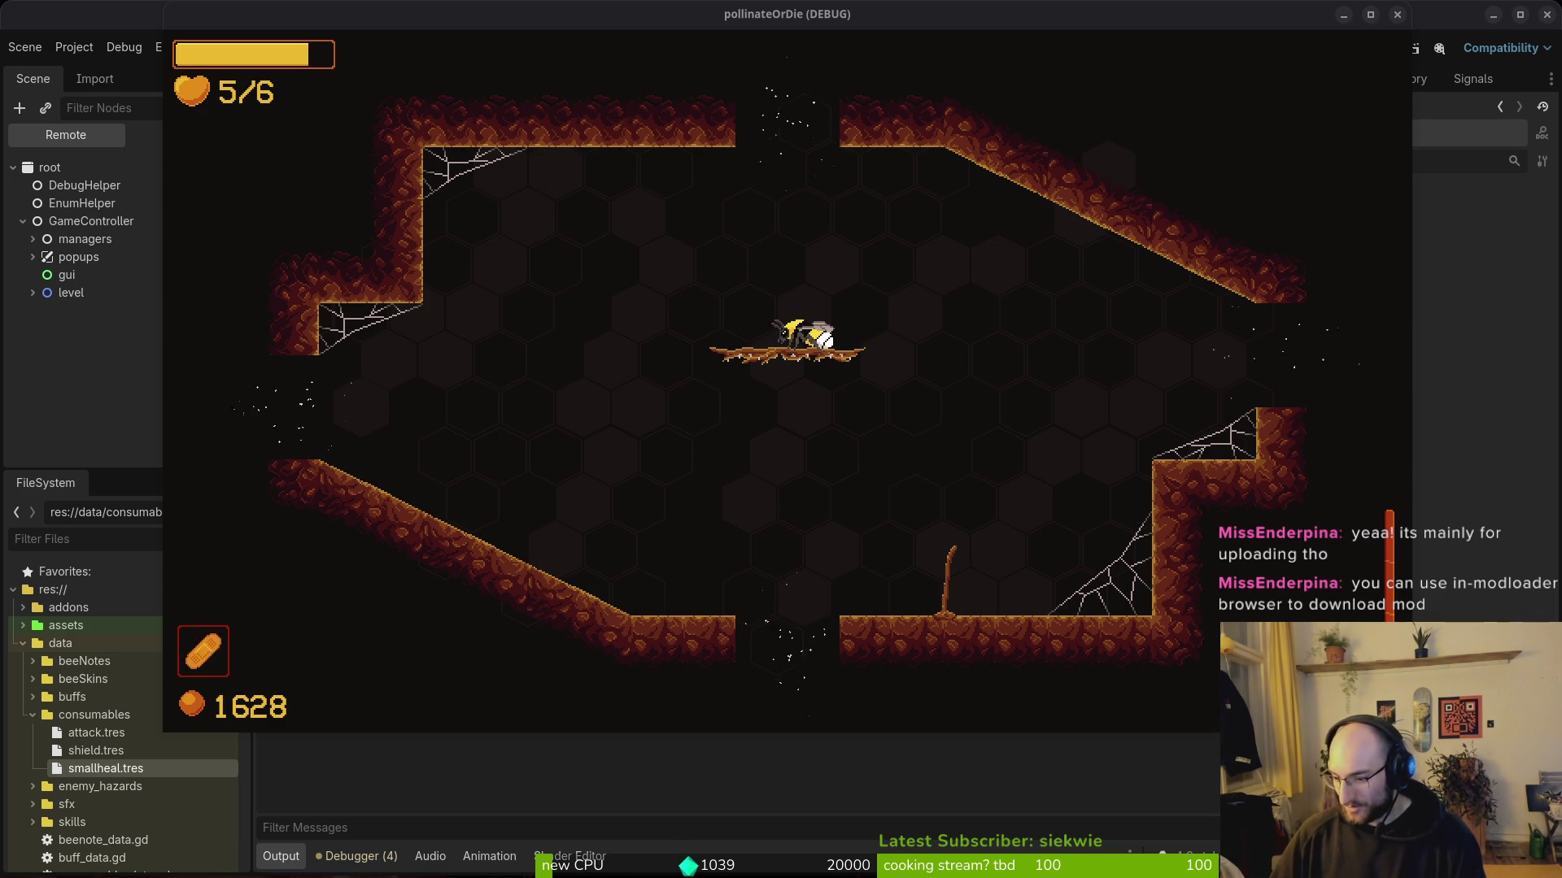
Step: Start a new run after dying and buy the 1000-pollen potion into the consumable slot
{"action": "left_click", "coordinate": [632, 305]}
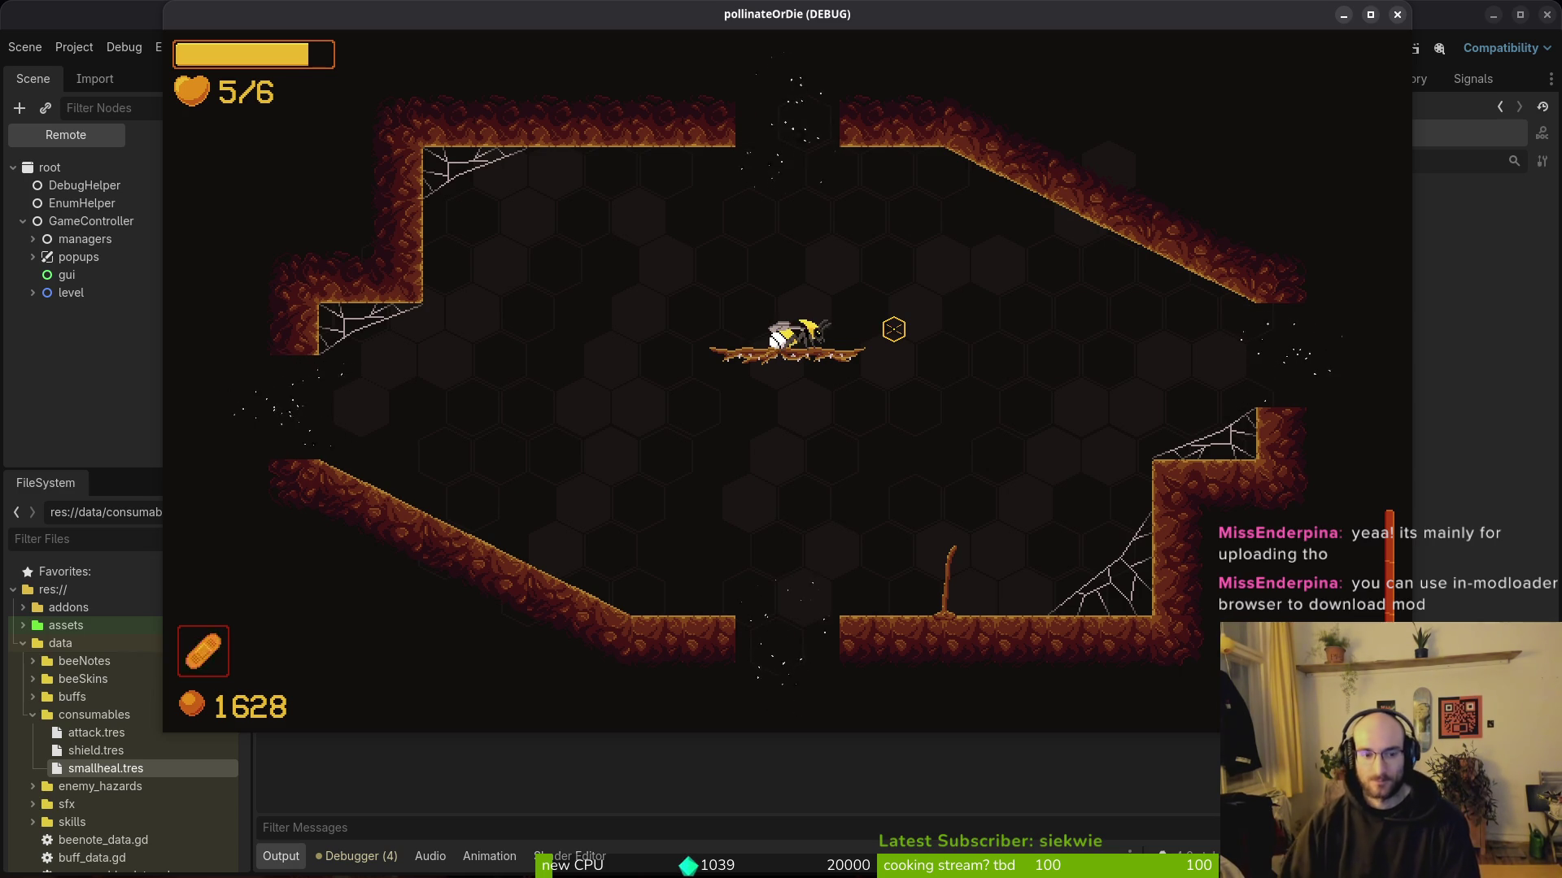
{"action": "key", "text": "s"}
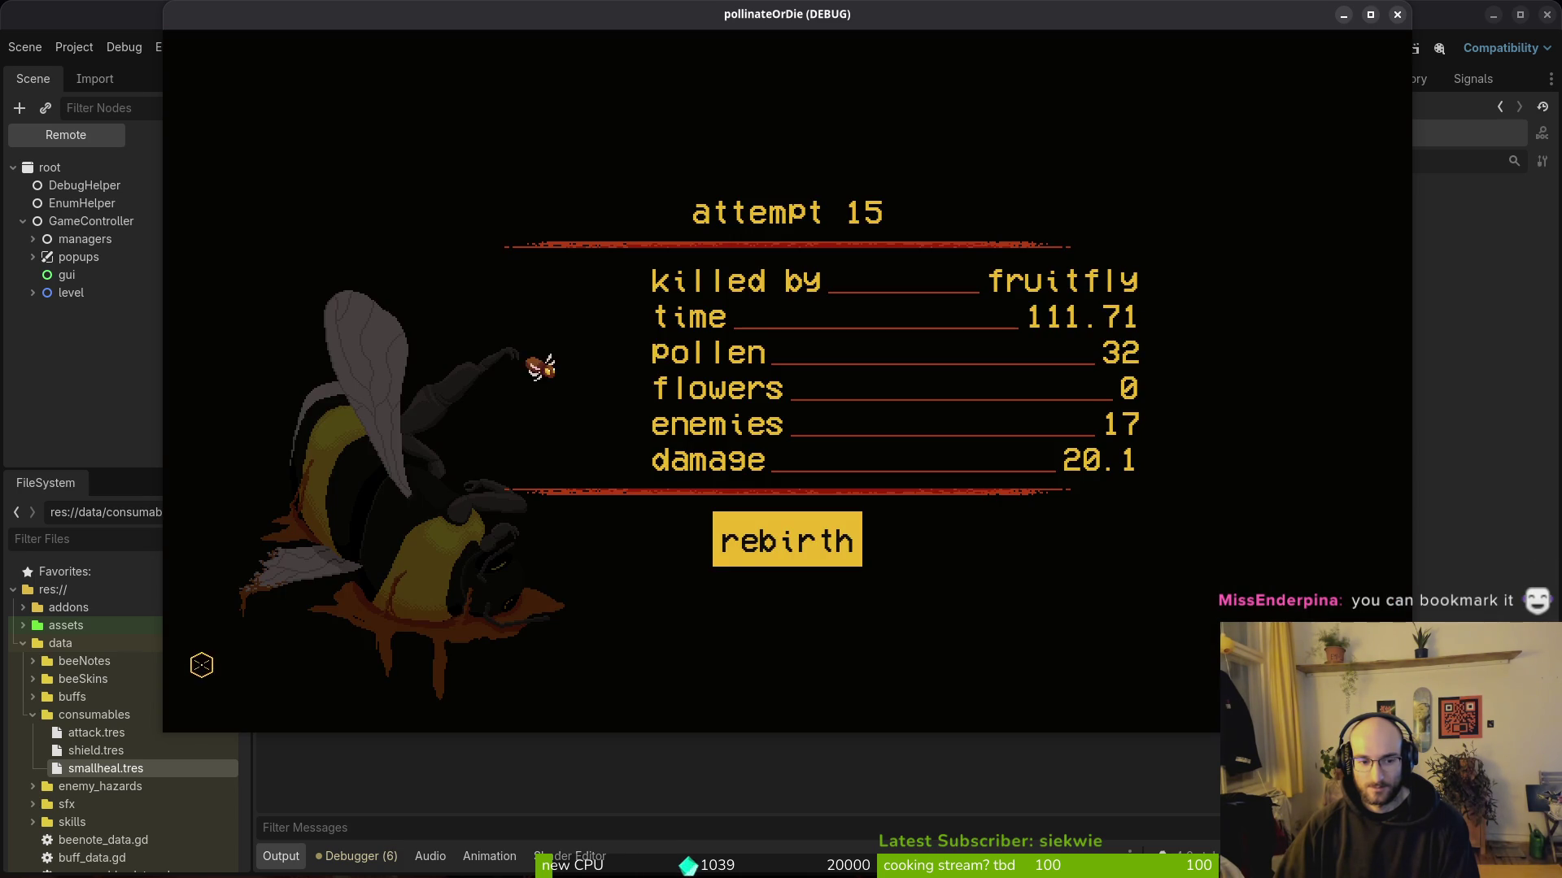
{"action": "left_click", "coordinate": [723, 563]}
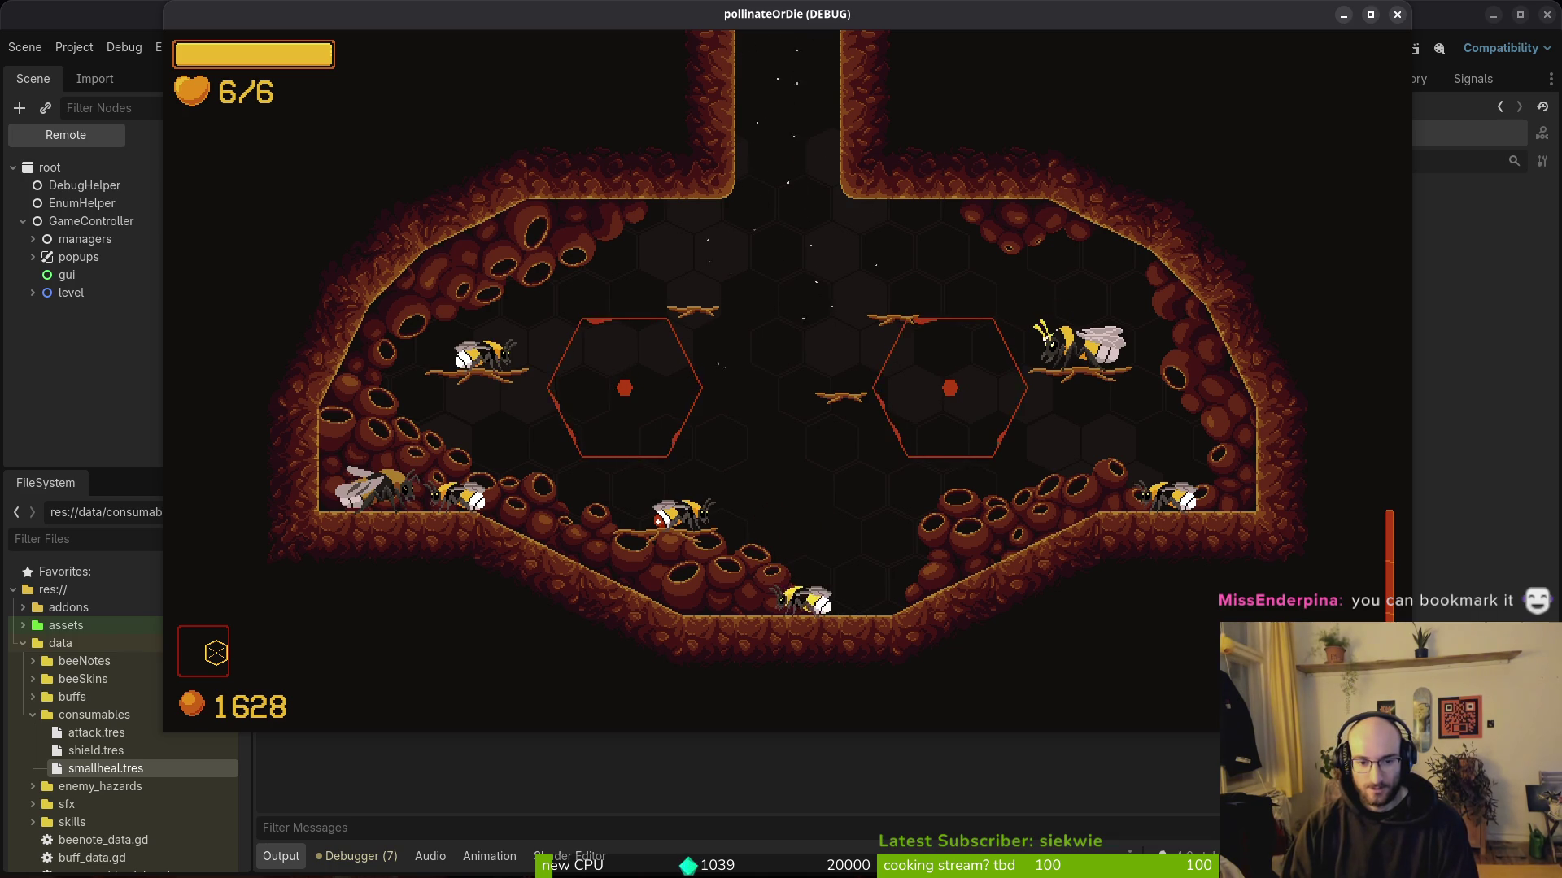
{"action": "key", "text": "Tab"}
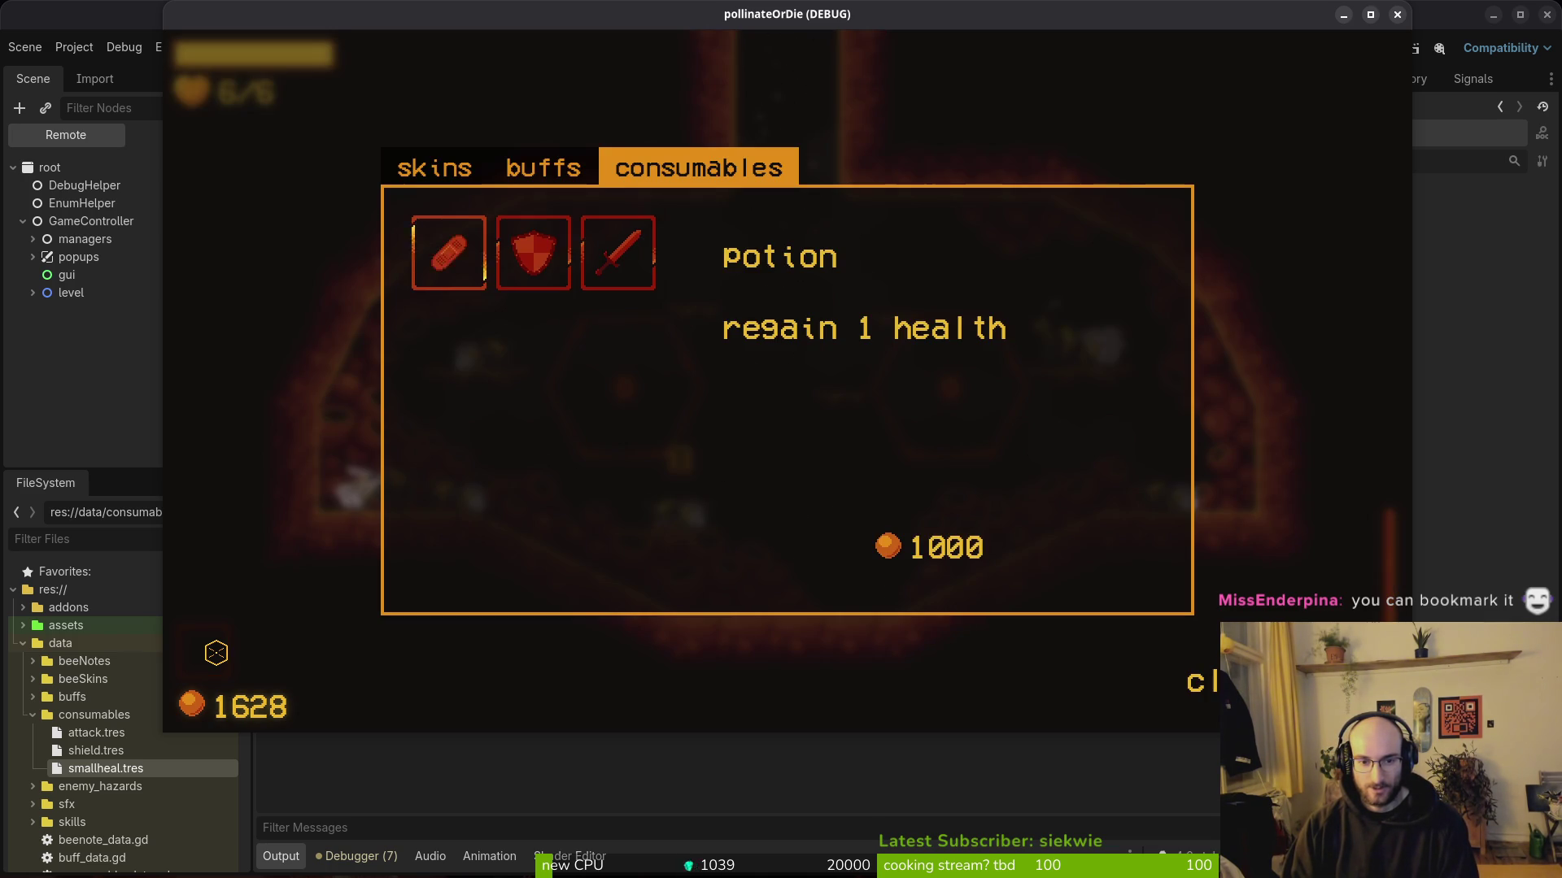
{"action": "key", "text": "space"}
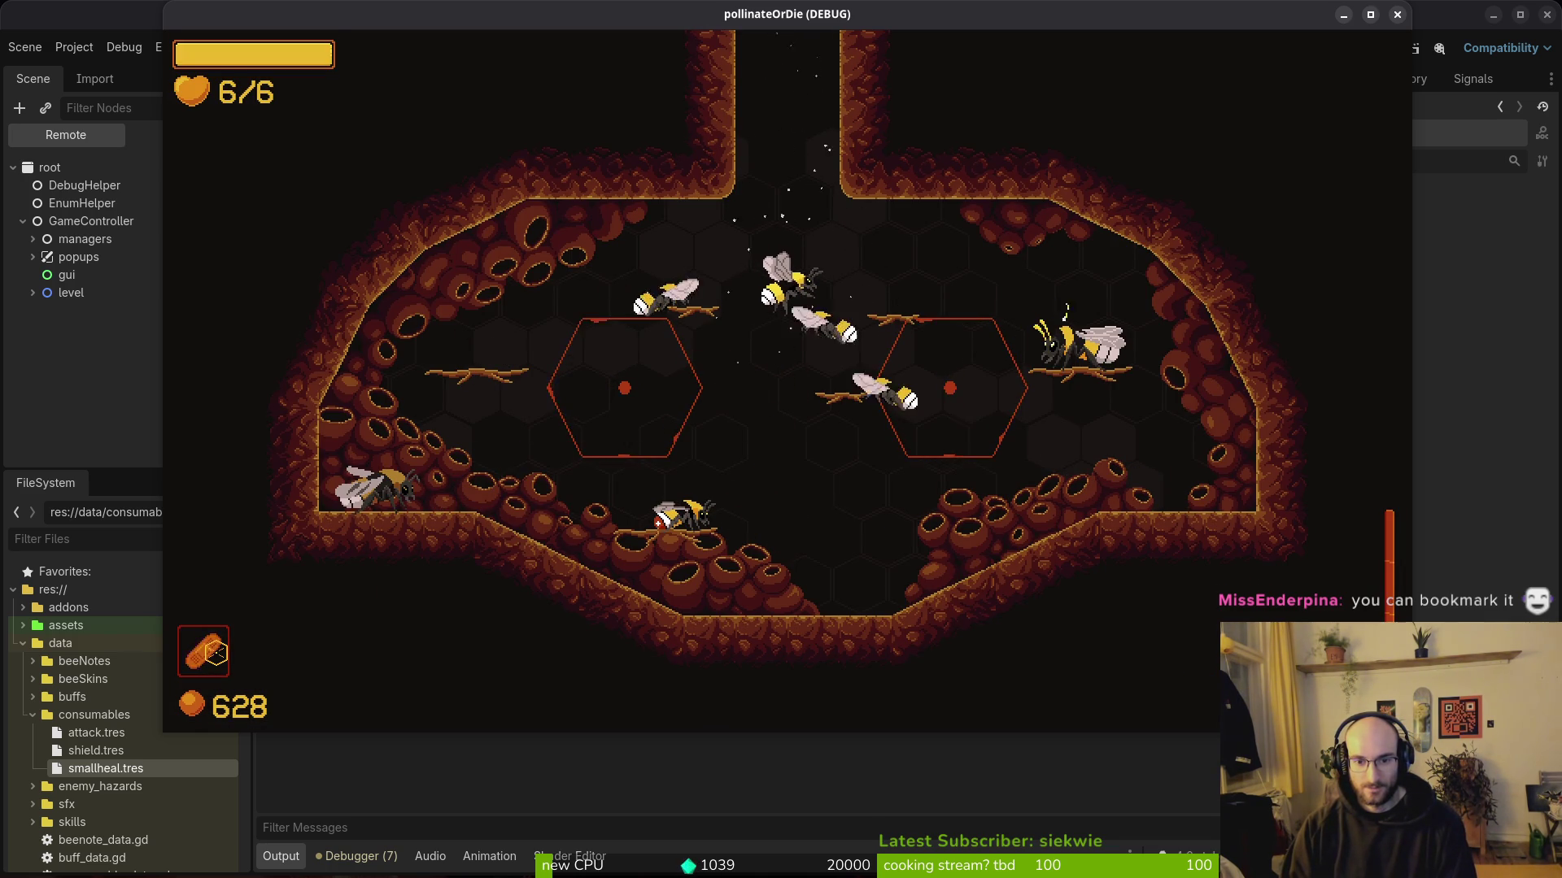
Step: Switch to Neovim and bring up the project file finder
{"action": "key", "text": "alt+Tab"}
{"action": "key", "text": "shift+v"}
{"action": "key", "text": "Escape"}
{"action": "key", "text": "space"}
Step: Open pause_overlay.gd and paste the consumable_slot = null reset below reset_run in the return-to-hive callable
{"action": "key", "text": "f"}
{"action": "key", "text": "f"}
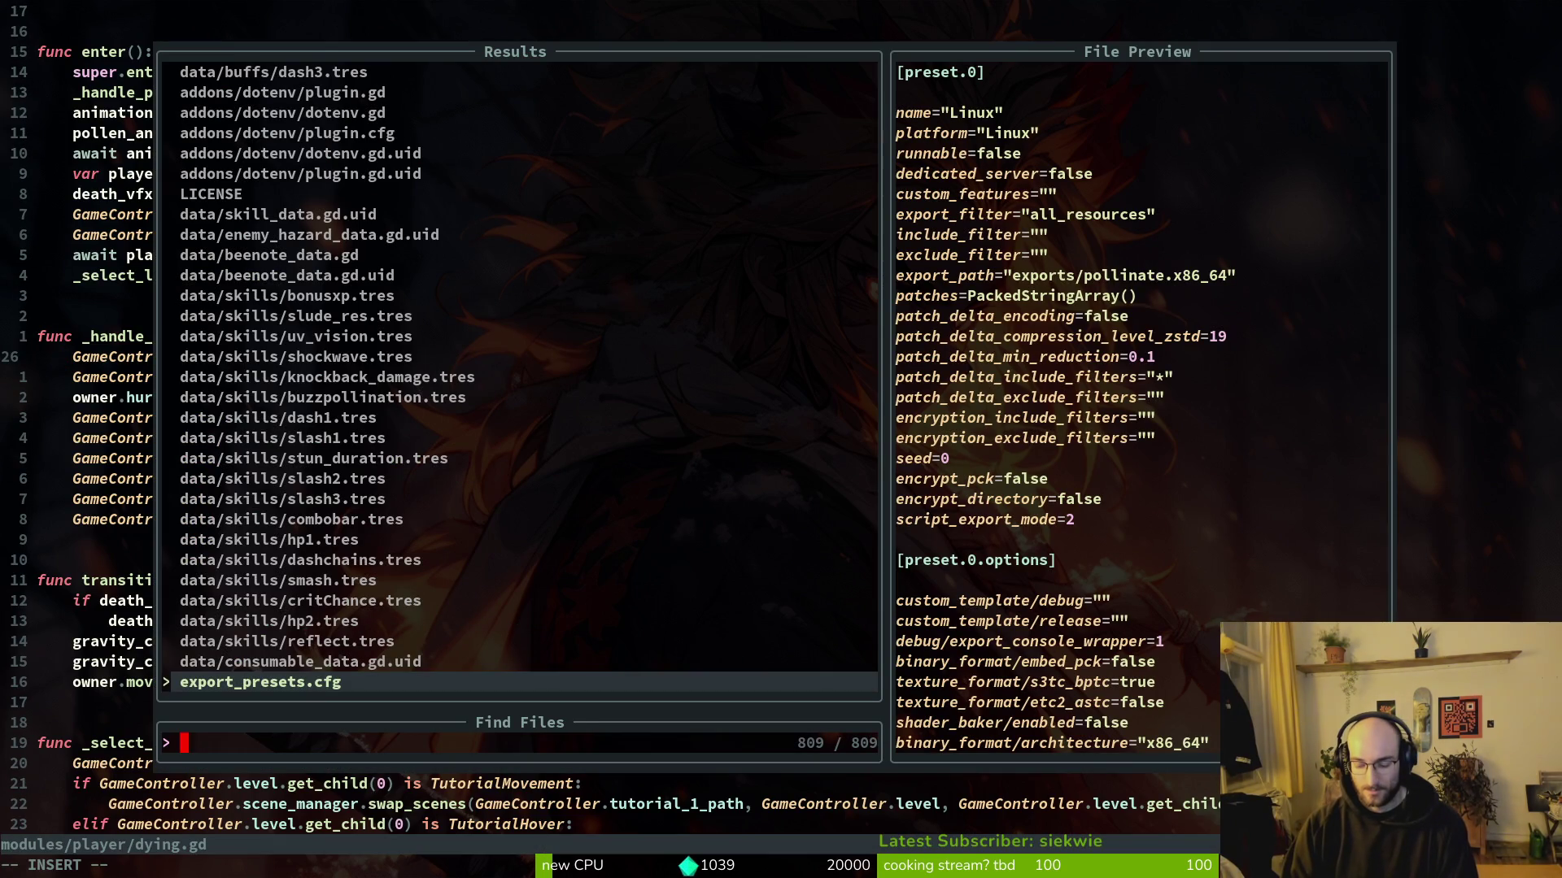
{"action": "type", "text": "pau"}
{"action": "key", "text": "Return"}
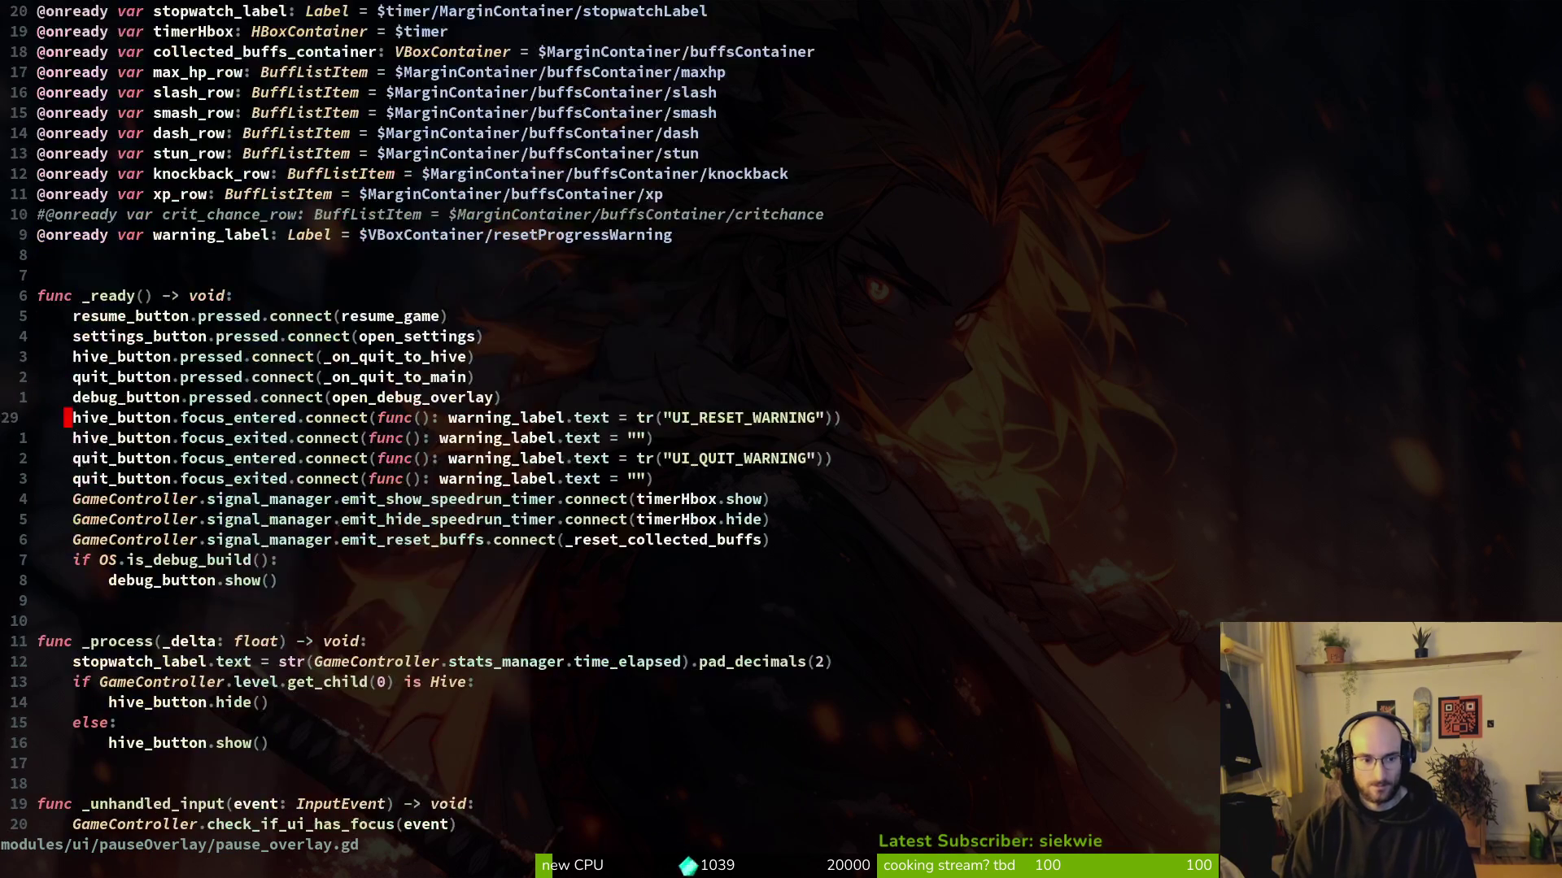
{"action": "key", "text": "ctrl+d"}
{"action": "key", "text": "ctrl+d"}
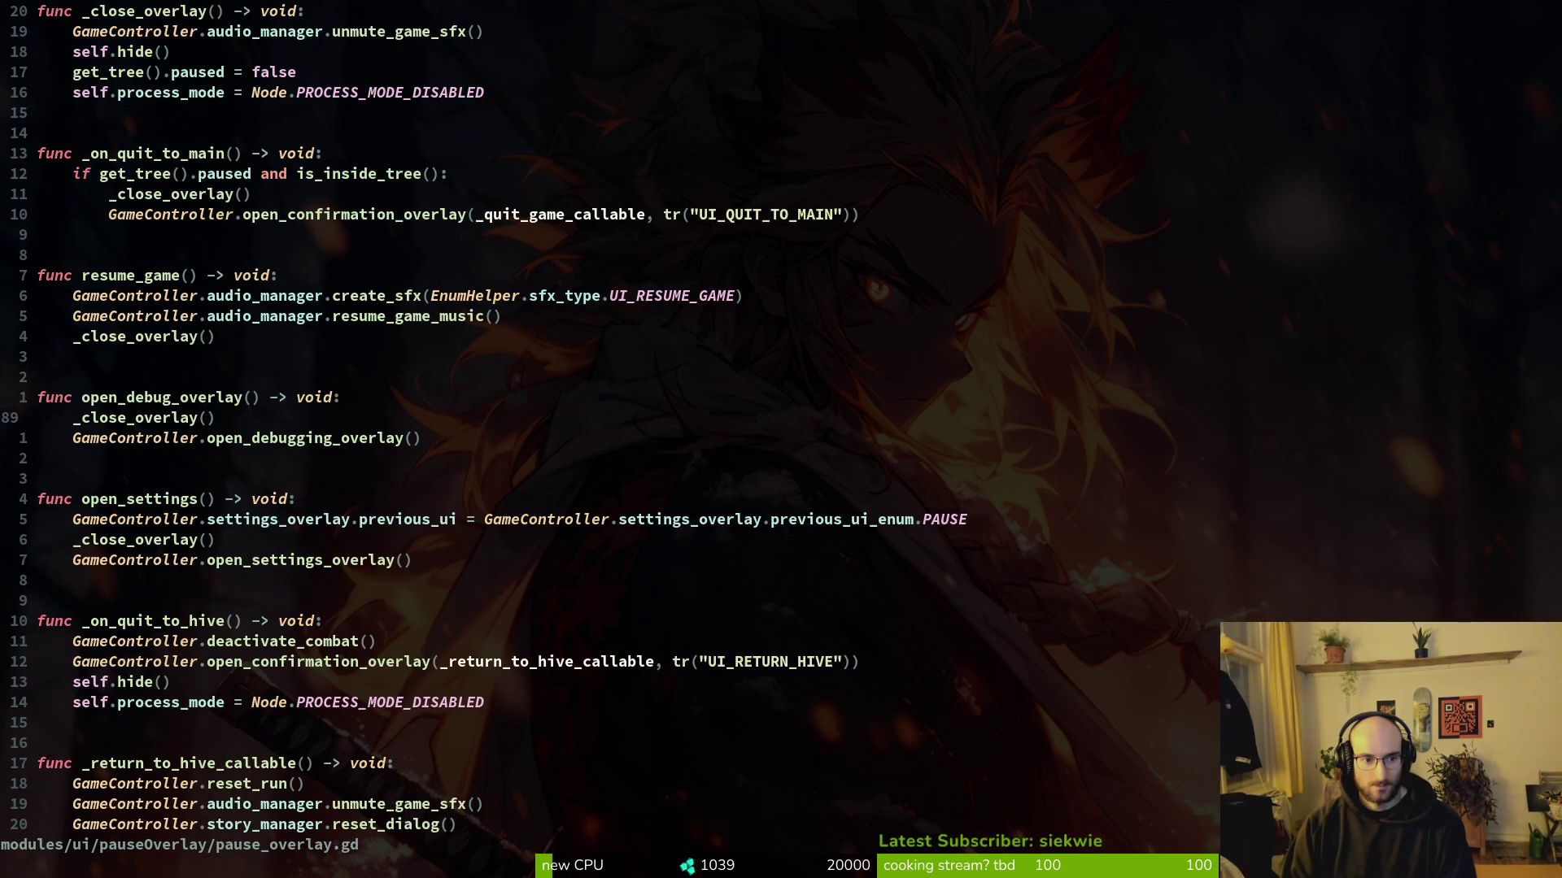
{"action": "key", "text": "ctrl+d"}
{"action": "key", "text": "k"}
{"action": "key", "text": "k"}
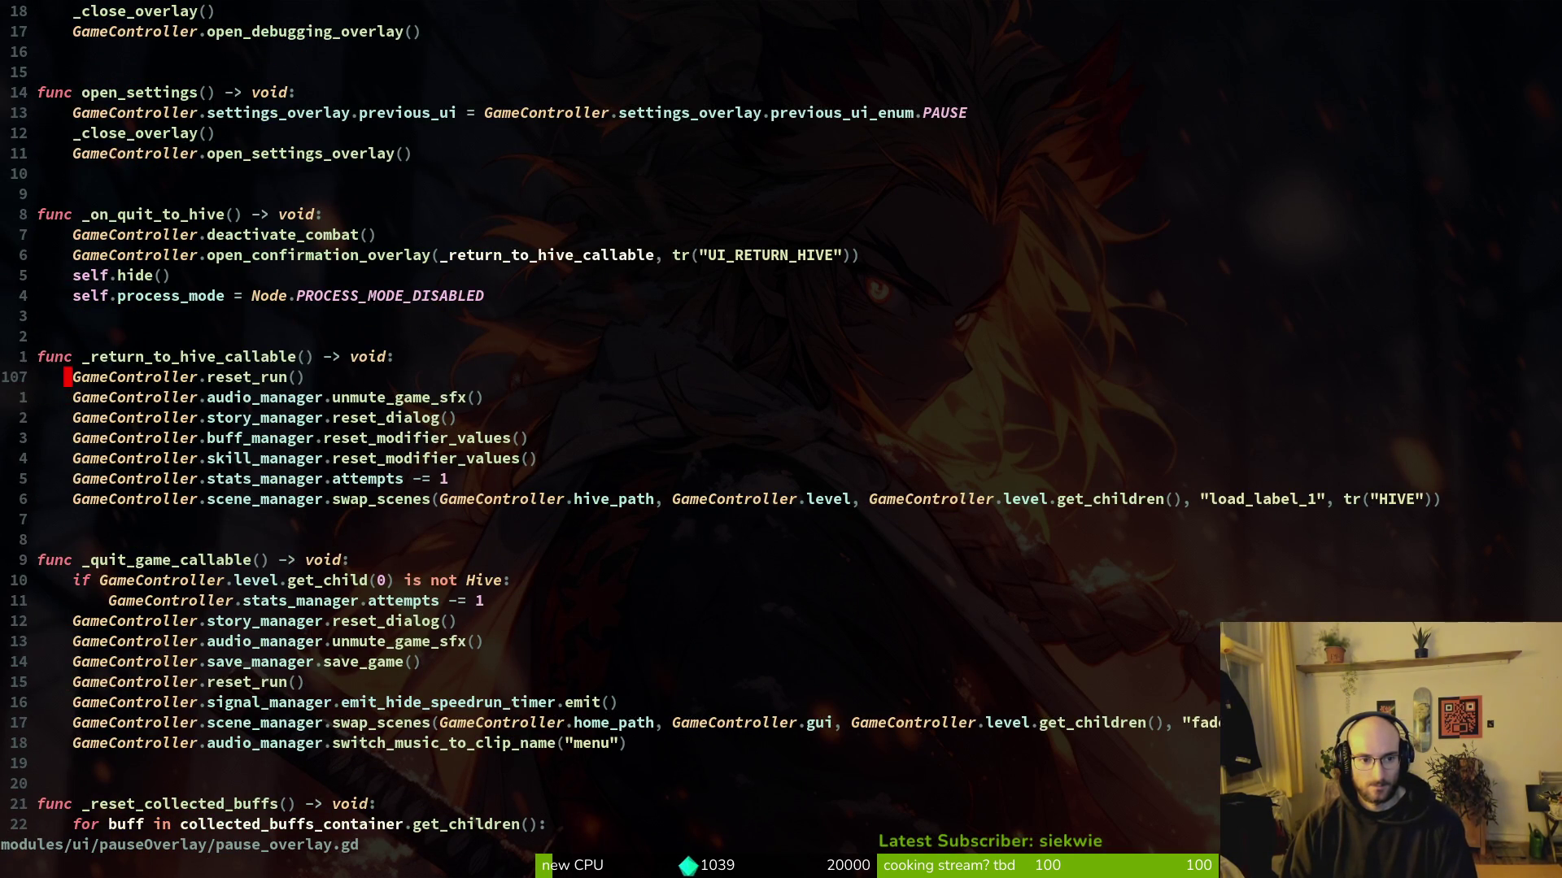
{"action": "key", "text": "p"}
{"action": "key", "text": "j"}
{"action": "key", "text": "j"}
{"action": "key", "text": "j"}
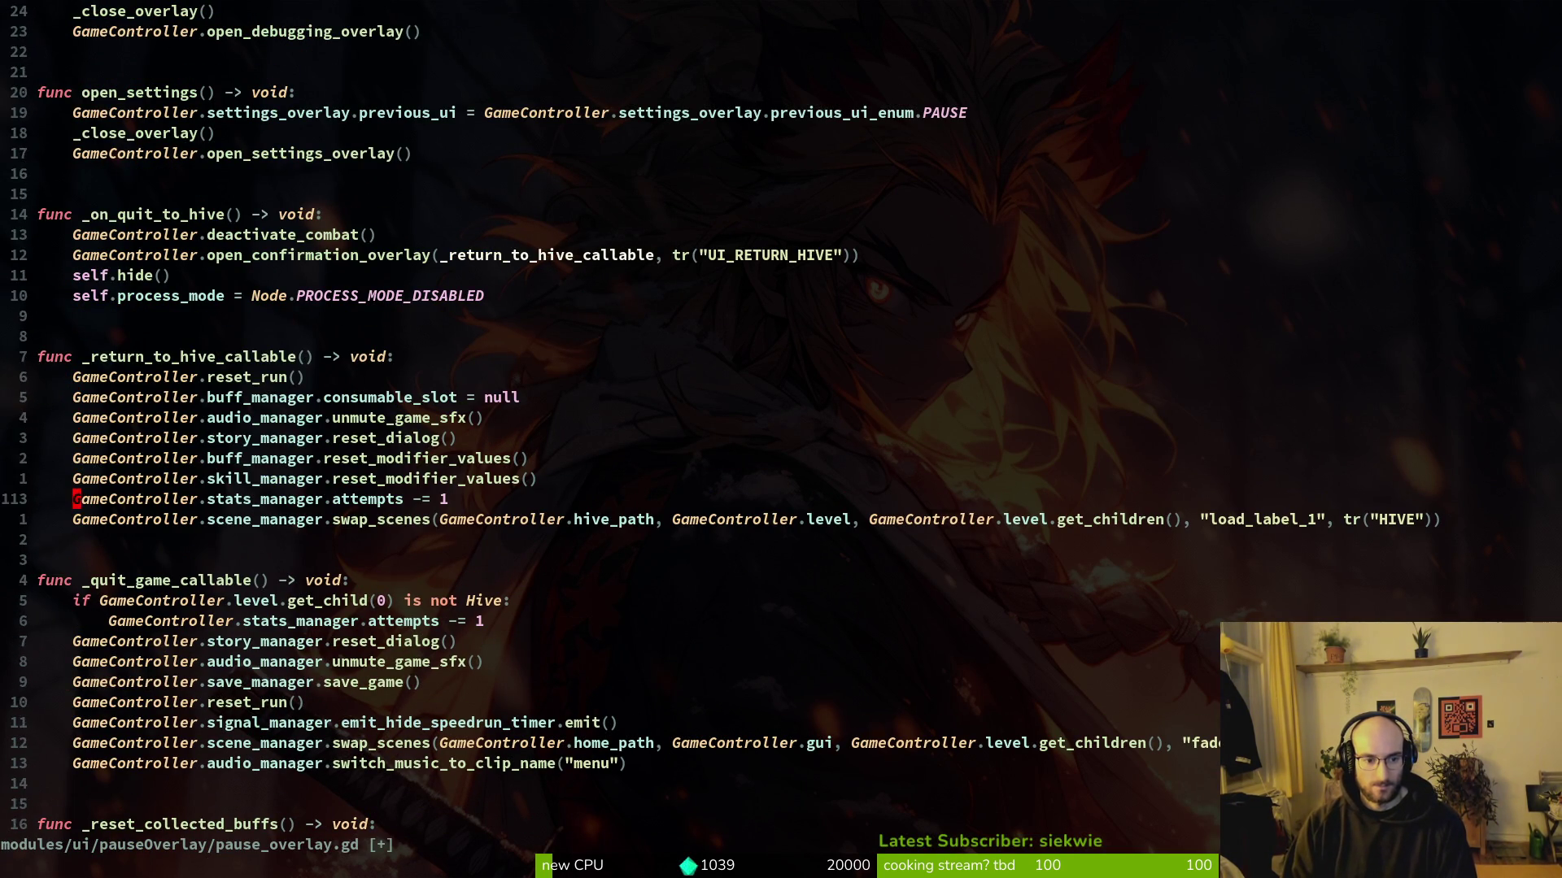
Step: Paste the same reset into the quit-game callable and save pause_overlay.gd with :w
{"action": "key", "text": "j"}
{"action": "key", "text": "j"}
{"action": "key", "text": "Return"}
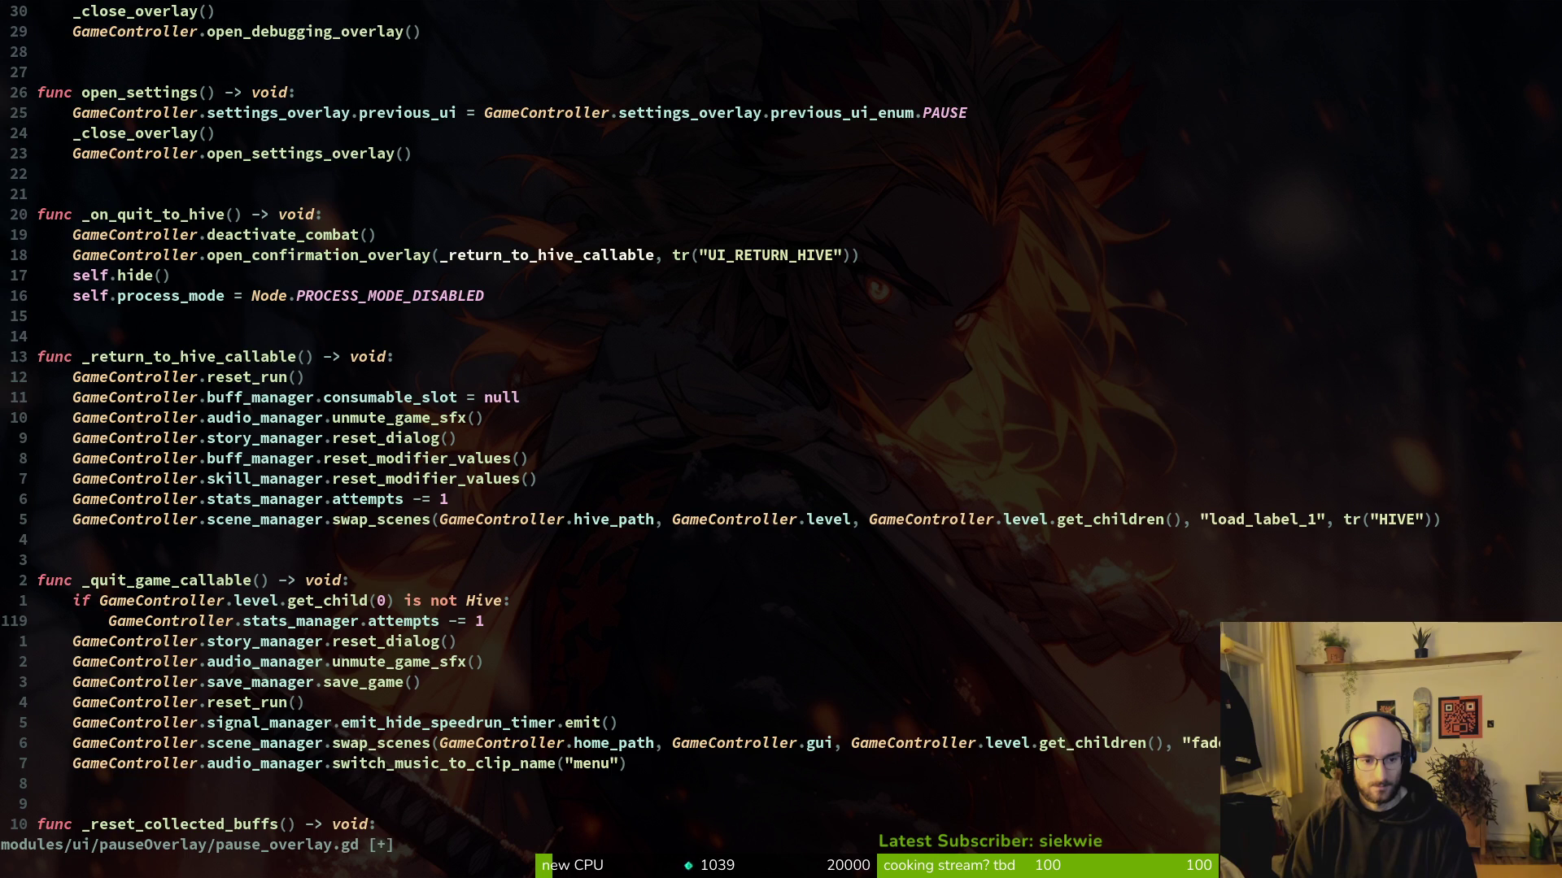
{"action": "key", "text": "p"}
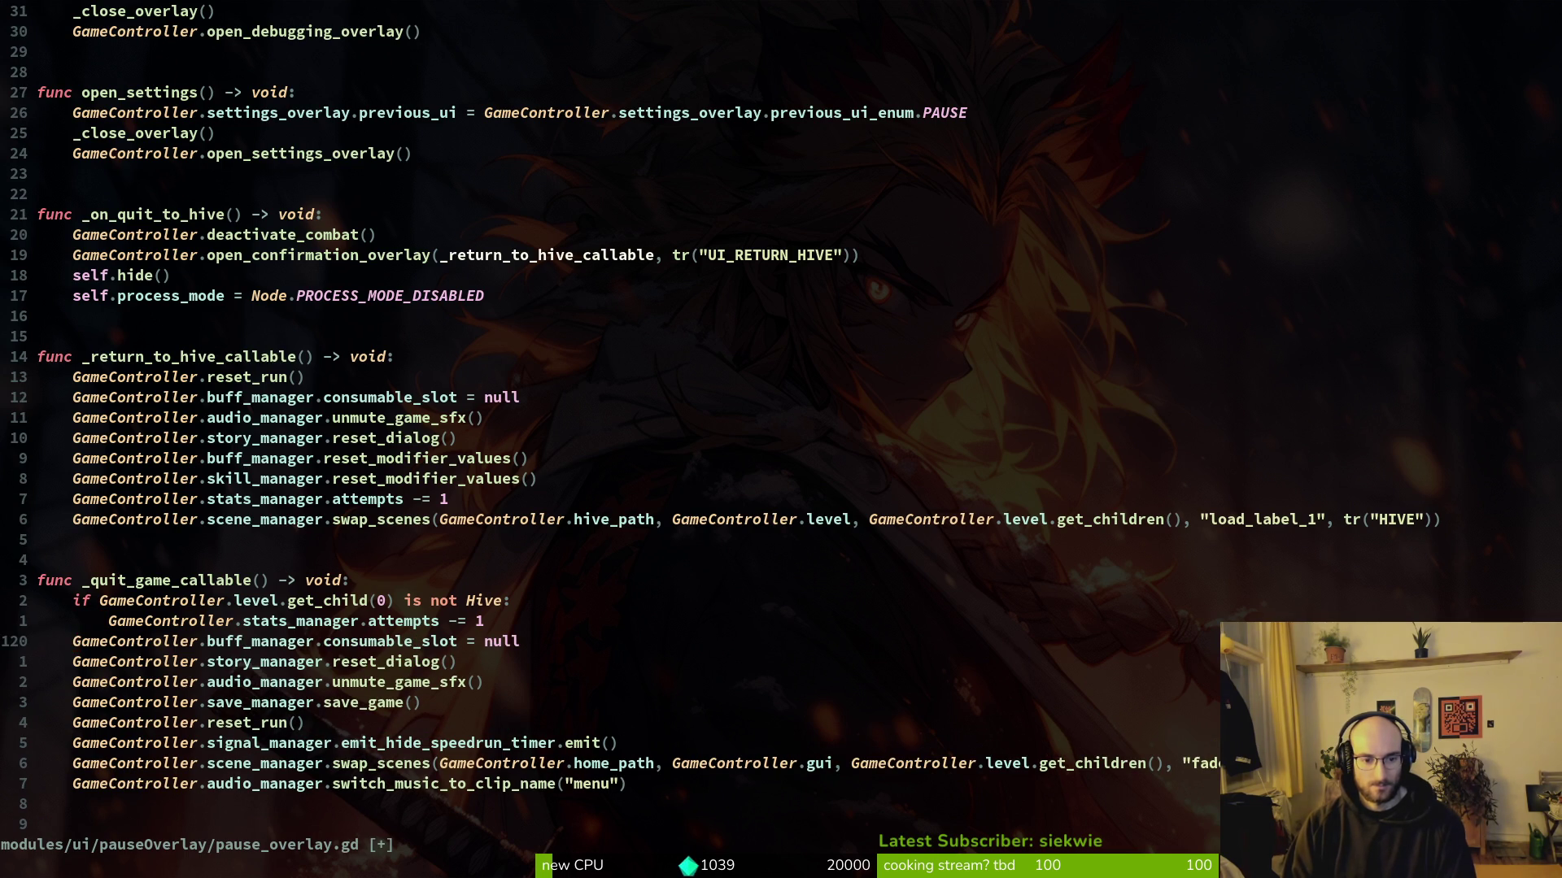
{"action": "type", "text": ":w"}
{"action": "key", "text": "Return"}
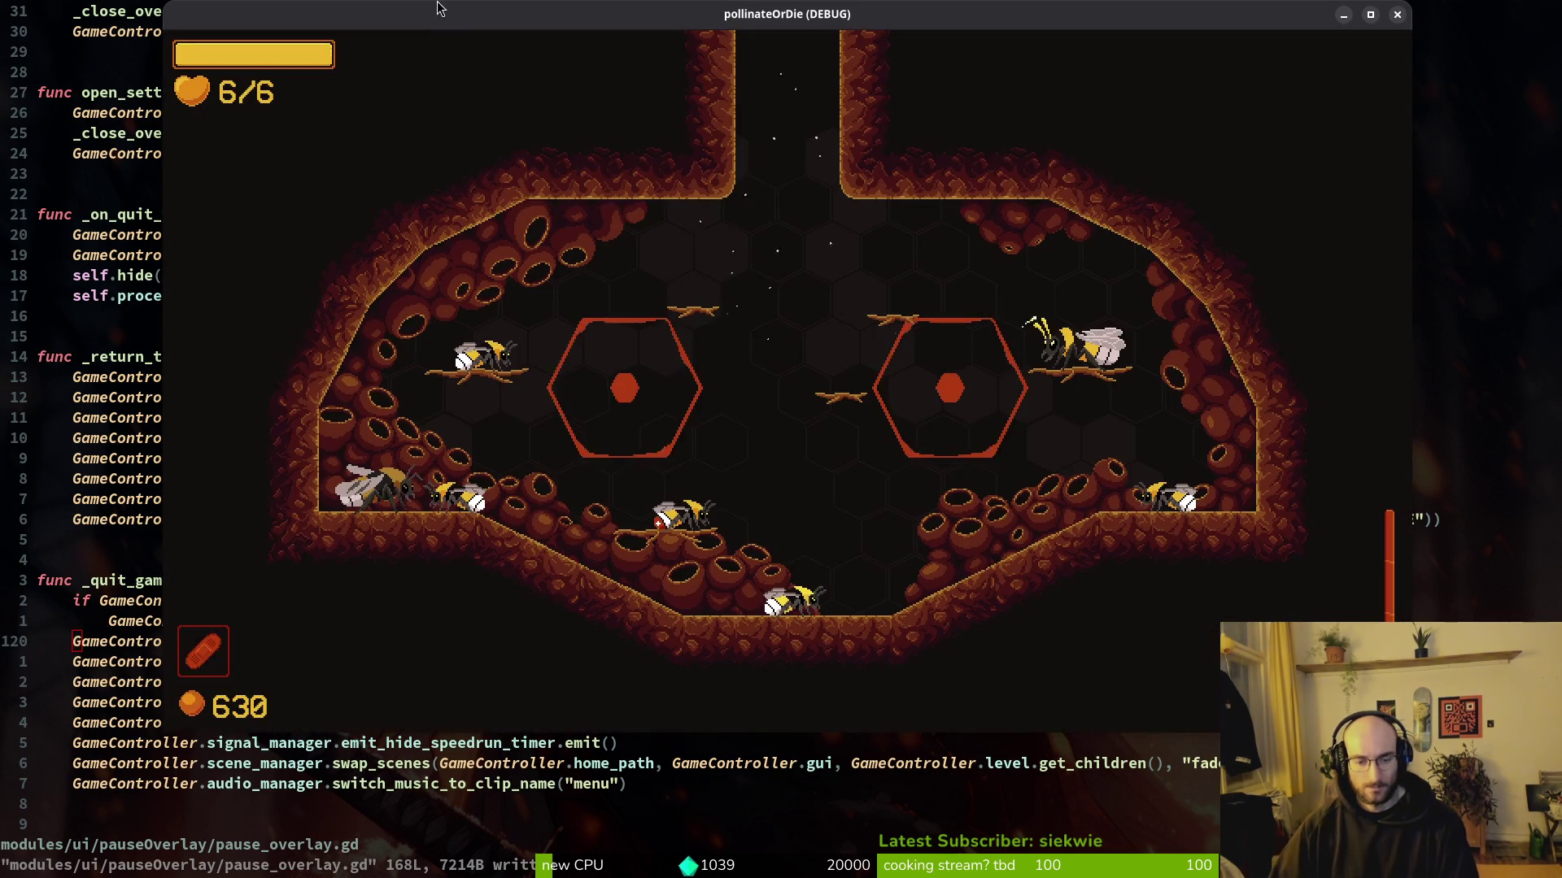
Step: Quit the run to the main menu, continue to confirm the potion is gone, then close the game
{"action": "key", "text": "Escape"}
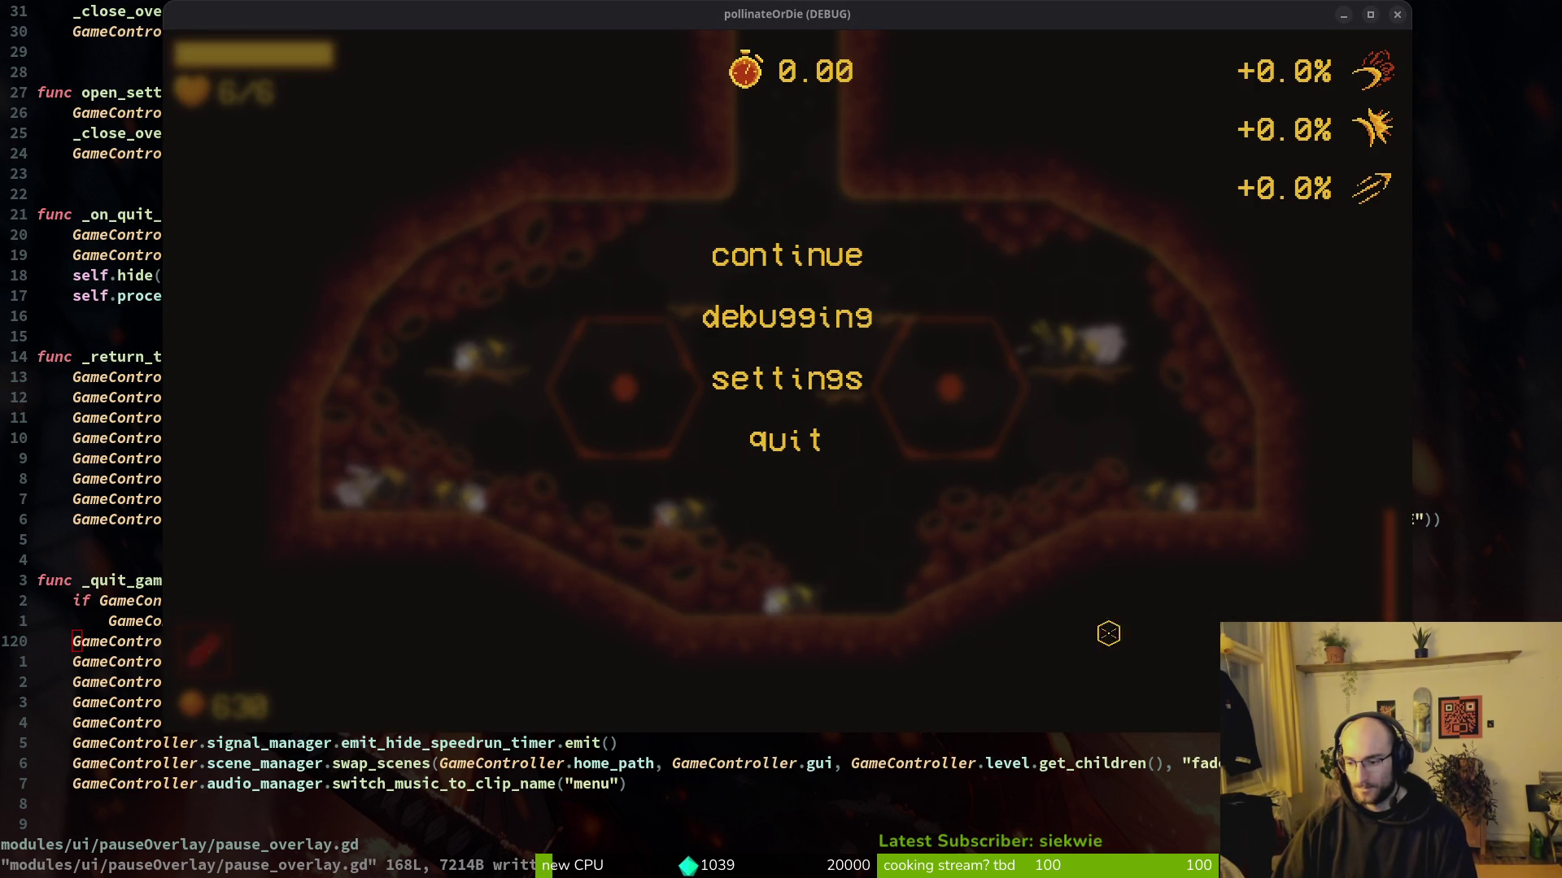
{"action": "left_click", "coordinate": [793, 259]}
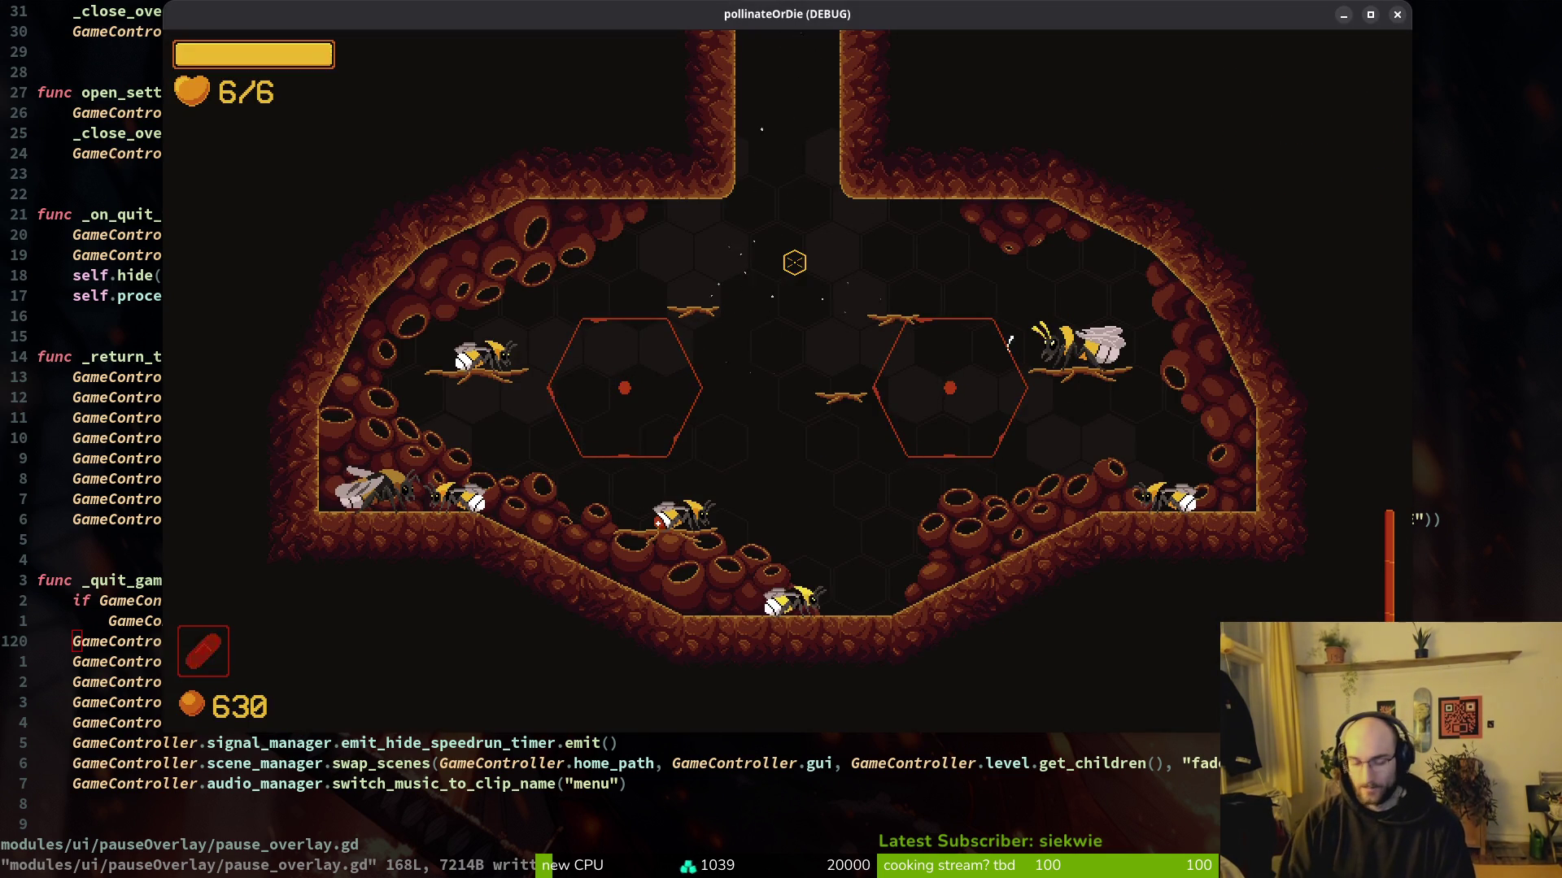
{"action": "key", "text": "Escape"}
{"action": "key", "text": "Escape"}
{"action": "key", "text": "Escape"}
{"action": "key", "text": "Down"}
{"action": "key", "text": "Down"}
{"action": "key", "text": "Return"}
{"action": "key", "text": "Left"}
{"action": "key", "text": "Return"}
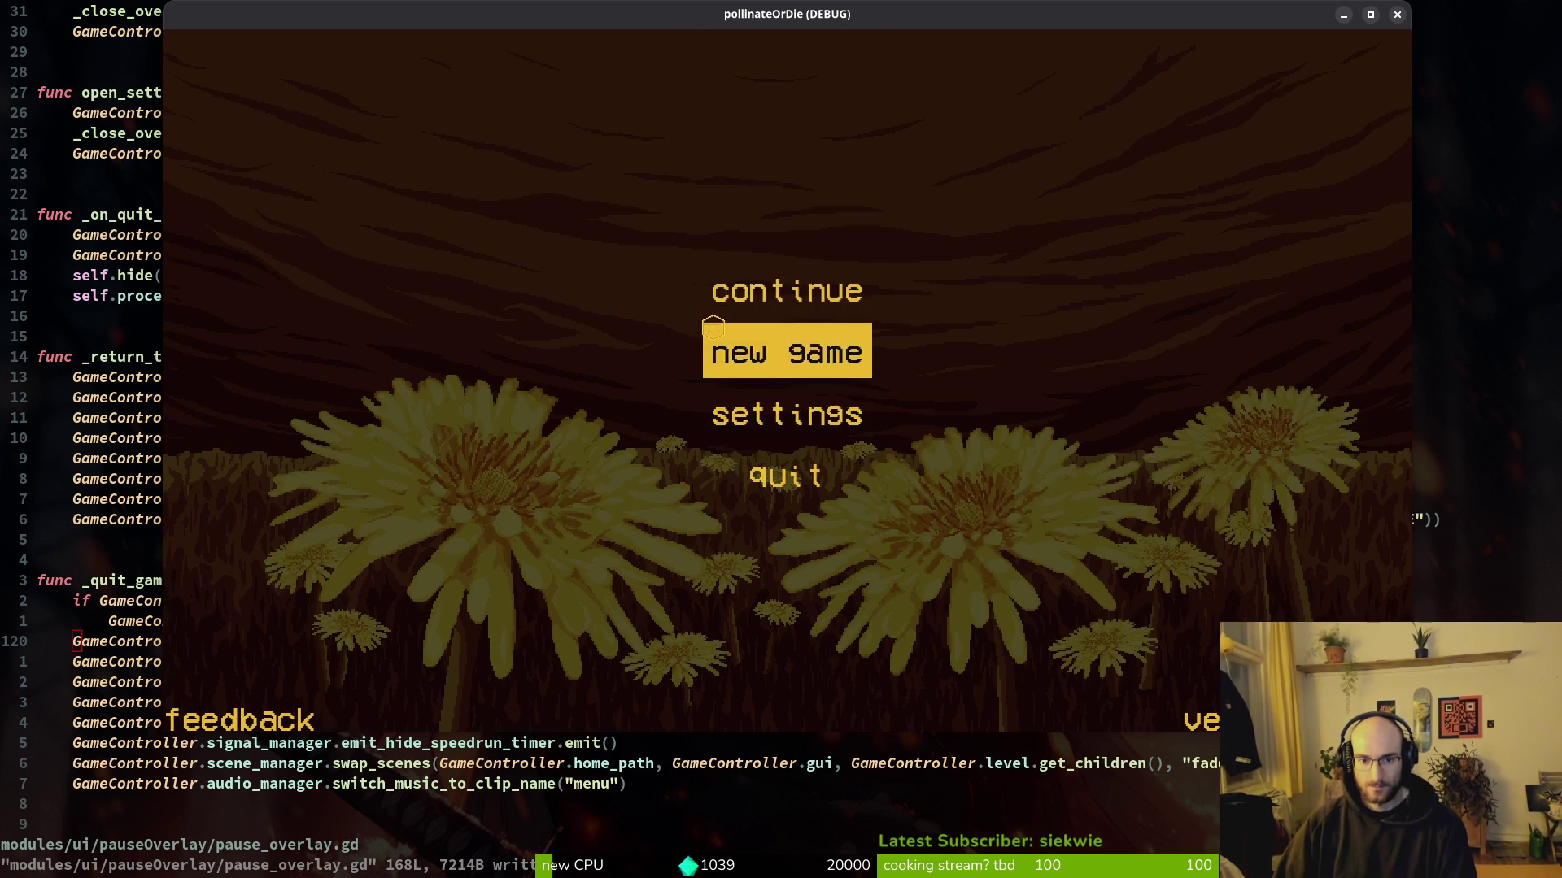
{"action": "left_click", "coordinate": [749, 293]}
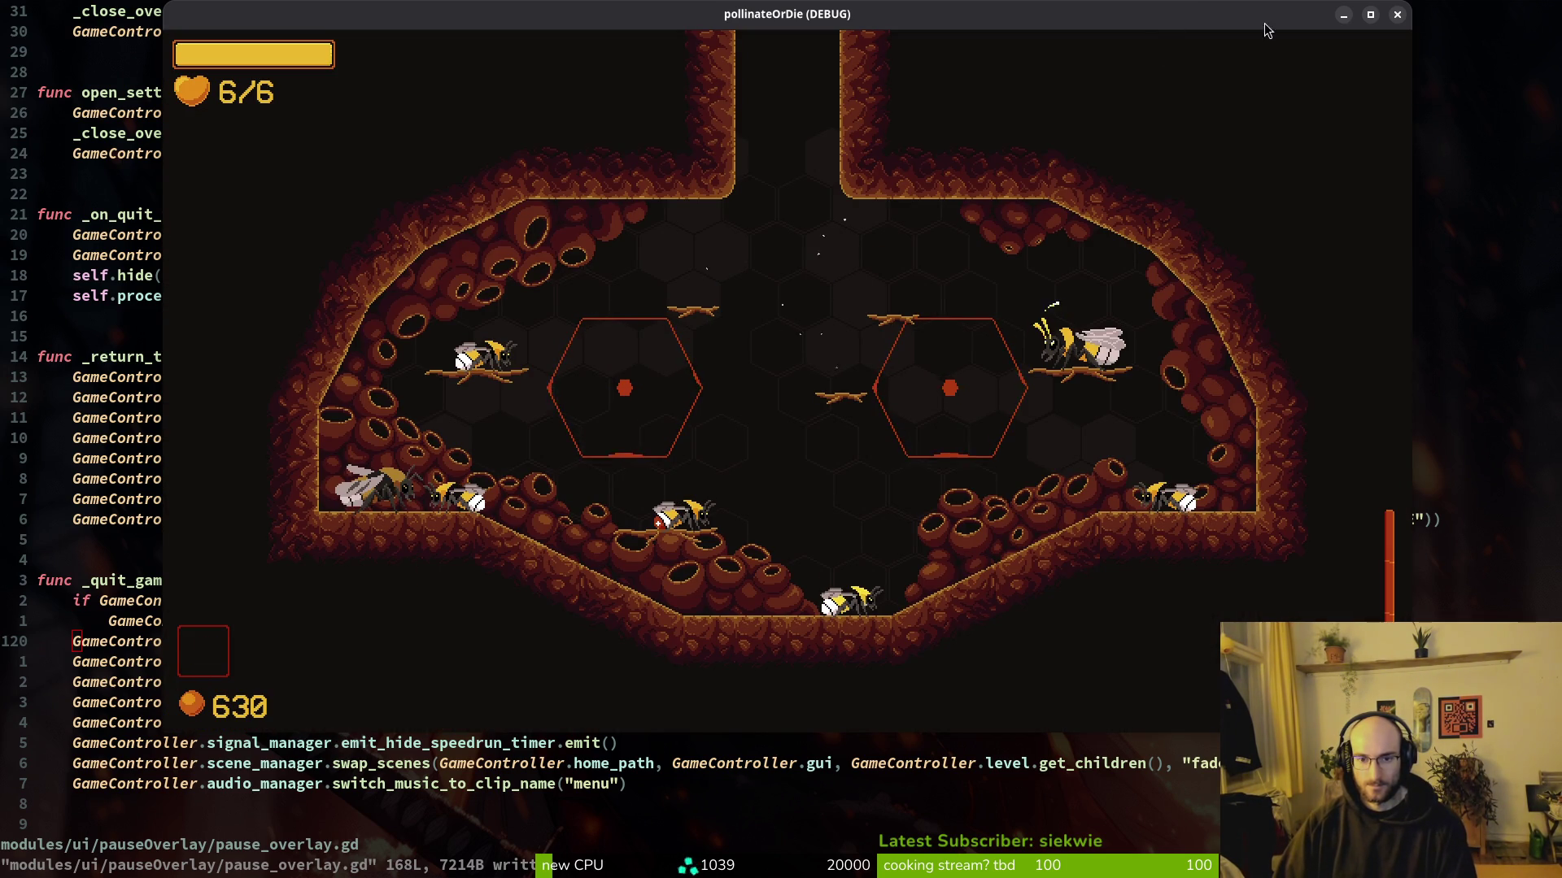
{"action": "key", "text": "alt+F4"}
{"action": "key", "text": "alt+Tab"}
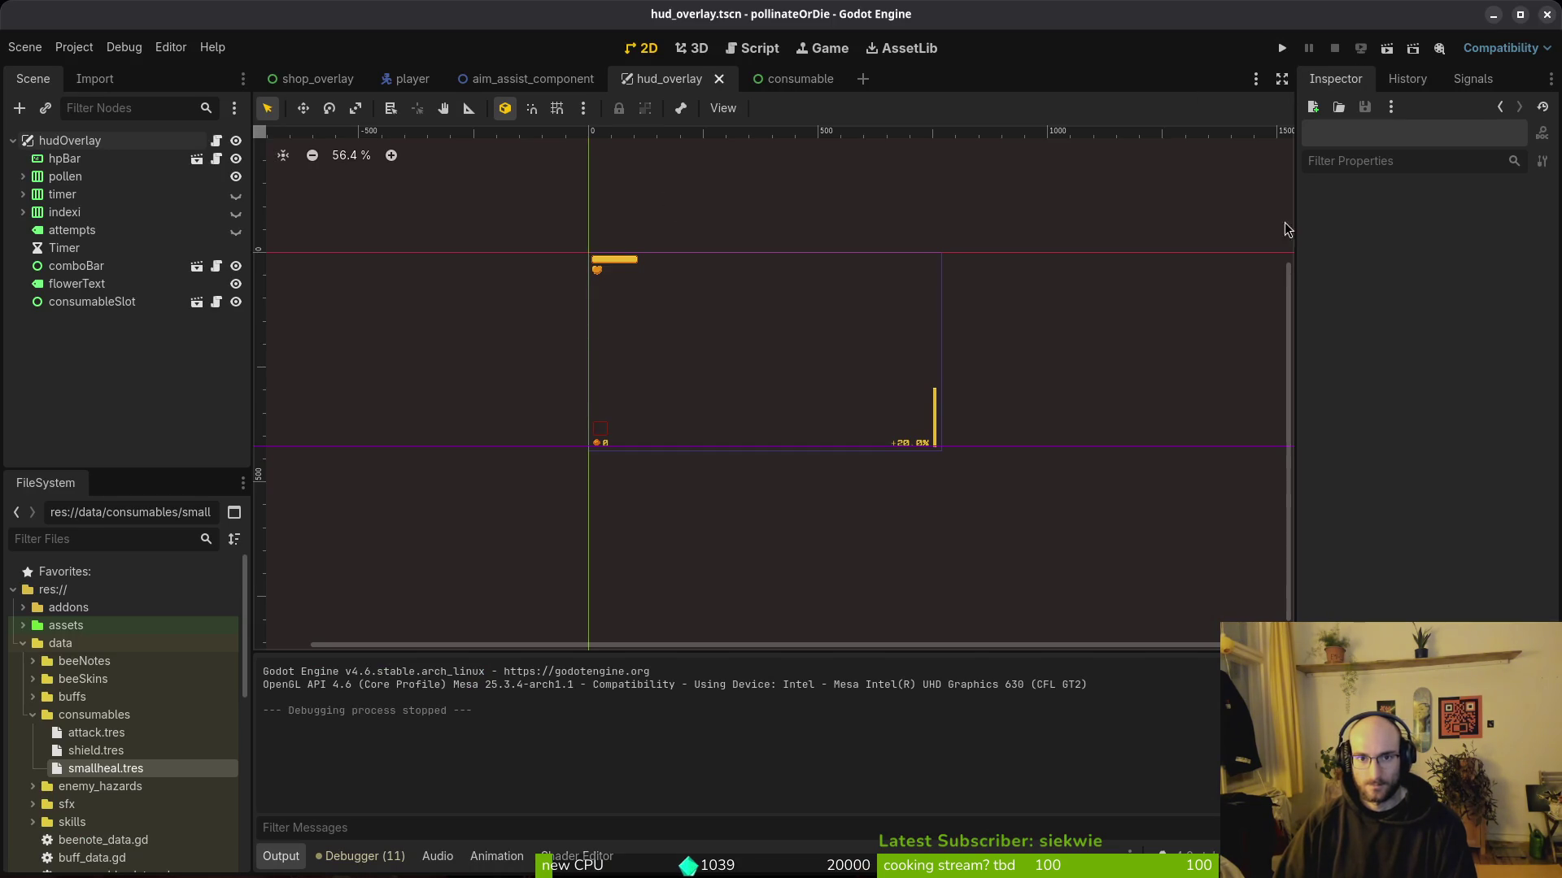
Step: Back in Neovim, open data/save_data.gd through the file finder
{"action": "key", "text": "alt+Tab"}
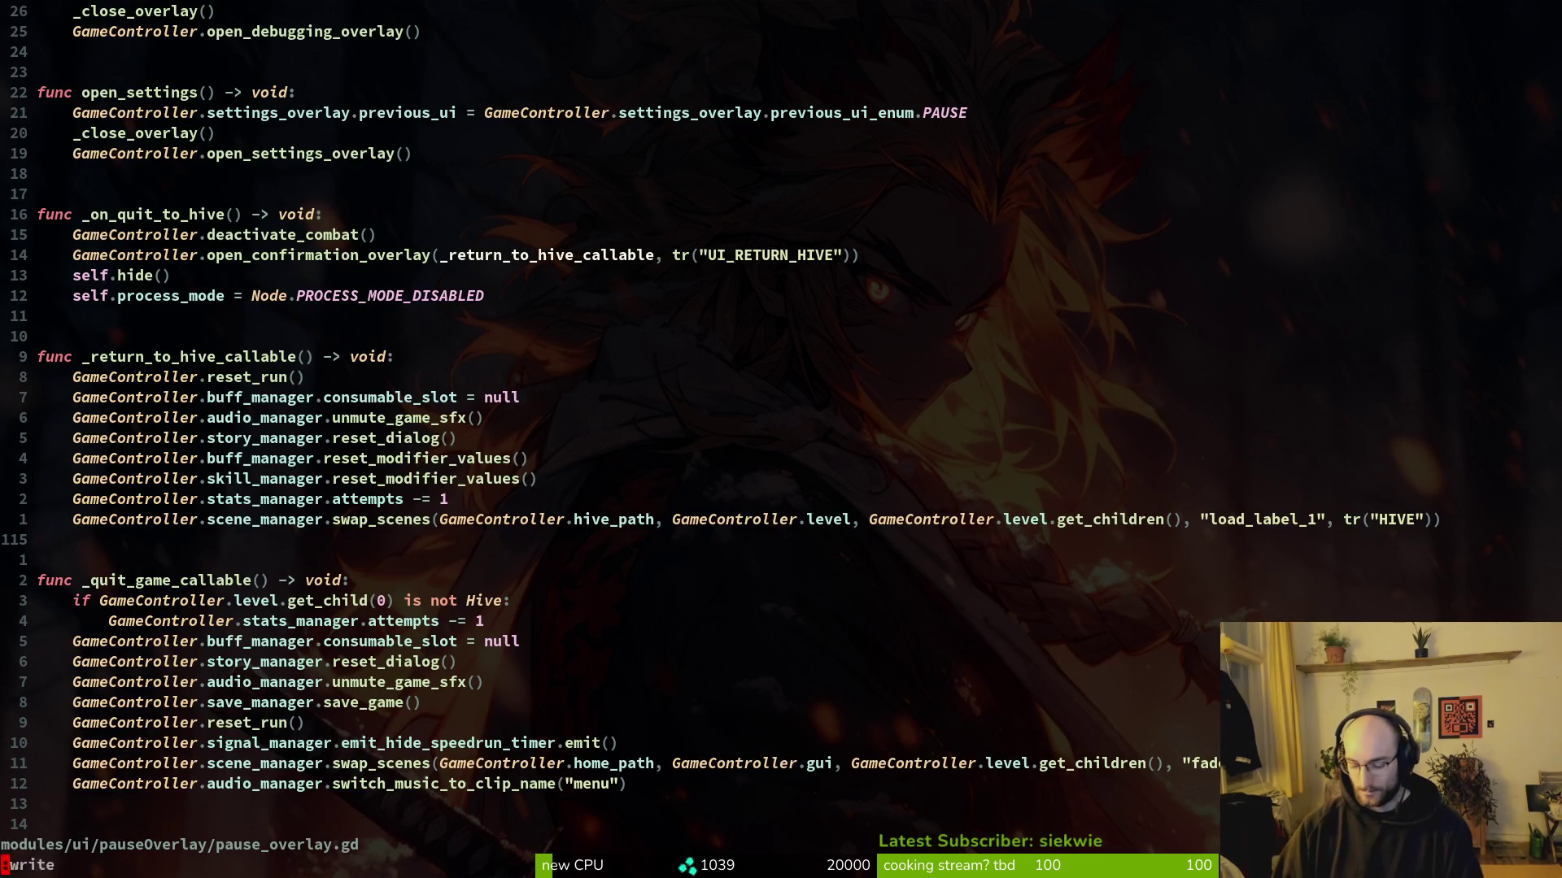
{"action": "key", "text": "space"}
{"action": "key", "text": "f"}
{"action": "key", "text": "f"}
{"action": "key", "text": "Escape"}
{"action": "key", "text": "Escape"}
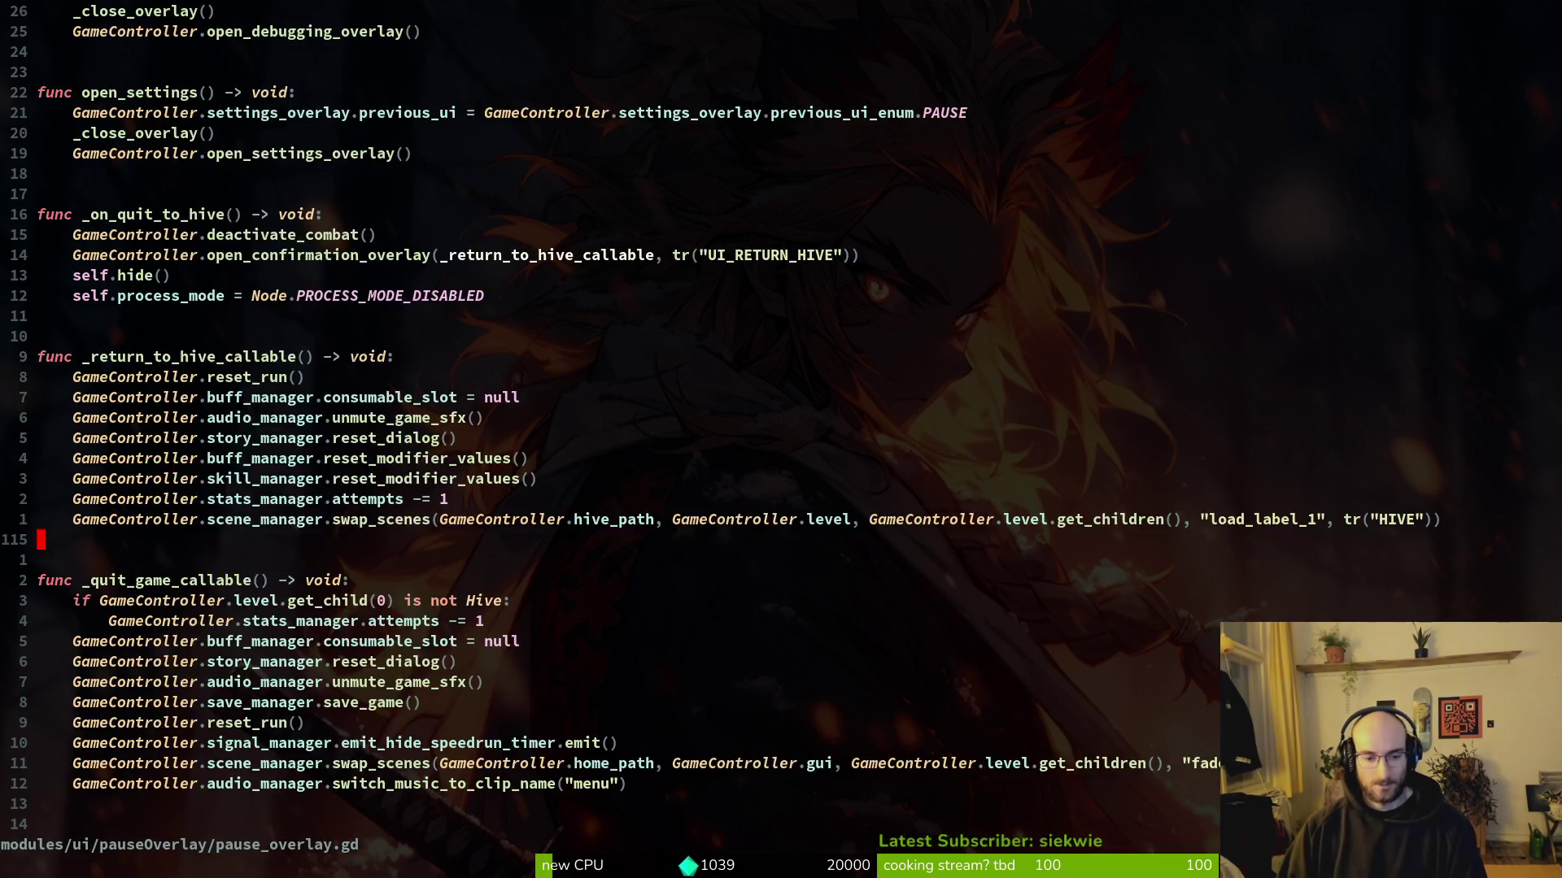
{"action": "key", "text": "space"}
{"action": "key", "text": "f"}
{"action": "key", "text": "f"}
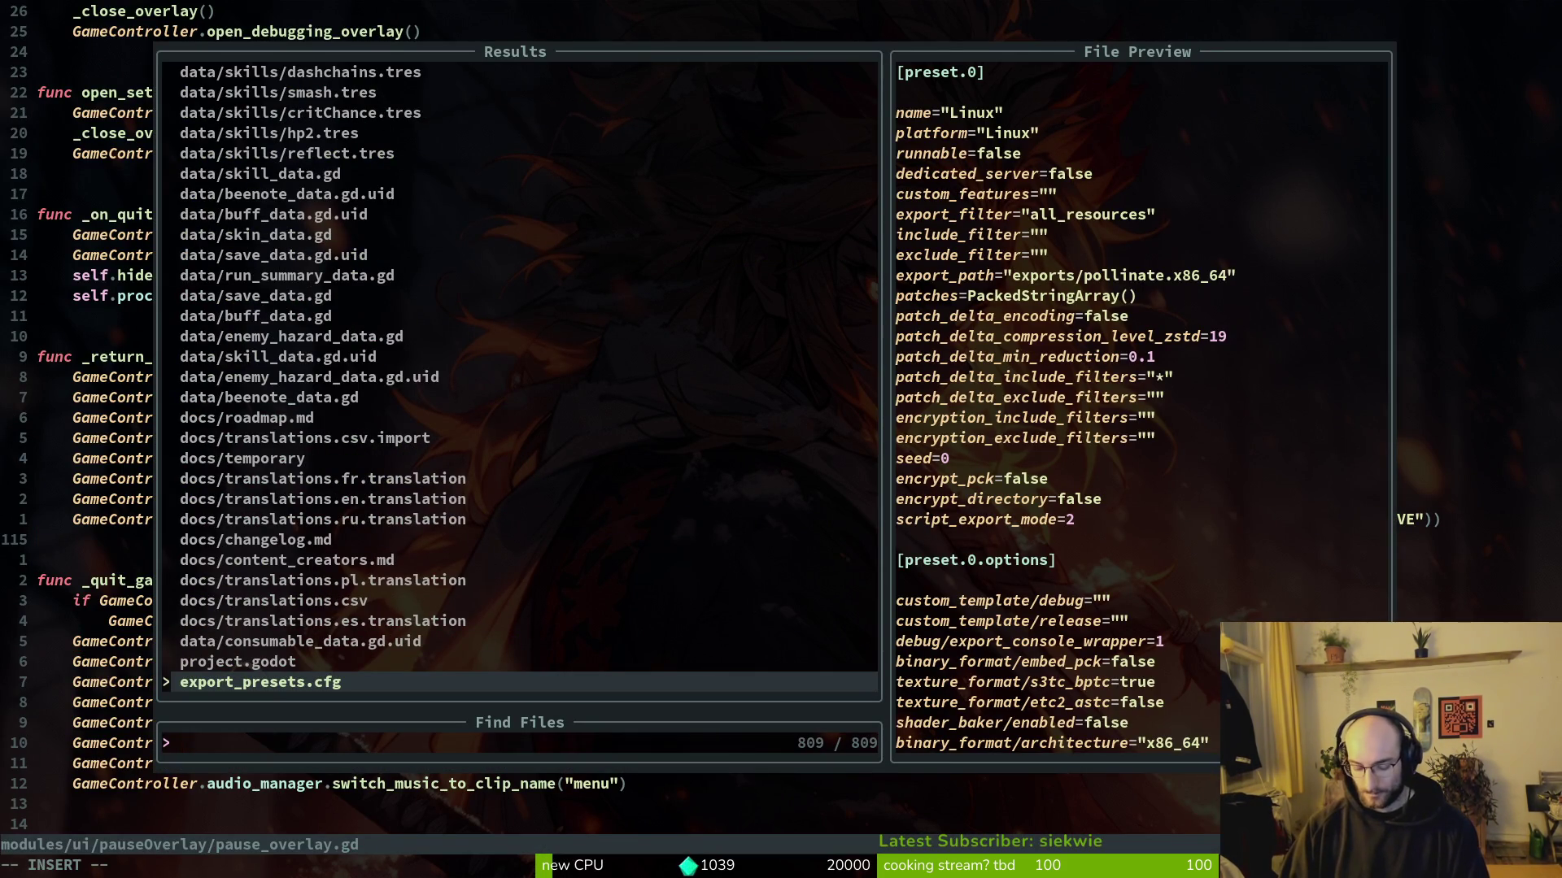
{"action": "type", "text": "savm"}
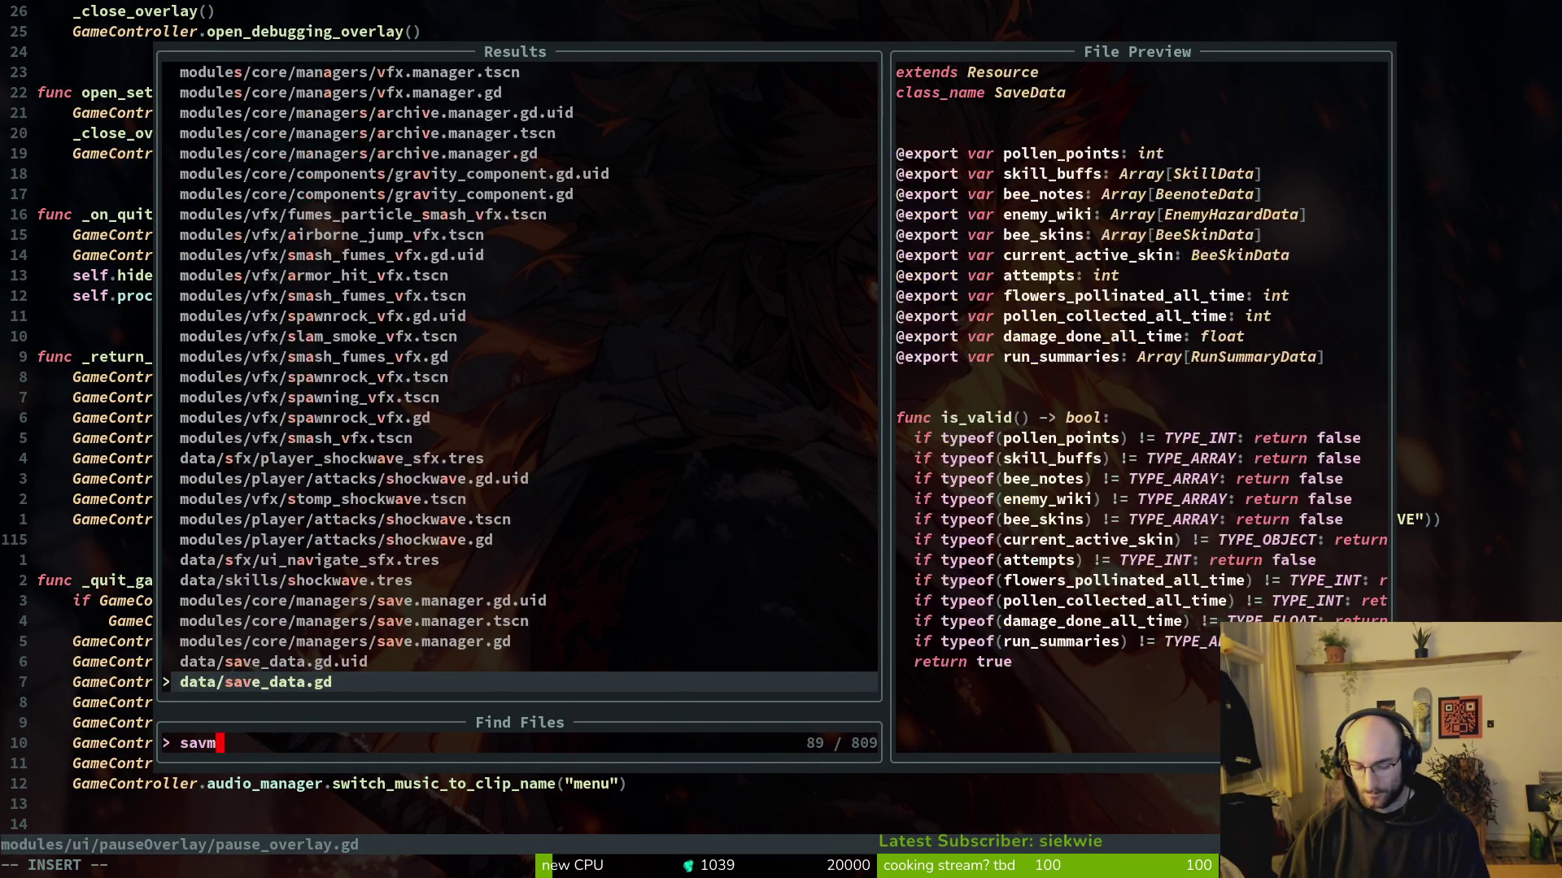
{"action": "key", "text": "Return"}
{"action": "key", "text": "space"}
{"action": "key", "text": "f"}
{"action": "key", "text": "f"}
{"action": "type", "text": "save_da"}
{"action": "key", "text": "Return"}
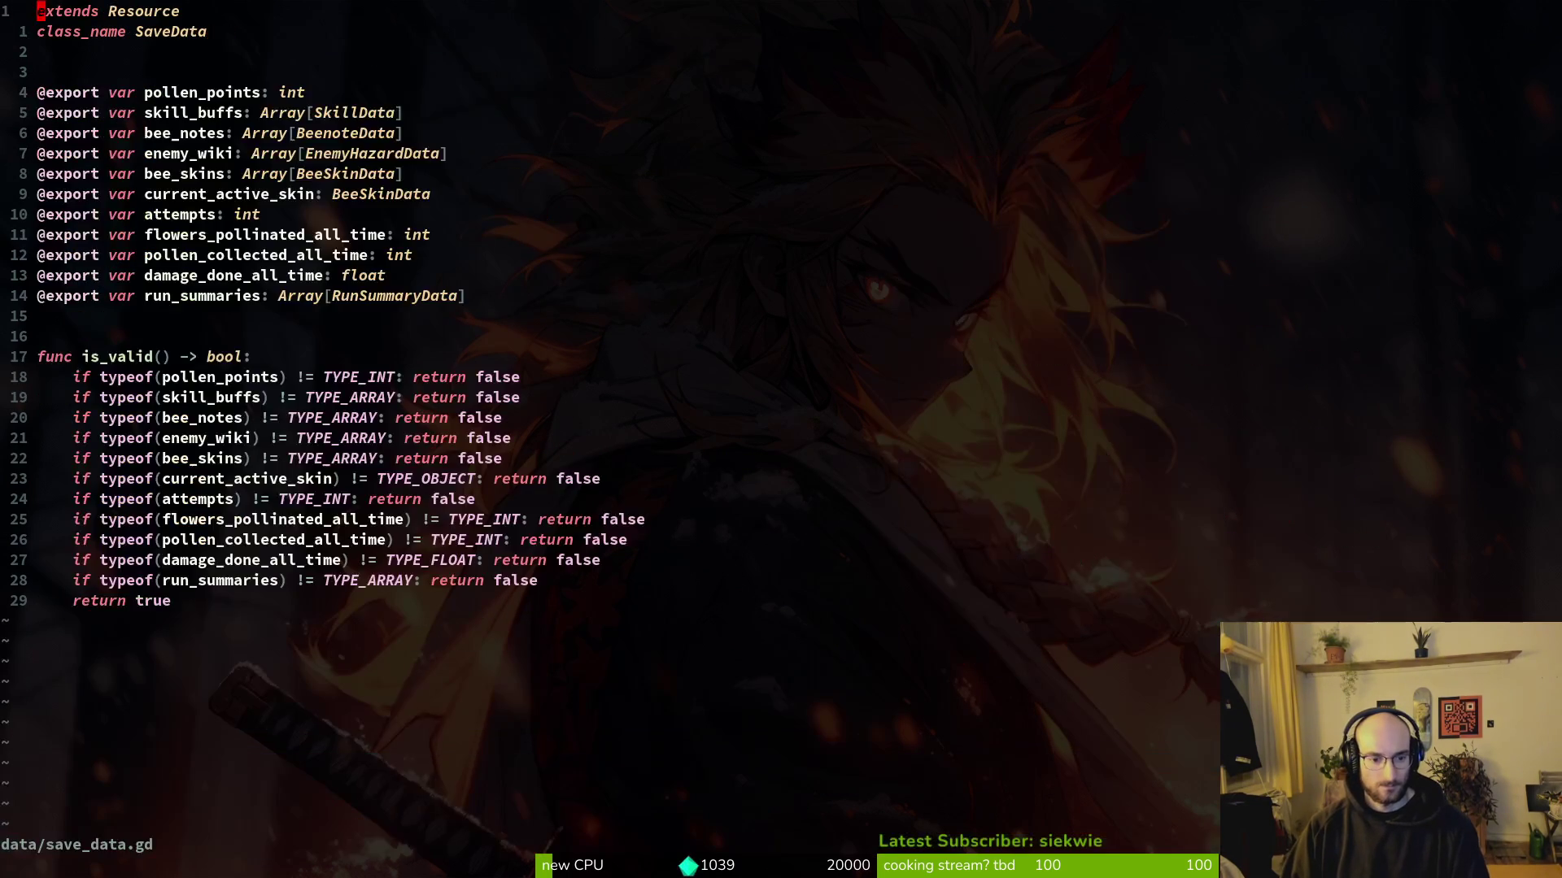
Step: Duplicate the run_summaries export as consumable_slot of type ConsumableData and save the file
{"action": "key", "text": "j"}
{"action": "key", "text": "j"}
{"action": "key", "text": "j"}
{"action": "key", "text": "j"}
{"action": "key", "text": "j"}
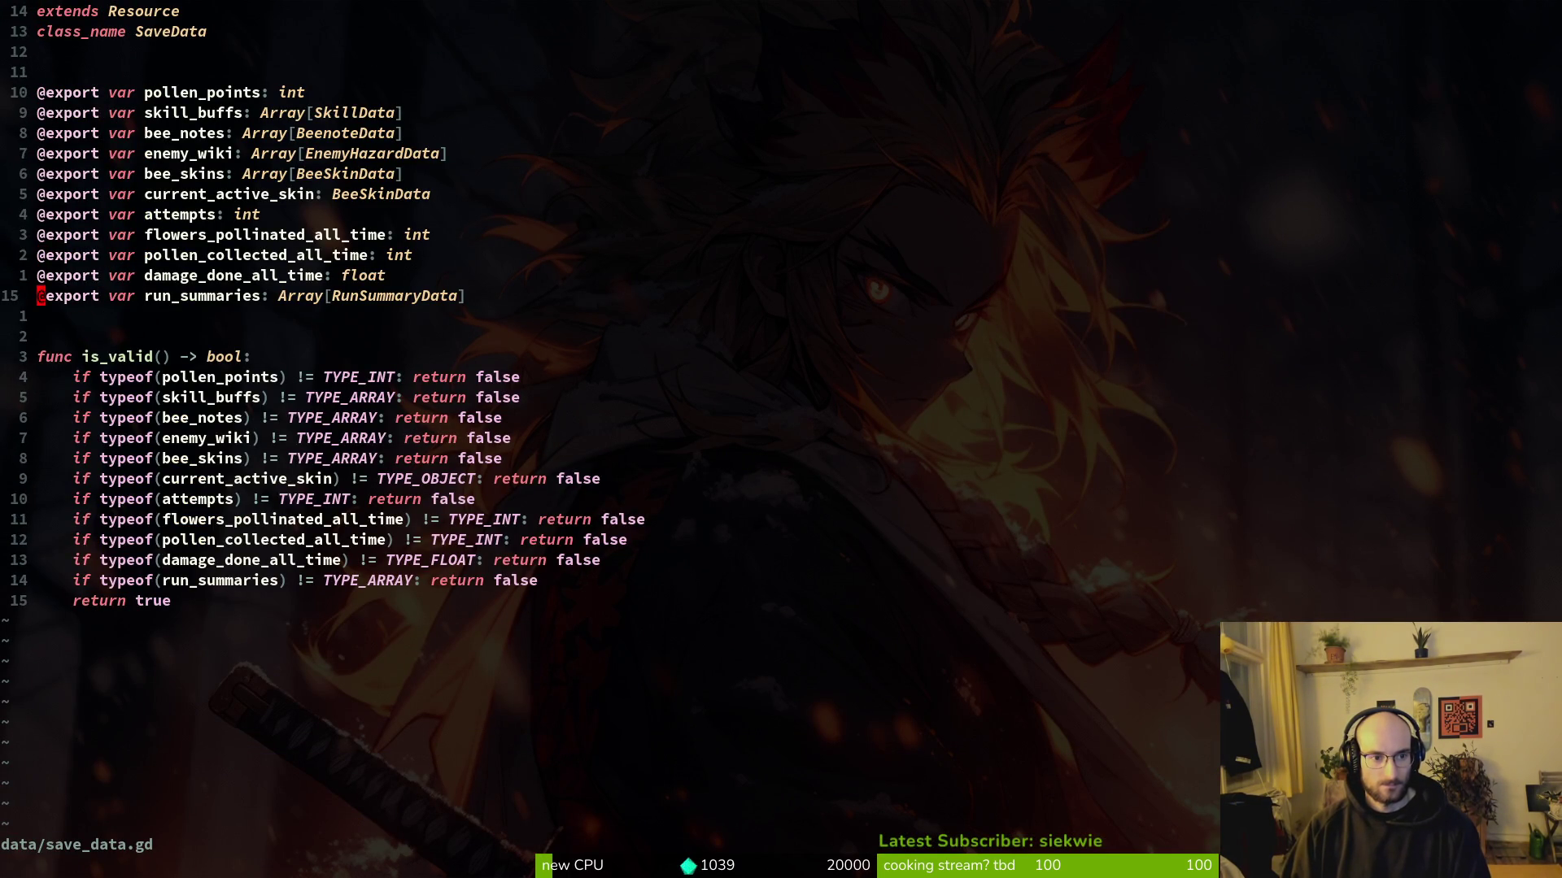
{"action": "key", "text": "y"}
{"action": "key", "text": "y"}
{"action": "type", "text": "p"}
{"action": "type", "text": "ciwconsumable"}
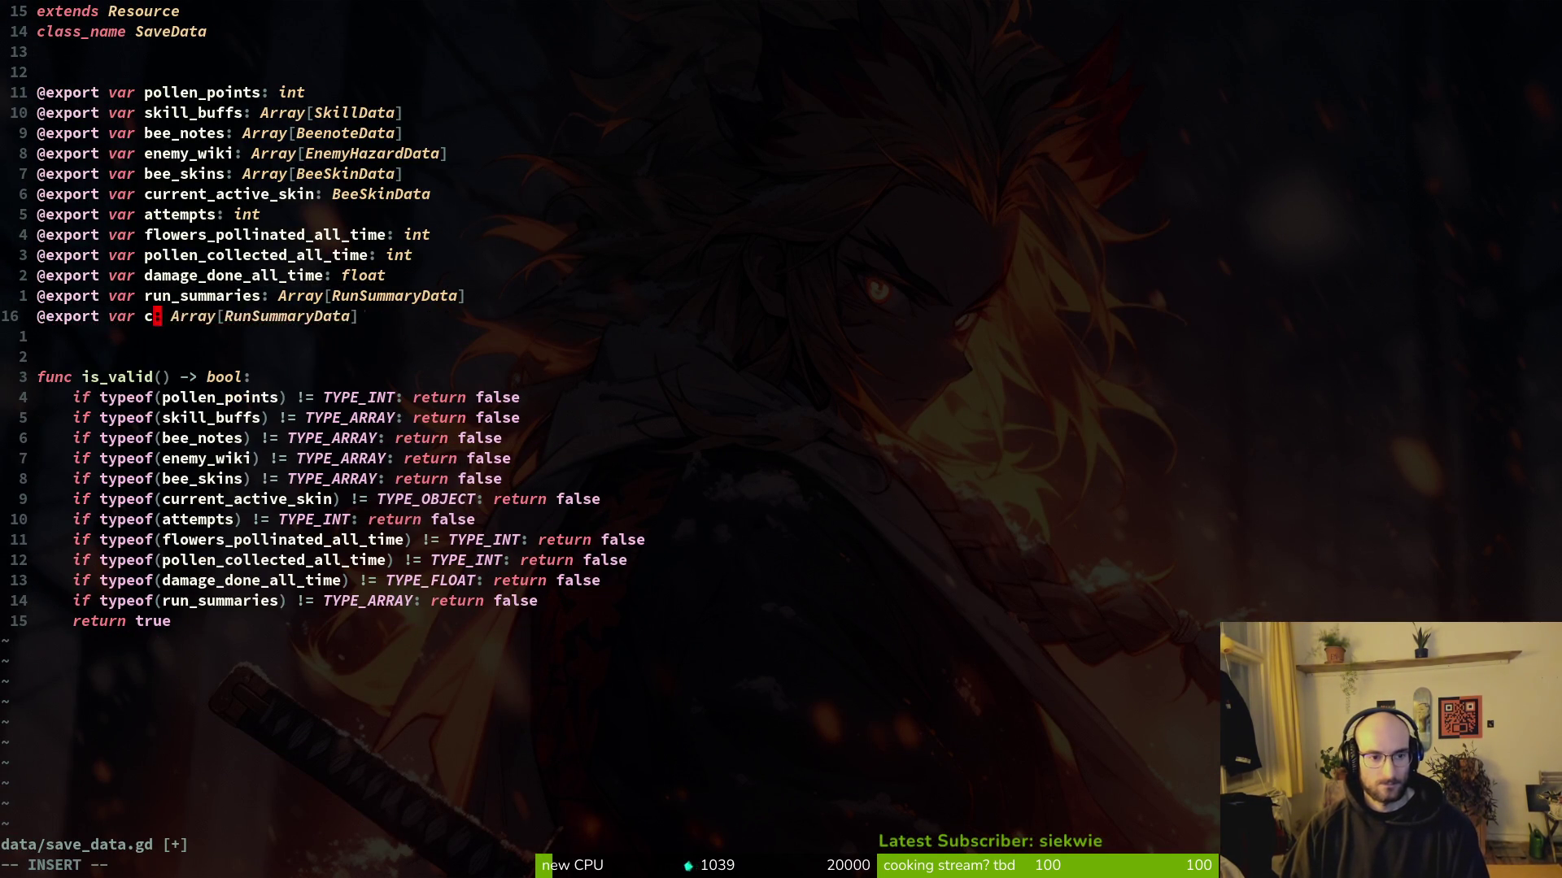
{"action": "type", "text": "_slot"}
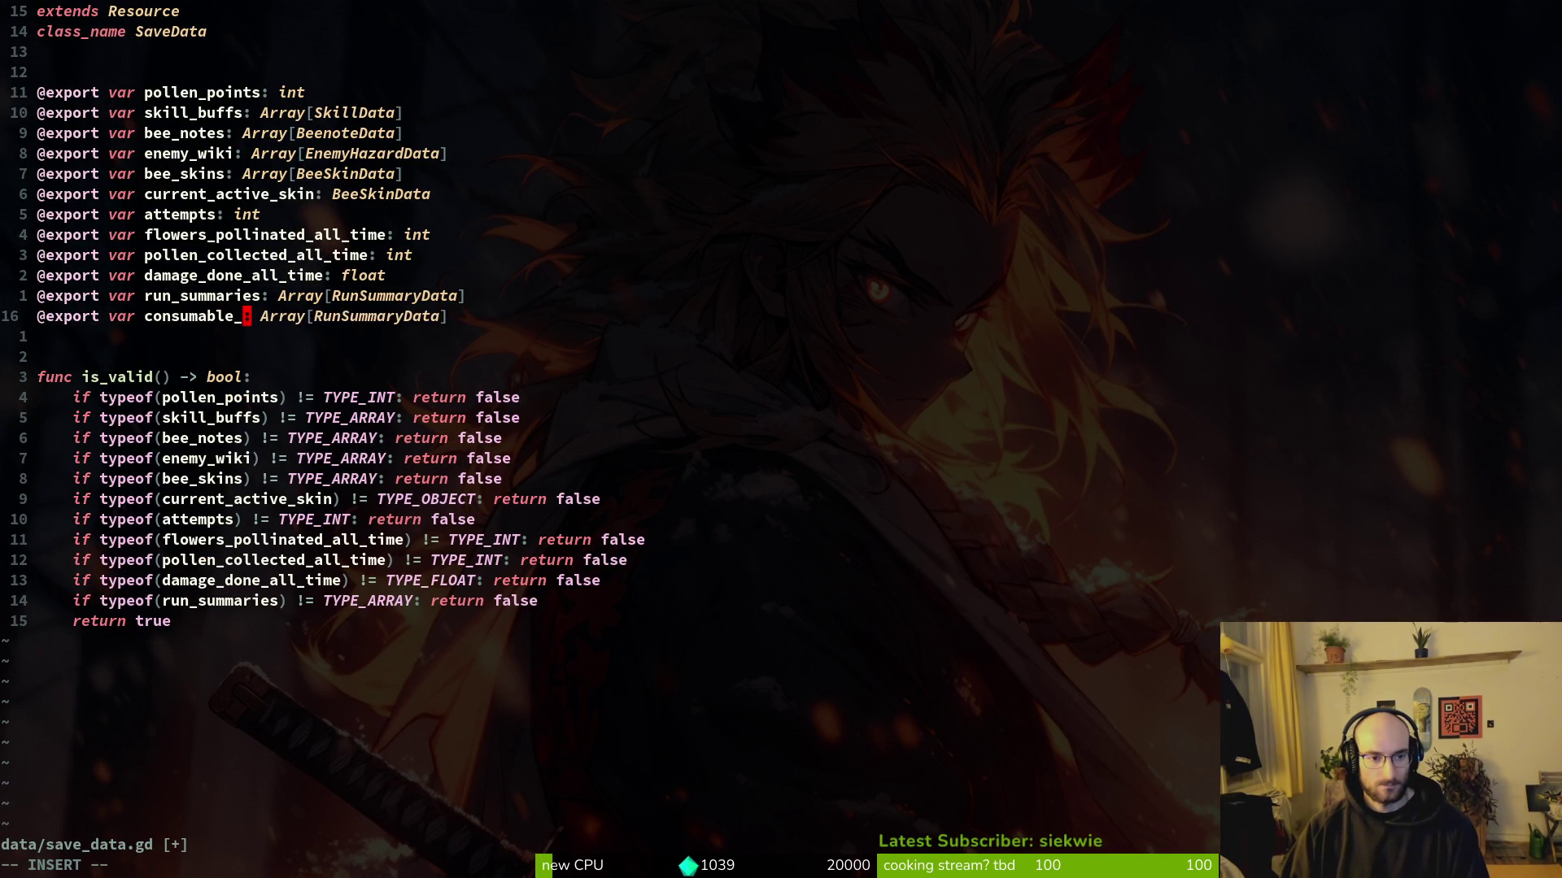
{"action": "key", "text": "Escape"}
{"action": "type", "text": ":w"}
{"action": "key", "text": "Return"}
{"action": "key", "text": "w"}
{"action": "key", "text": "w"}
{"action": "type", "text": "ctRConslot"}
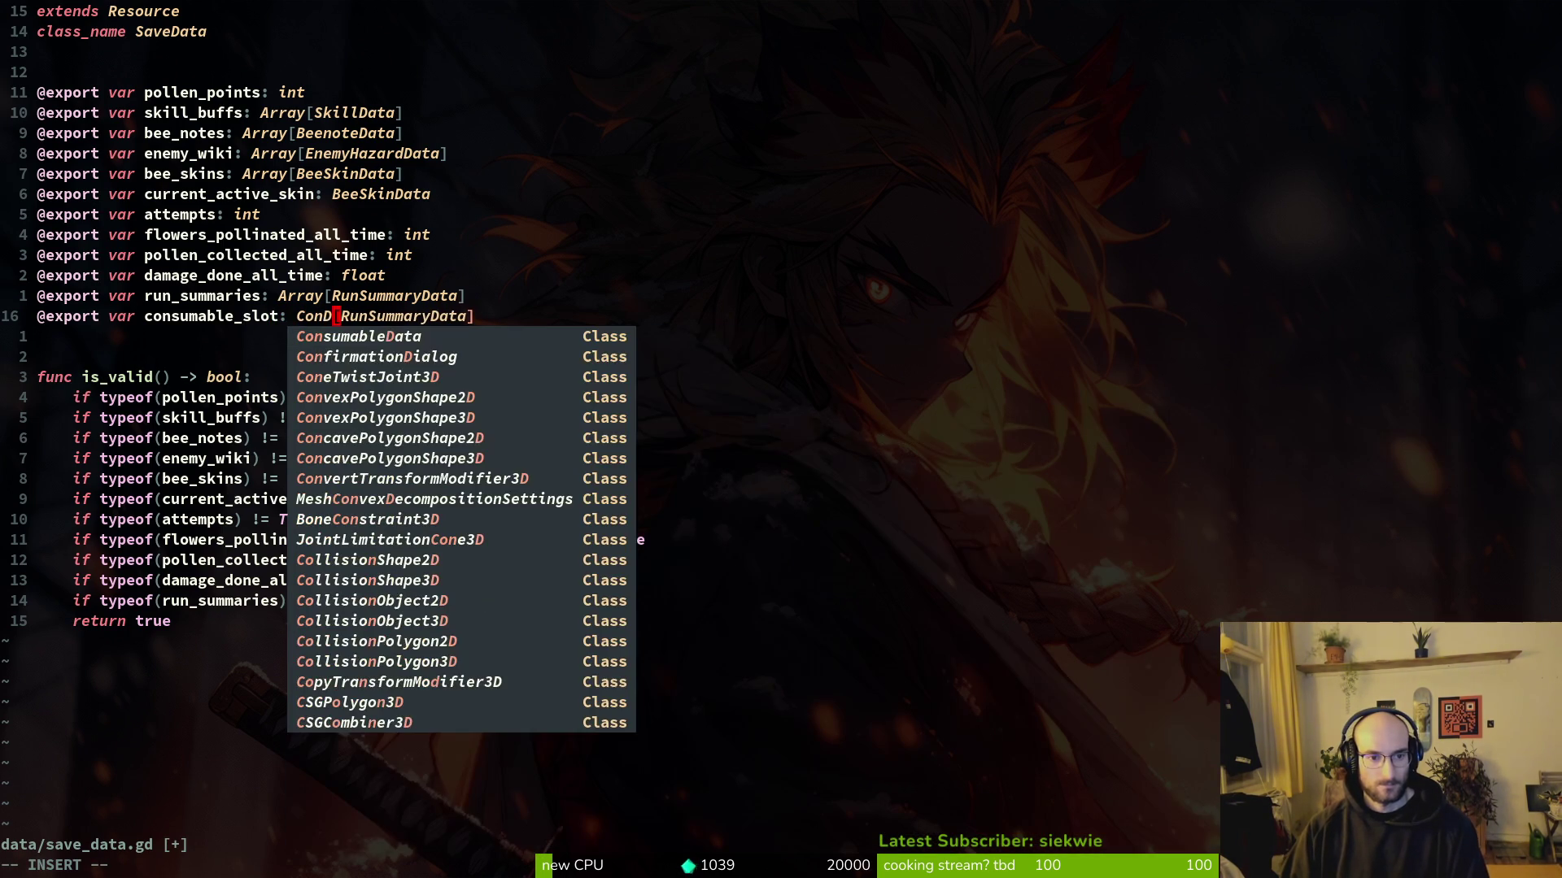
{"action": "key", "text": "Return"}
{"action": "key", "text": "Escape"}
{"action": "type", "text": "Dx"}
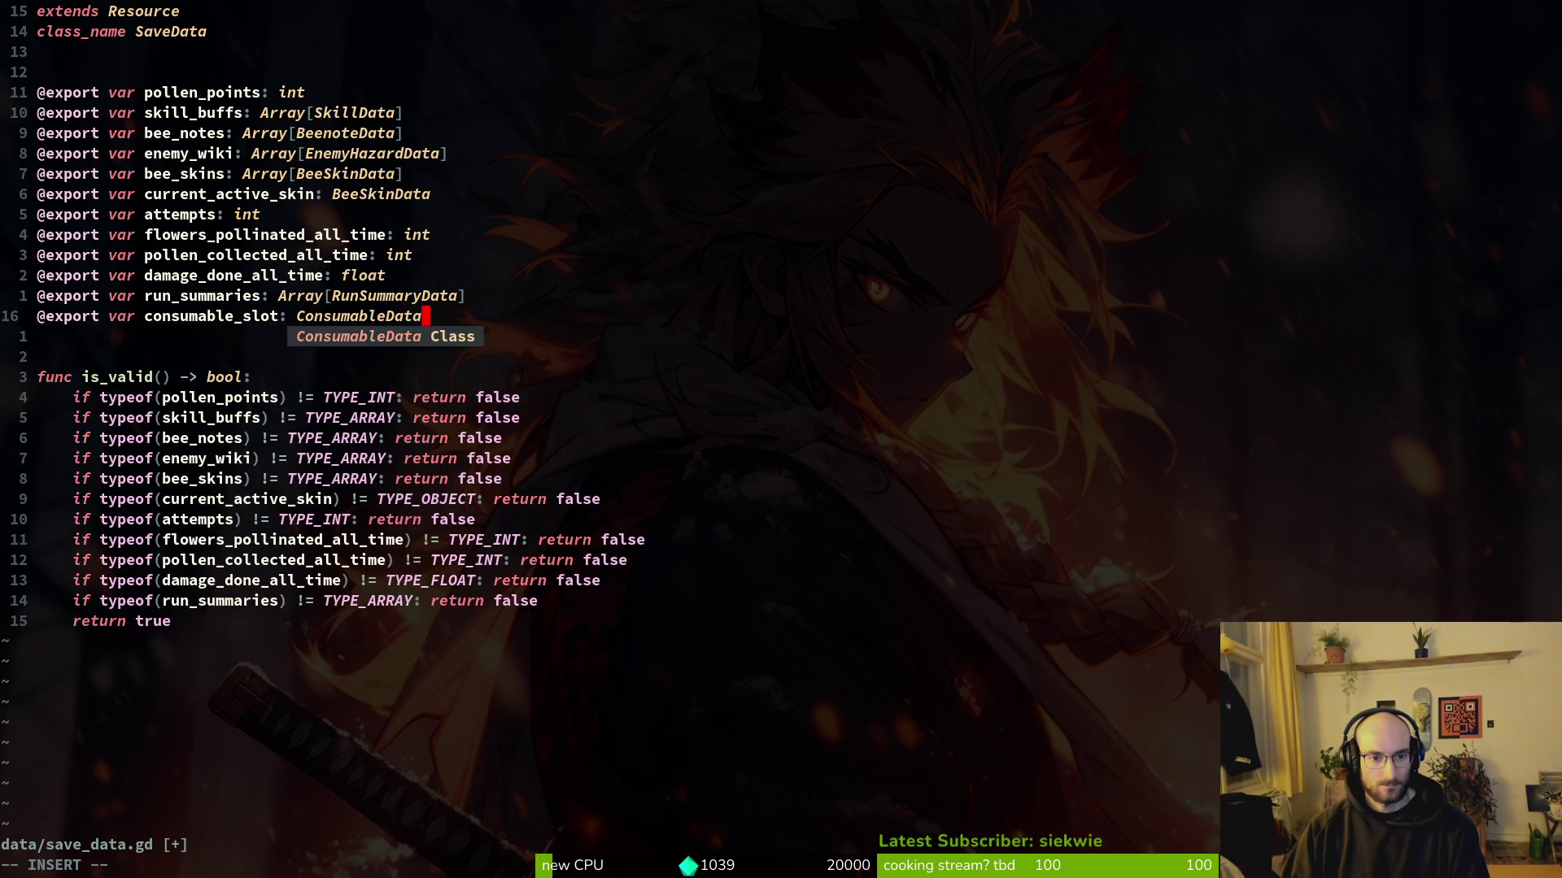
{"action": "type", "text": ":w"}
{"action": "key", "text": "Return"}
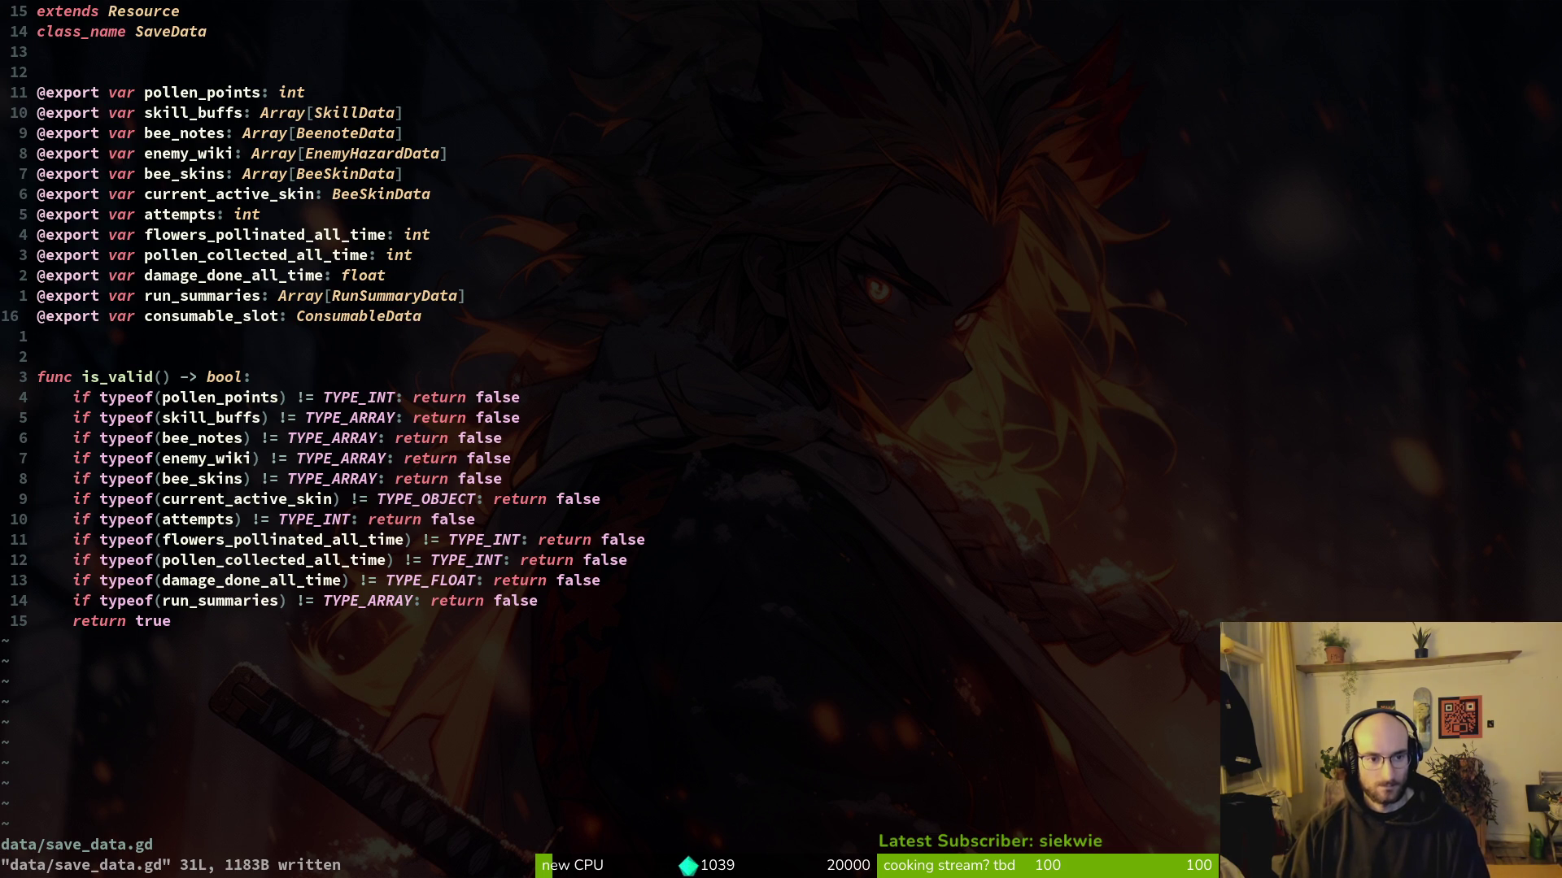
Step: In save.manager.gd's save_game, add a line storing buff_manager's consumable_slot in the save
{"action": "key", "text": "ctrl+6"}
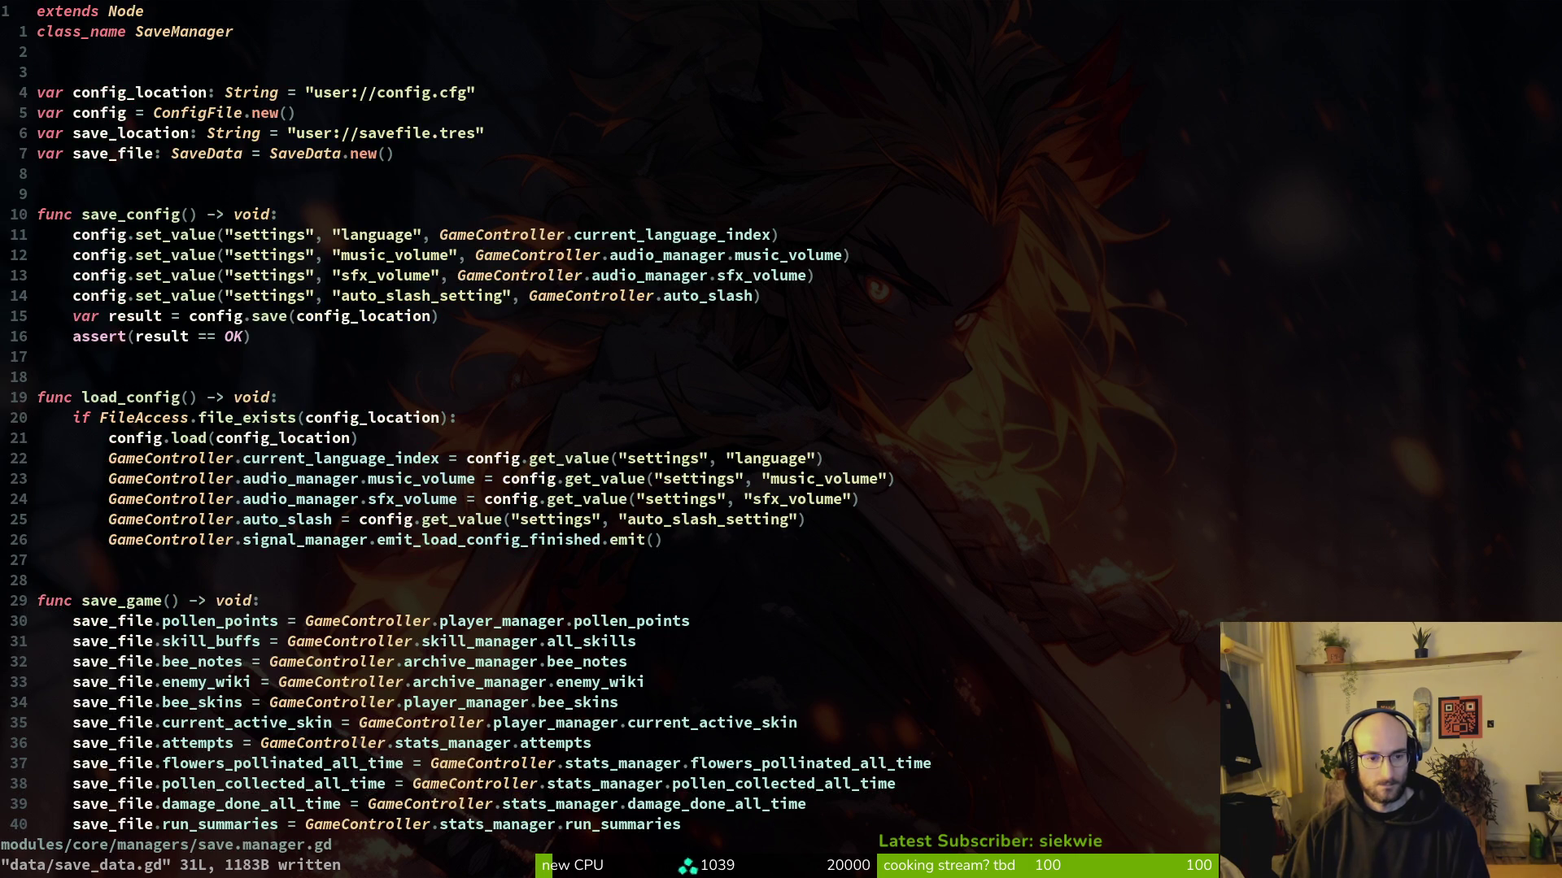
{"action": "type", "text": "28j"}
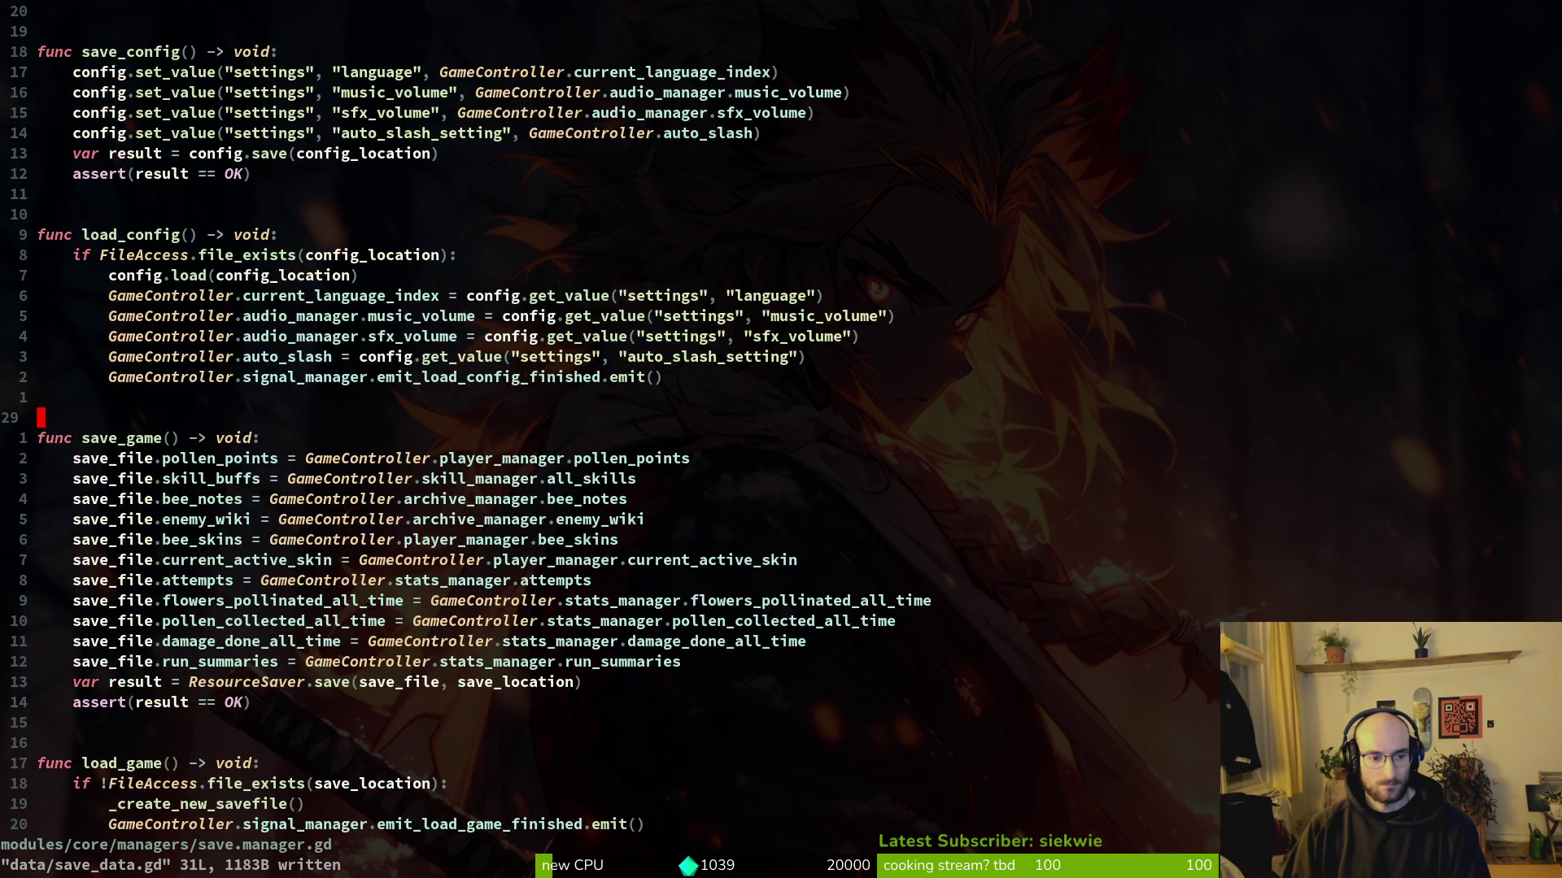
{"action": "type", "text": "12j"}
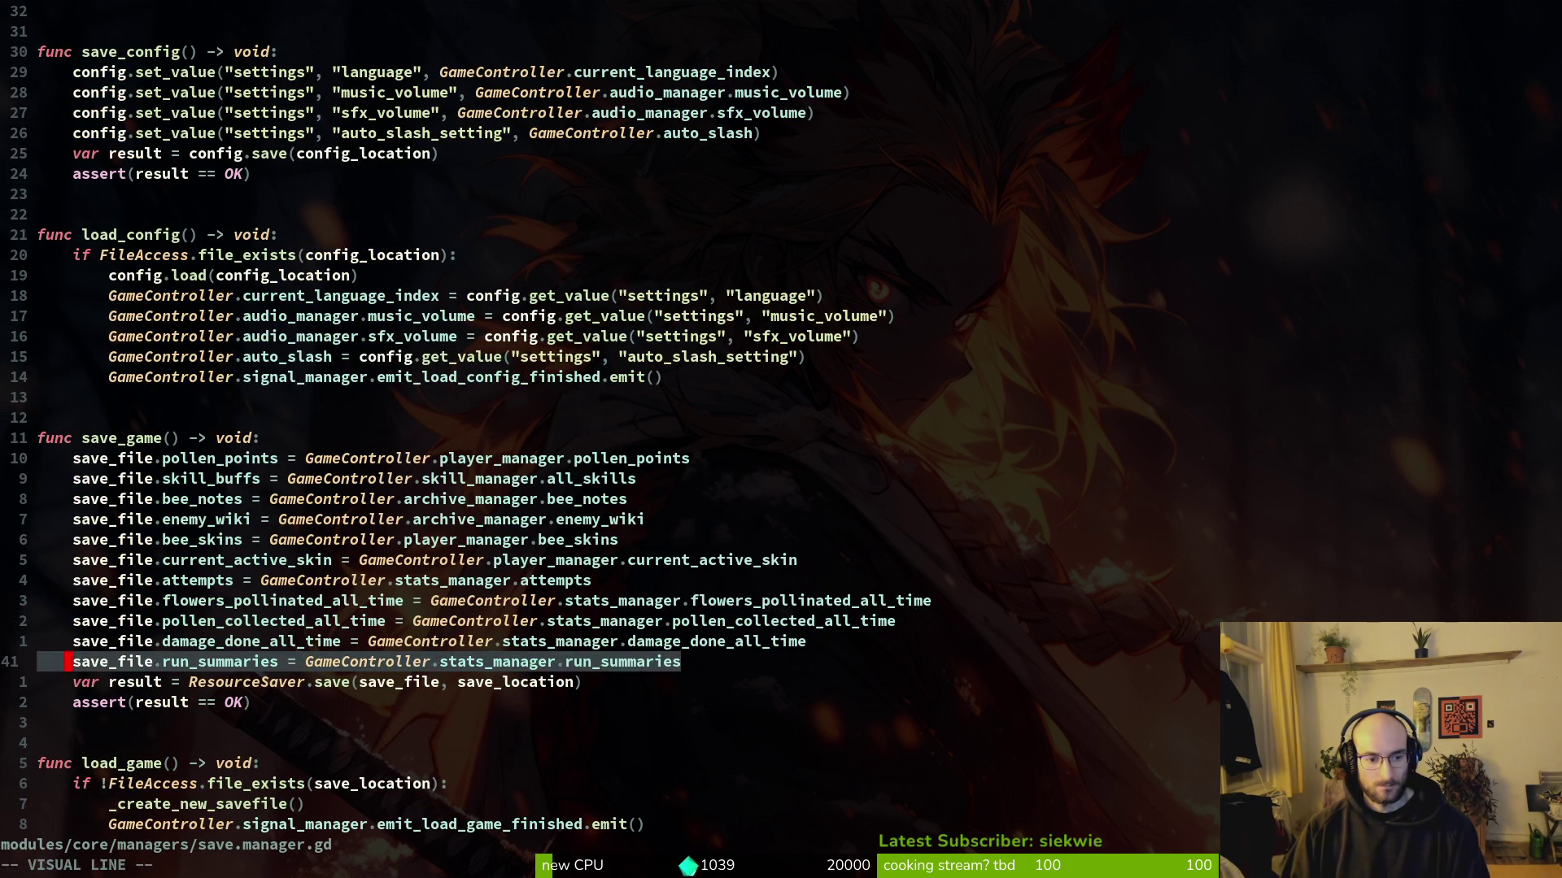
{"action": "type", "text": "yypwwcwconsumable_slot"}
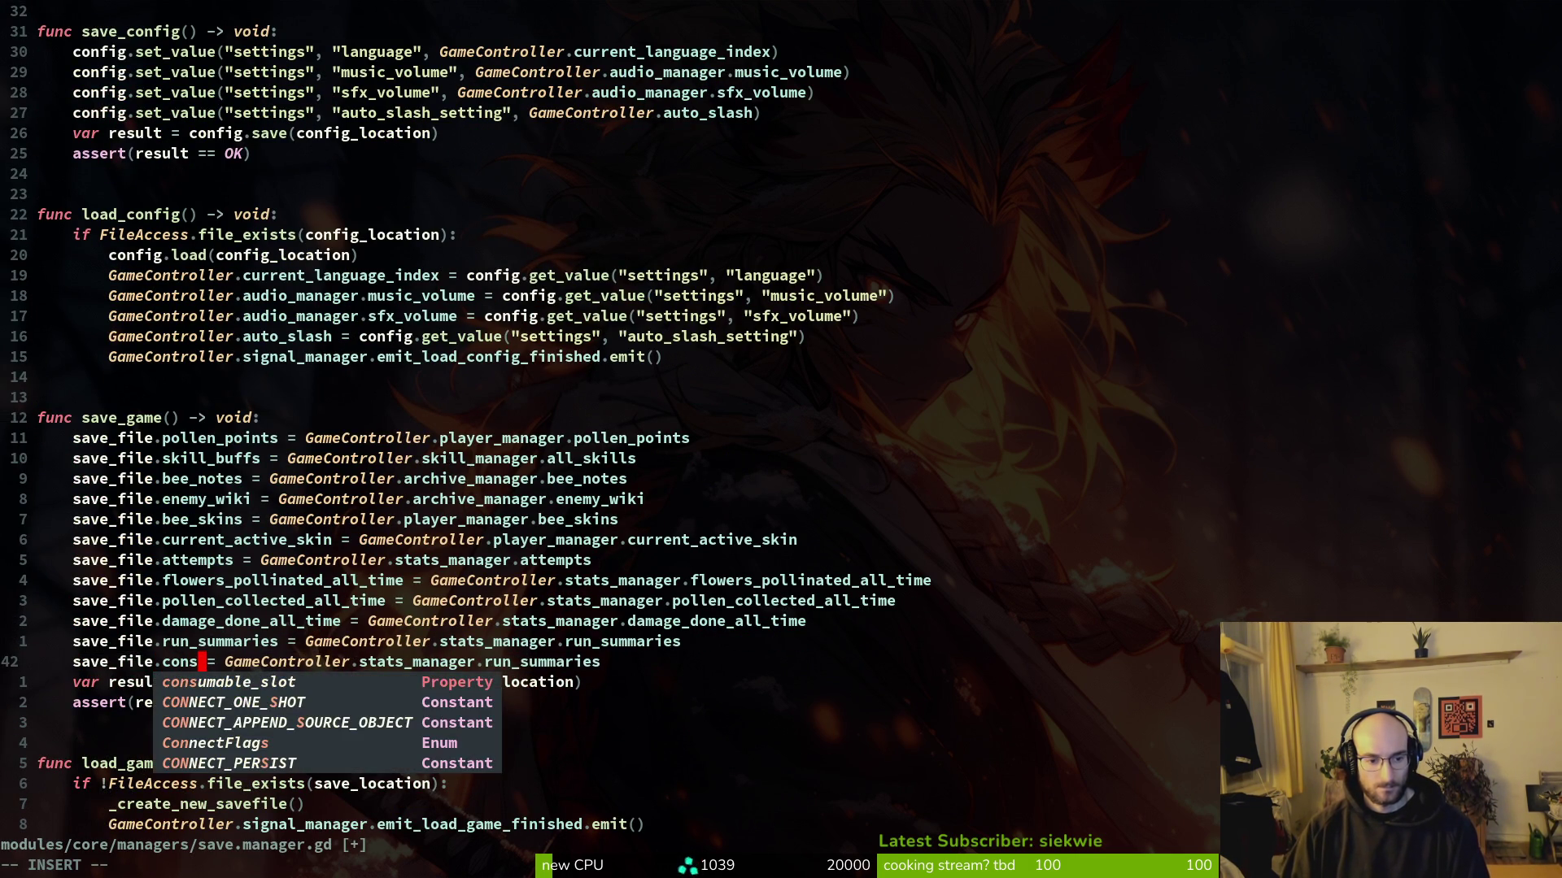
{"action": "key", "text": "Escape"}
{"action": "type", "text": "cwbuff_manager"}
{"action": "key", "text": "Escape"}
{"action": "type", "text": "cwconsumable_slot"}
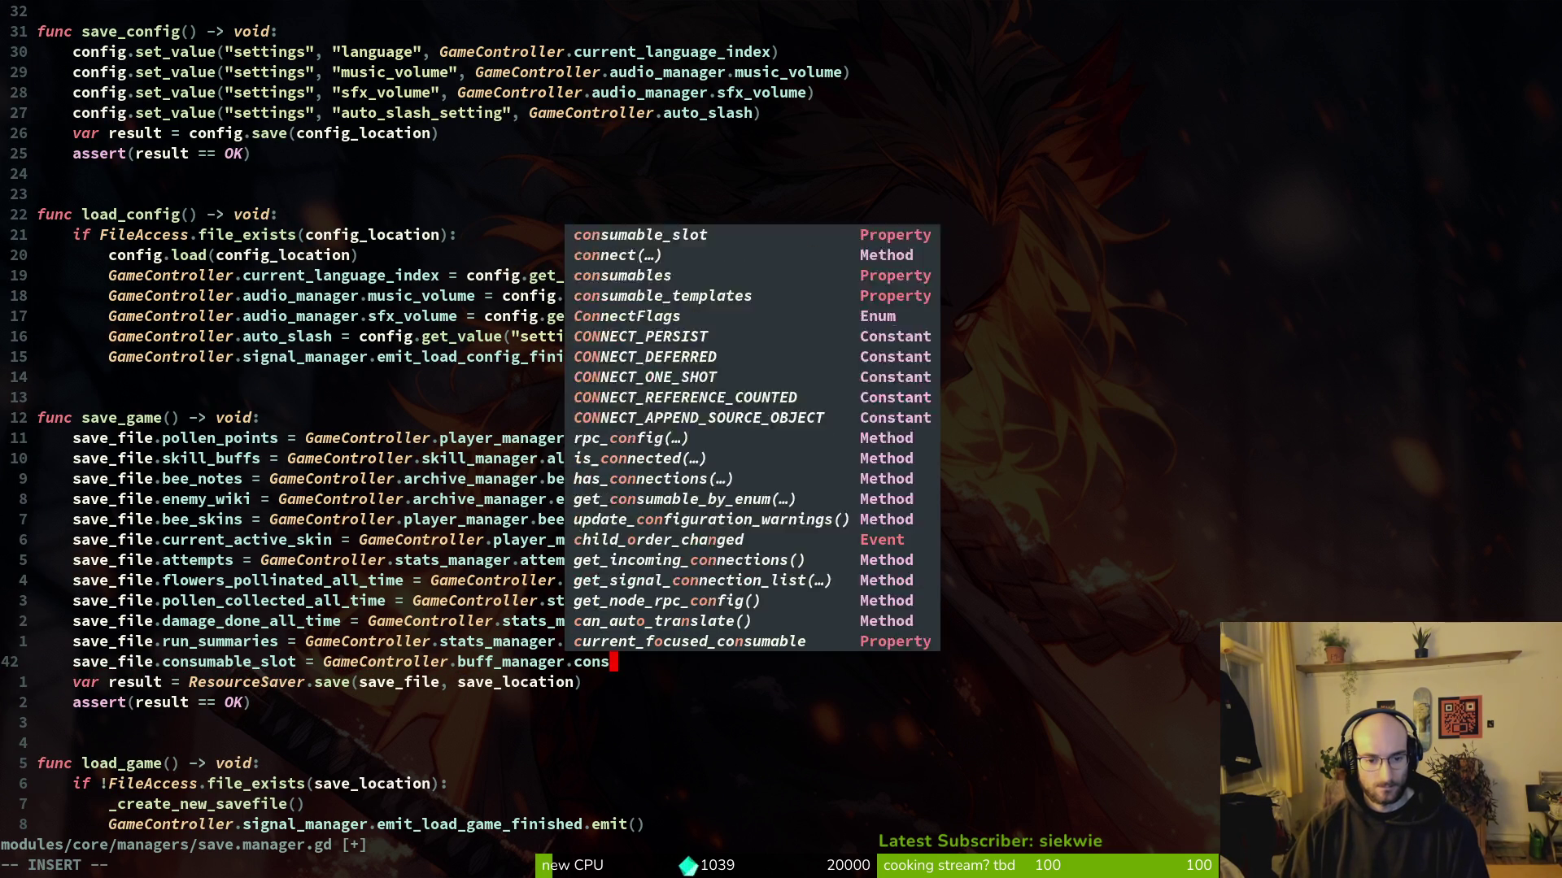
{"action": "key", "text": "Escape"}
{"action": "type", "text": ":w"}
{"action": "key", "text": "Return"}
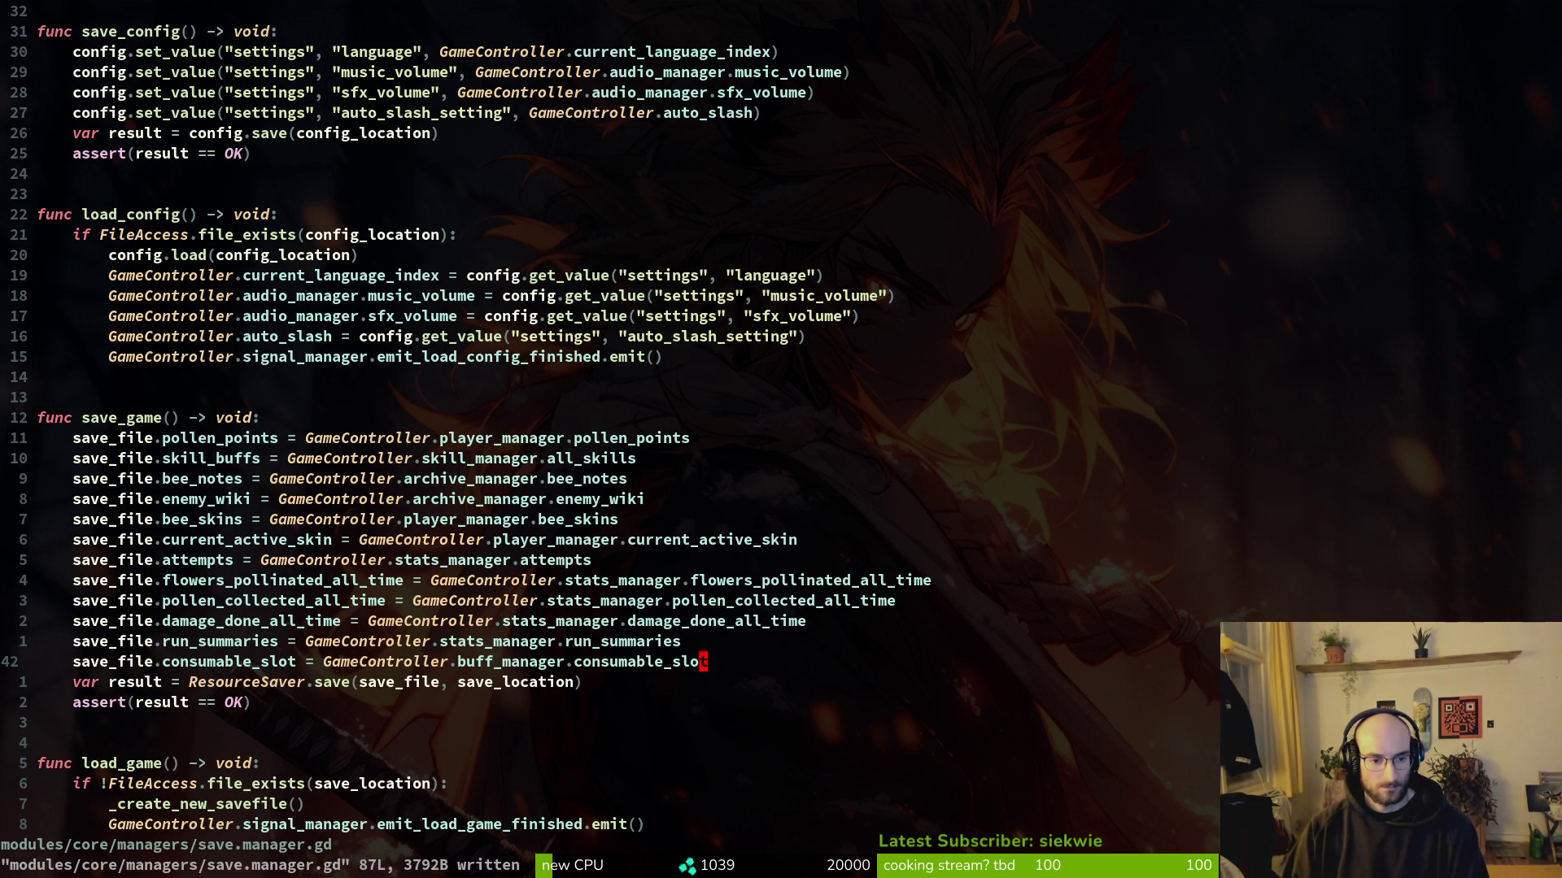
Step: Duplicate the last line of _apply_save_to_game and retarget it to buff_manager.consumable_slot
{"action": "key", "text": "ctrl+d"}
{"action": "key", "text": "ctrl+d"}
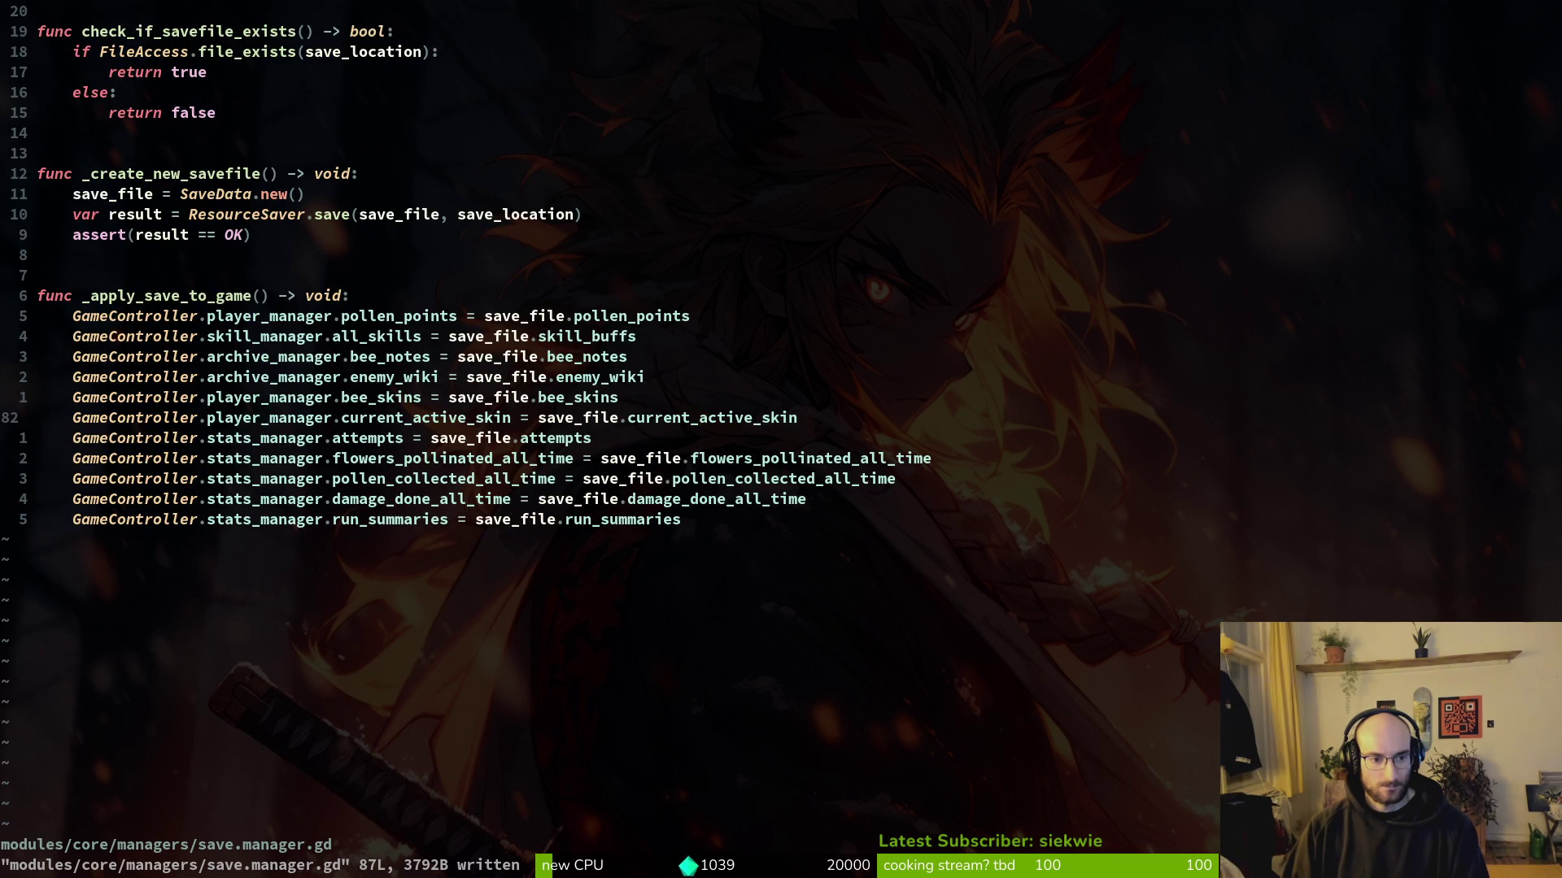
{"action": "key", "text": "j"}
{"action": "key", "text": "j"}
{"action": "key", "text": "j"}
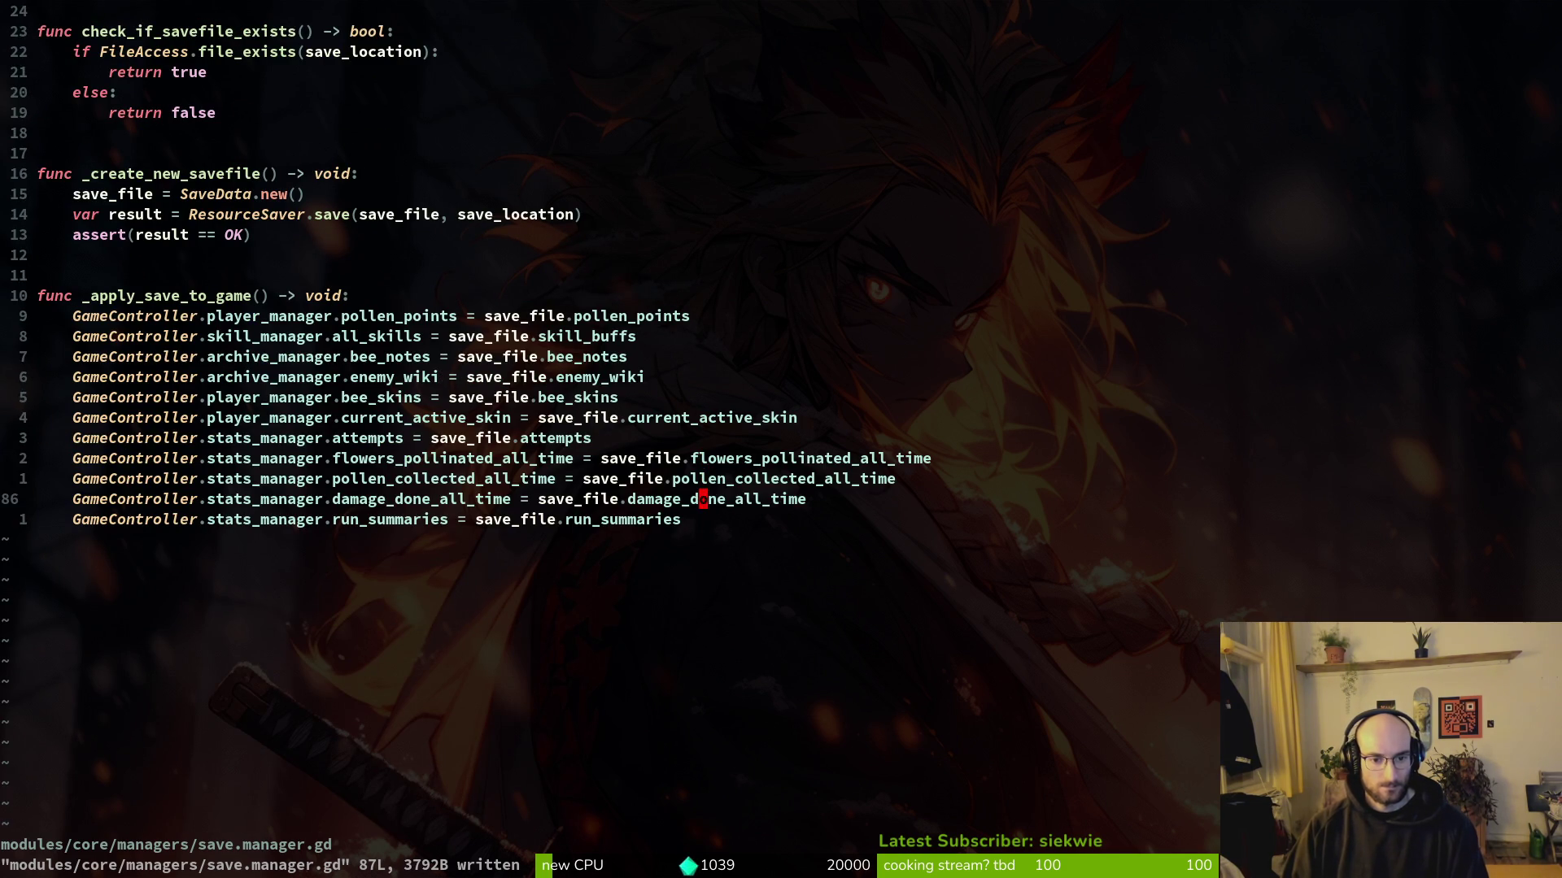
{"action": "type", "text": "yyp"}
{"action": "key", "text": "w"}
{"action": "key", "text": "w"}
{"action": "type", "text": "cwbuf"}
{"action": "key", "text": "Return"}
{"action": "type", "text": "wcw"}
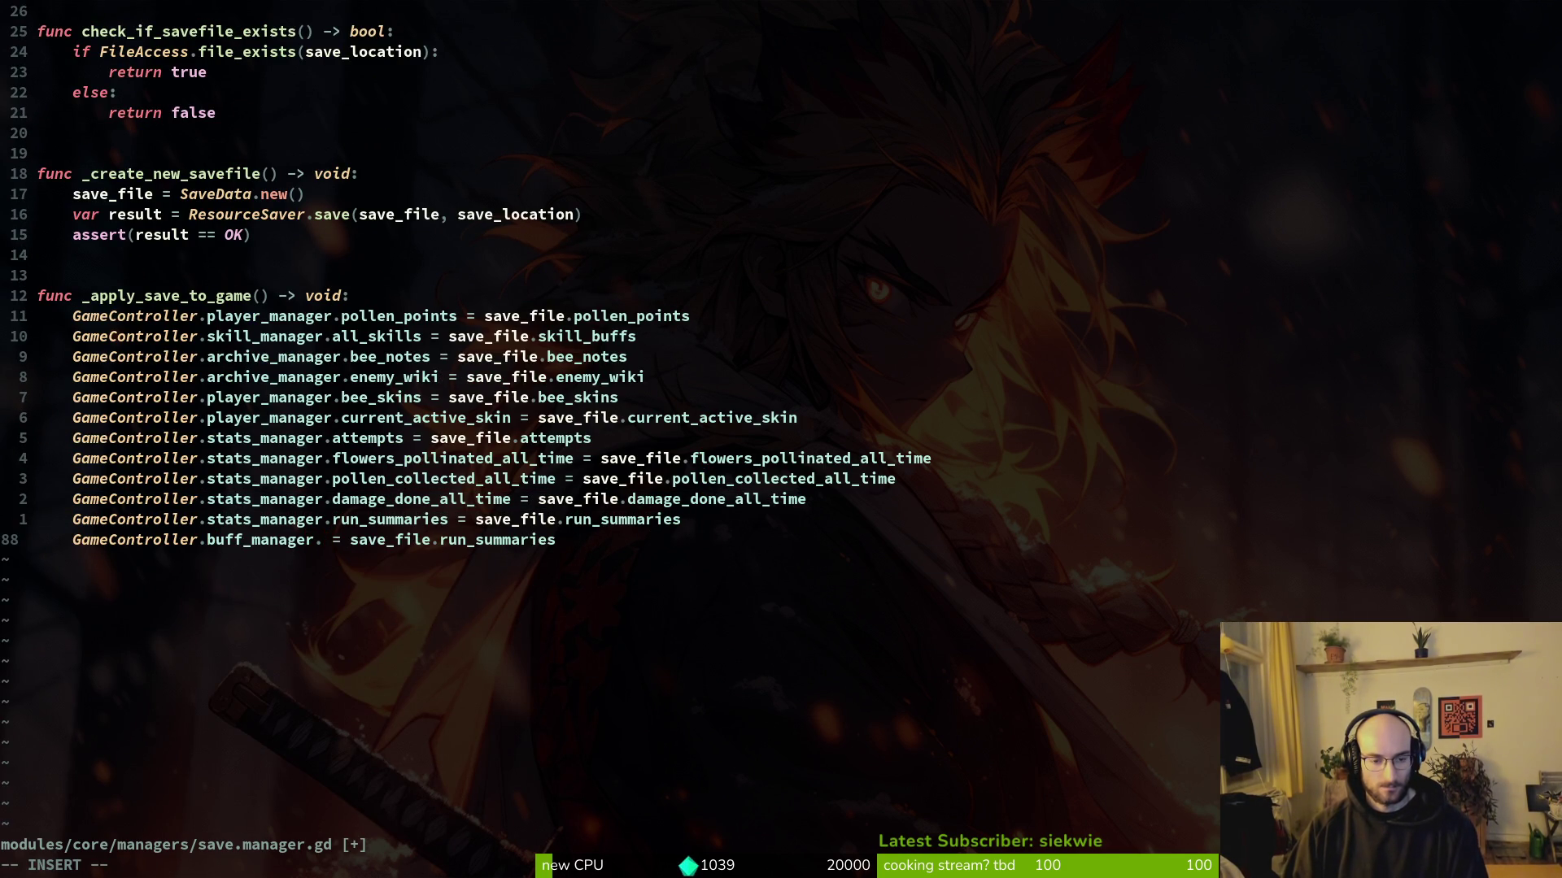
{"action": "type", "text": "con"}
{"action": "key", "text": "Return"}
{"action": "key", "text": "Escape"}
Step: Assign the saved consumable_slot value on that line and save the script
{"action": "key", "text": "w"}
{"action": "key", "text": "w"}
{"action": "key", "text": "w"}
{"action": "type", "text": "cwcon"}
{"action": "key", "text": "Return"}
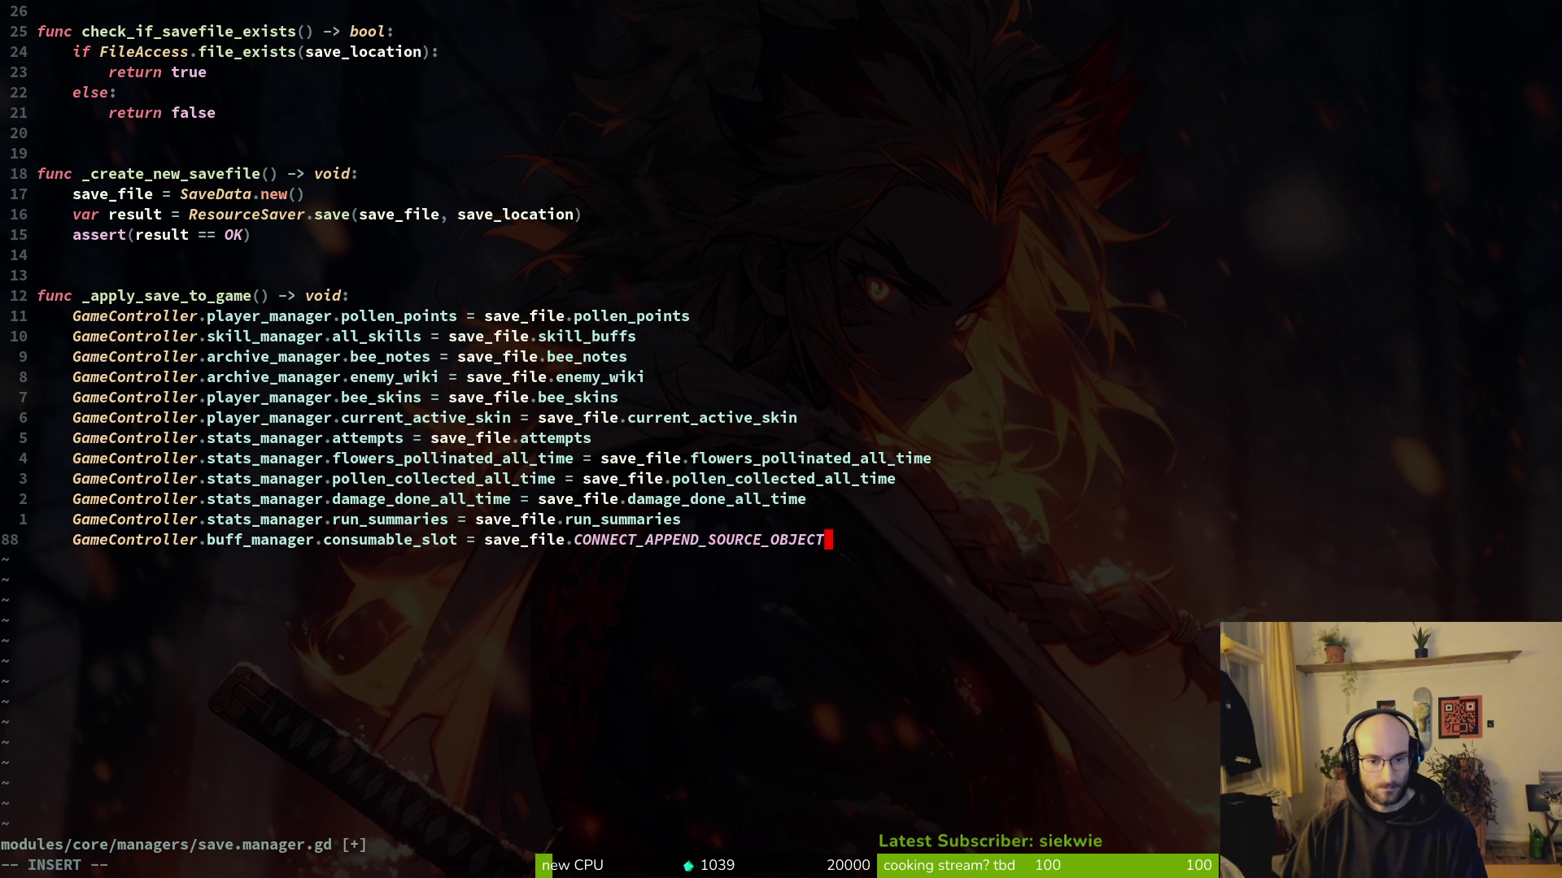
{"action": "key", "text": "ctrl+w"}
{"action": "type", "text": "con"}
{"action": "key", "text": "Return"}
{"action": "key", "text": "Escape"}
{"action": "type", "text": ":w"}
{"action": "key", "text": "Return"}
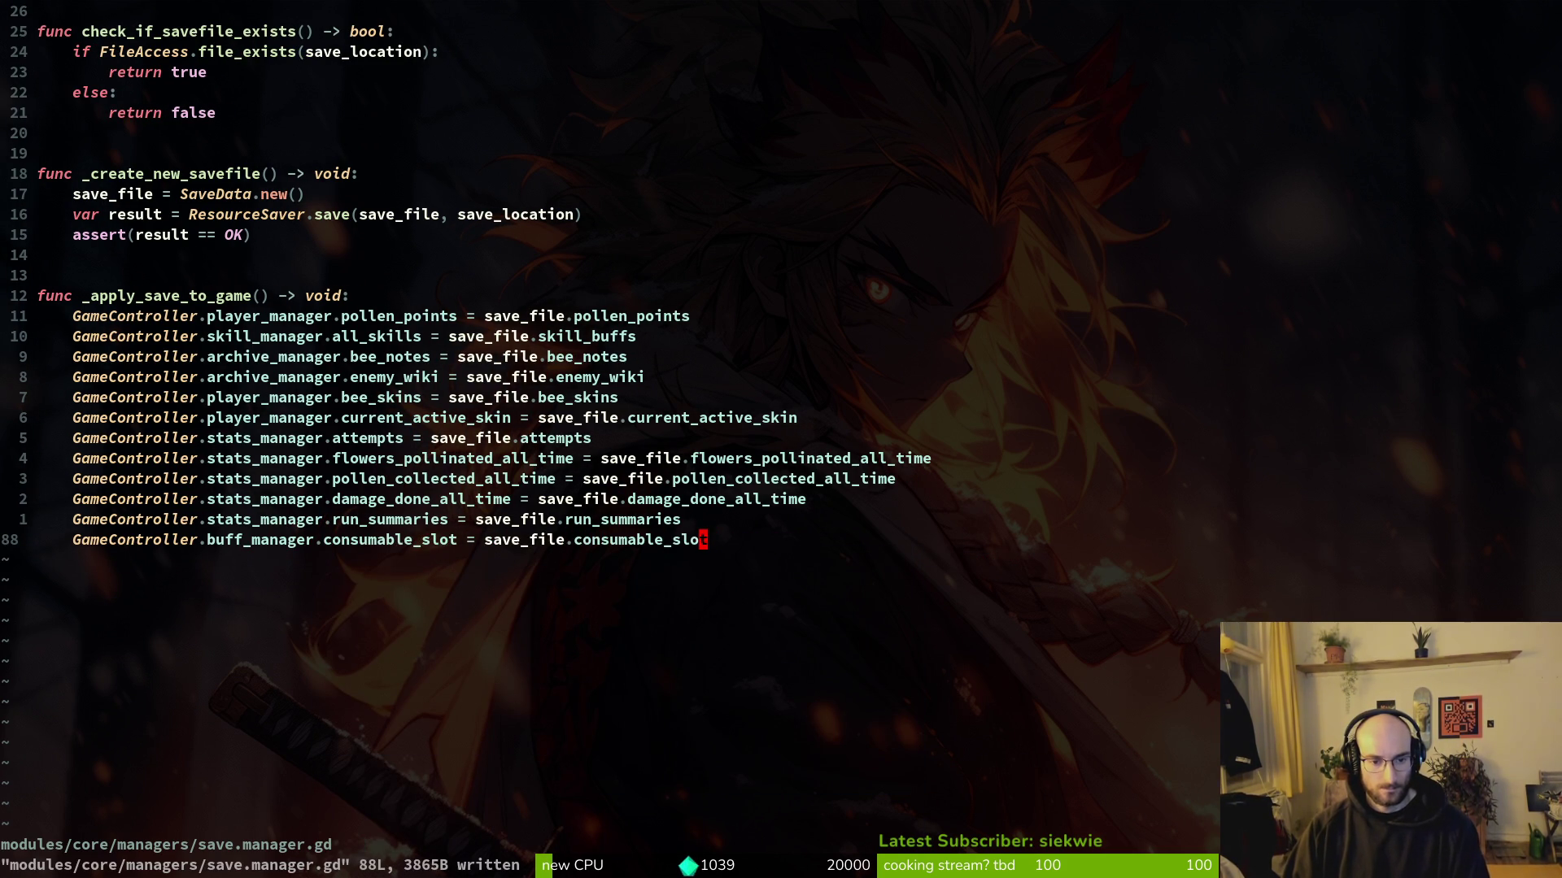
Step: Review load_game and save_game up to the top of the file, then save and quit with :wq
{"action": "key", "text": "ctrl+u"}
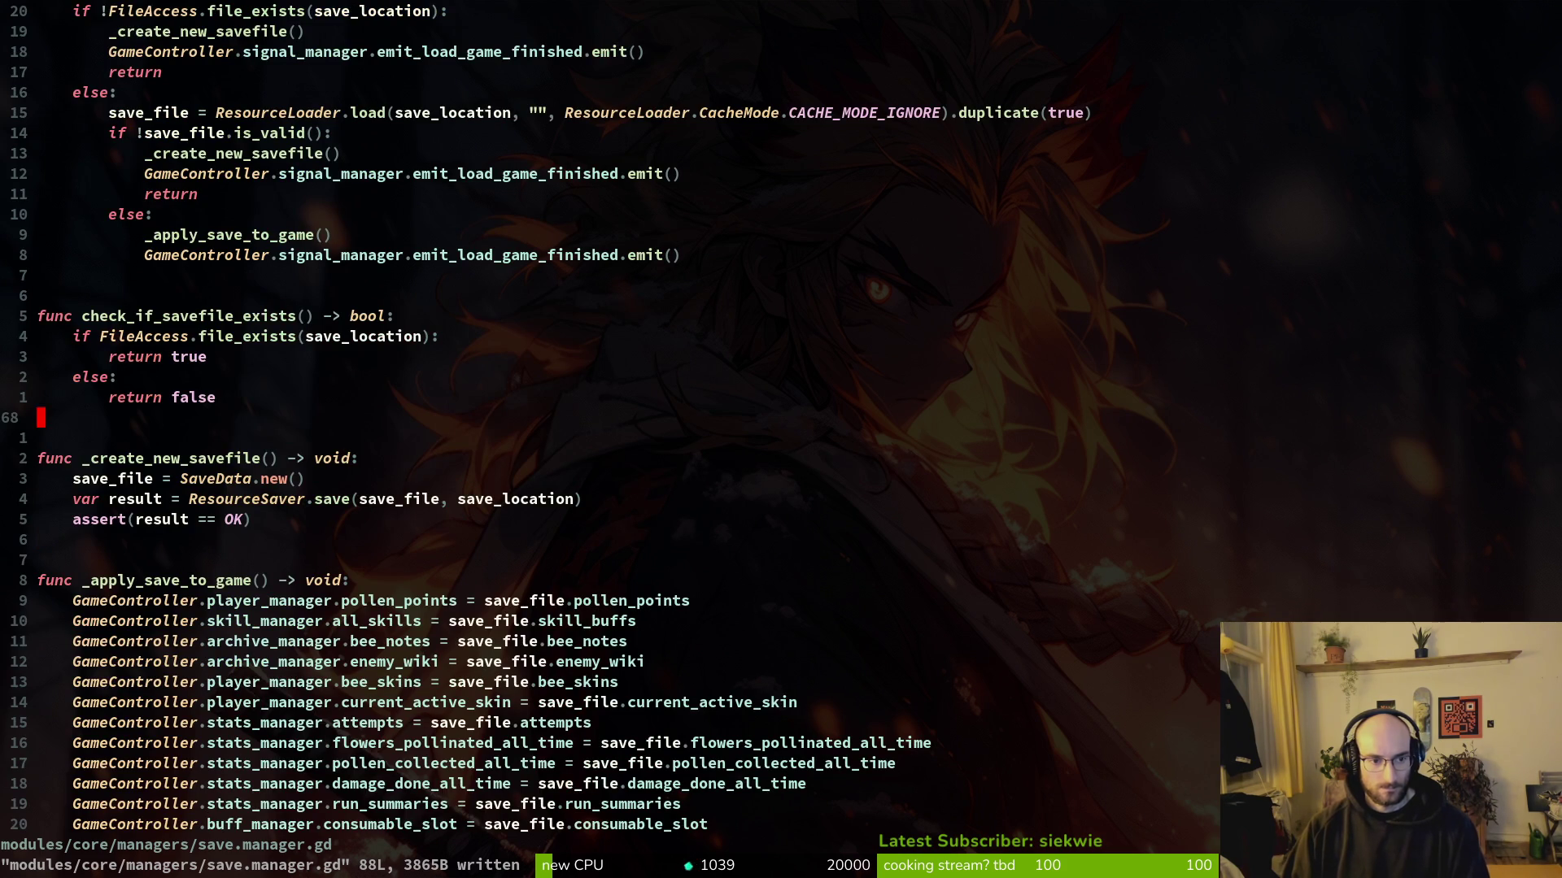
{"action": "key", "text": "ctrl+u"}
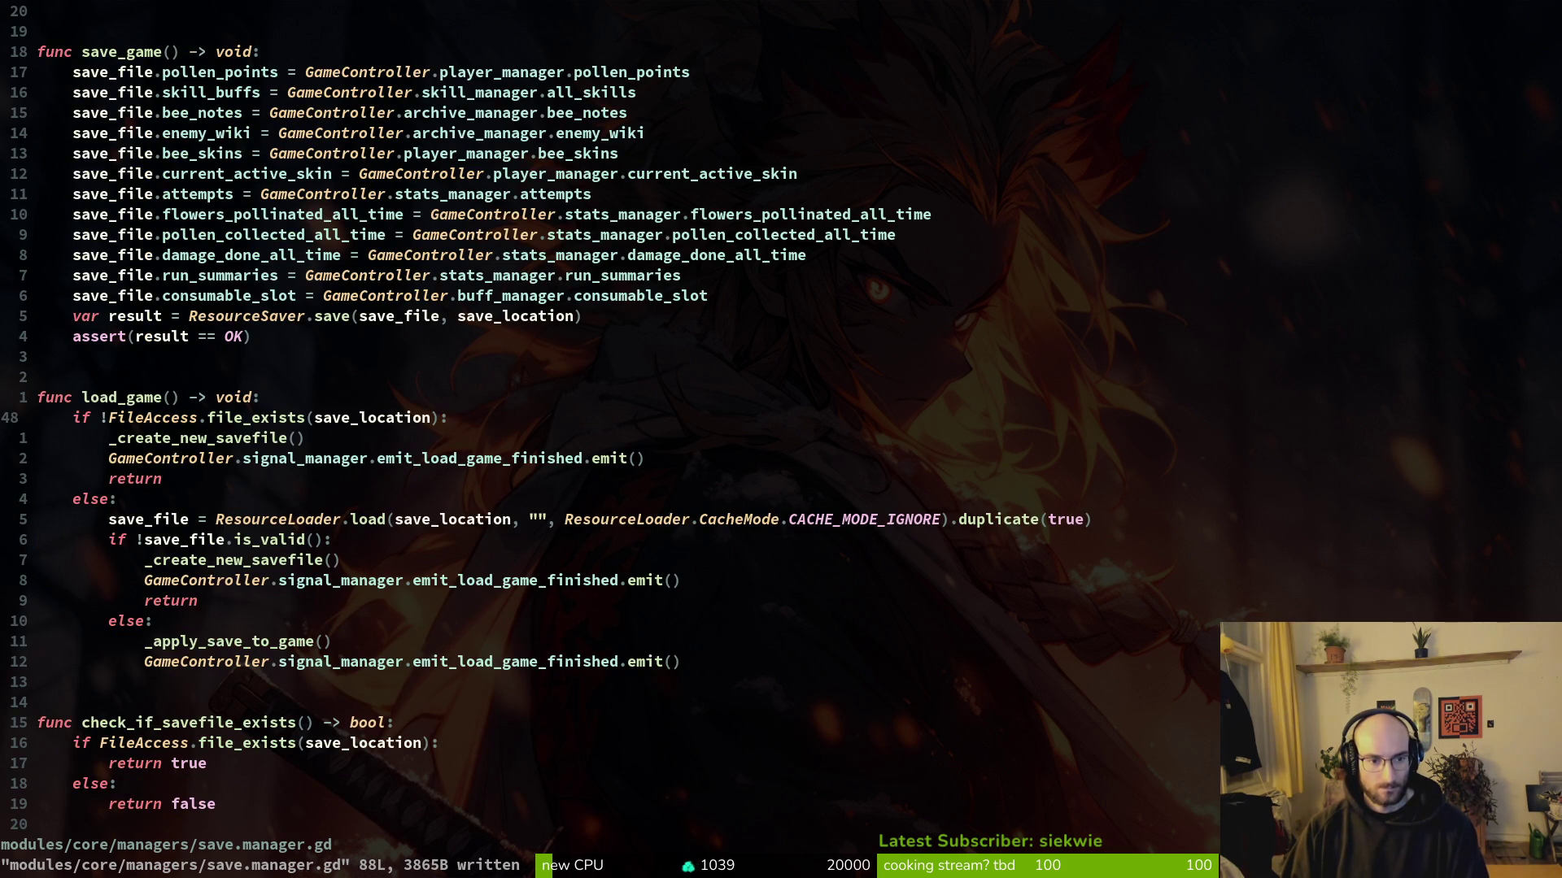
{"action": "key", "text": "ctrl+u"}
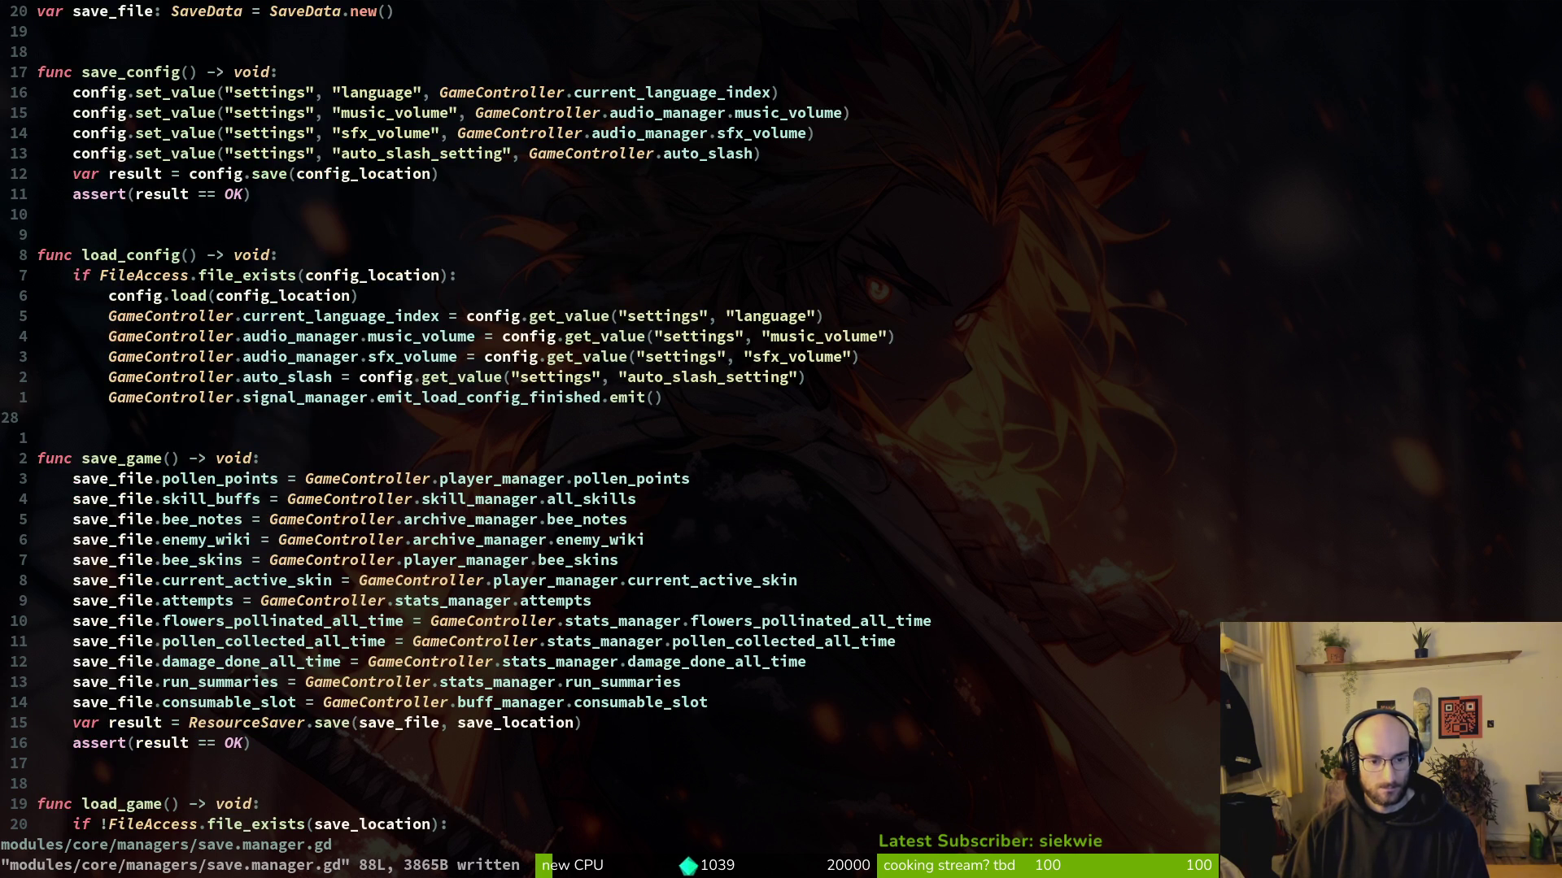
{"action": "key", "text": "ctrl+u"}
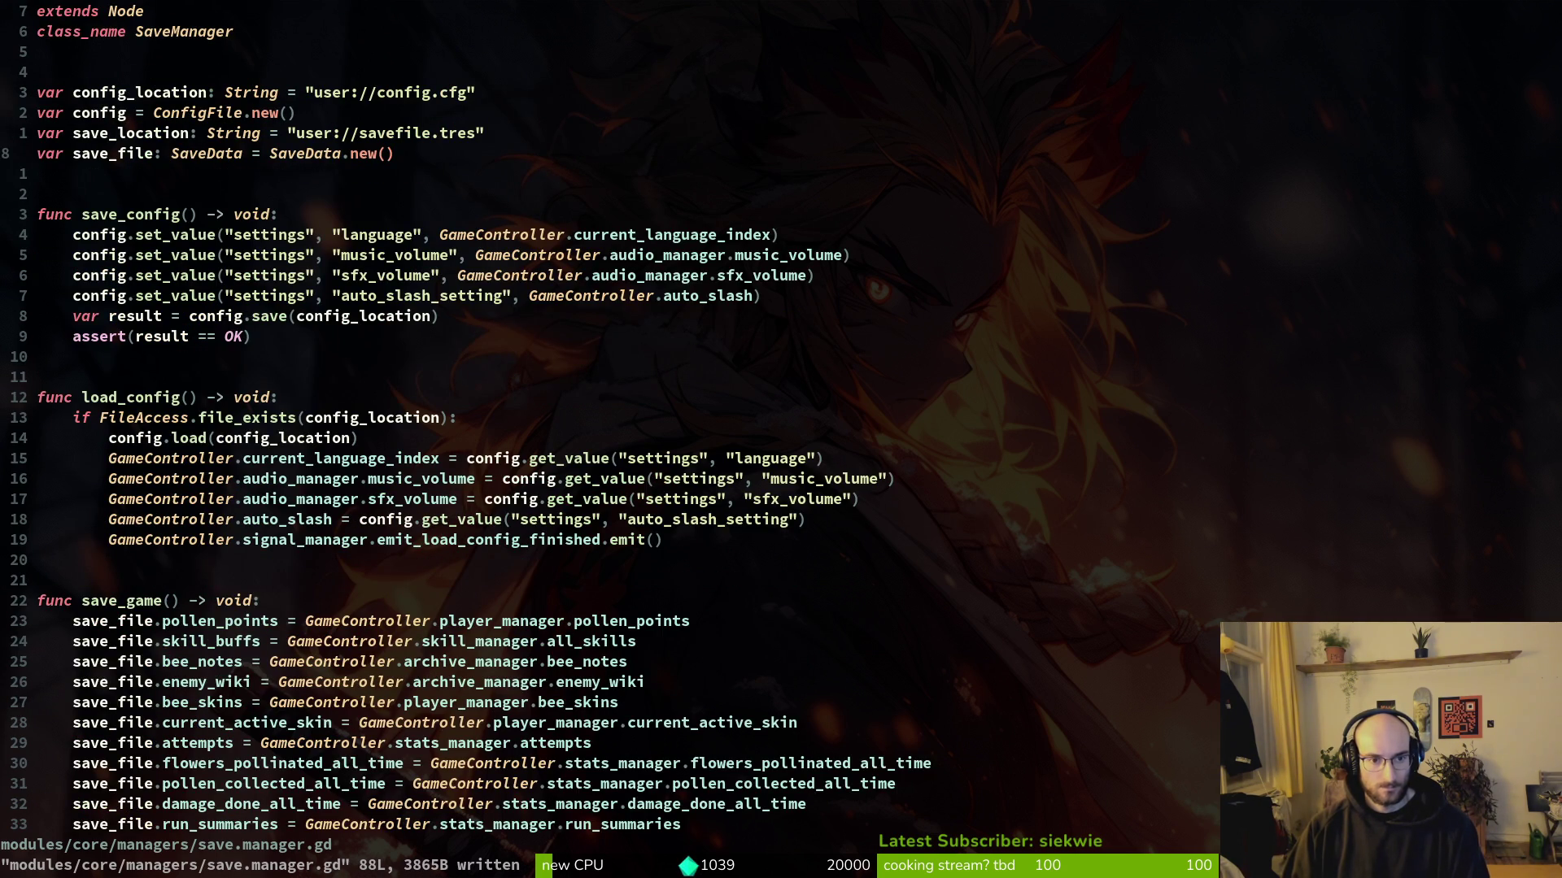
{"action": "key", "text": "ctrl+u"}
{"action": "type", "text": ":wq"}
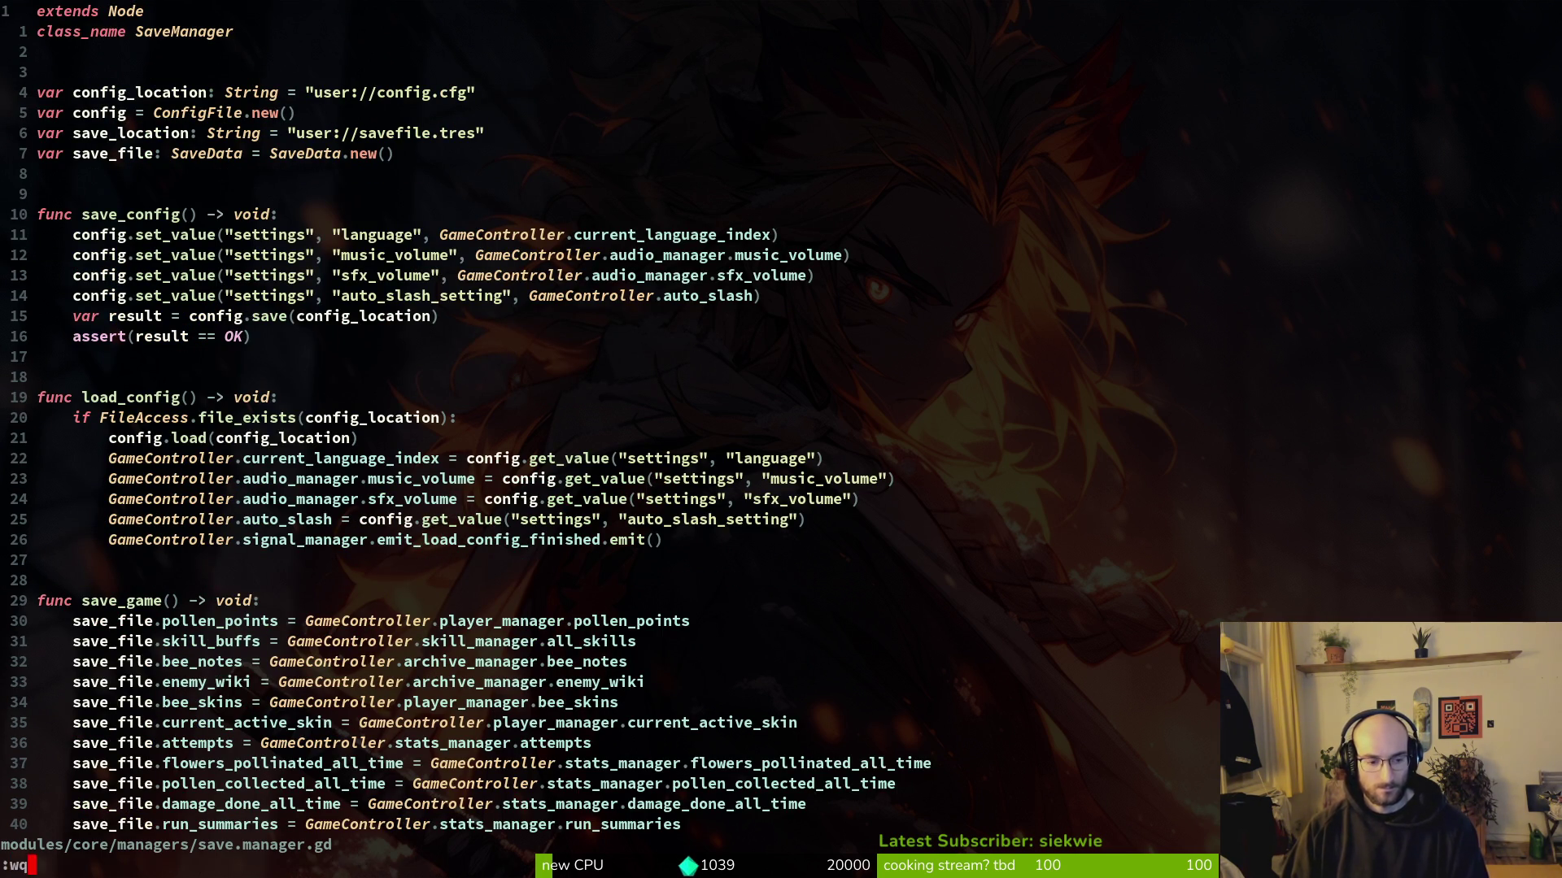
{"action": "key", "text": "Return"}
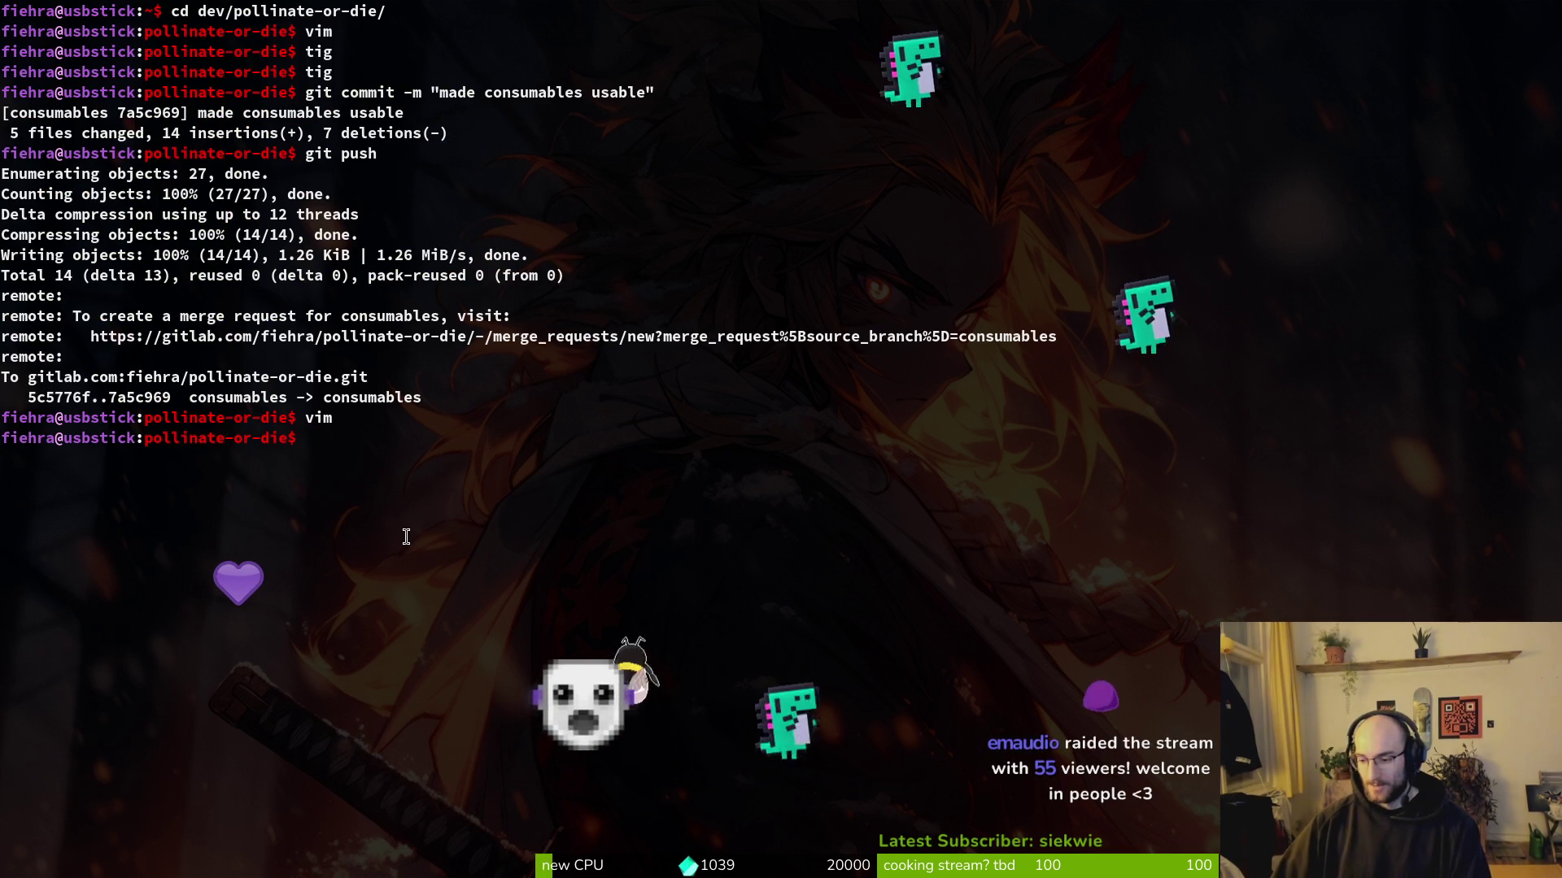
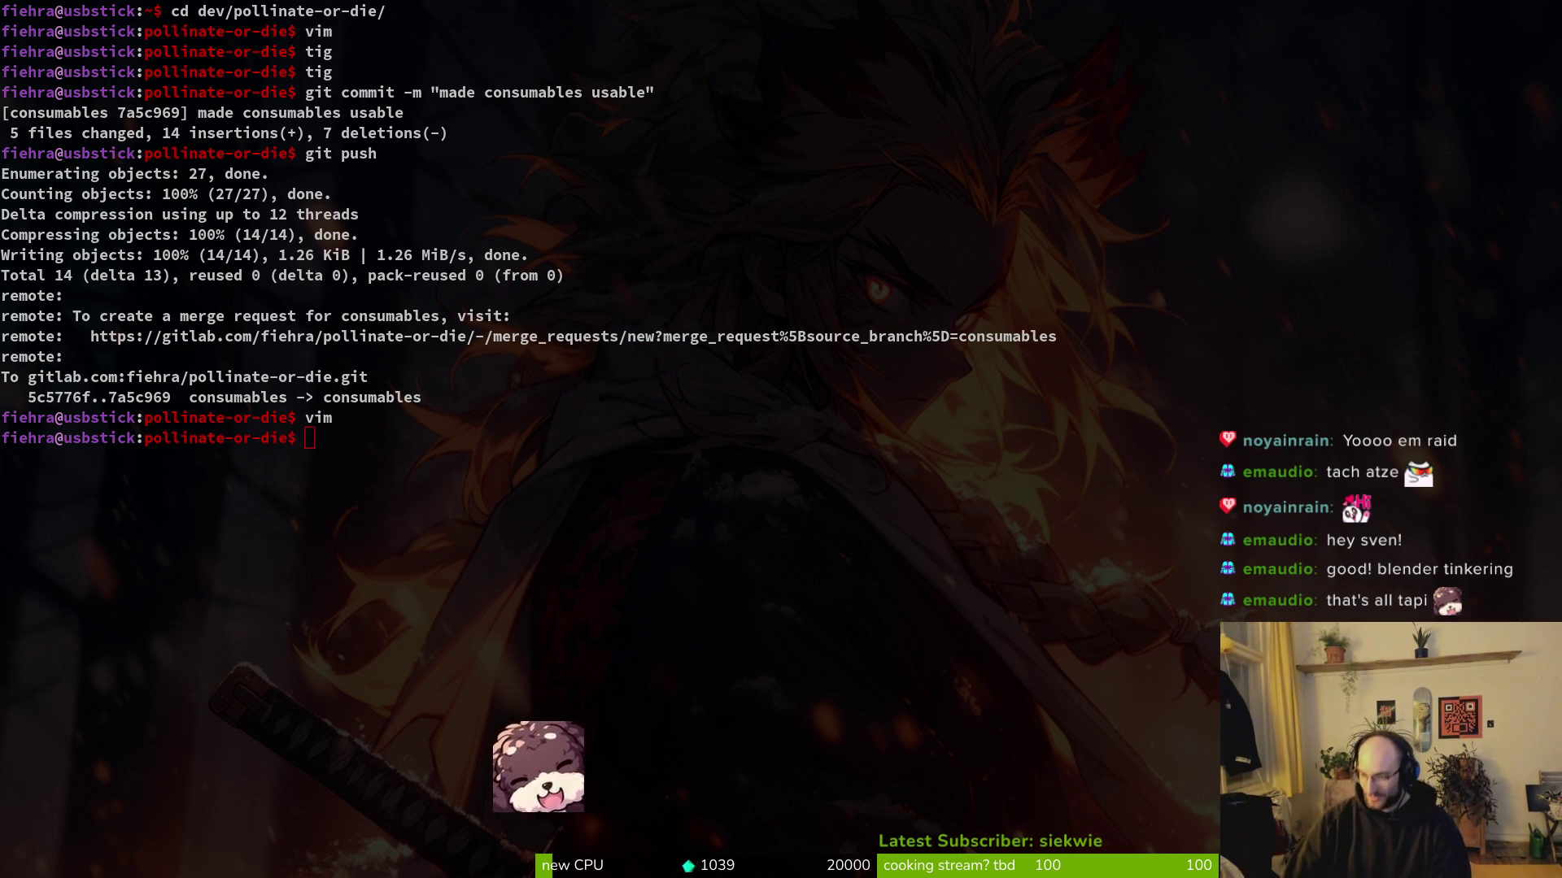
Step: Switch from the terminal to the Godot editor showing the hud_overlay.tscn scene
{"action": "key", "text": "alt+Tab"}
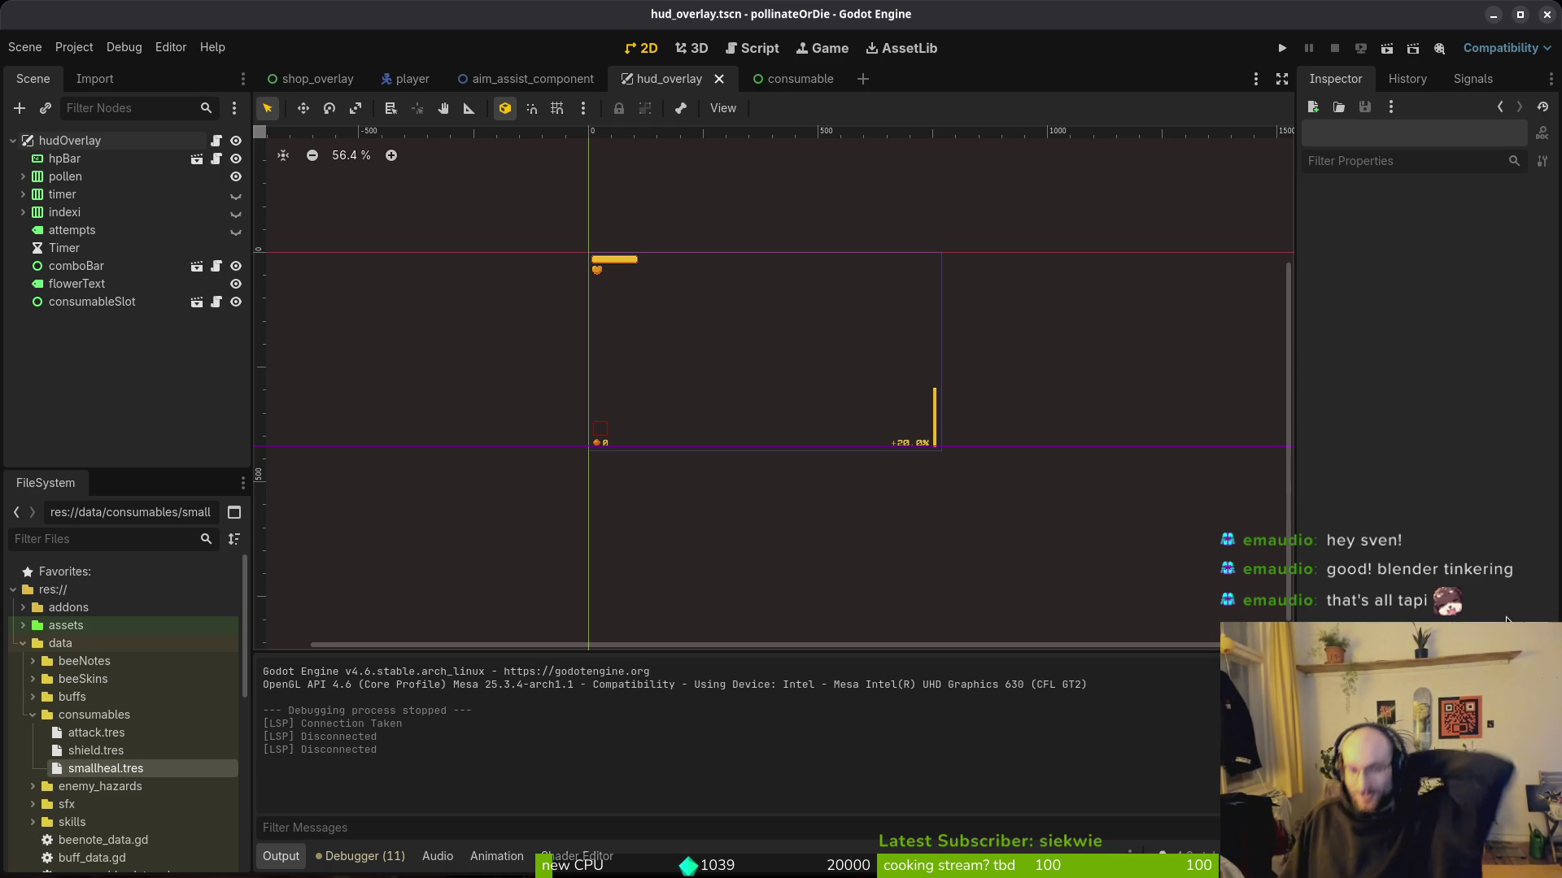
Step: Close the aim_assist_component and player scene tabs and return to hud_overlay
{"action": "left_click", "coordinate": [781, 78]}
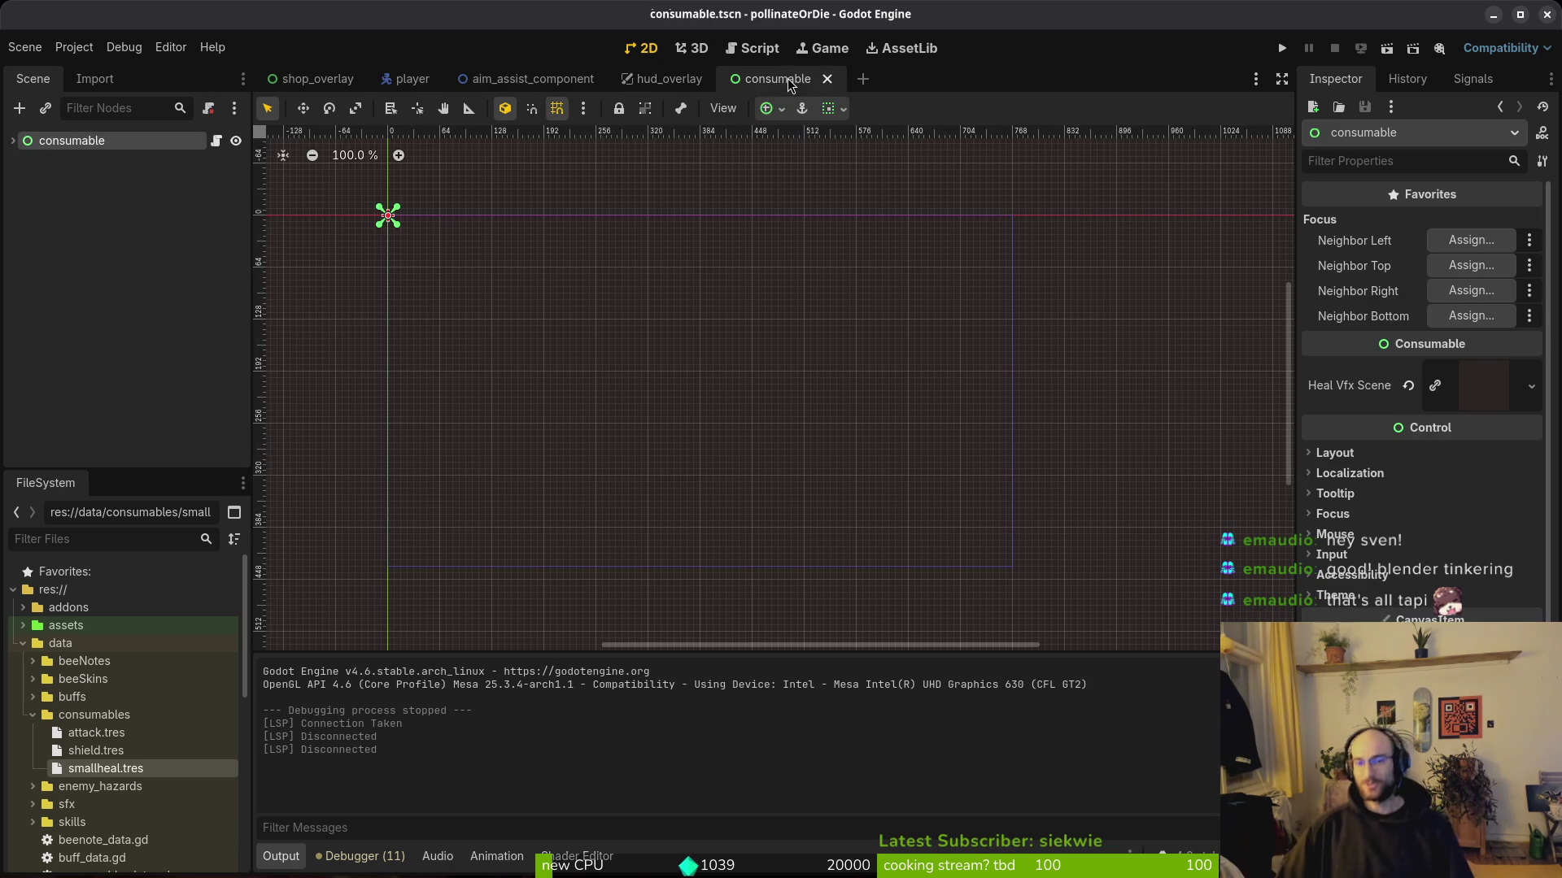
{"action": "left_click", "coordinate": [533, 79]}
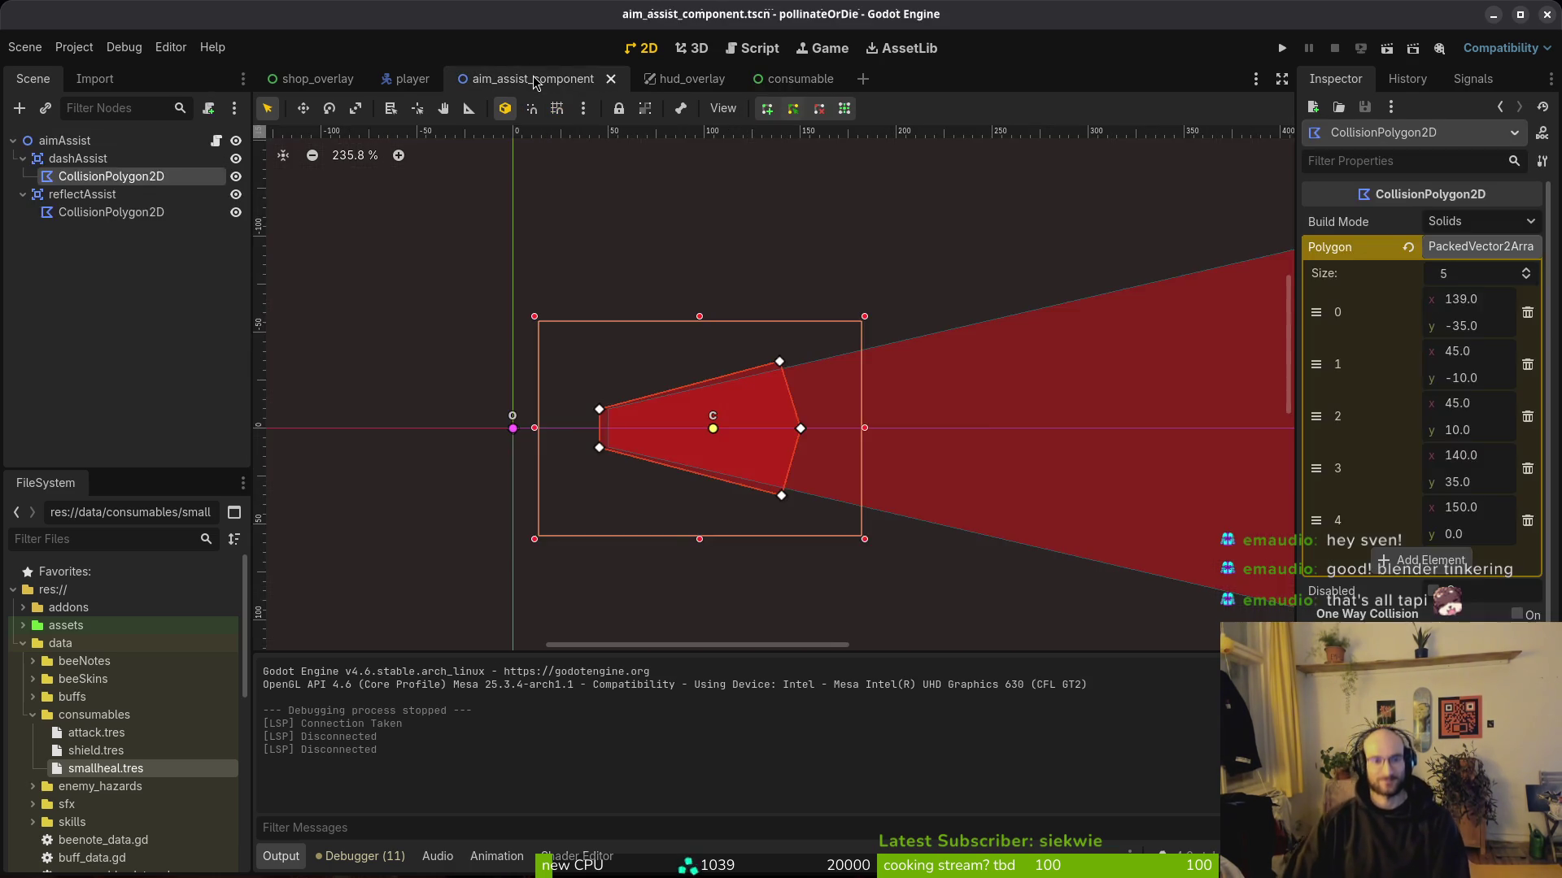
{"action": "middle_click", "coordinate": [533, 79]}
{"action": "middle_click", "coordinate": [380, 79]}
{"action": "left_click", "coordinate": [439, 82]}
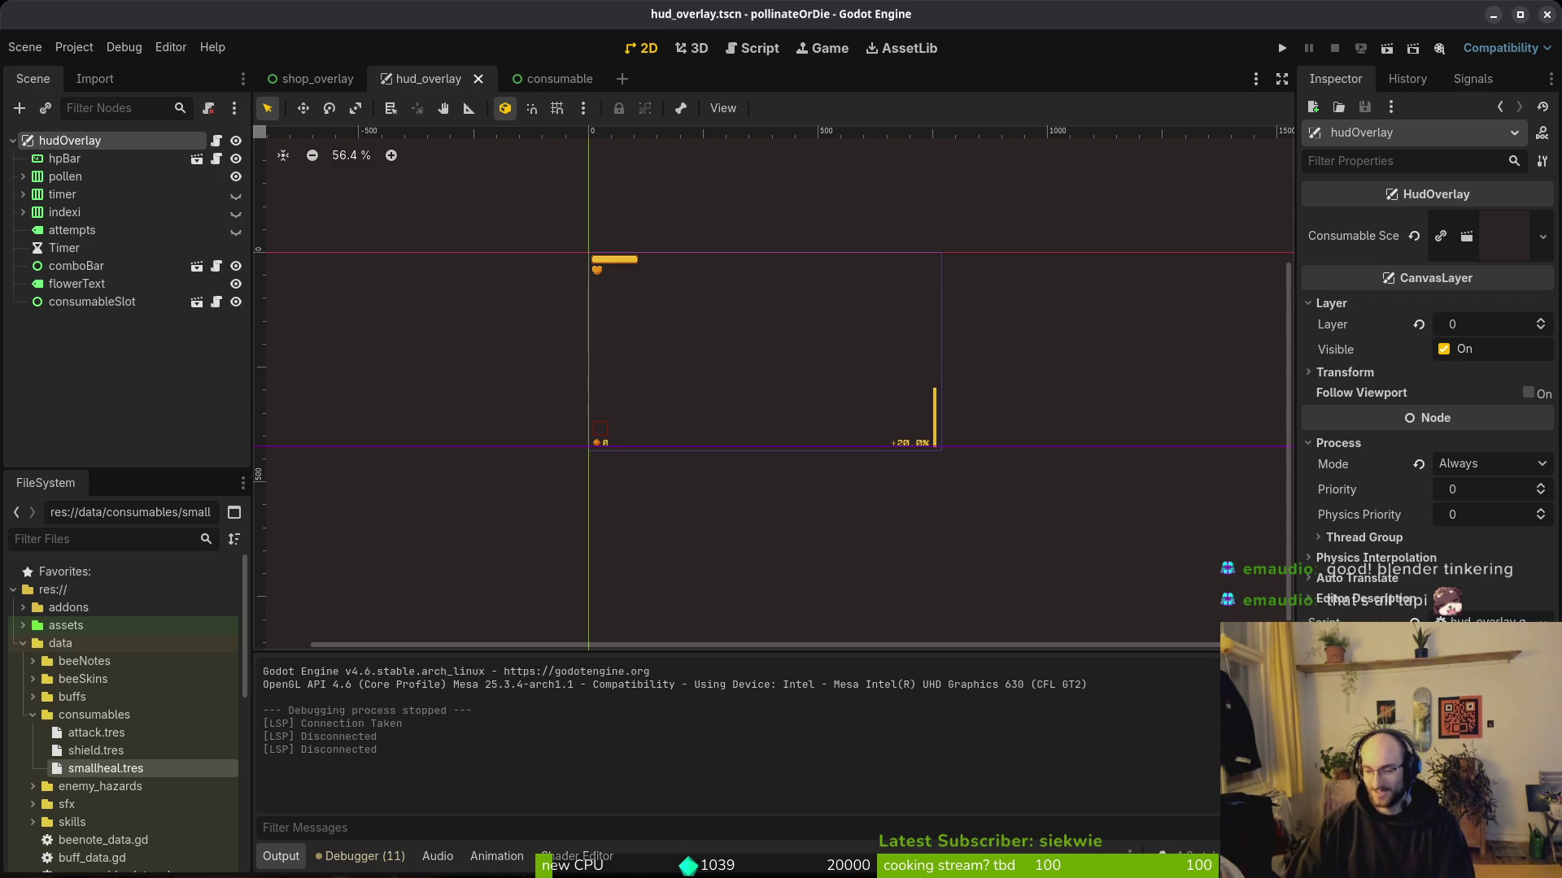
Step: Glance at the open windows, then run the project to test it
{"action": "key", "text": "super+o"}
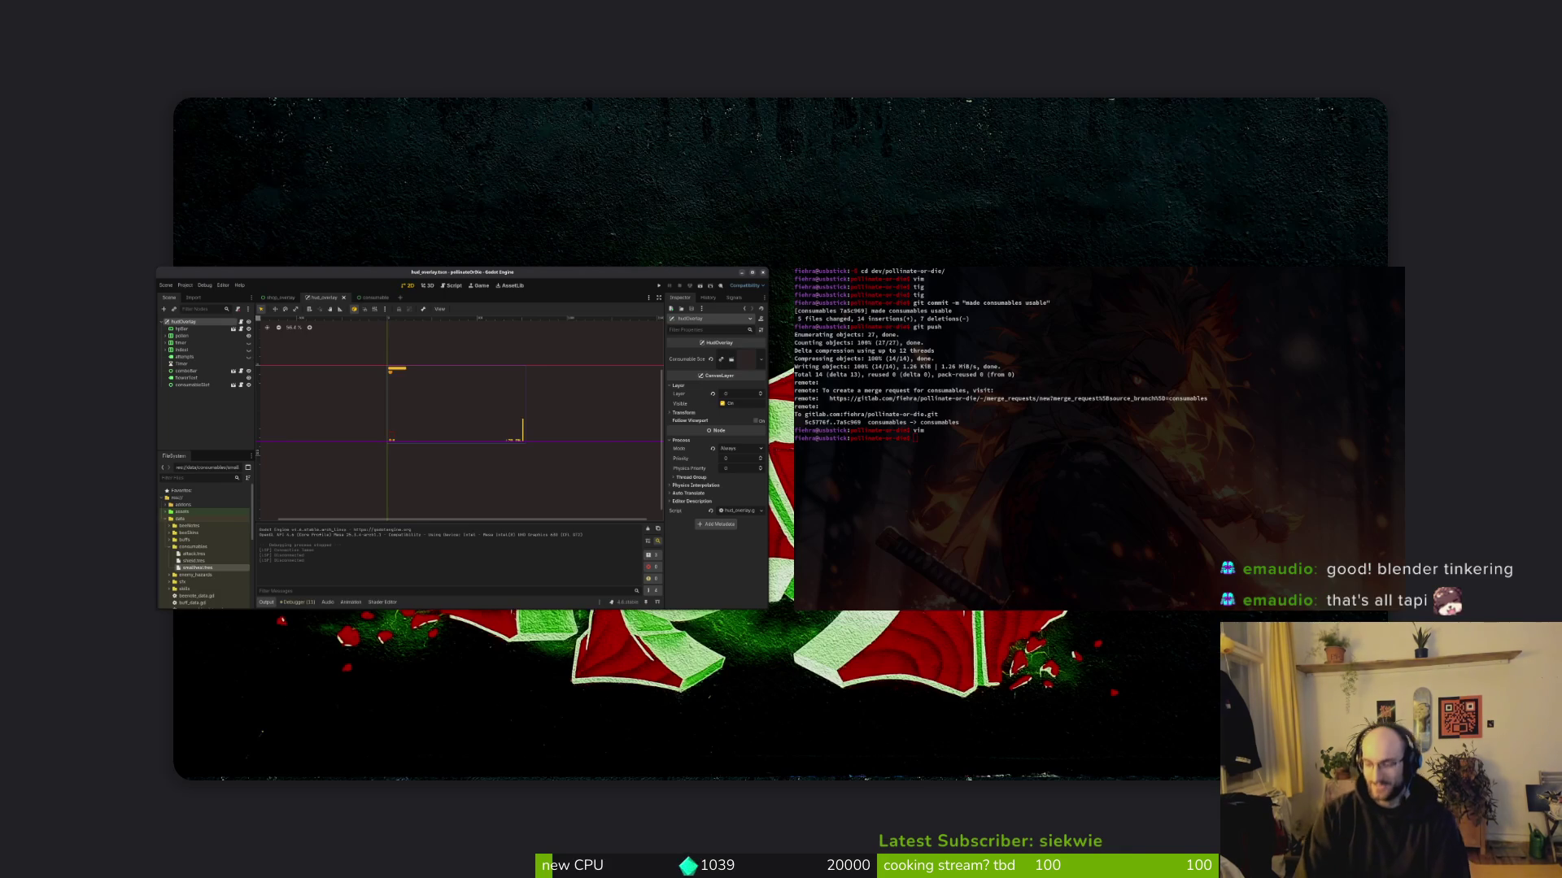
{"action": "key", "text": "super+o"}
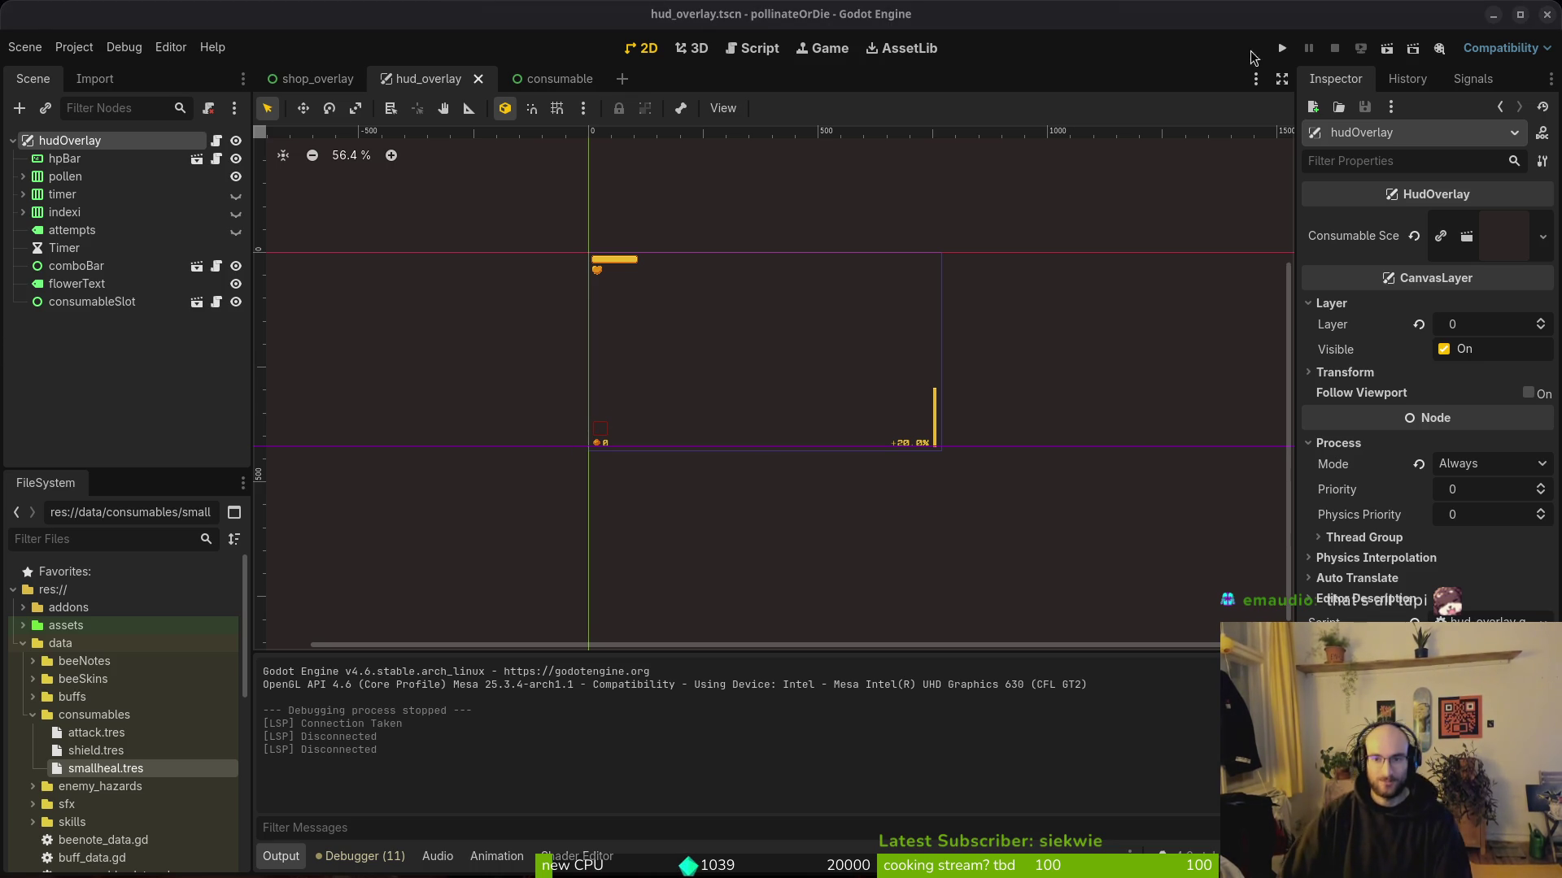
{"action": "left_click", "coordinate": [1288, 47]}
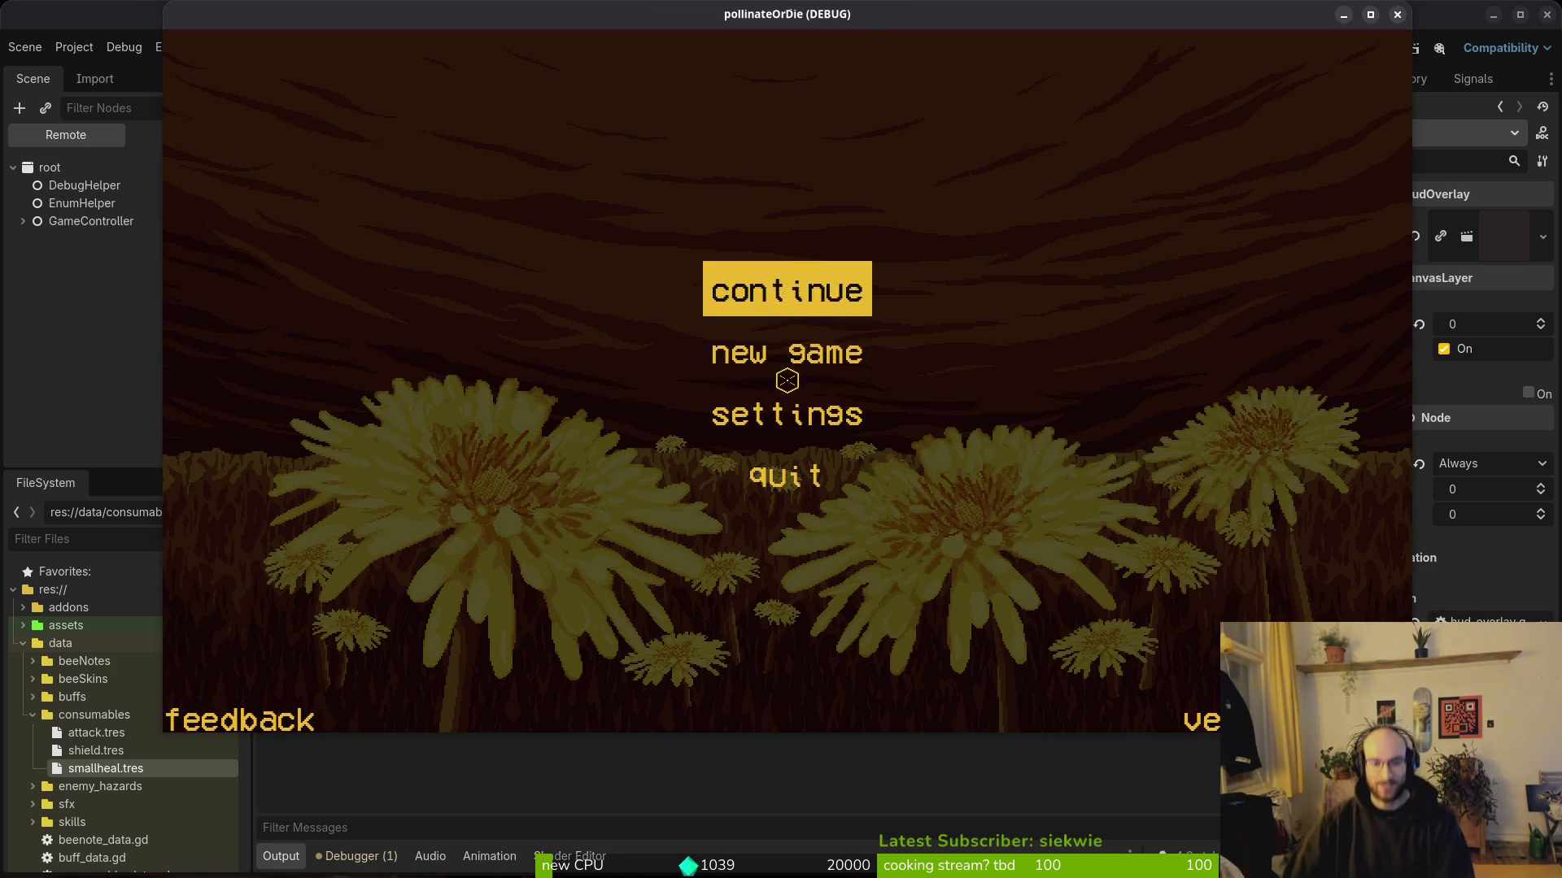
Step: Play from the main menu into the hive level, stop the game with F8, and show the Local scene tree
{"action": "left_click", "coordinate": [788, 288]}
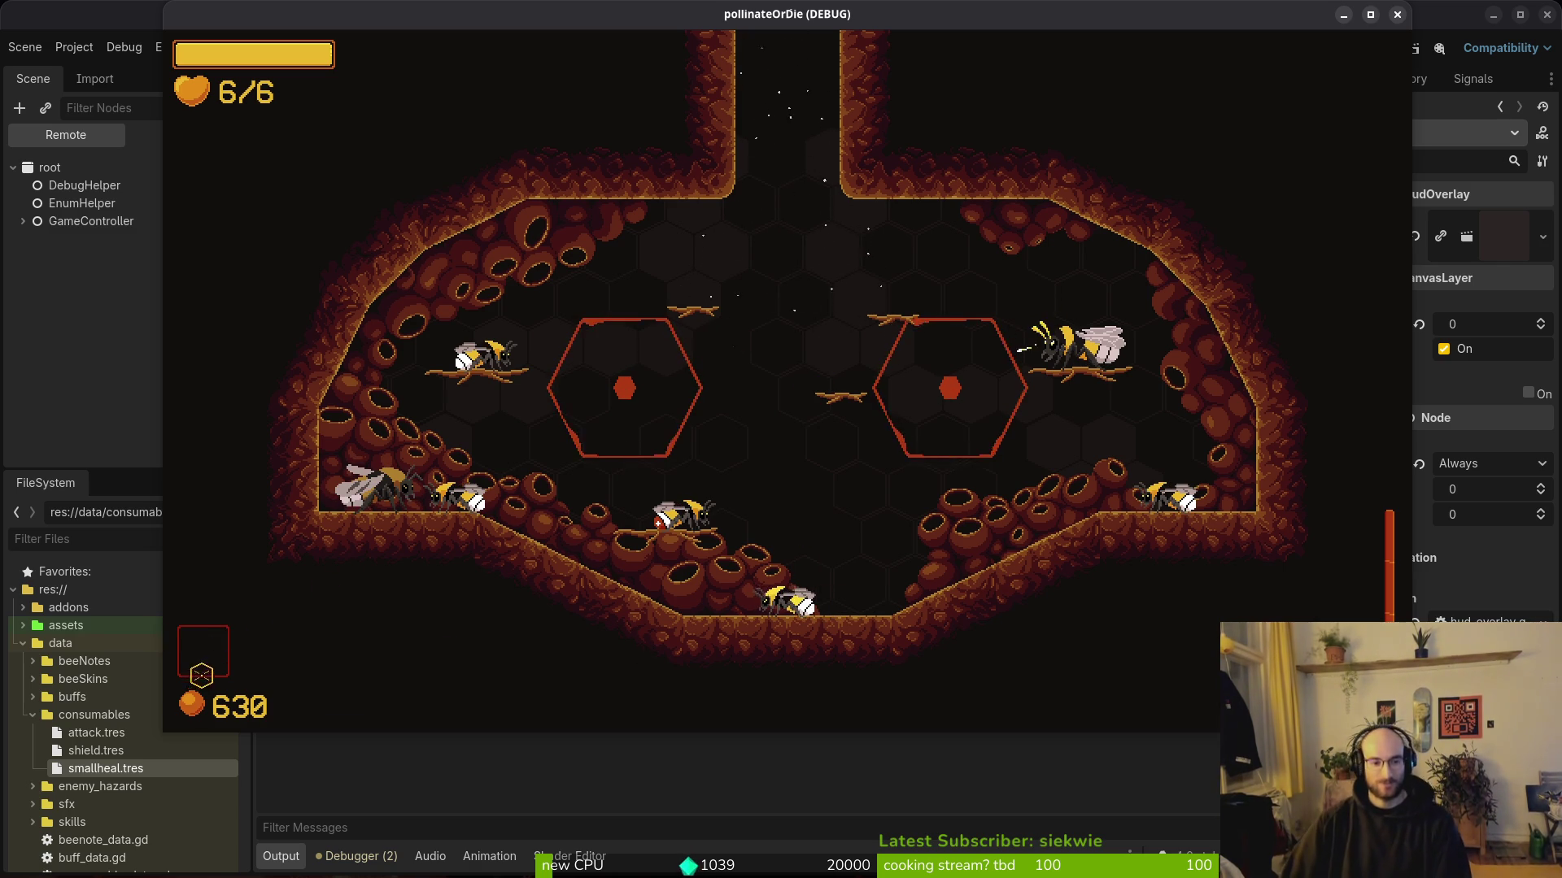
{"action": "key", "text": "F8"}
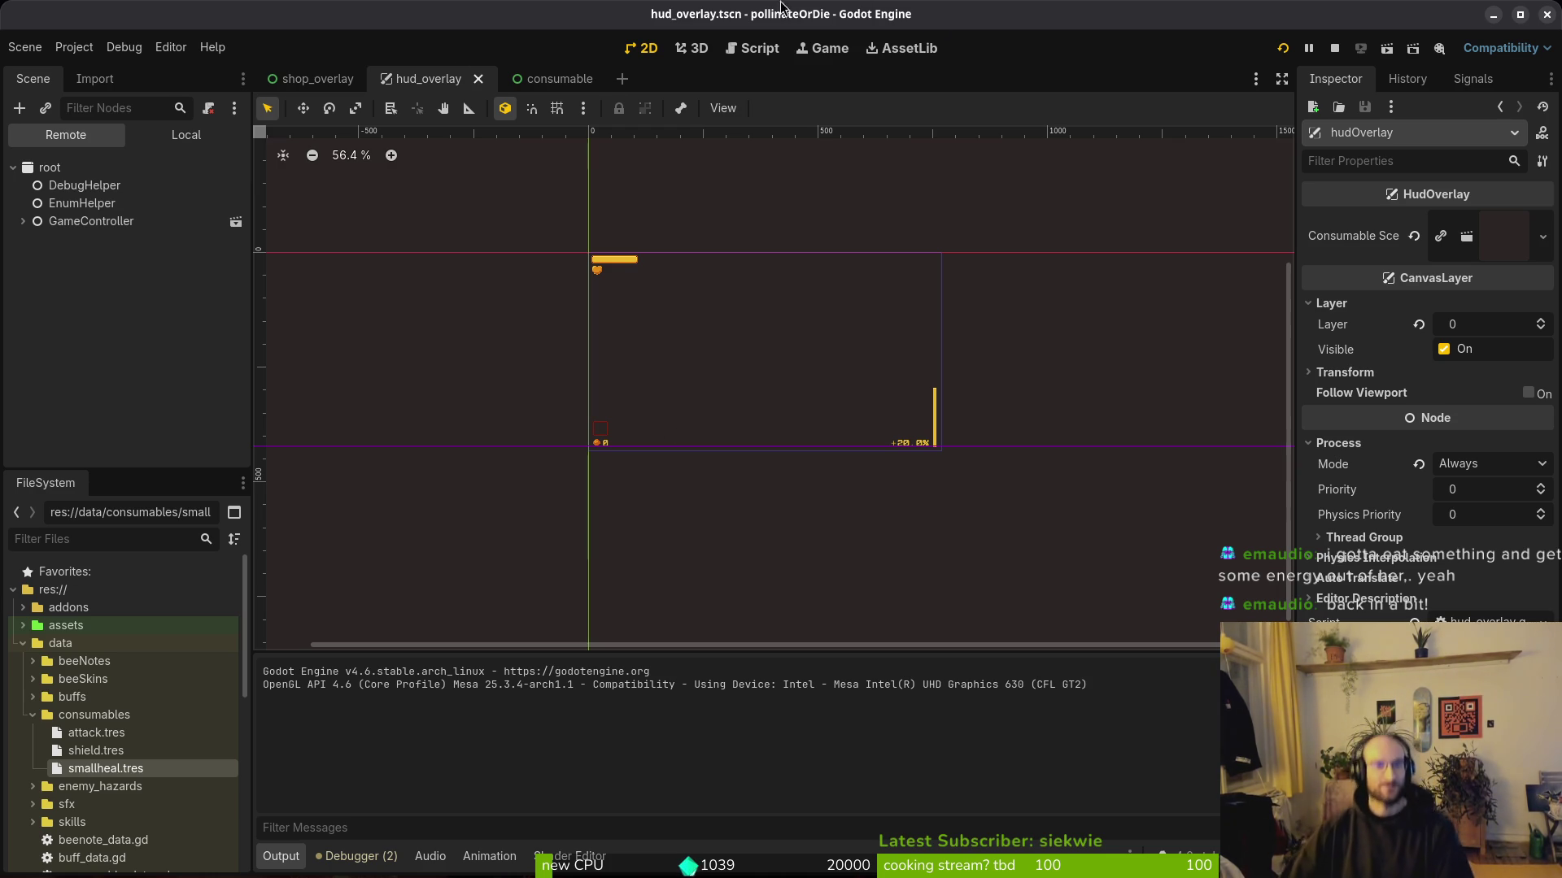
{"action": "left_click", "coordinate": [186, 134]}
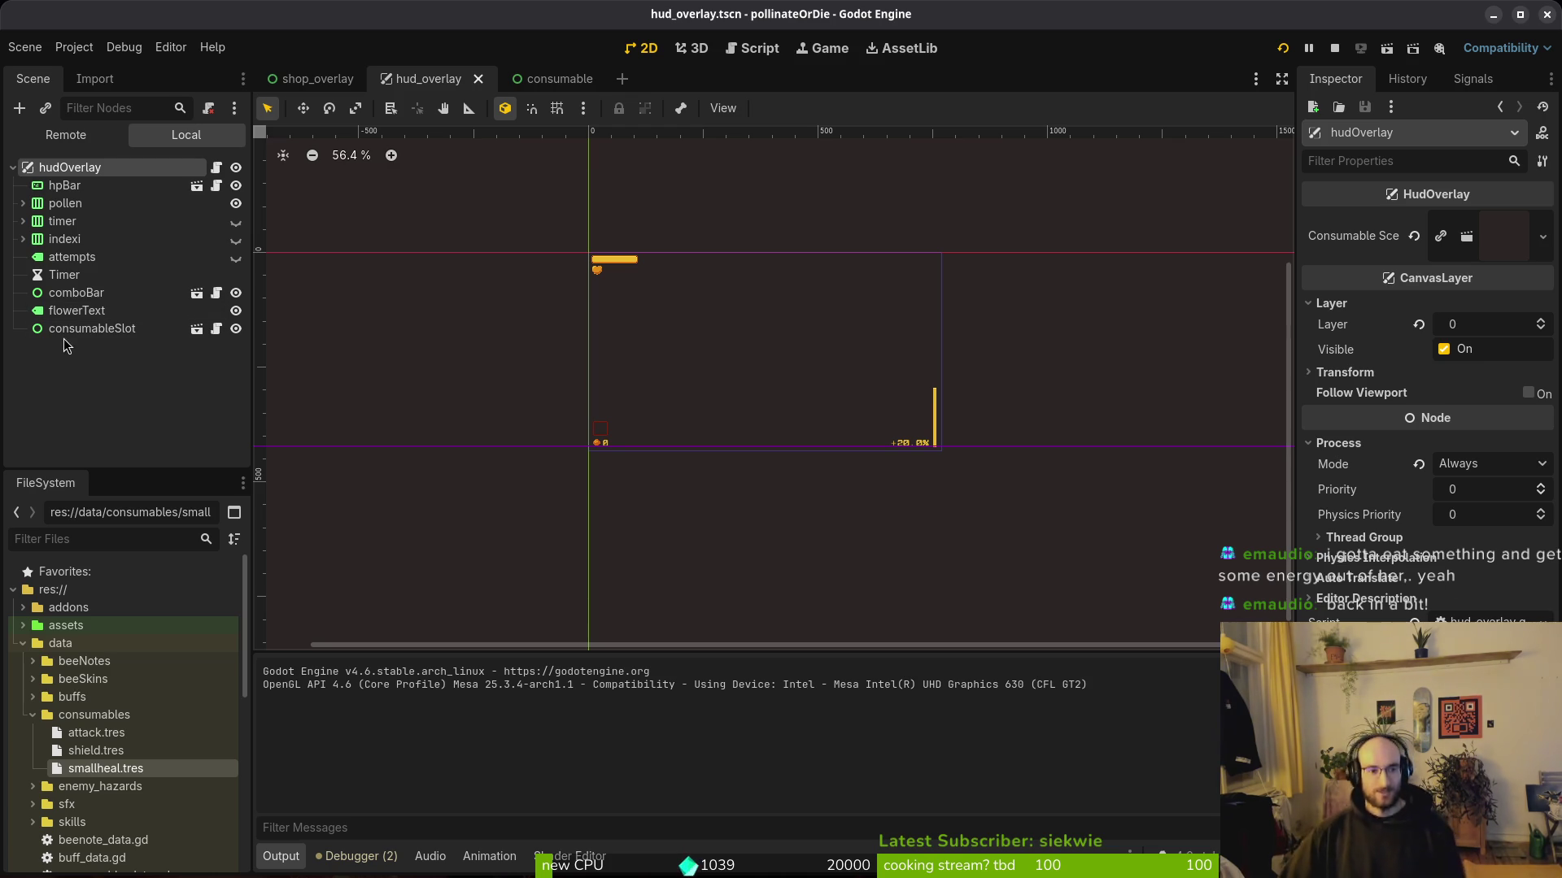
Step: Select consumableSlot and nudge it left toward x 0 with the arrow keys
{"action": "left_click", "coordinate": [92, 328]}
{"action": "scroll", "coordinate": [629, 437], "scroll_direction": "up", "scroll_amount": 7}
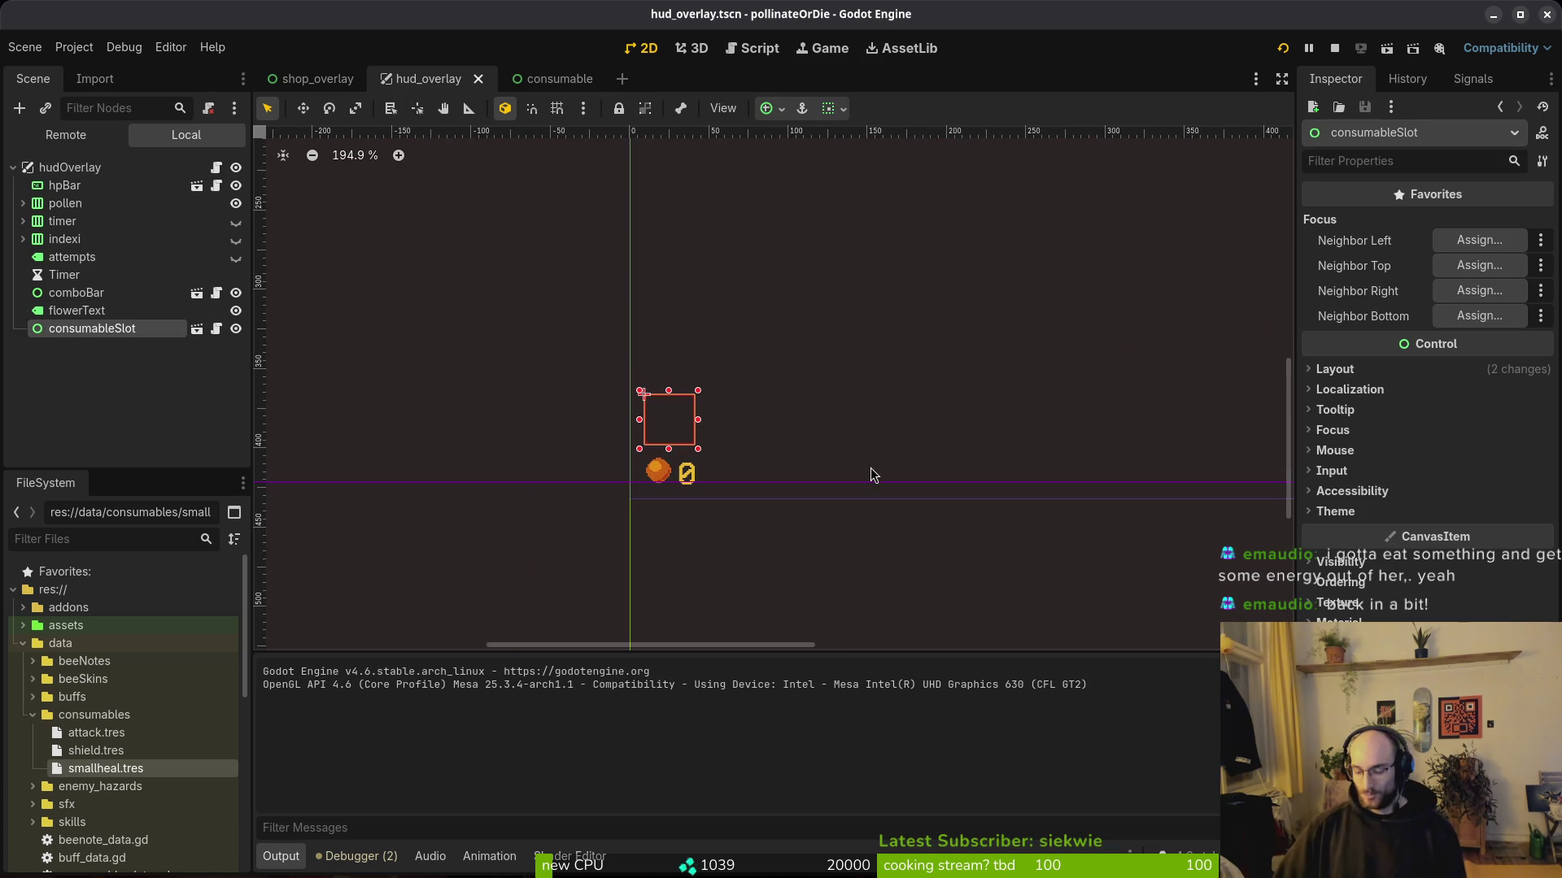
{"action": "key", "text": "Down"}
{"action": "key", "text": "Down"}
{"action": "key", "text": "Left"}
{"action": "key", "text": "Left"}
{"action": "key", "text": "Left"}
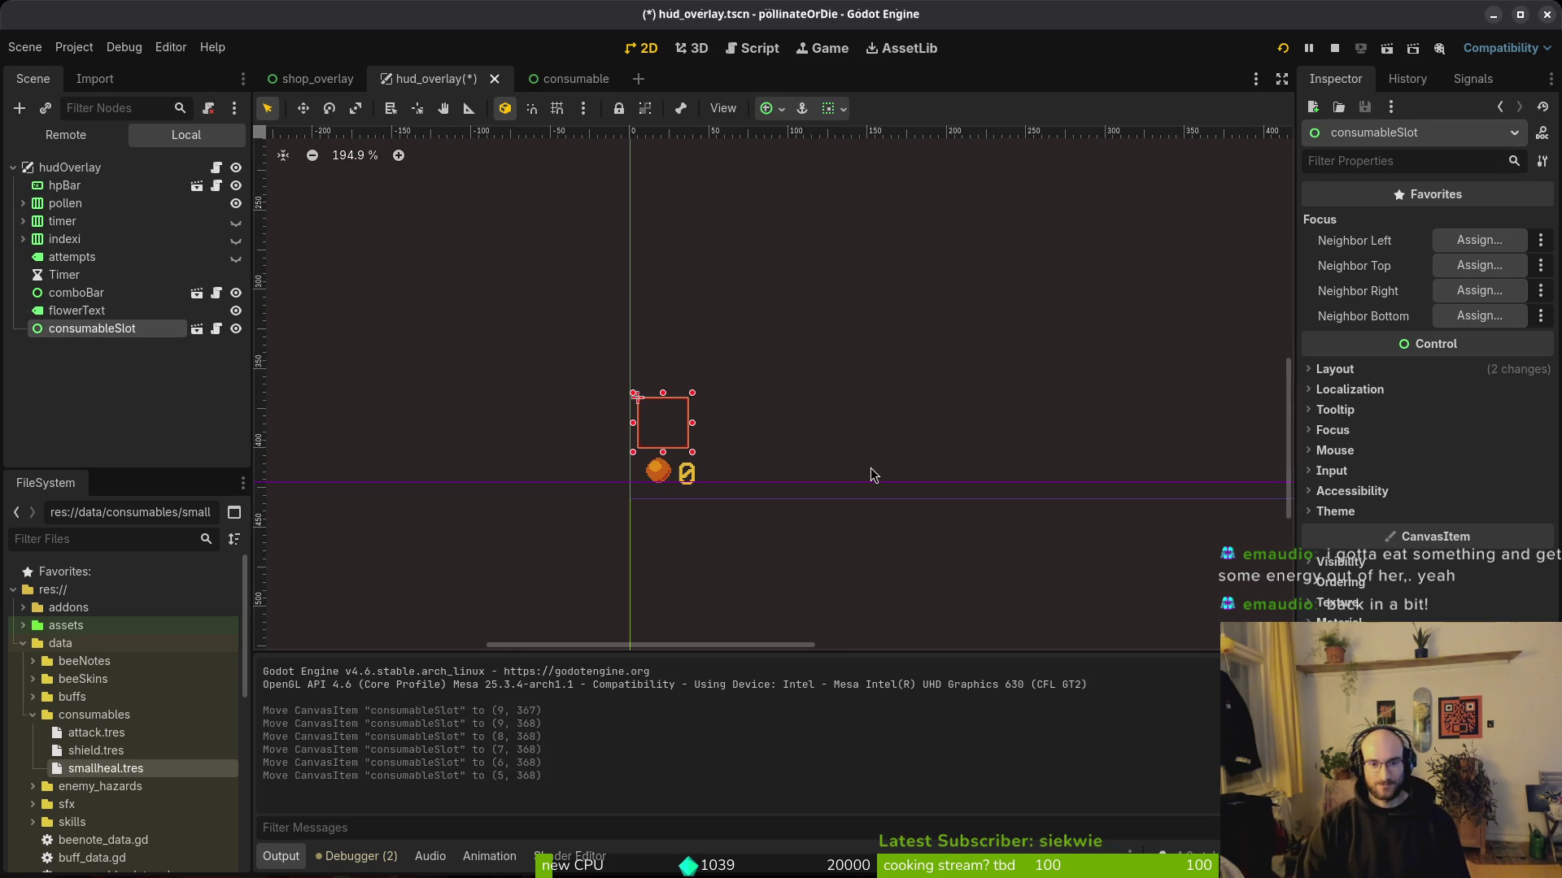
{"action": "scroll", "coordinate": [729, 409], "scroll_direction": "up", "scroll_amount": 5}
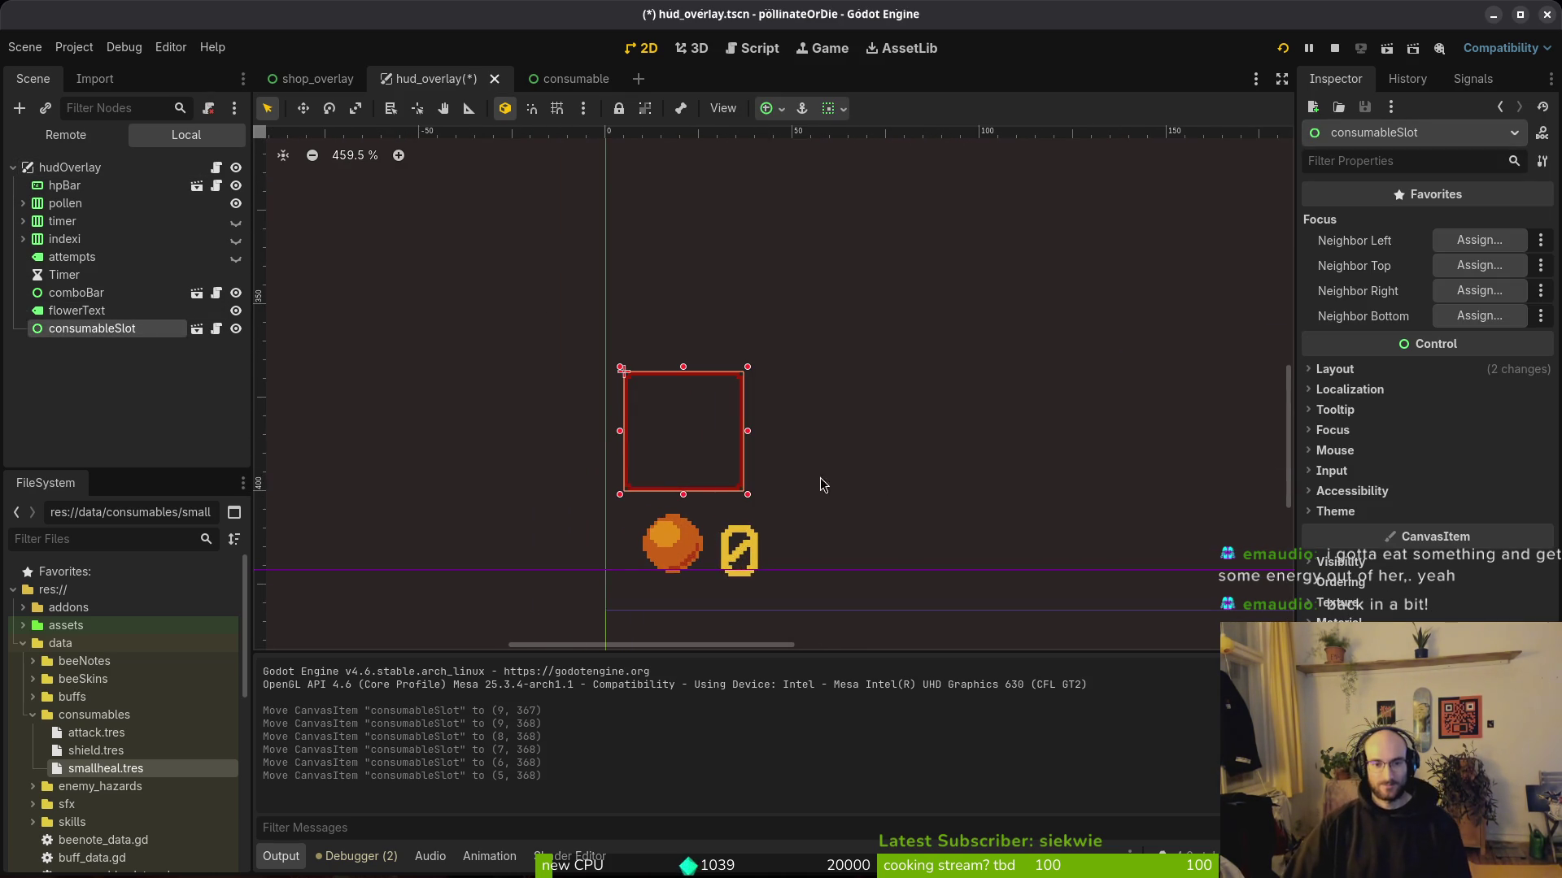
{"action": "scroll", "coordinate": [647, 486], "scroll_direction": "up", "scroll_amount": 3}
{"action": "key", "text": "Left"}
{"action": "key", "text": "Left"}
{"action": "key", "text": "Left"}
{"action": "key", "text": "Right"}
{"action": "key", "text": "Right"}
{"action": "key", "text": "Right"}
{"action": "key", "text": "Right"}
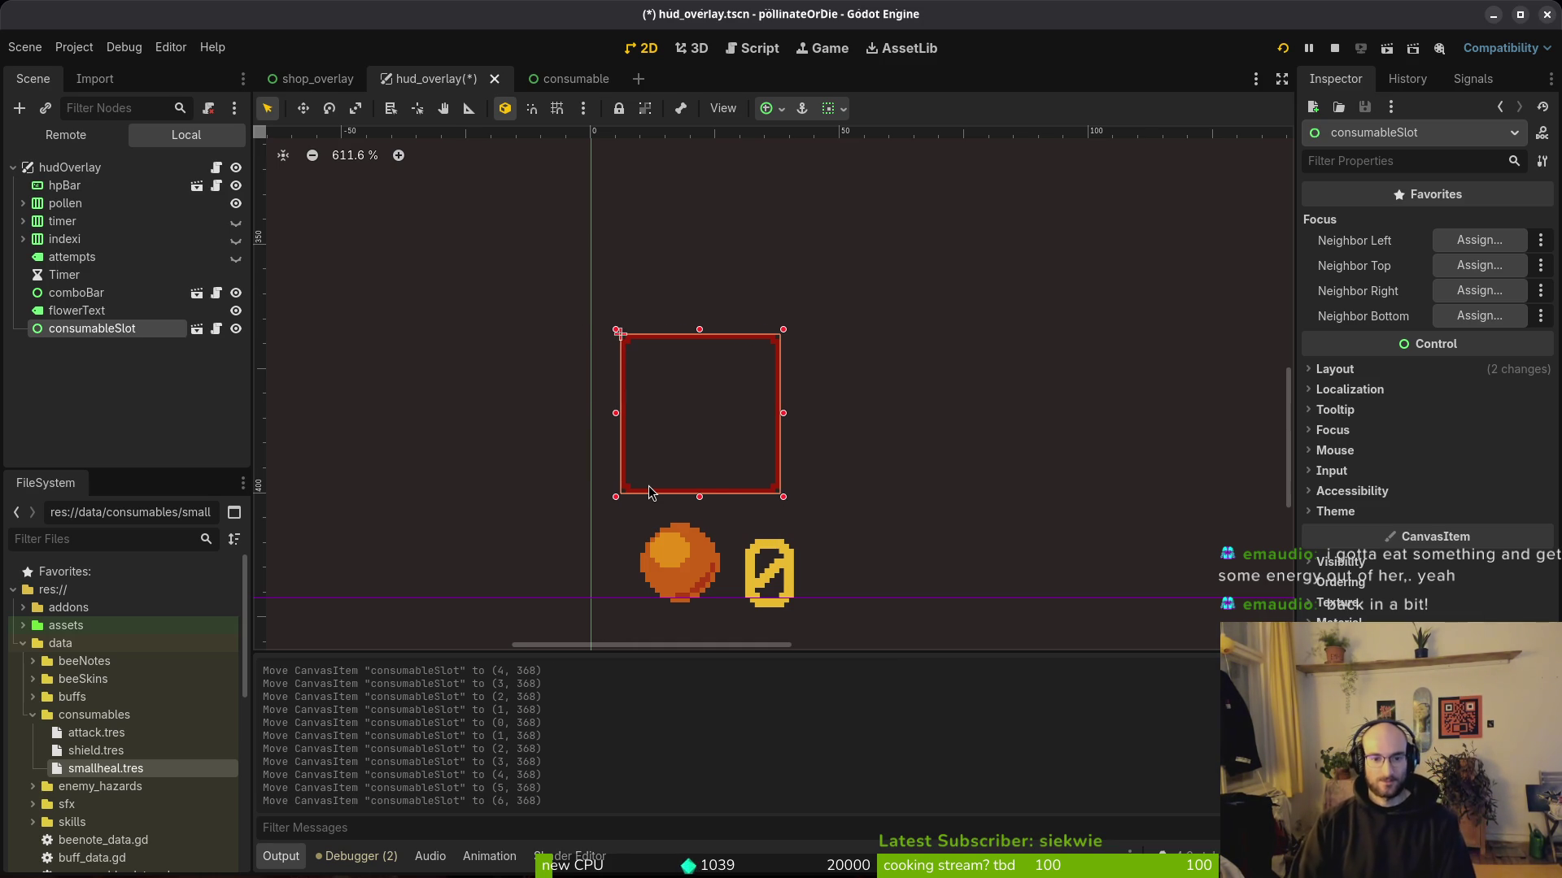
Step: Fine-tune consumableSlot to (6, 366), deselect it and save hud_overlay
{"action": "key", "text": "Left"}
{"action": "key", "text": "Down"}
{"action": "key", "text": "Right"}
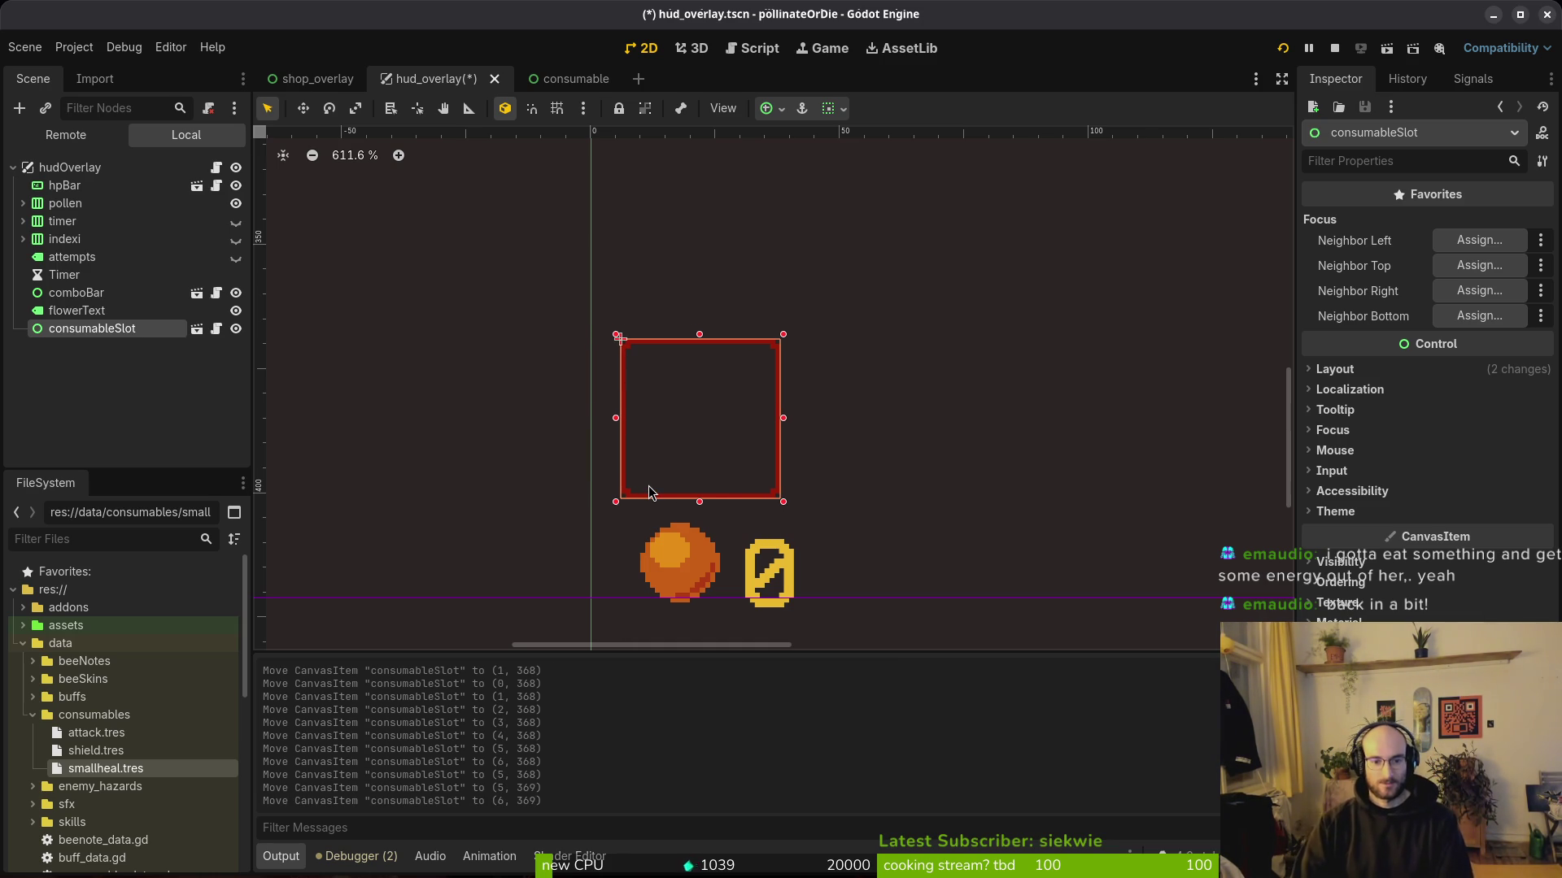
{"action": "scroll", "coordinate": [846, 521], "scroll_direction": "down", "scroll_amount": 5}
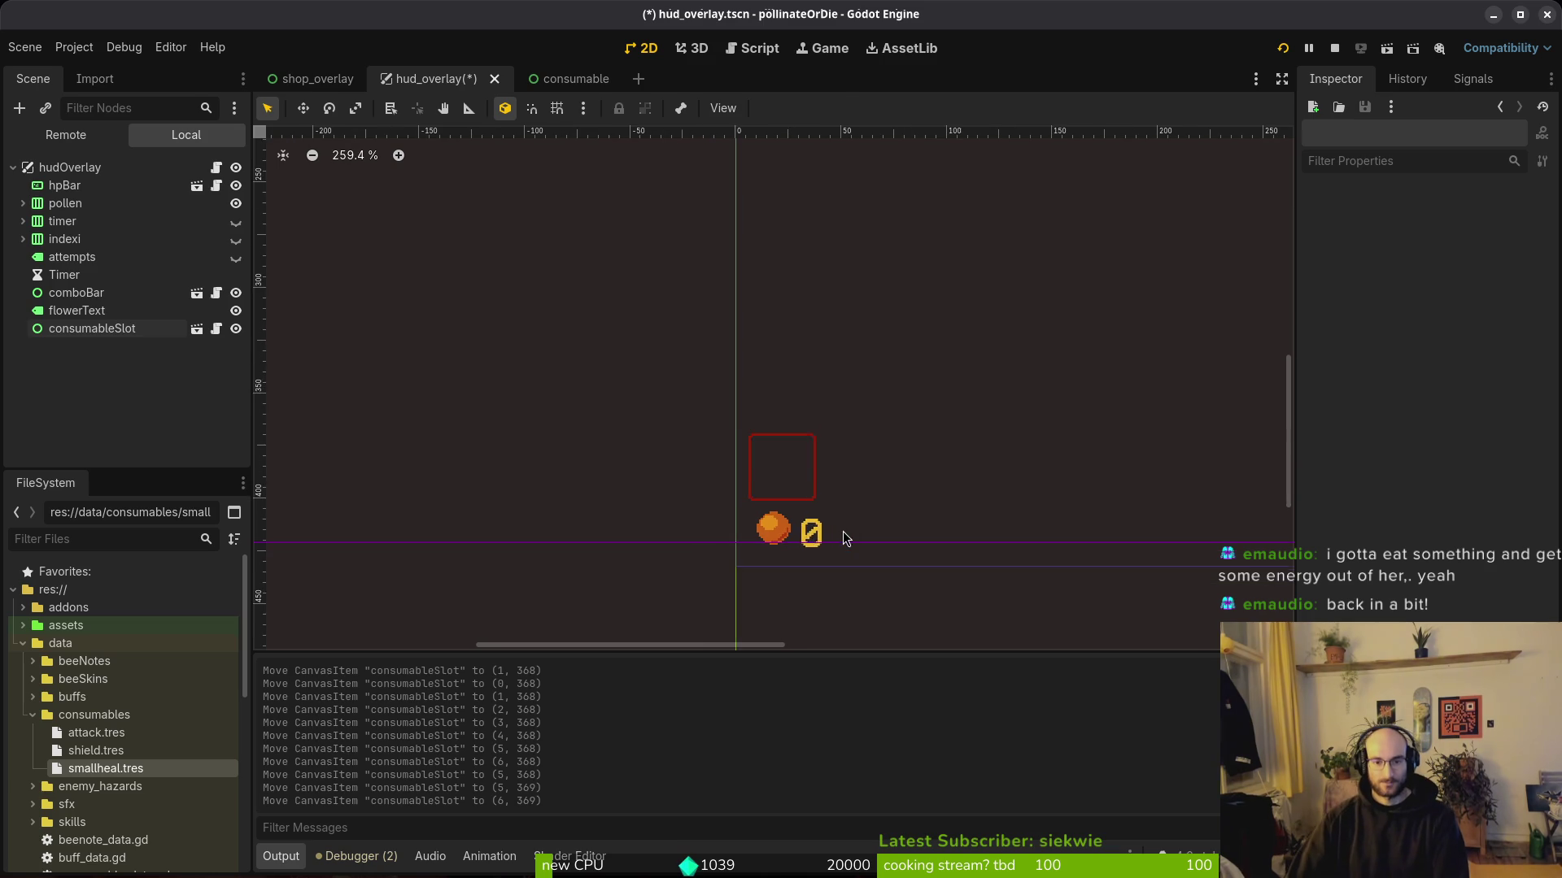
{"action": "scroll", "coordinate": [847, 453], "scroll_direction": "up", "scroll_amount": 2}
{"action": "key", "text": "Up"}
{"action": "key", "text": "Up"}
{"action": "key", "text": "Up"}
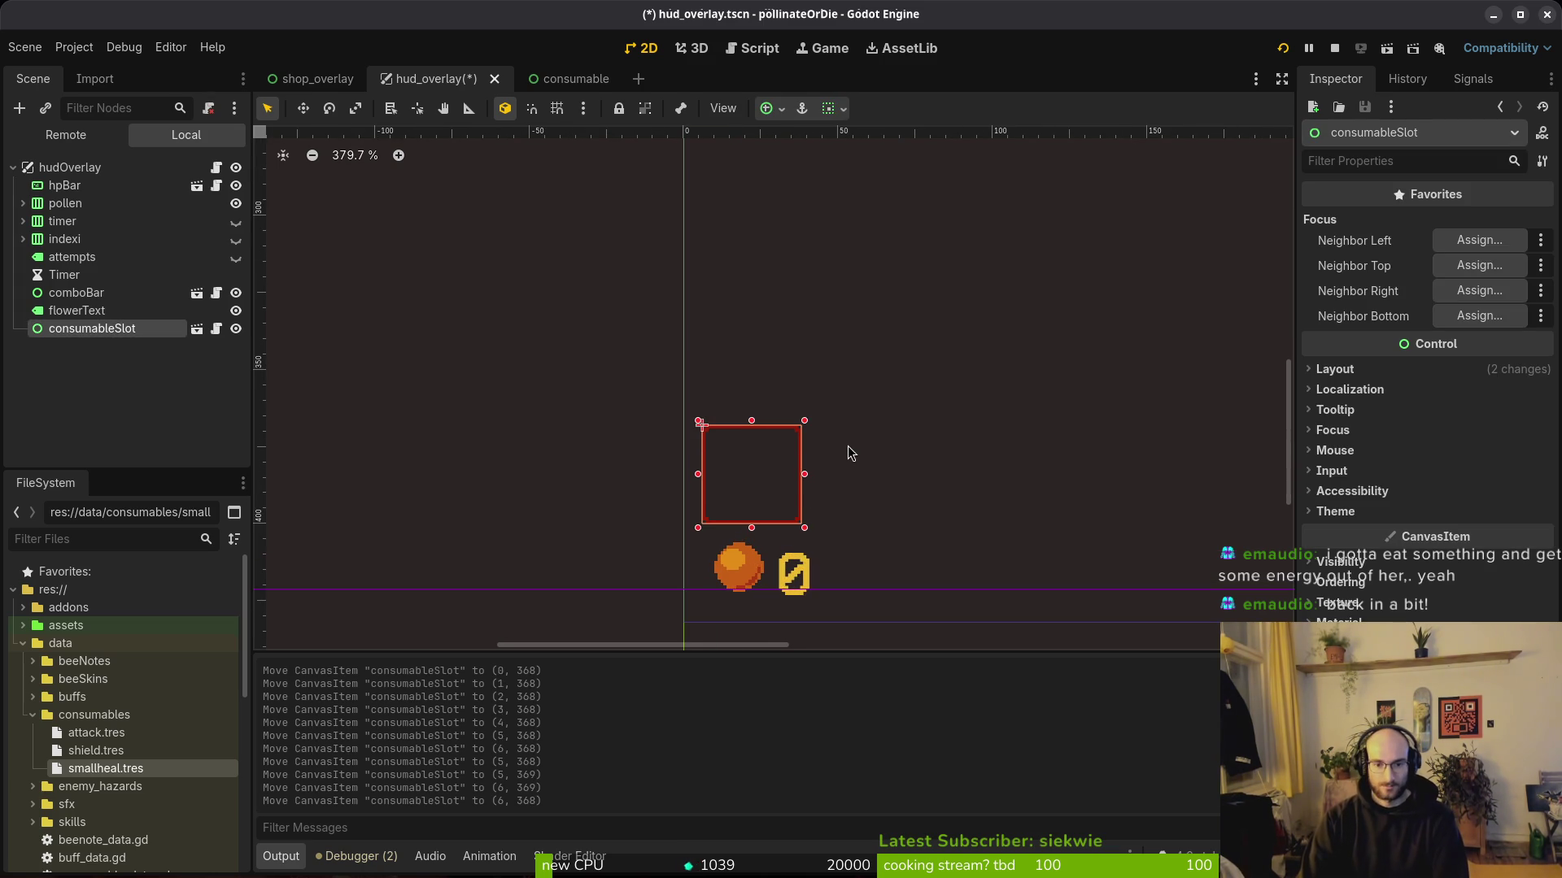
{"action": "left_click", "coordinate": [847, 446]}
{"action": "key", "text": "ctrl+s"}
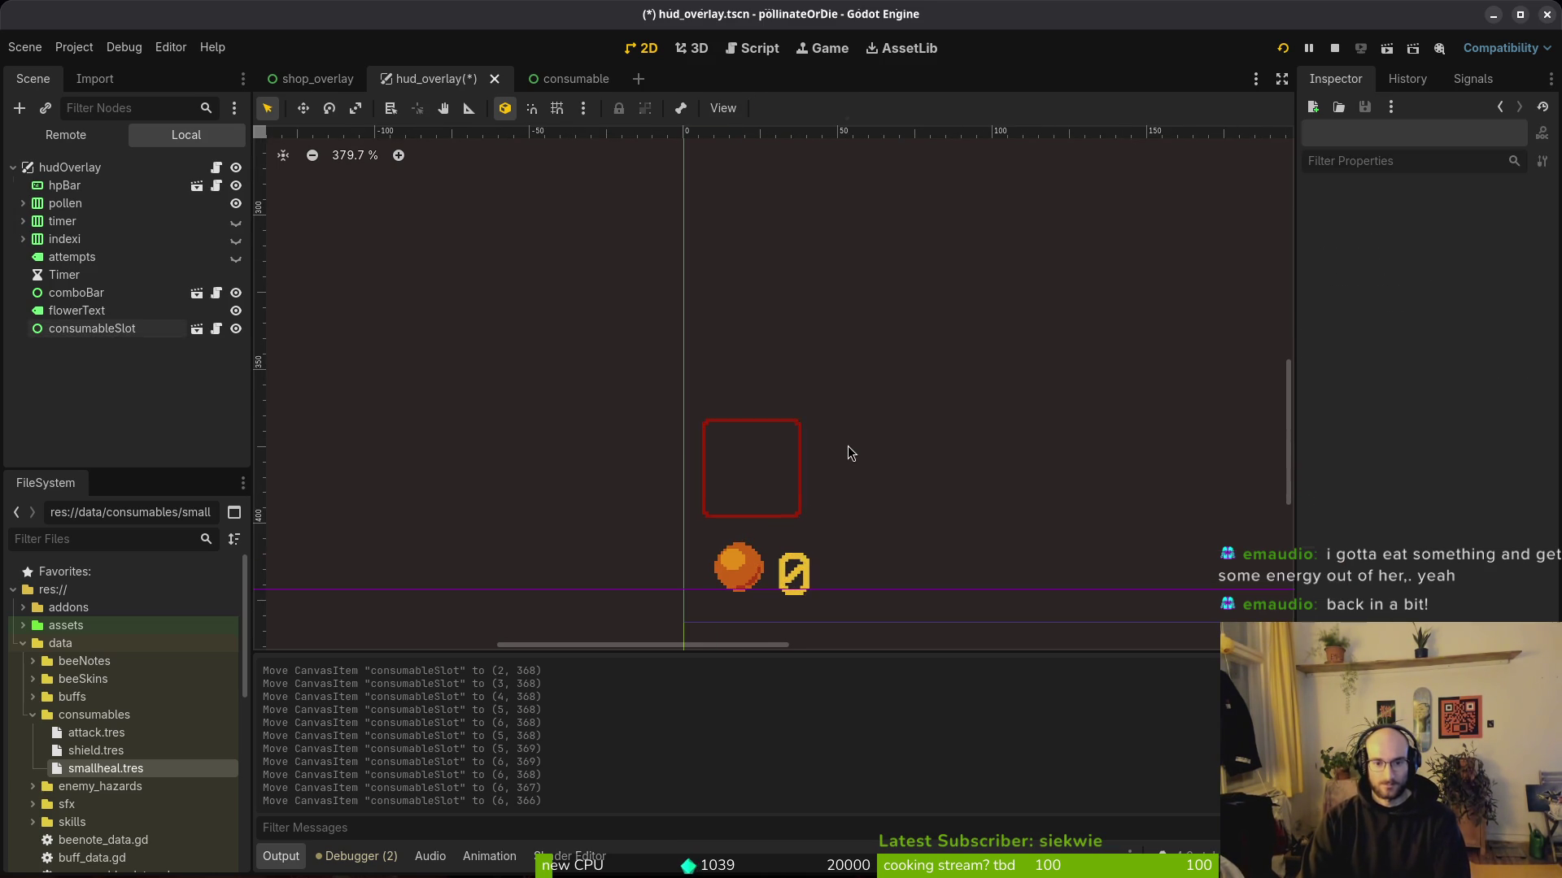
{"action": "scroll", "coordinate": [807, 456], "scroll_direction": "down", "scroll_amount": 4}
Step: Rerun the game, continue into gameplay and open the shop's consumables category
{"action": "left_click", "coordinate": [1282, 48]}
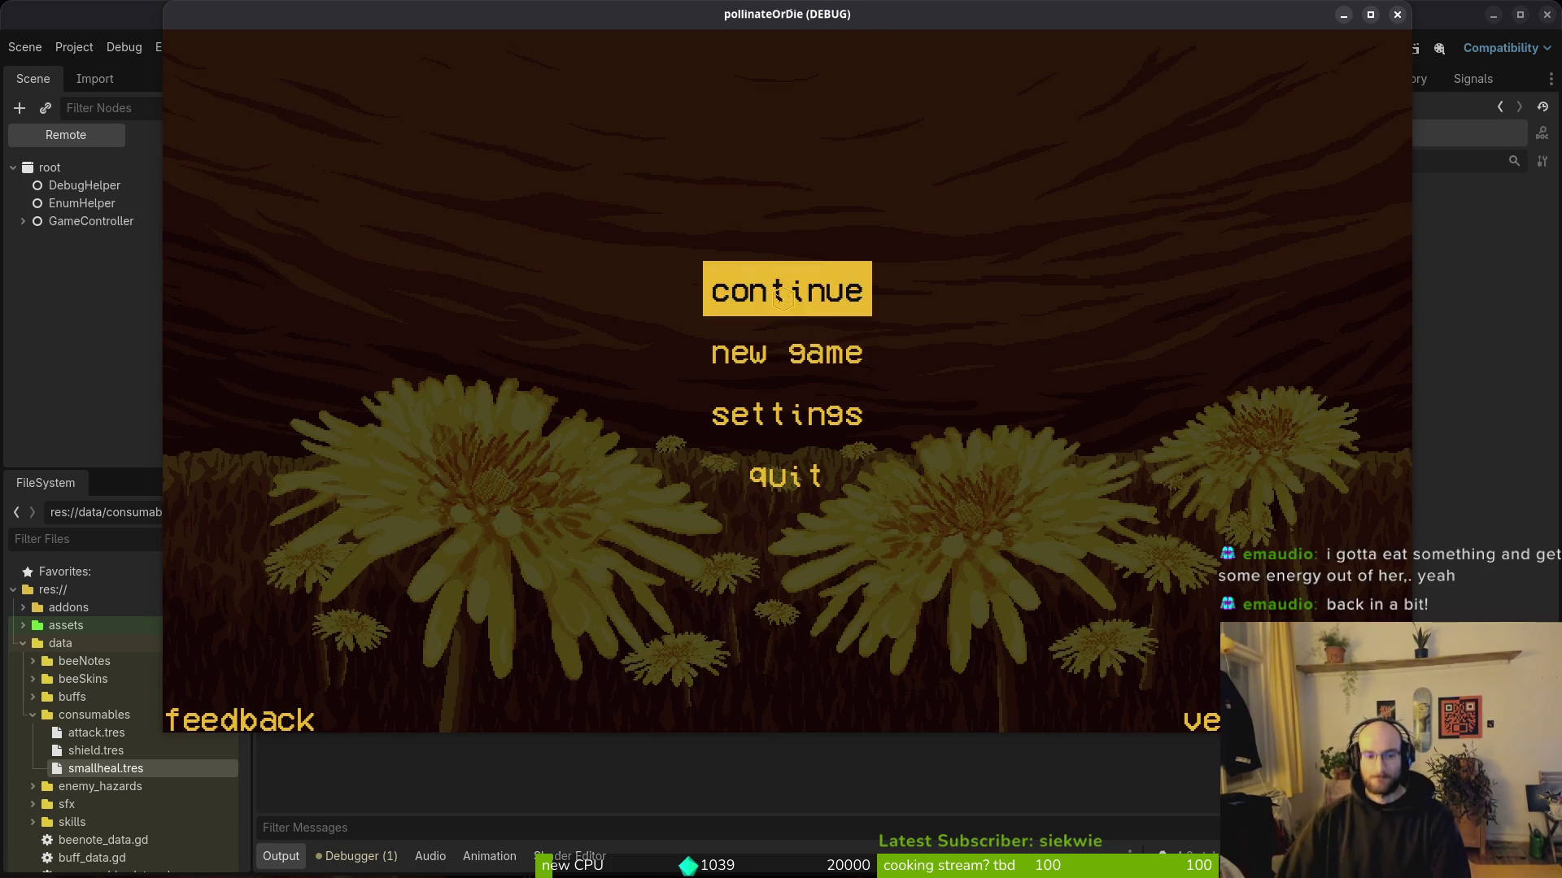
{"action": "left_click", "coordinate": [783, 294]}
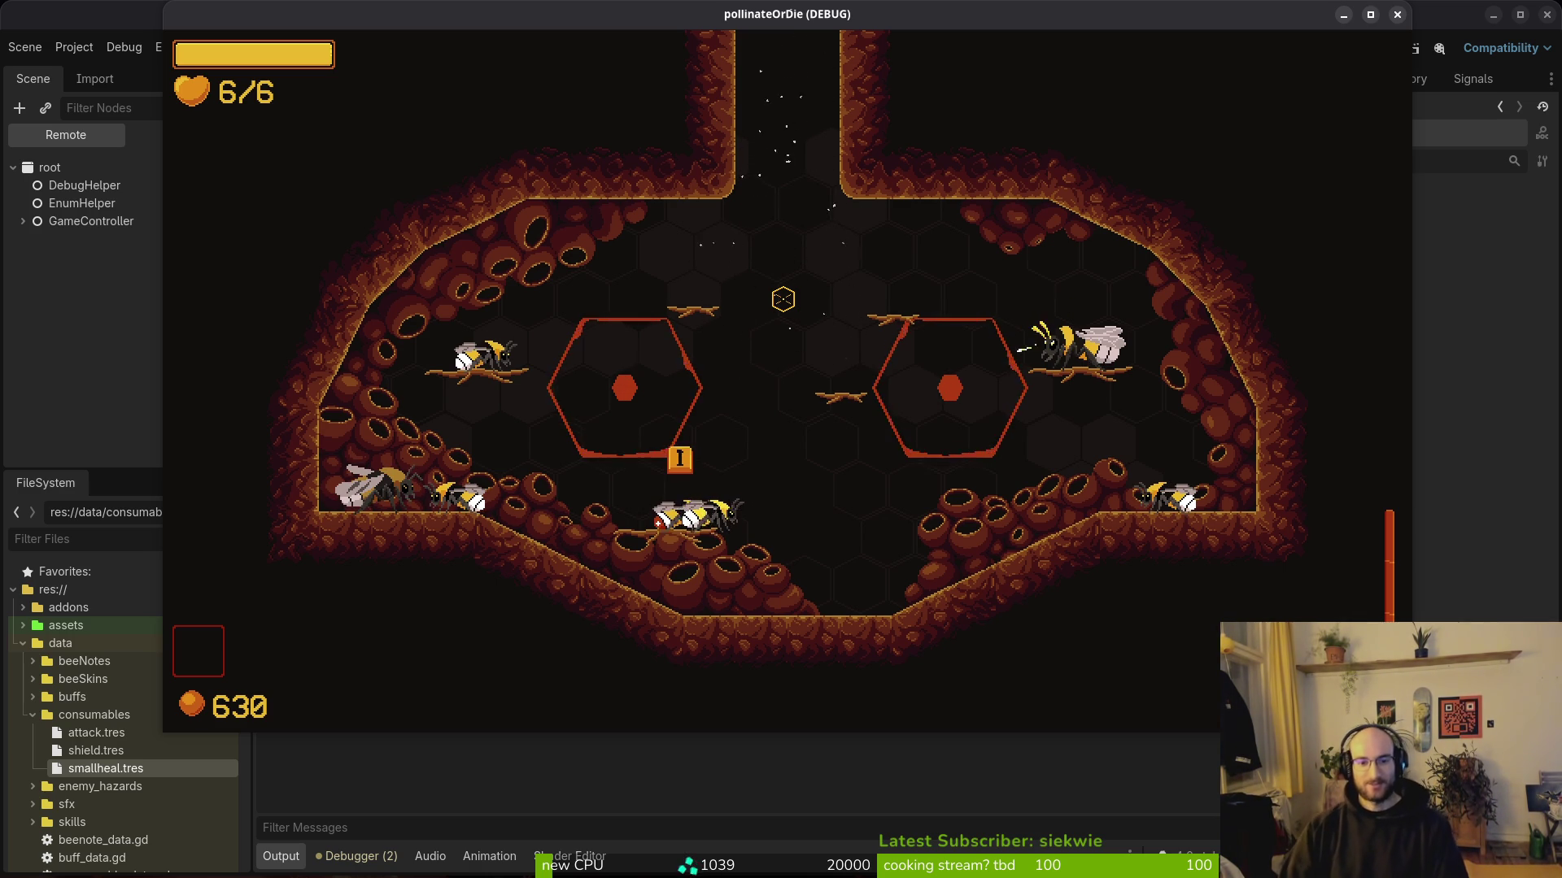
{"action": "key", "text": "i"}
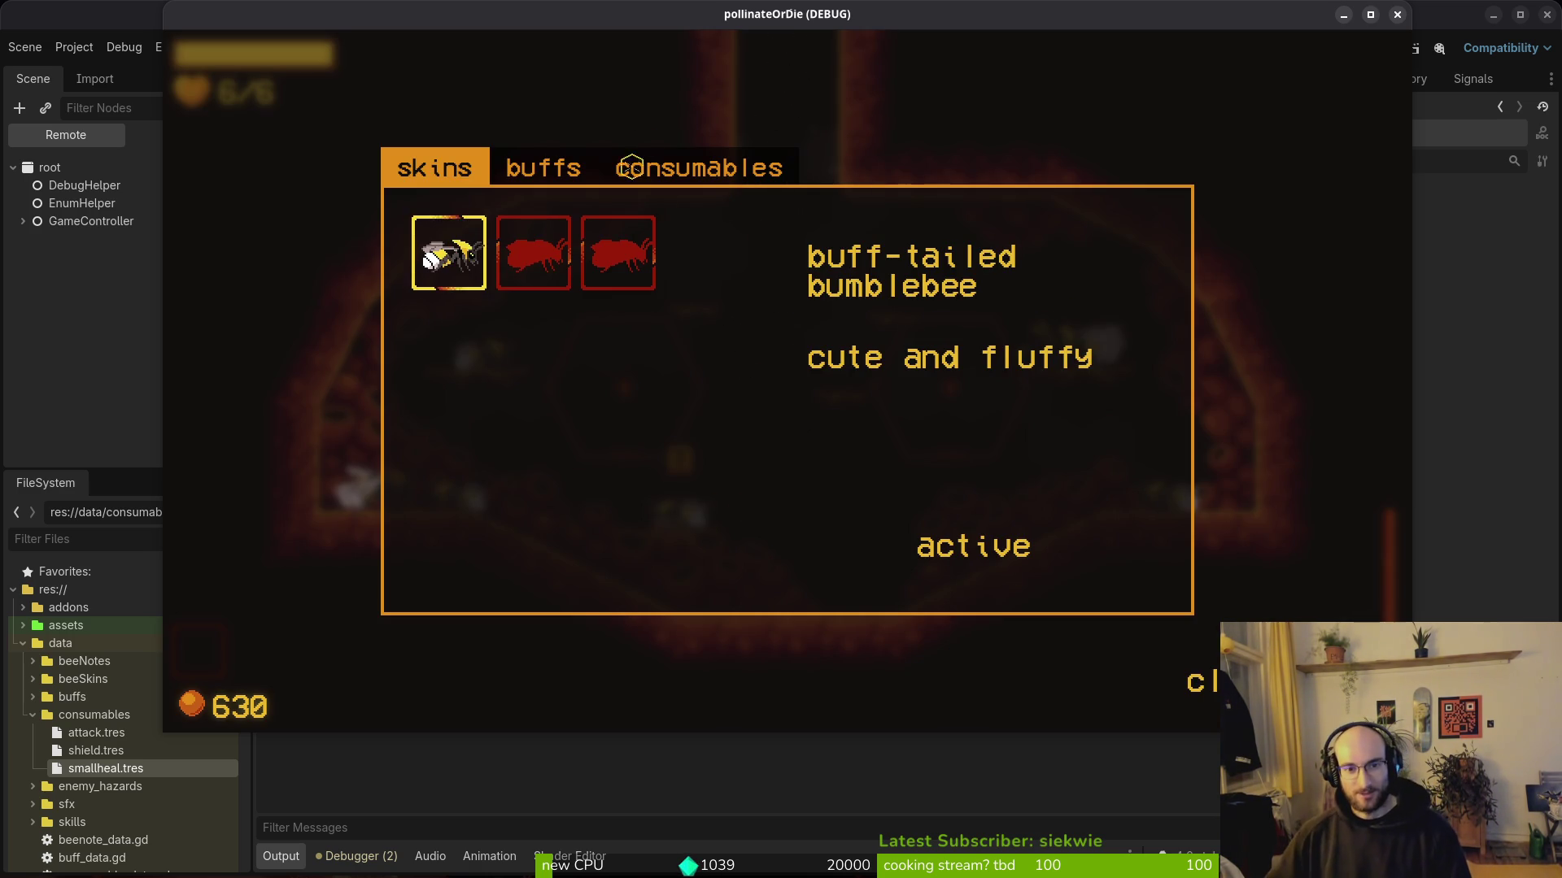
{"action": "left_click", "coordinate": [692, 167]}
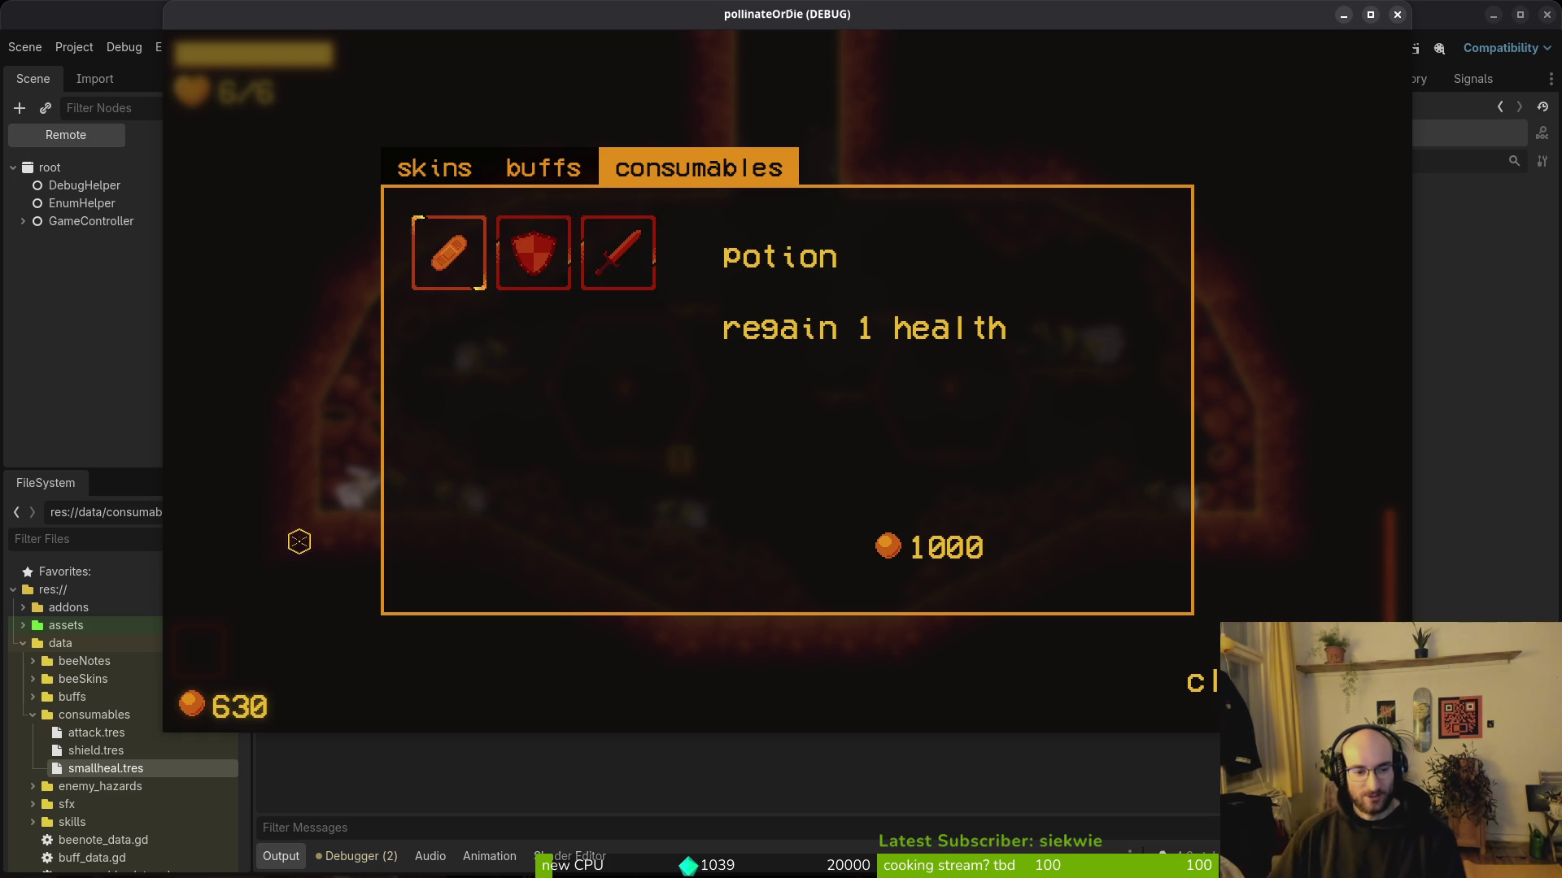
Step: Grant extra honey several times through the pause menu's debugging options
{"action": "key", "text": "Escape"}
{"action": "key", "text": "Escape"}
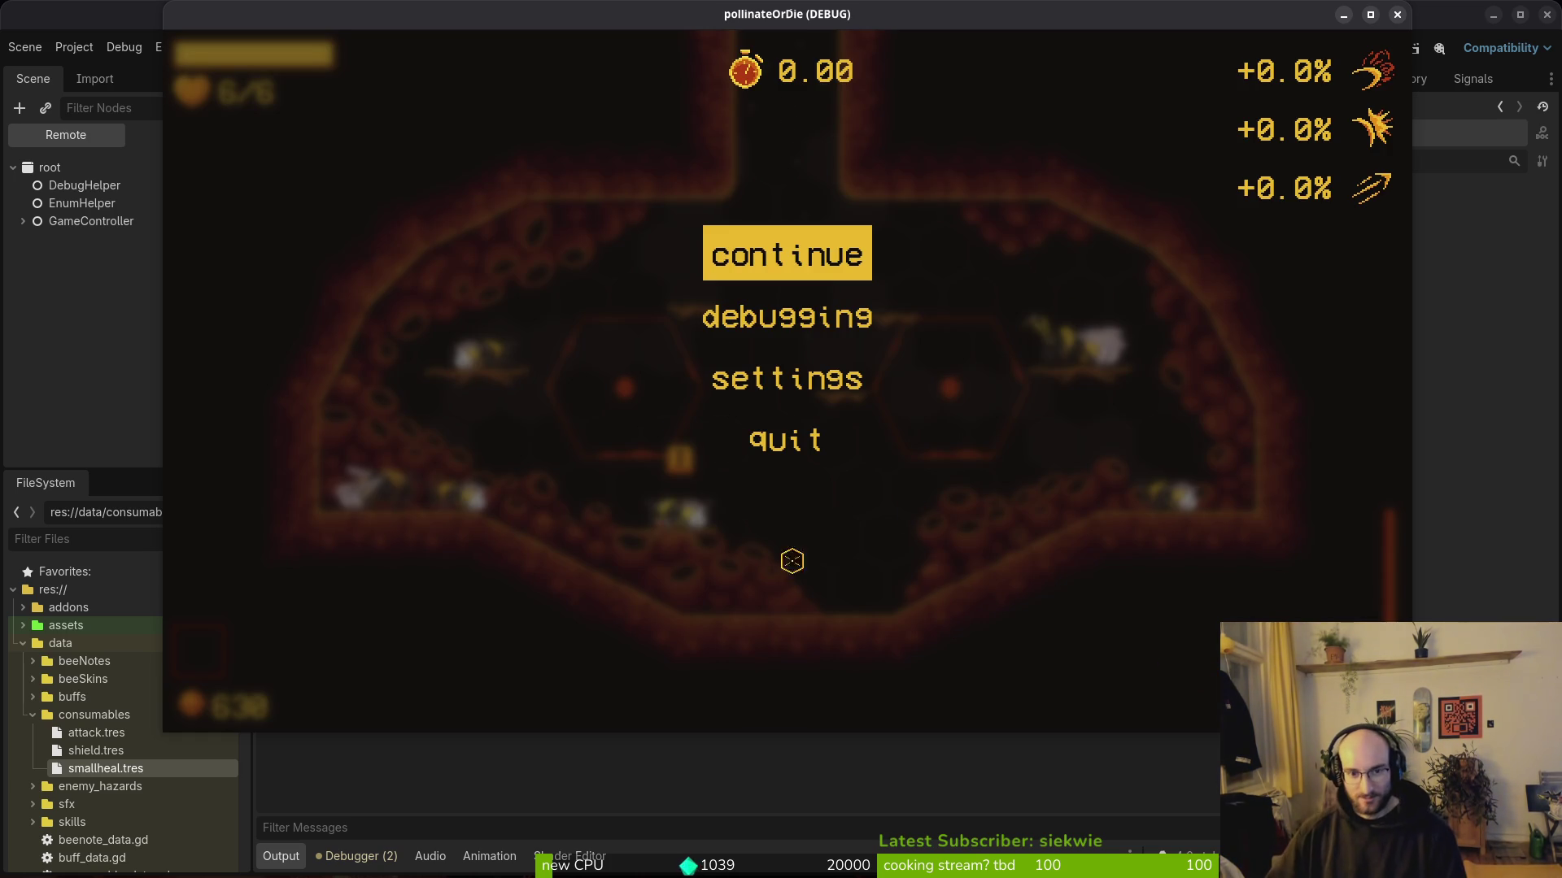
{"action": "left_click", "coordinate": [830, 321]}
{"action": "left_click", "coordinate": [807, 502]}
{"action": "left_click", "coordinate": [807, 502]}
{"action": "left_click", "coordinate": [808, 501]}
{"action": "key", "text": "Escape"}
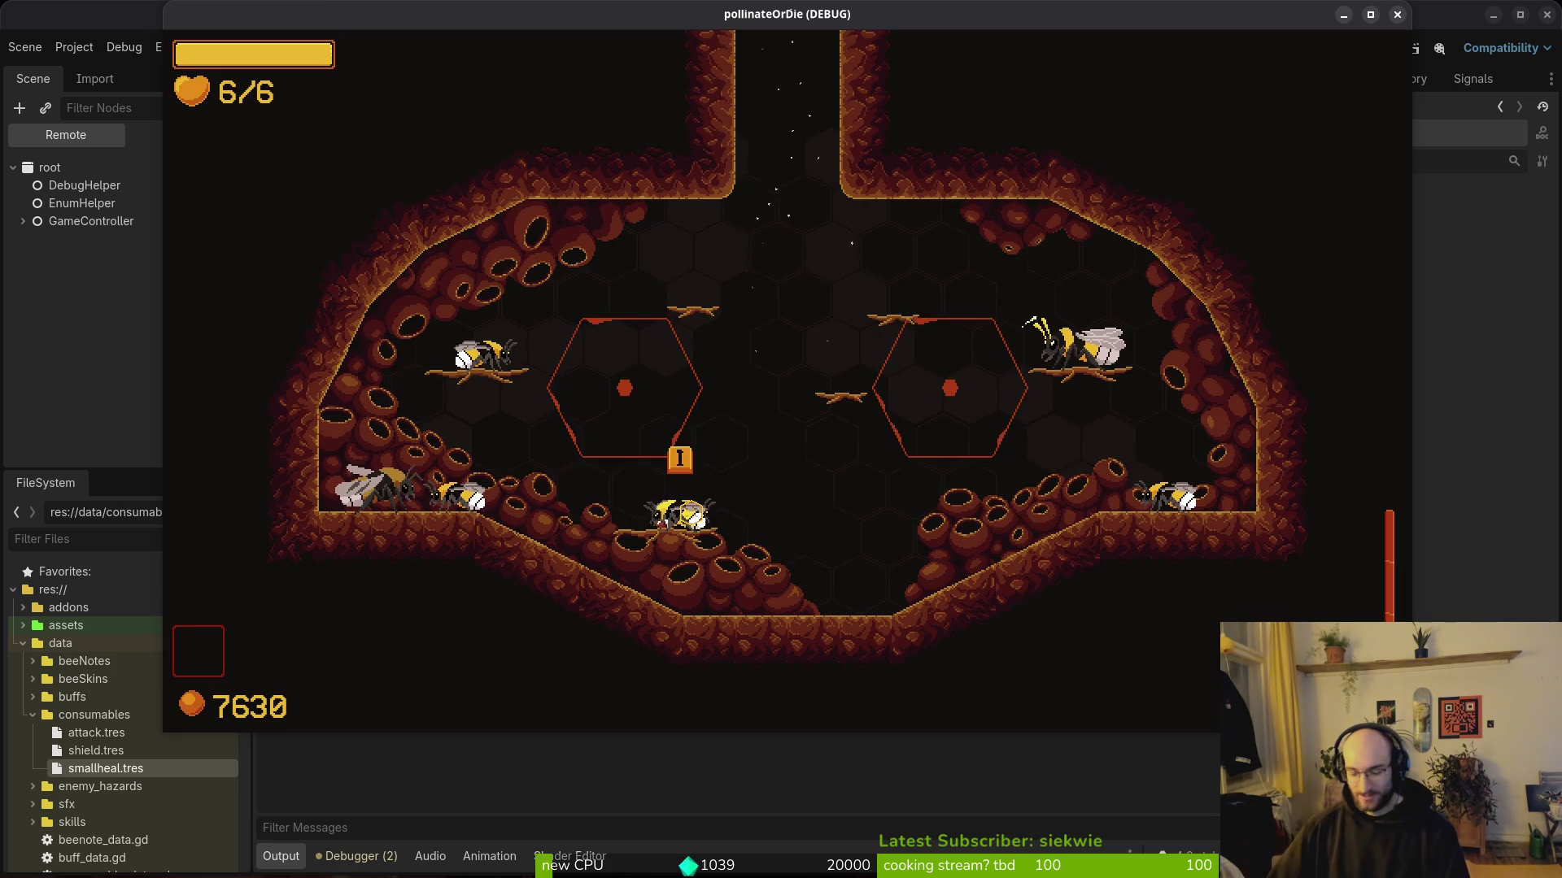
Step: Buy the protein damage boost, then browse the Skins and Buffs tabs
{"action": "key", "text": "e"}
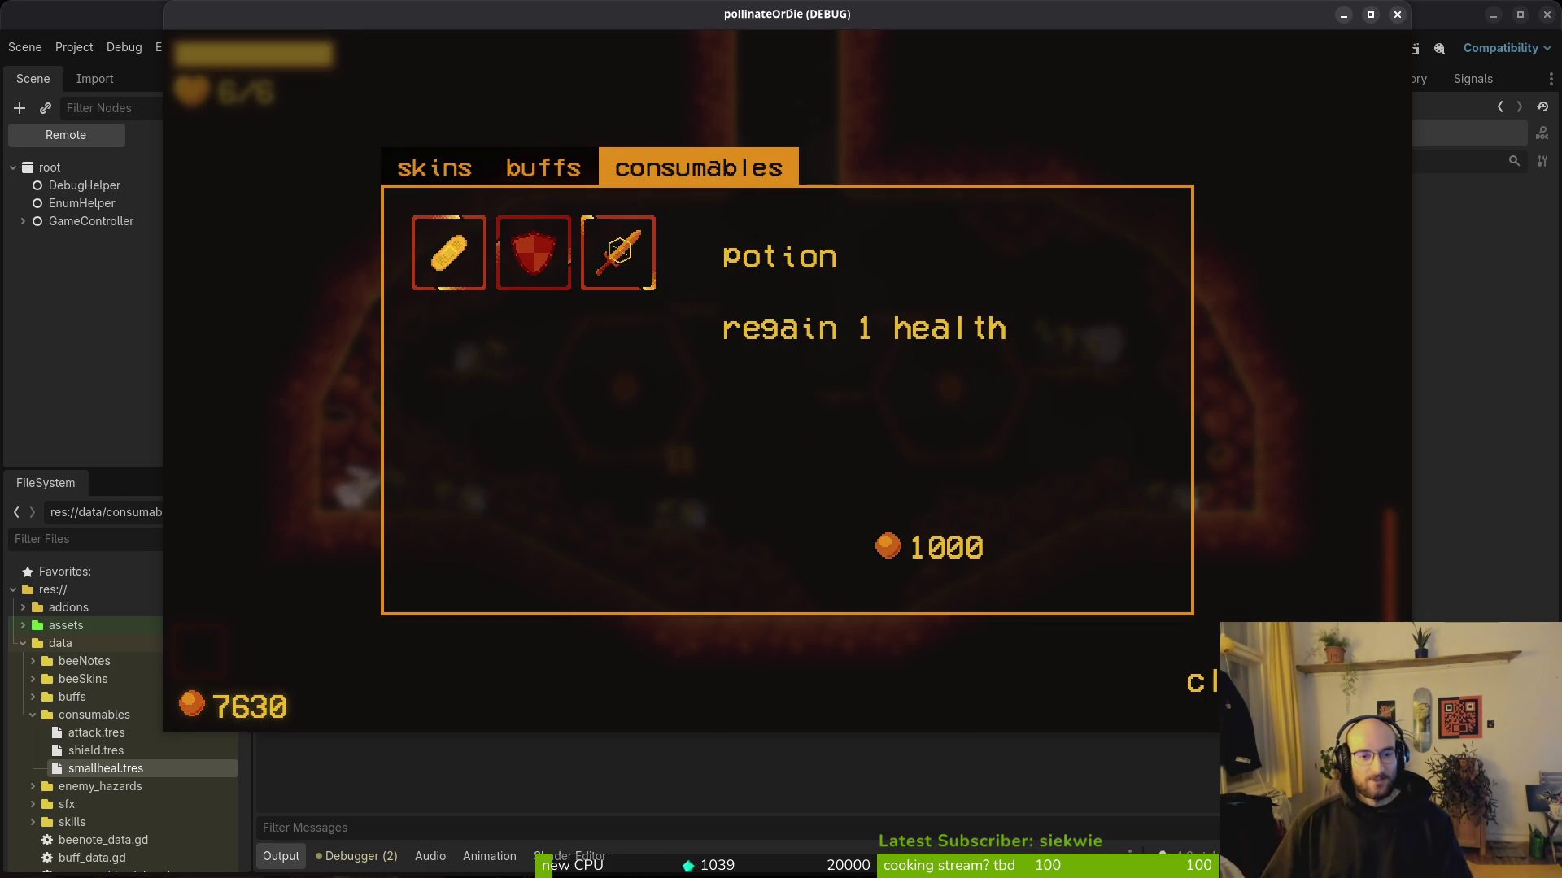
{"action": "left_click", "coordinate": [622, 250]}
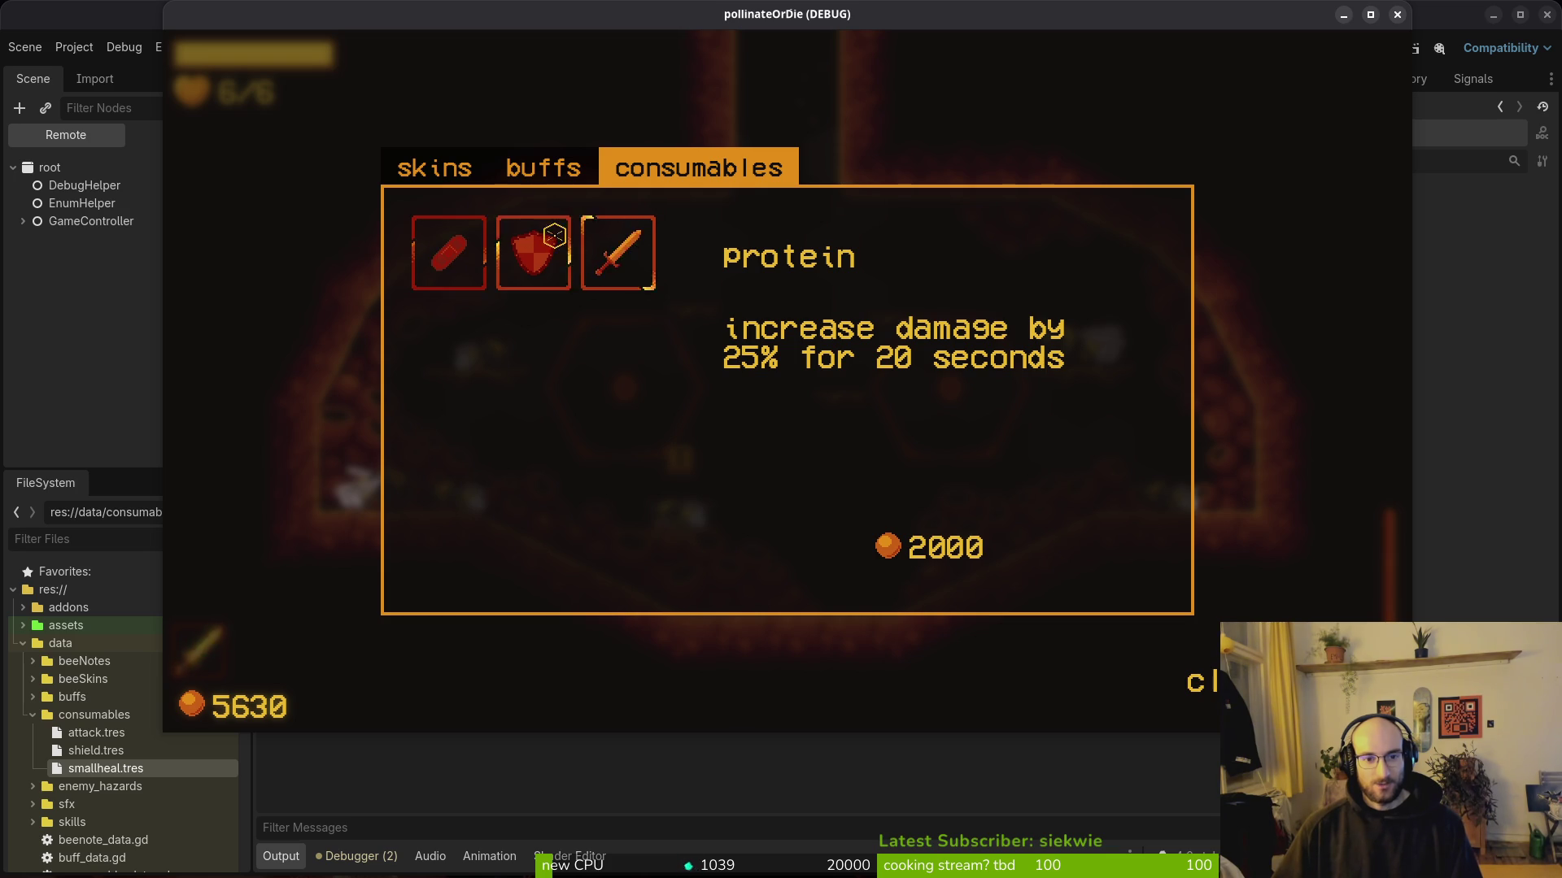
{"action": "key", "text": "e"}
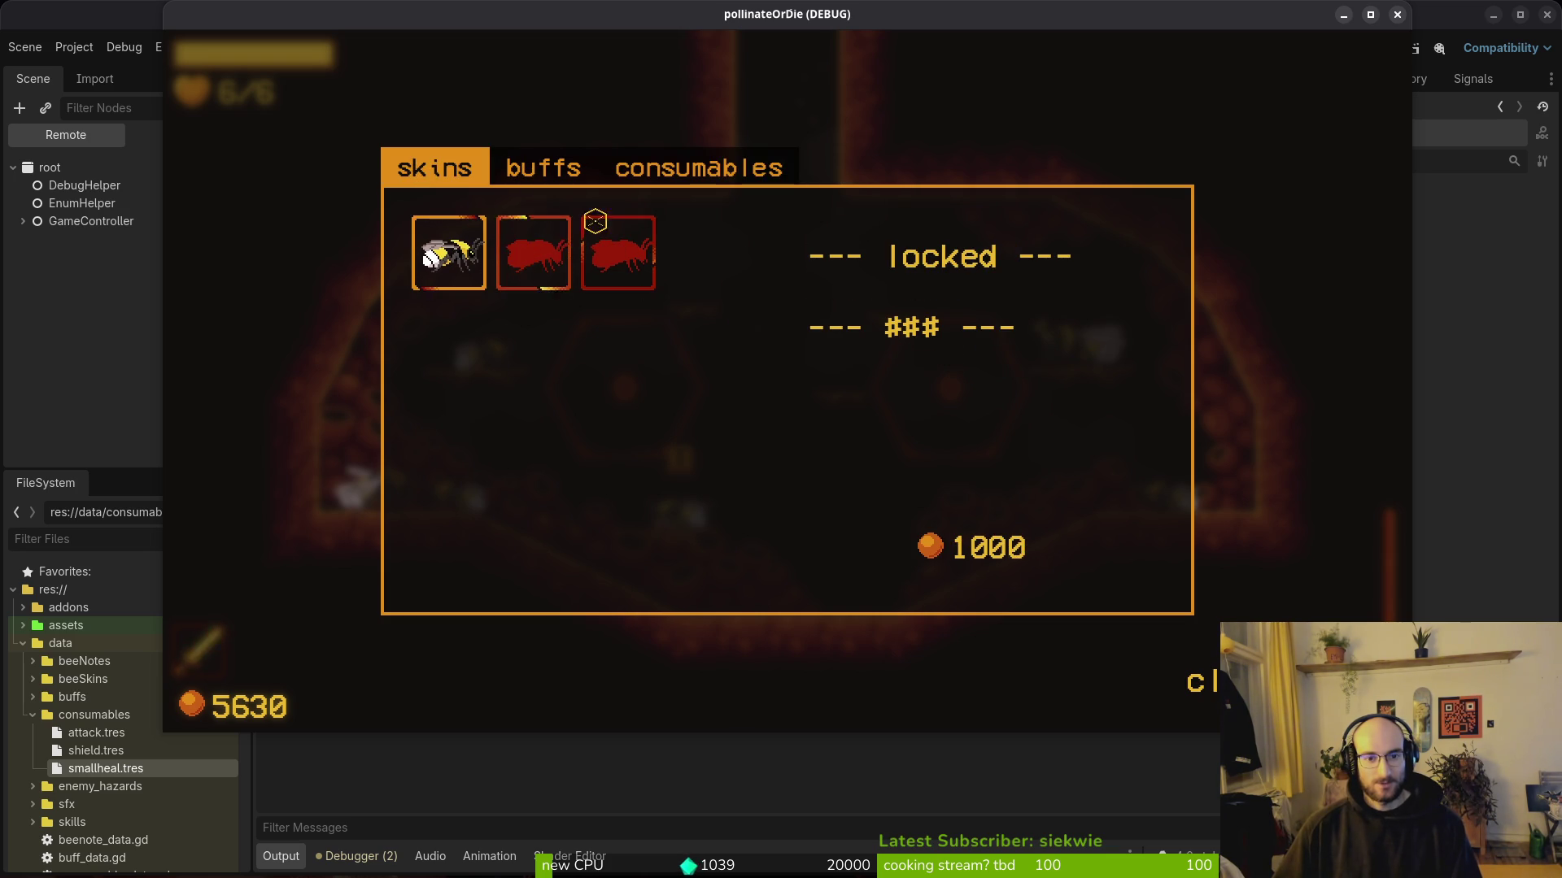
{"action": "key", "text": "q"}
{"action": "key", "text": "q"}
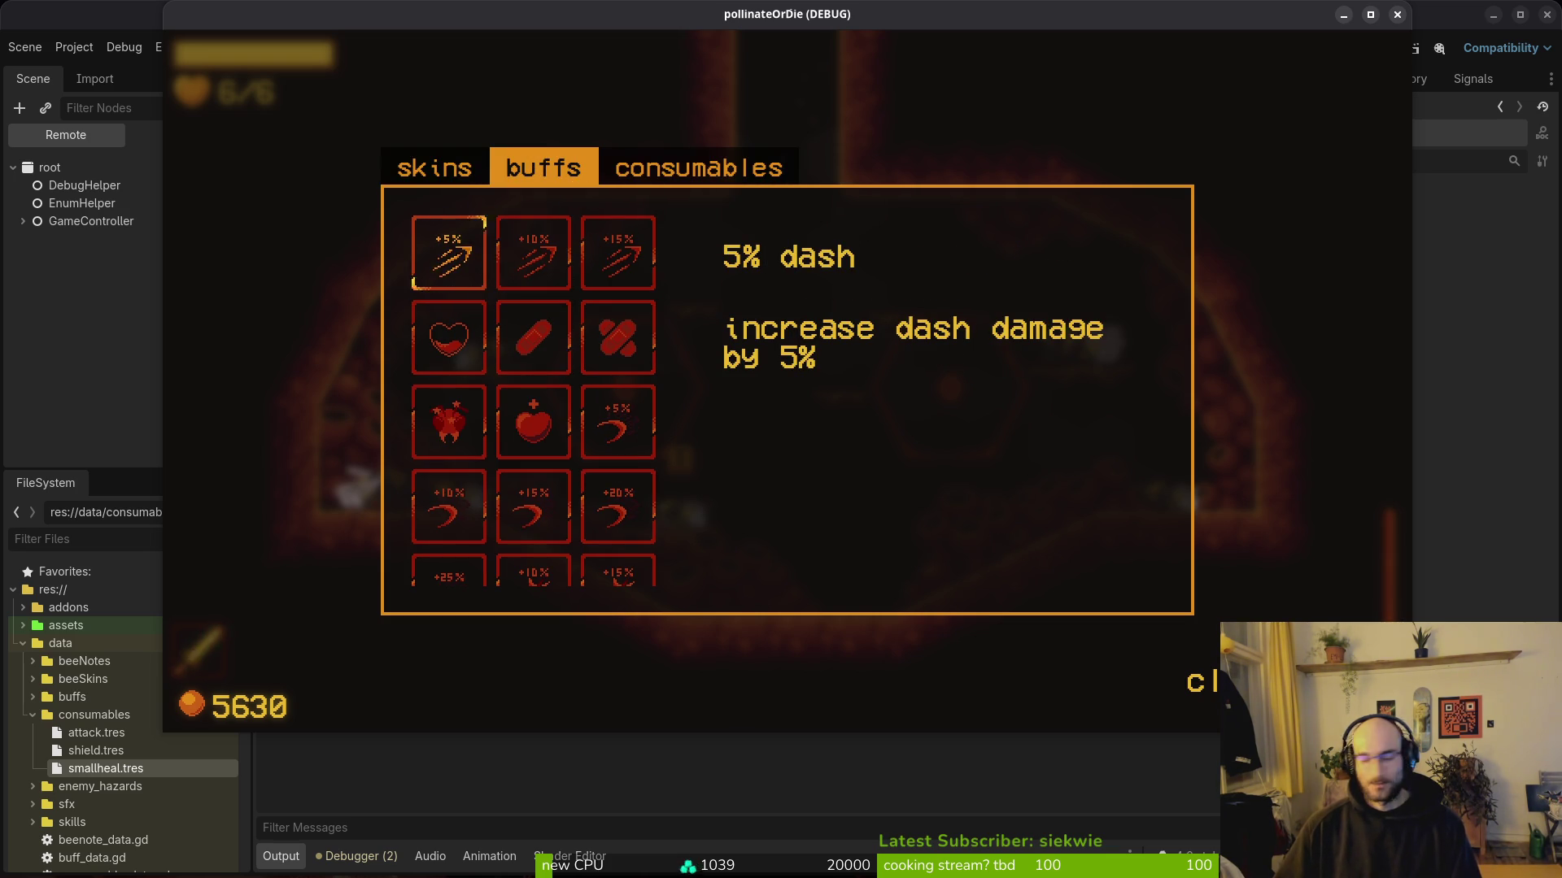
Step: Switch to the terminal and launch vim in the project folder
{"action": "key", "text": "alt+Tab"}
{"action": "type", "text": "vim"}
{"action": "key", "text": "Return"}
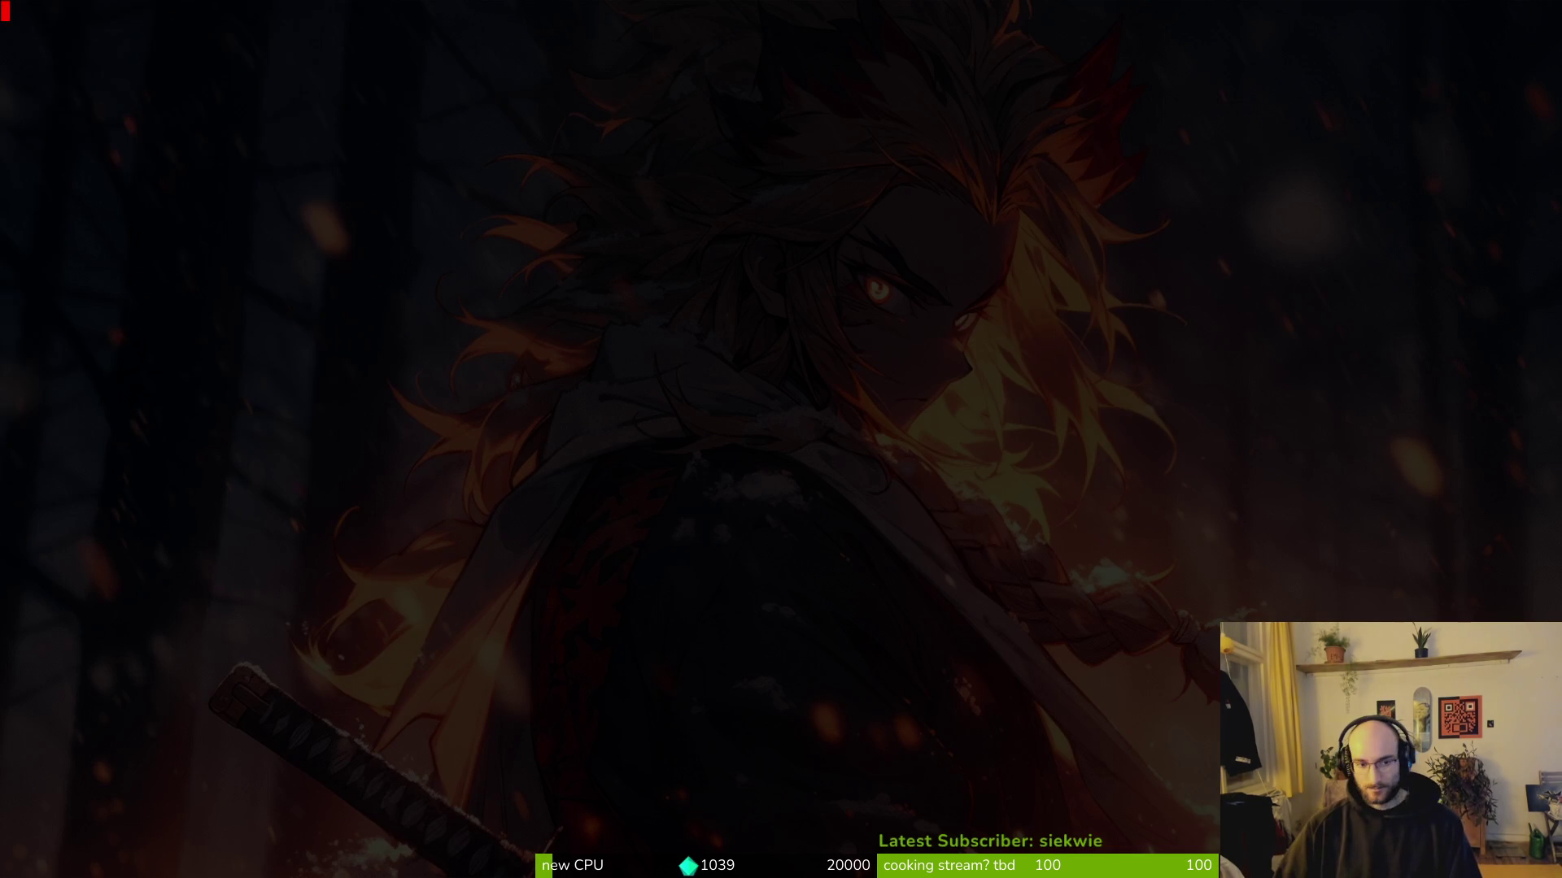
Step: Open buff_wiki_item.gd, with bee_skin_list_item.gd in a side-by-side split
{"action": "key", "text": "space"}
{"action": "key", "text": "f"}
{"action": "key", "text": "f"}
{"action": "type", "text": "bufwiki"}
{"action": "key", "text": "Return"}
{"action": "key", "text": "space"}
{"action": "key", "text": "f"}
{"action": "key", "text": "f"}
{"action": "type", "text": "beski"}
{"action": "key", "text": "ctrl+v"}
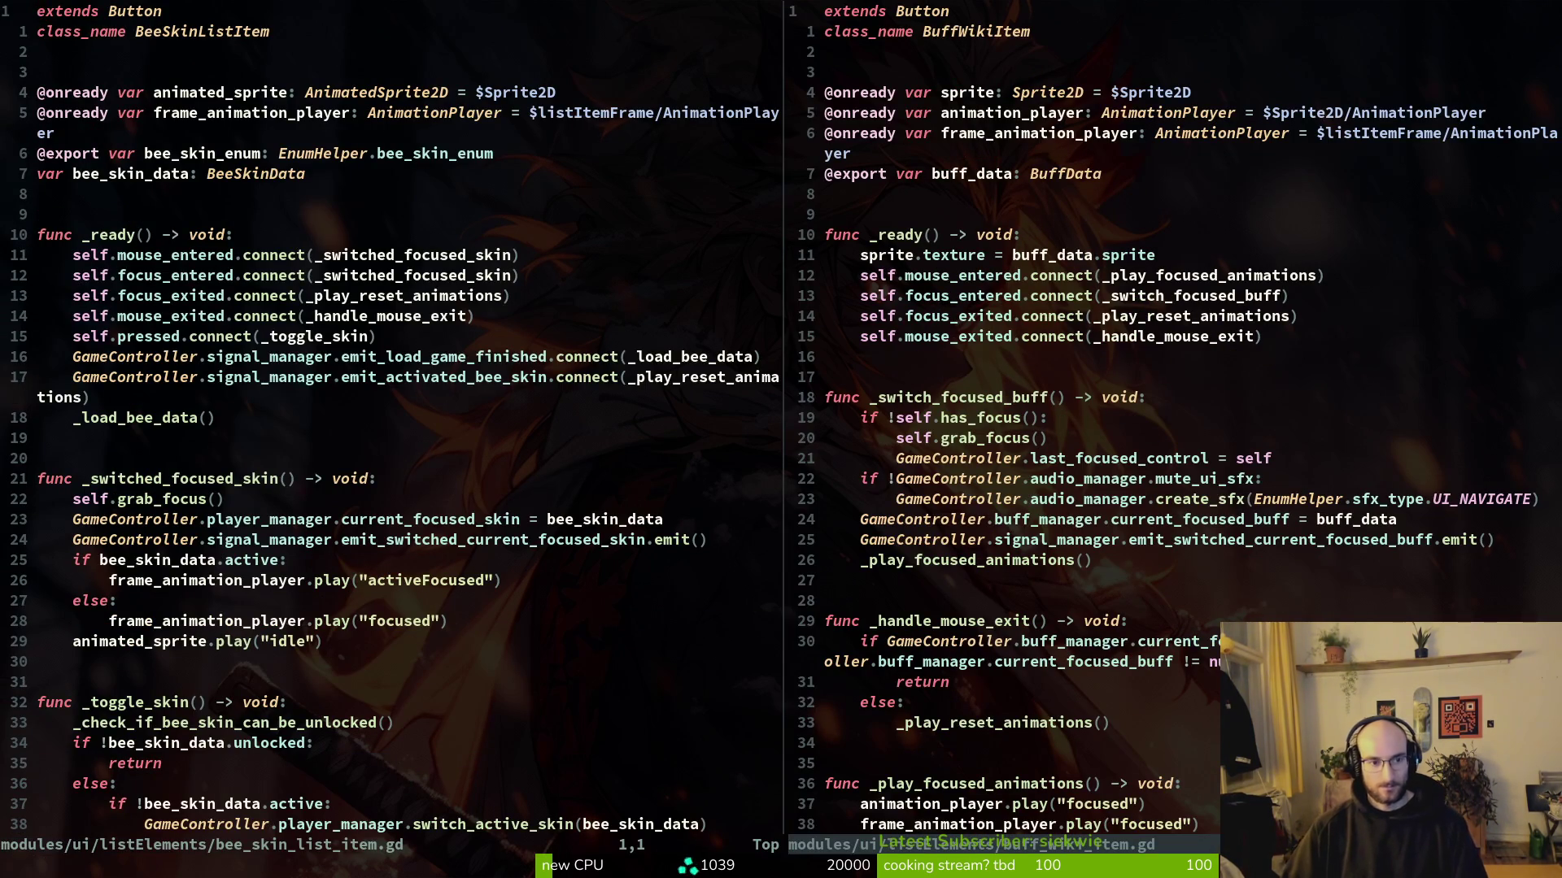
Step: Copy line 12 from the bee skin script and paste it below buff_wiki_item's mouse_entered line
{"action": "key", "text": "1"}
{"action": "key", "text": "1"}
{"action": "key", "text": "j"}
{"action": "key", "text": "y"}
{"action": "key", "text": "y"}
{"action": "key", "text": "ctrl+w"}
{"action": "key", "text": "l"}
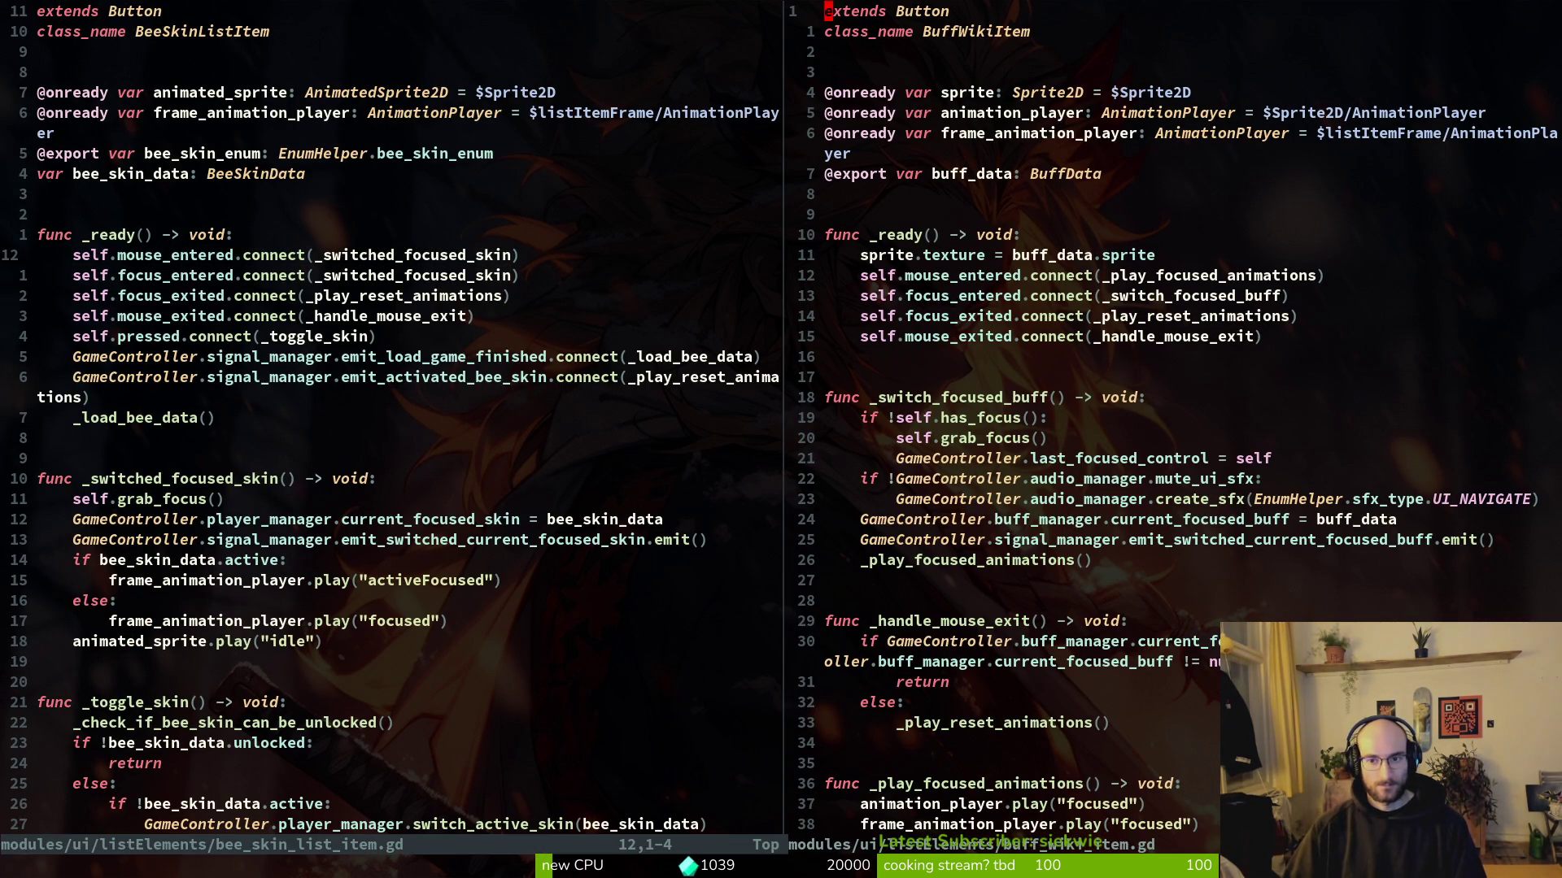
{"action": "key", "text": "1"}
{"action": "key", "text": "2"}
{"action": "key", "text": "j"}
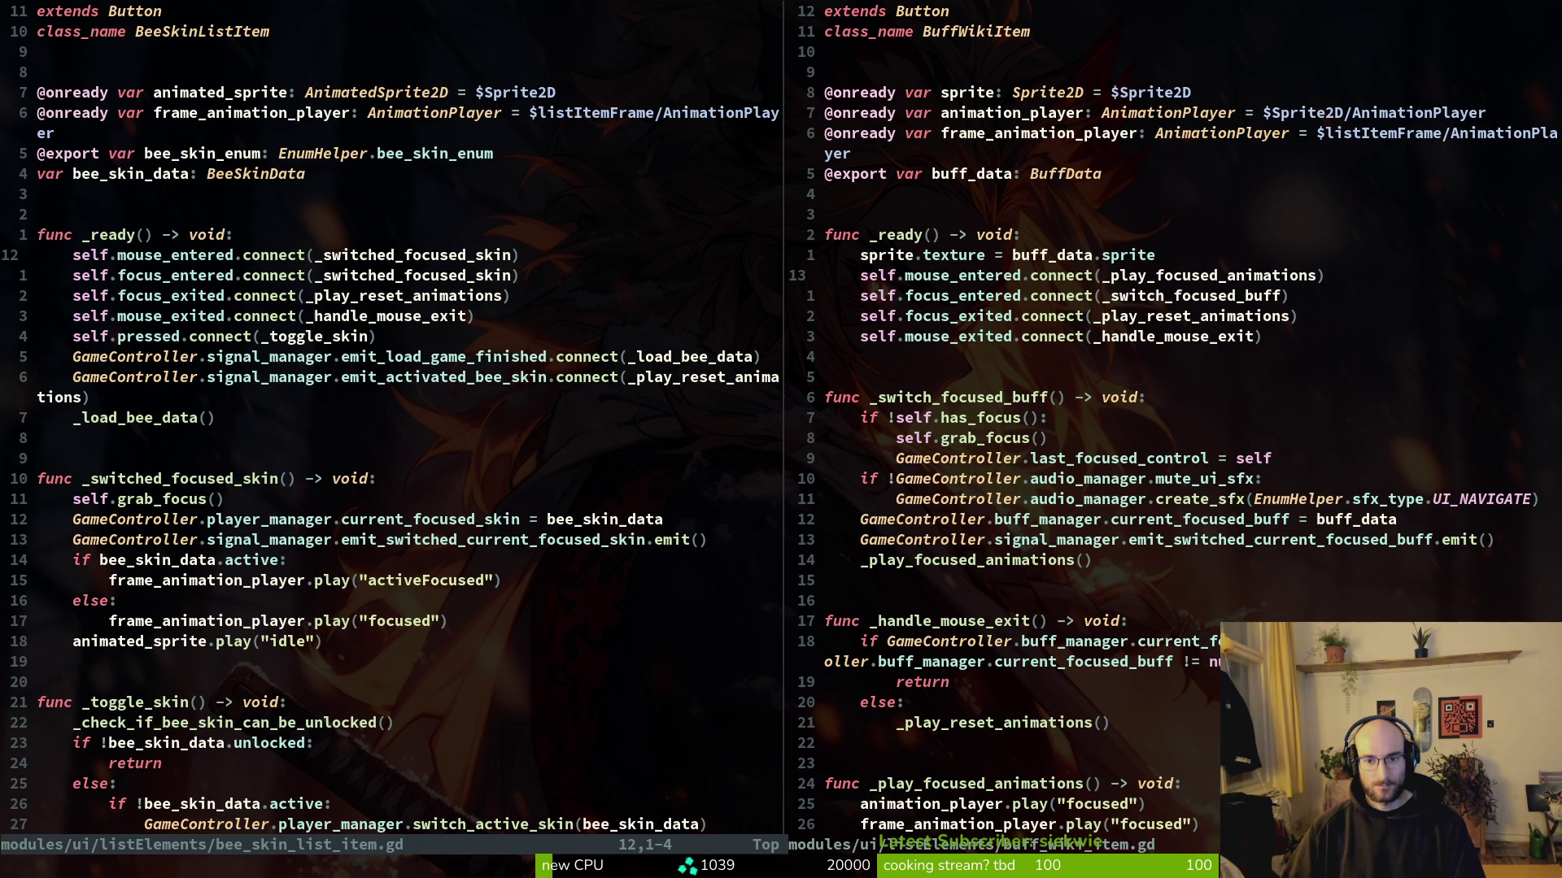
{"action": "key", "text": "p"}
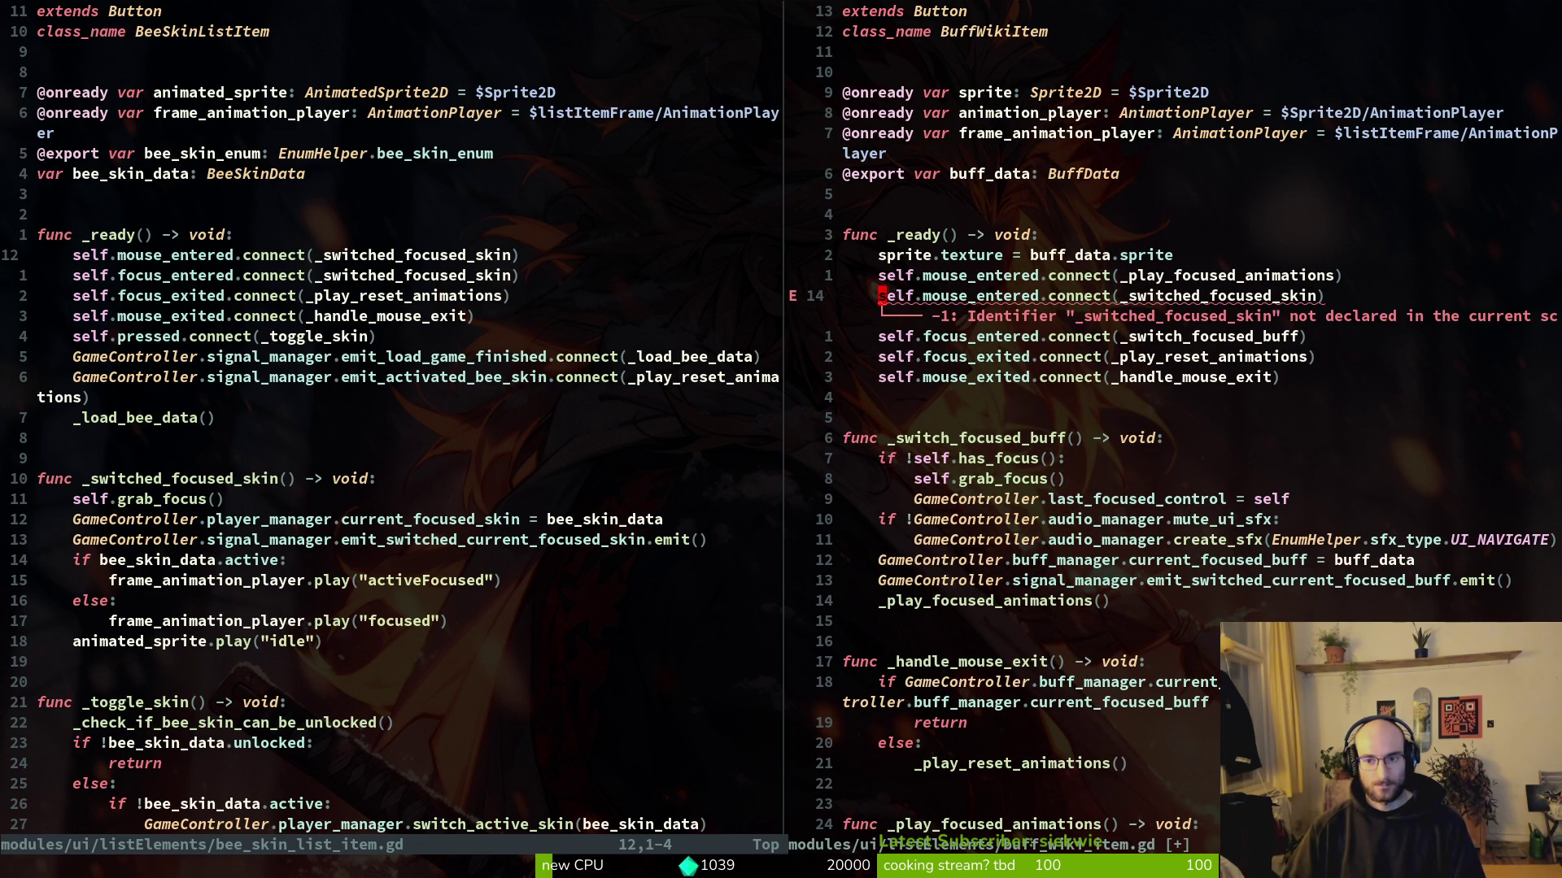
Step: Point it to _switch_focused_buff, delete the old _play_focused_animations connection, and save
{"action": "type", "text": "ci("}
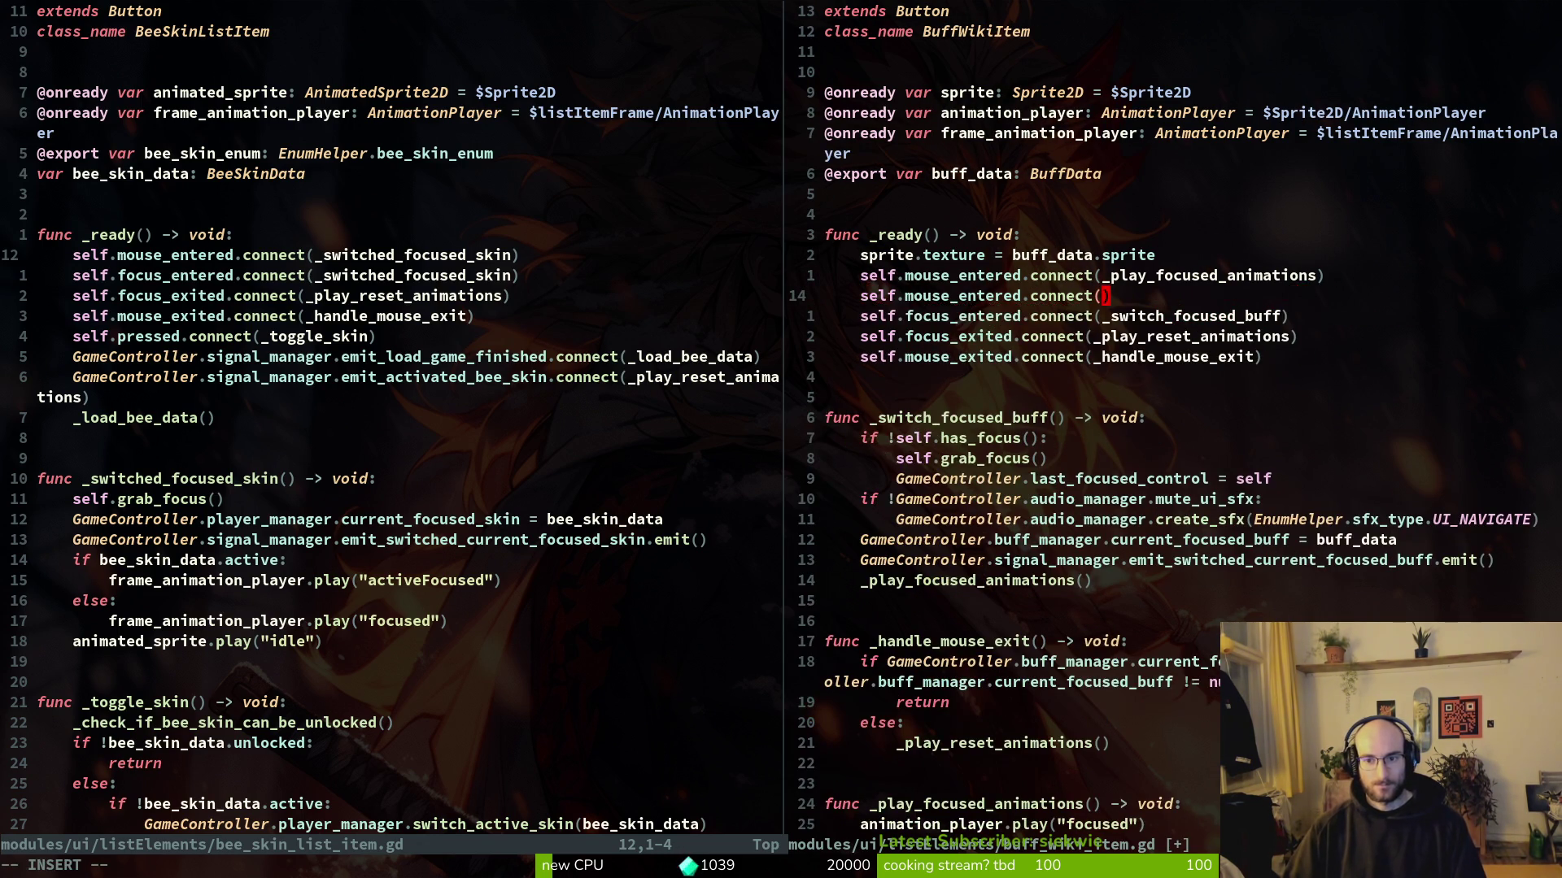
{"action": "type", "text": "_sw"}
{"action": "key", "text": "Return"}
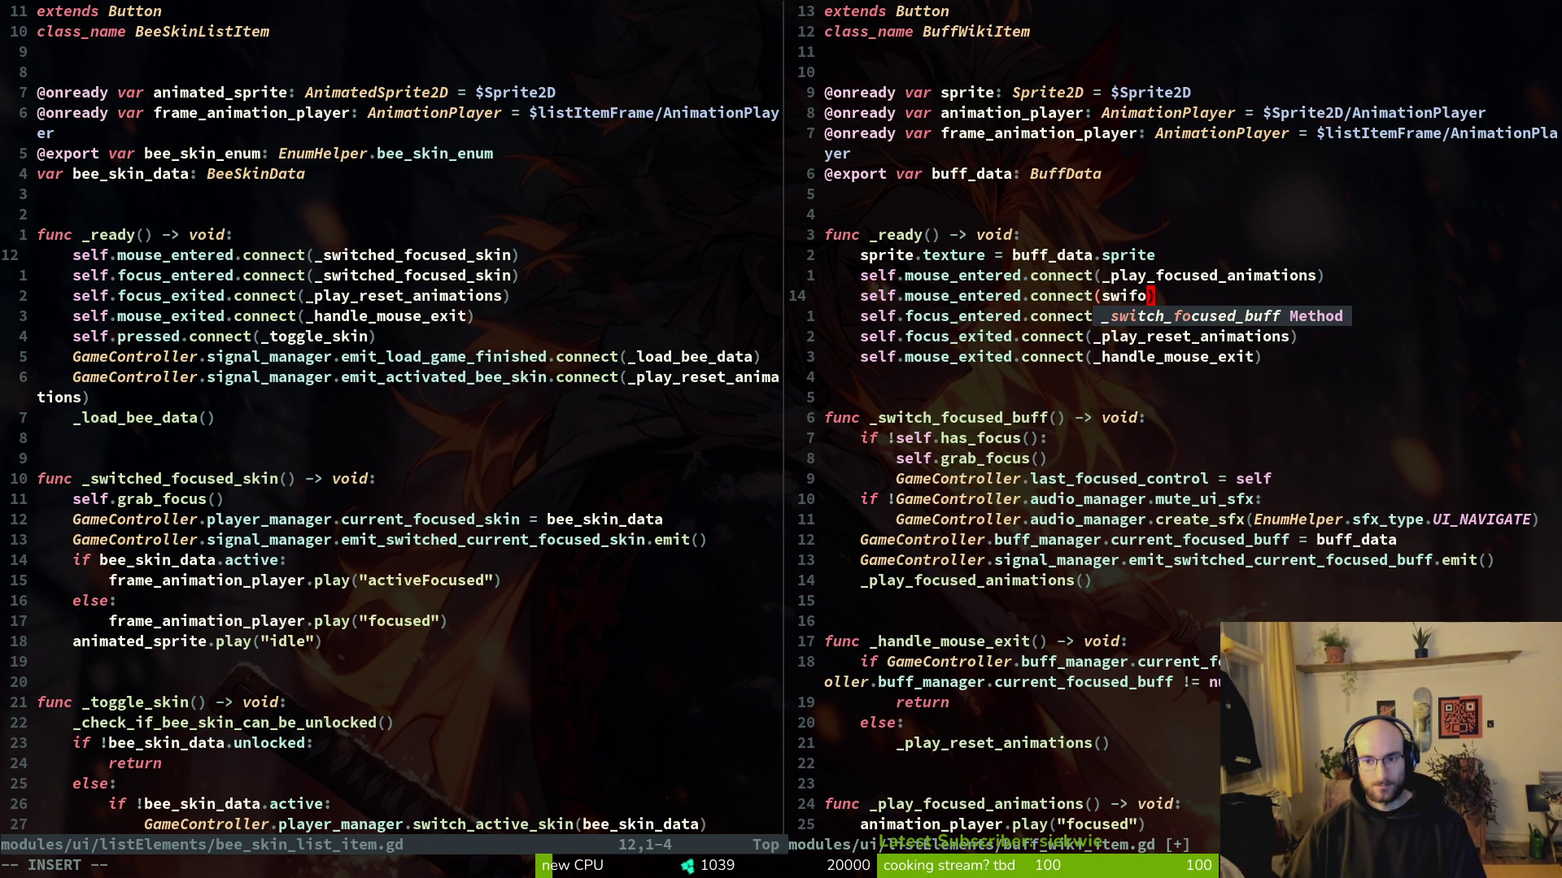
{"action": "key", "text": "Escape"}
{"action": "key", "text": "k"}
{"action": "key", "text": "d"}
{"action": "key", "text": "d"}
{"action": "type", "text": ":w"}
{"action": "key", "text": "Return"}
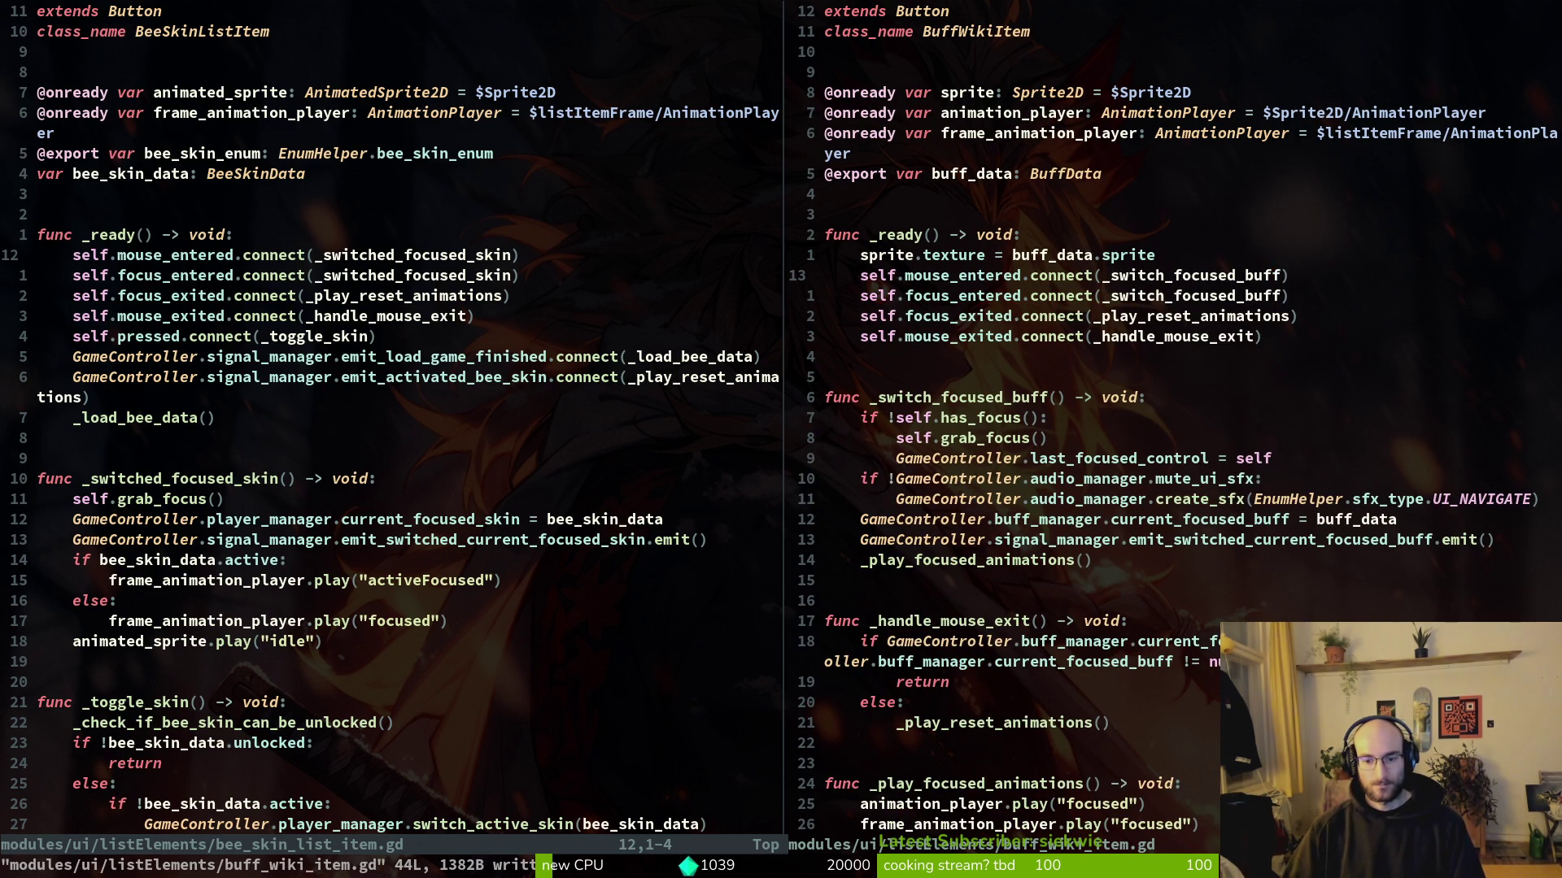
Step: Find and open shop_list_item.gd with the file finder
{"action": "key", "text": "space"}
{"action": "key", "text": "f"}
{"action": "key", "text": "f"}
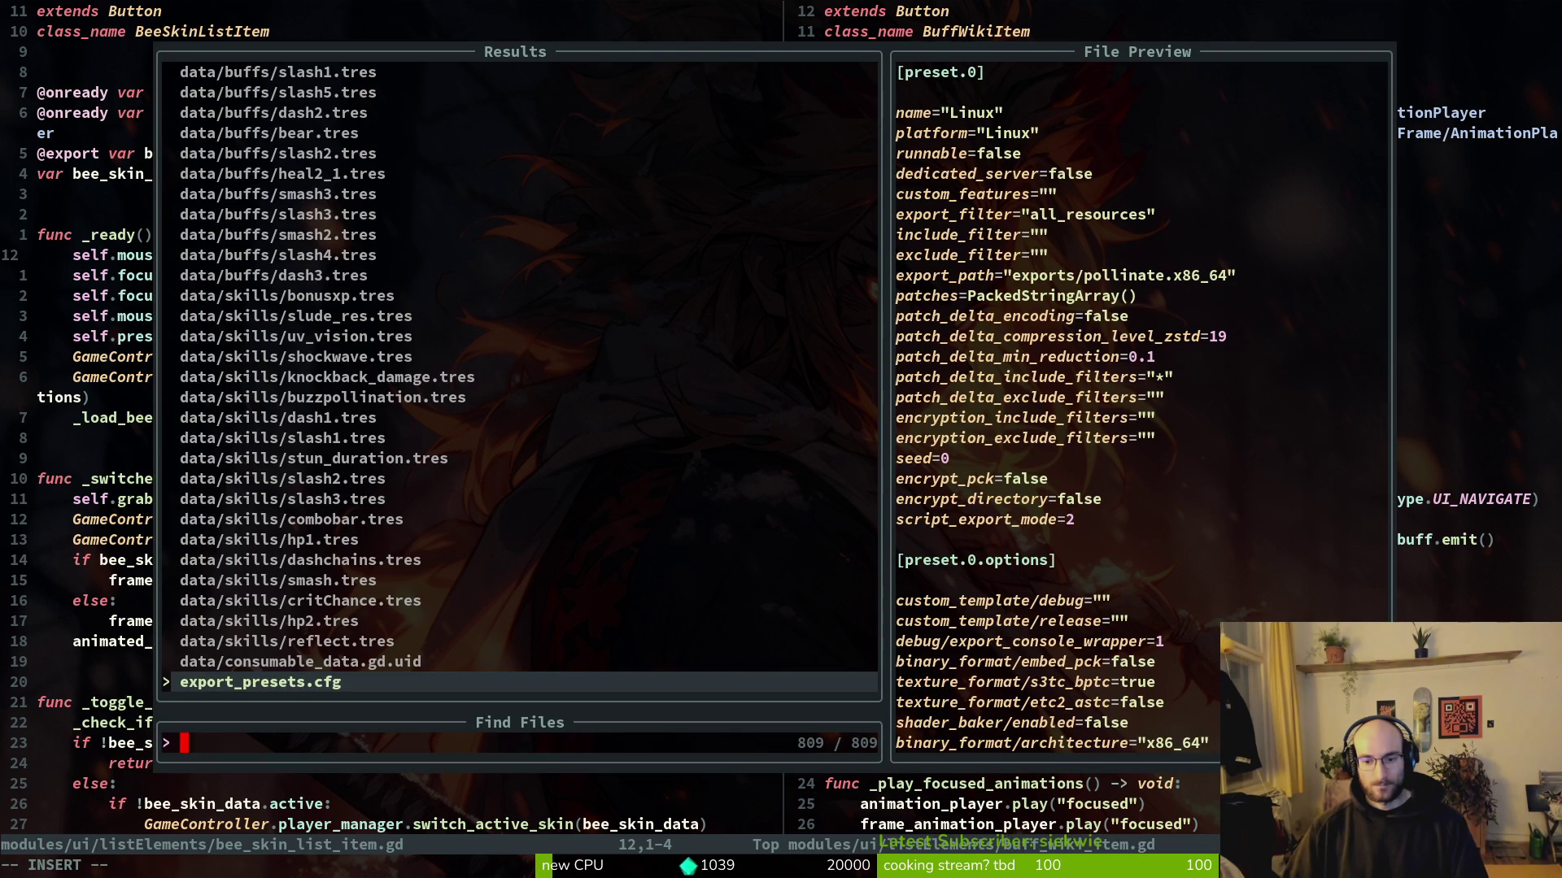
{"action": "type", "text": "cons"}
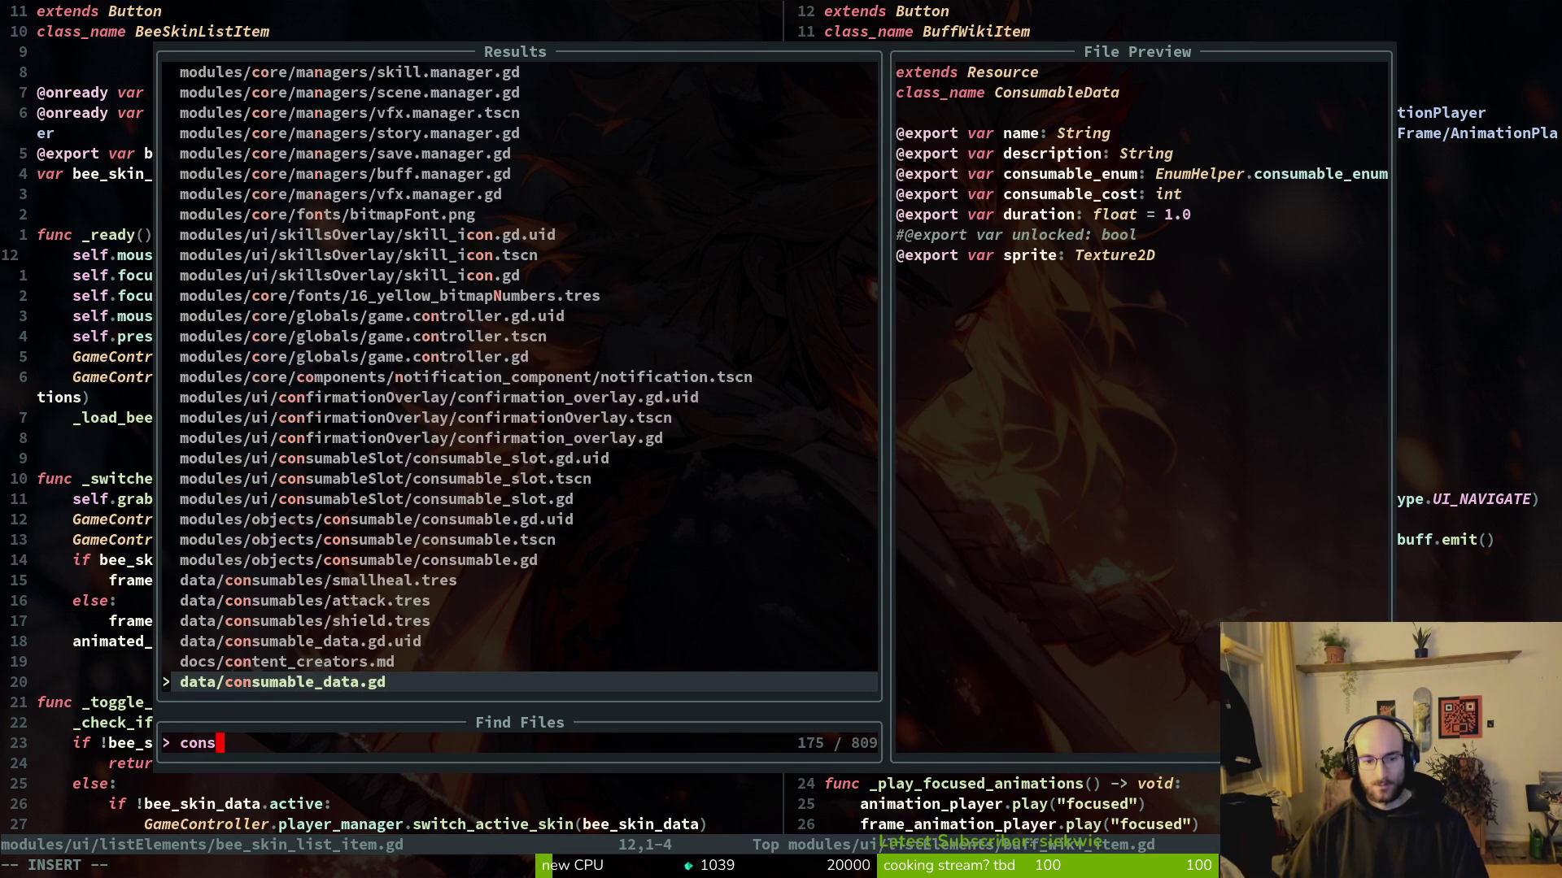
{"action": "key", "text": "BackSpace"}
{"action": "key", "text": "BackSpace"}
{"action": "key", "text": "BackSpace"}
{"action": "type", "text": "shoi"}
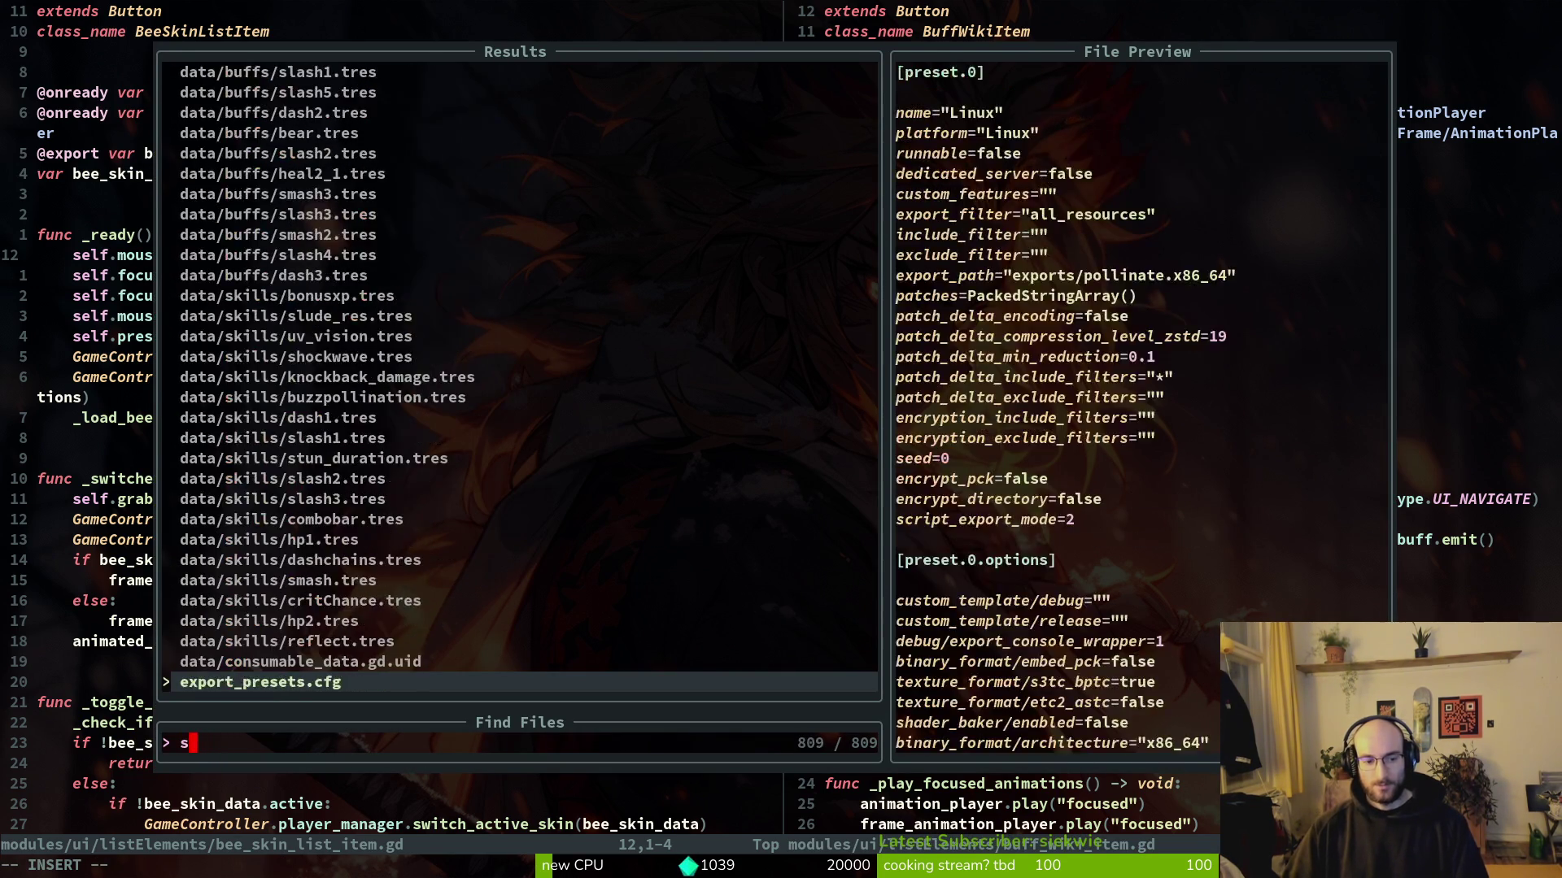
{"action": "key", "text": "Return"}
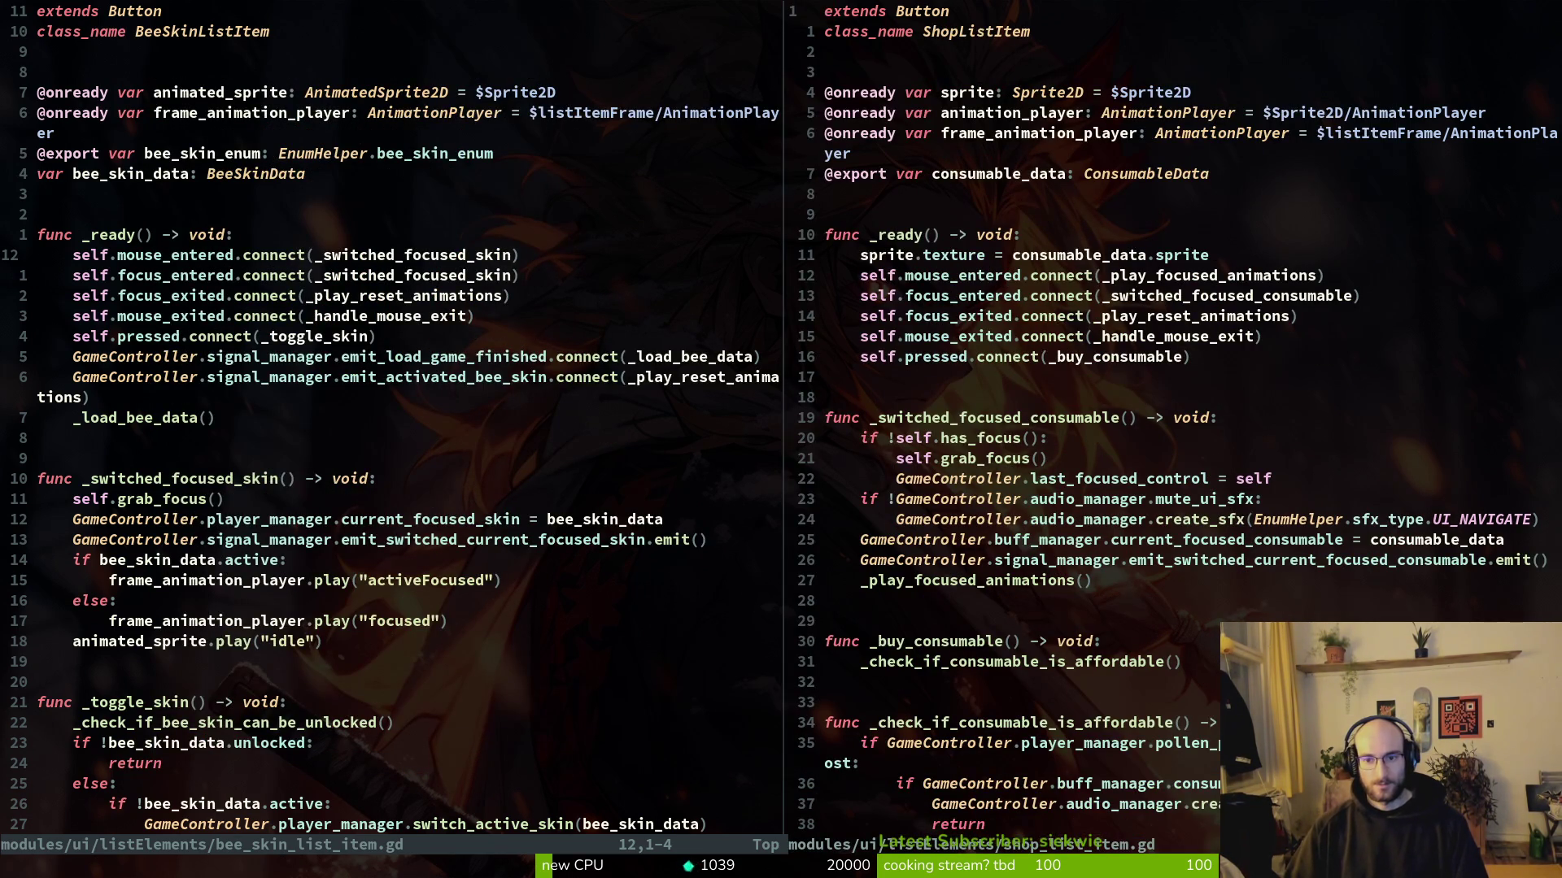
Step: Change its mouse_entered handler to _switched_focused_consumable
{"action": "key", "text": "j"}
{"action": "key", "text": "j"}
{"action": "key", "text": "j"}
{"action": "key", "text": "k"}
{"action": "key", "text": "k"}
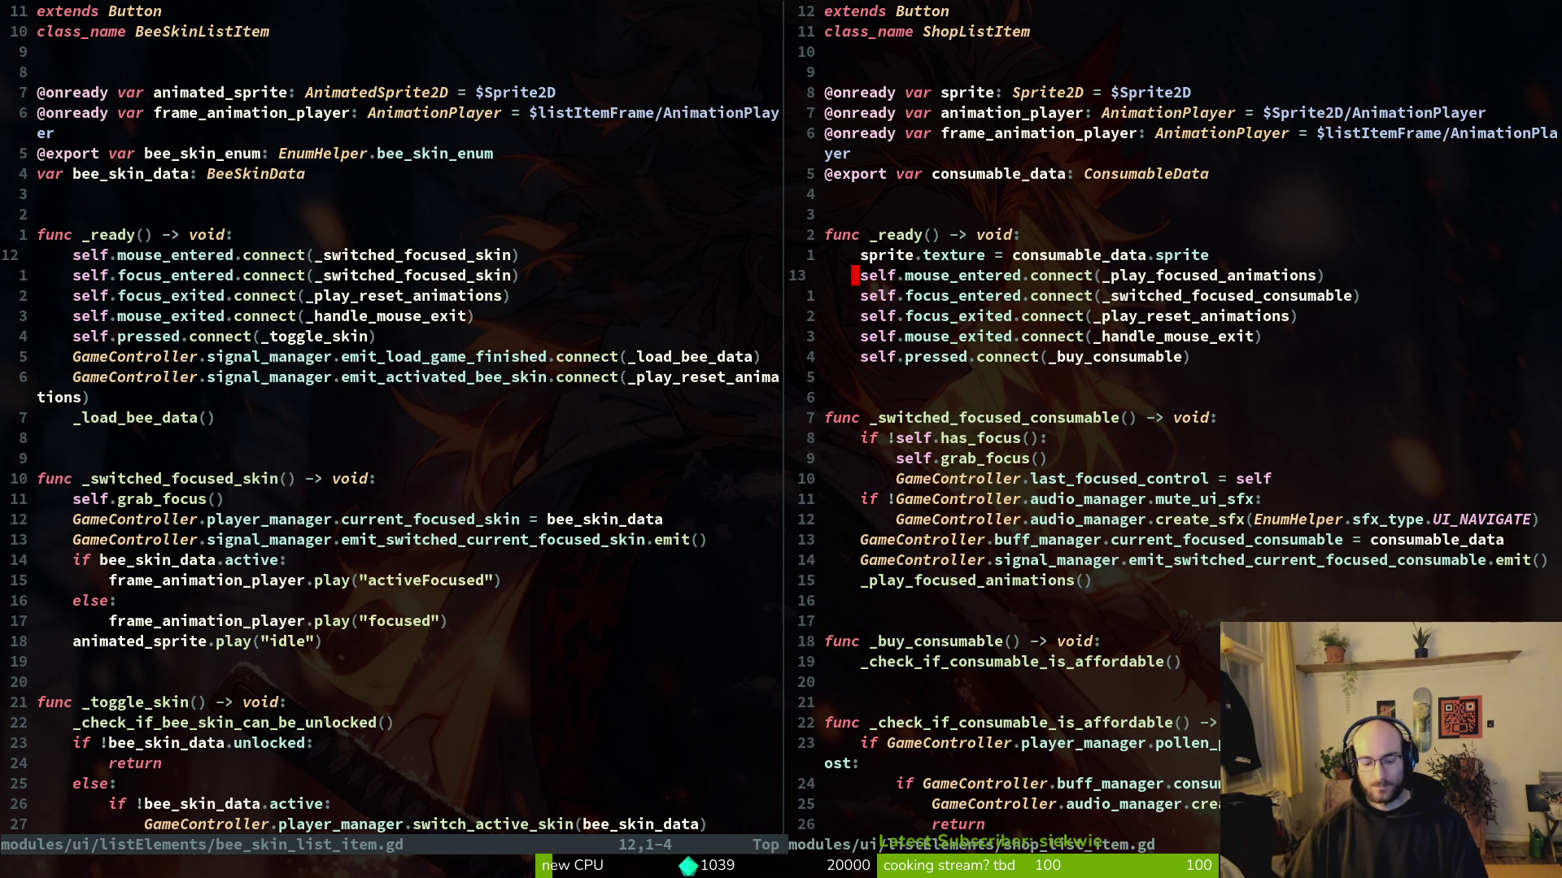
{"action": "key", "text": "i"}
{"action": "key", "text": "parenleft"}
{"action": "type", "text": "ct("}
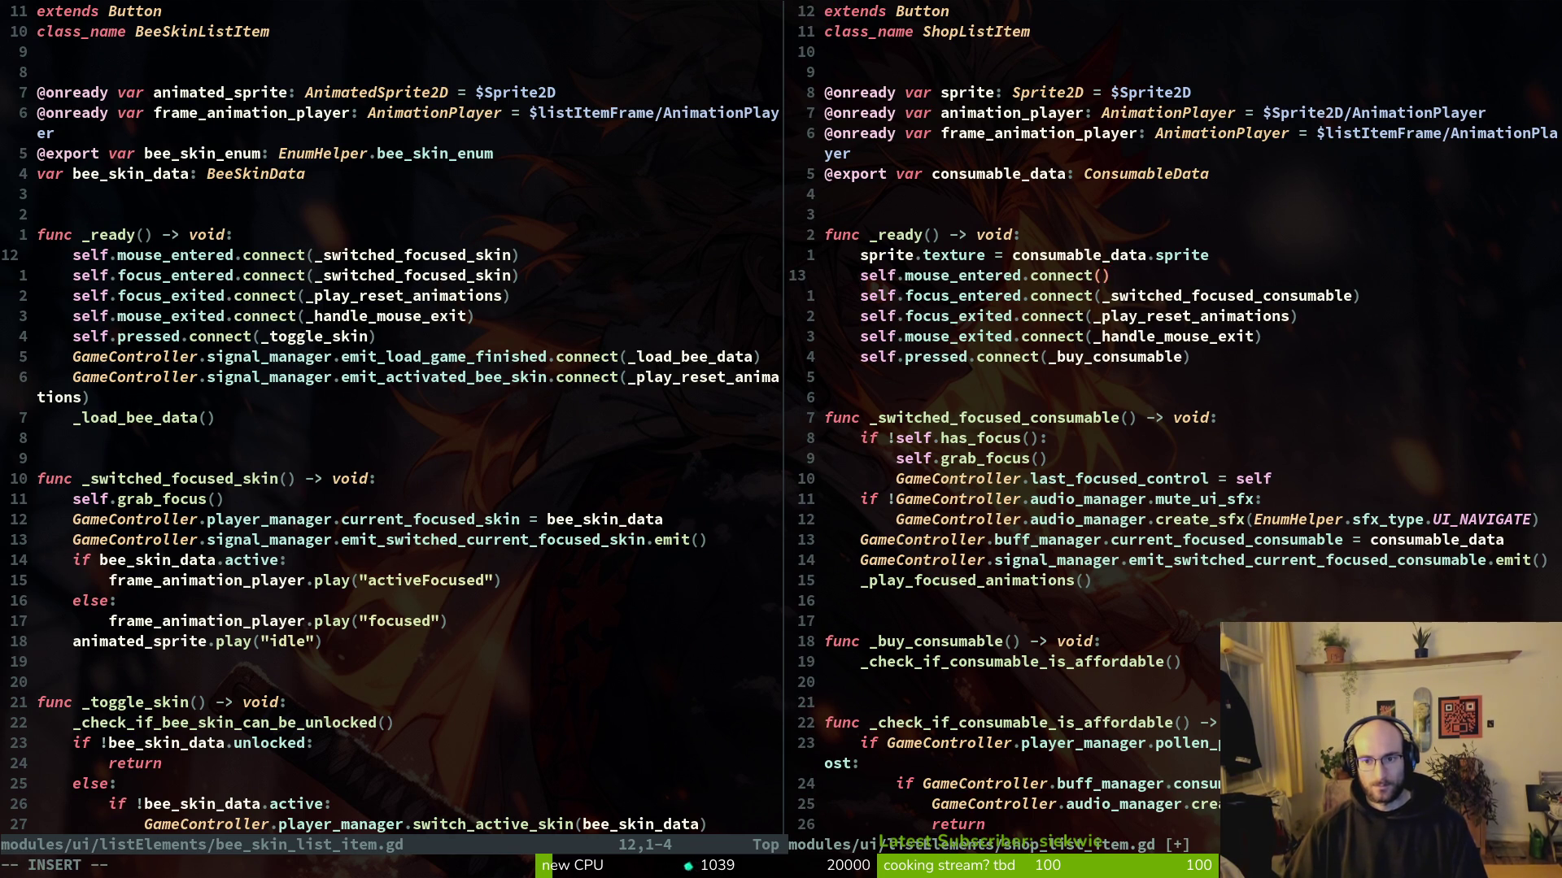
{"action": "type", "text": "swi"}
{"action": "key", "text": "Return"}
{"action": "key", "text": "Escape"}
Step: Save shop_list_item.gd and check the consumables in the running game's shop
{"action": "type", "text": ":w"}
{"action": "key", "text": "Return"}
{"action": "key", "text": "alt+Tab"}
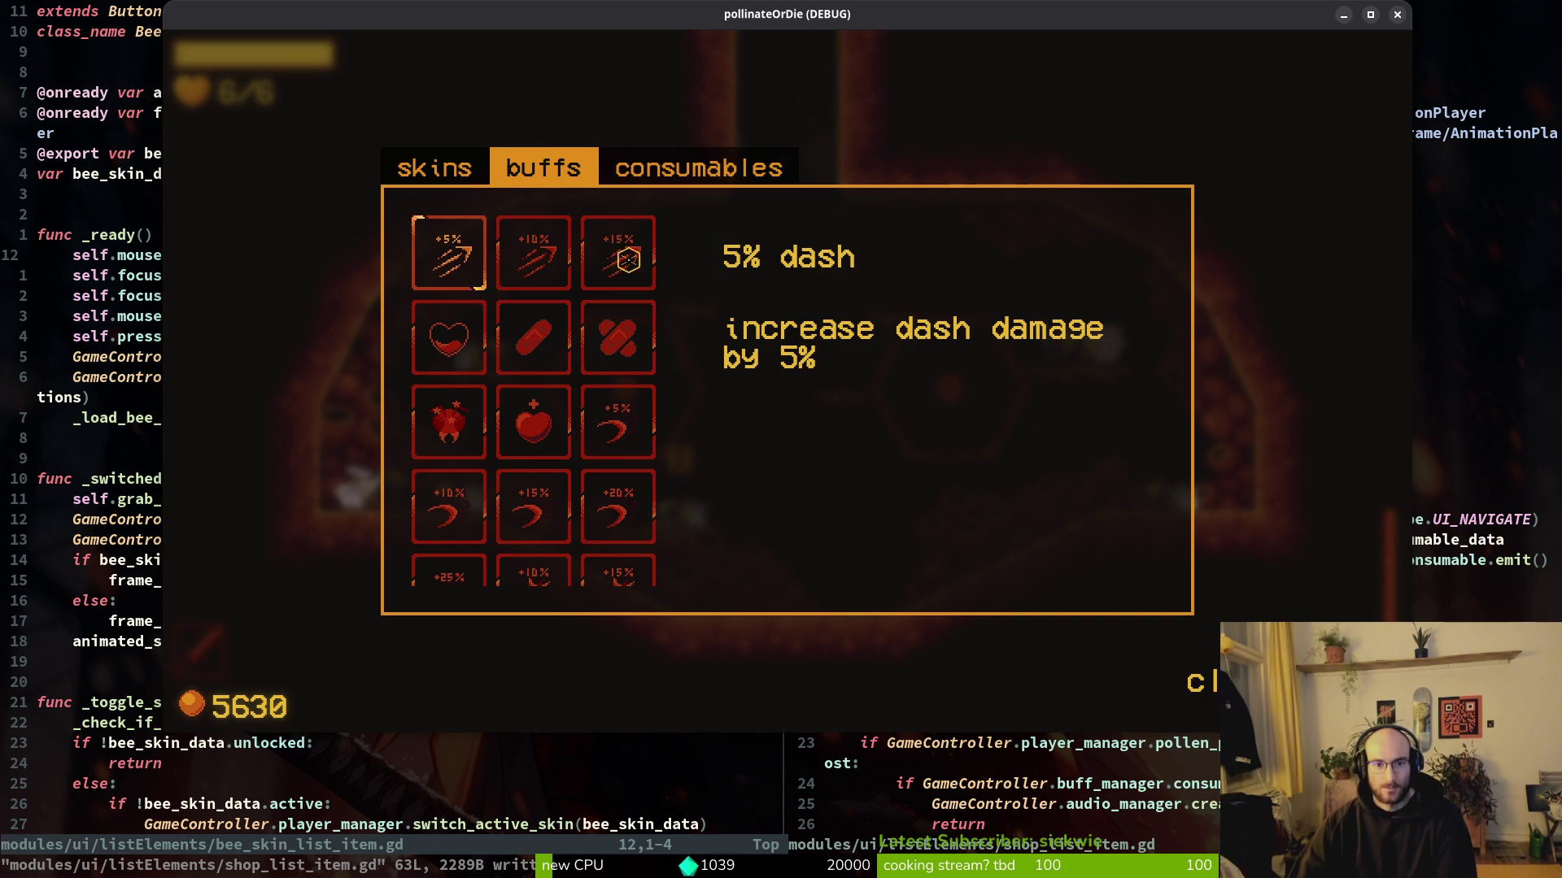
{"action": "left_click", "coordinate": [642, 168]}
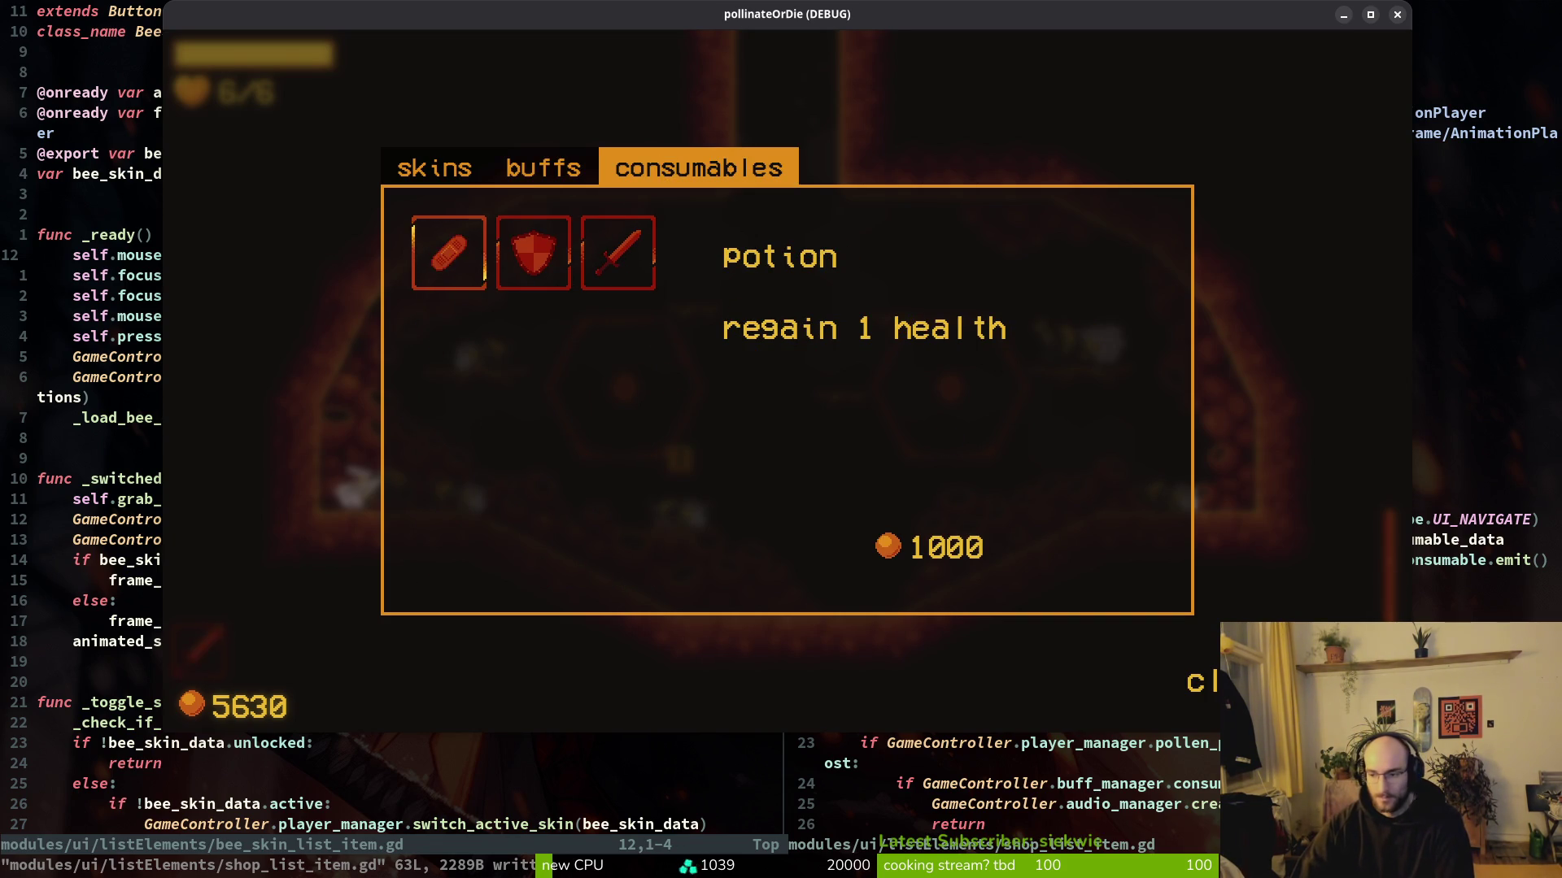
Step: Relaunch with F5, start a new game and grant honey via the debug menu, reaching 5630
{"action": "key", "text": "alt+Tab"}
{"action": "key", "text": "F5"}
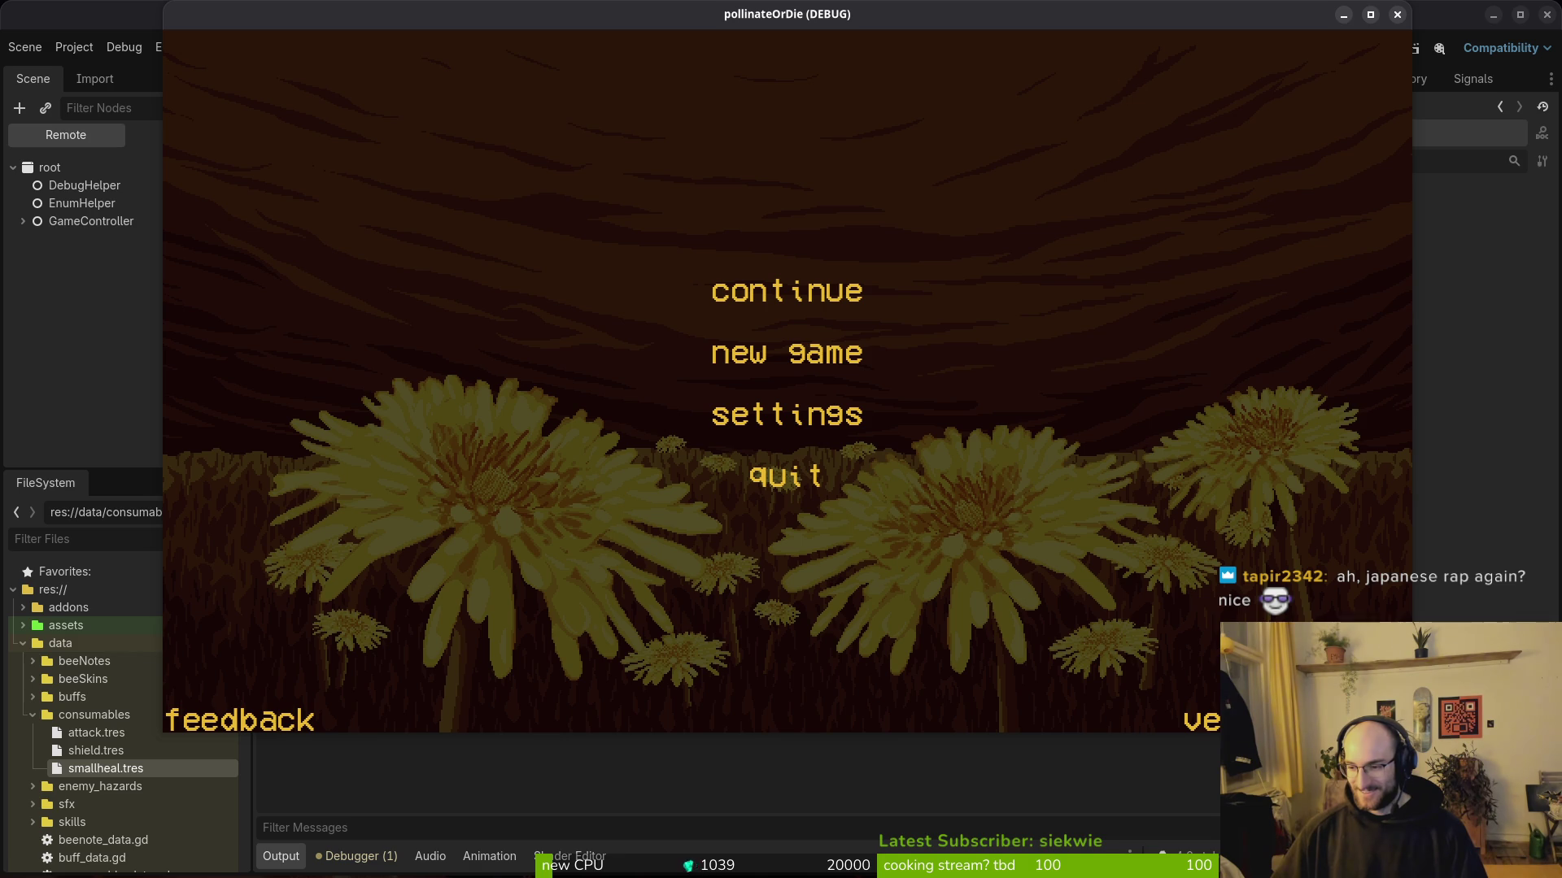
{"action": "left_click", "coordinate": [936, 400]}
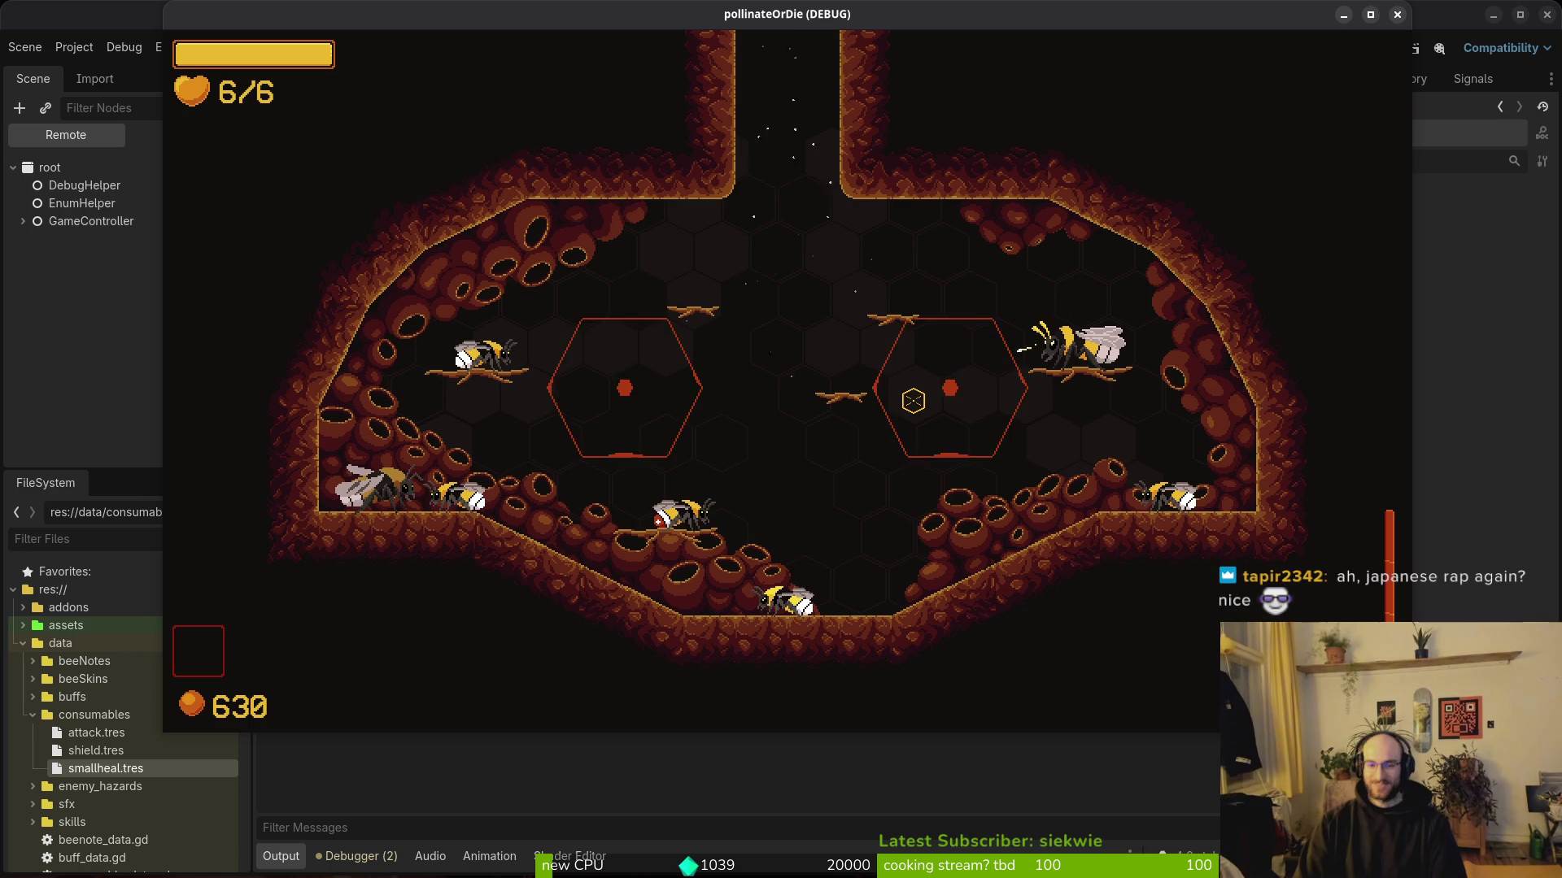
{"action": "key", "text": "Escape"}
{"action": "key", "text": "Down"}
{"action": "key", "text": "Down"}
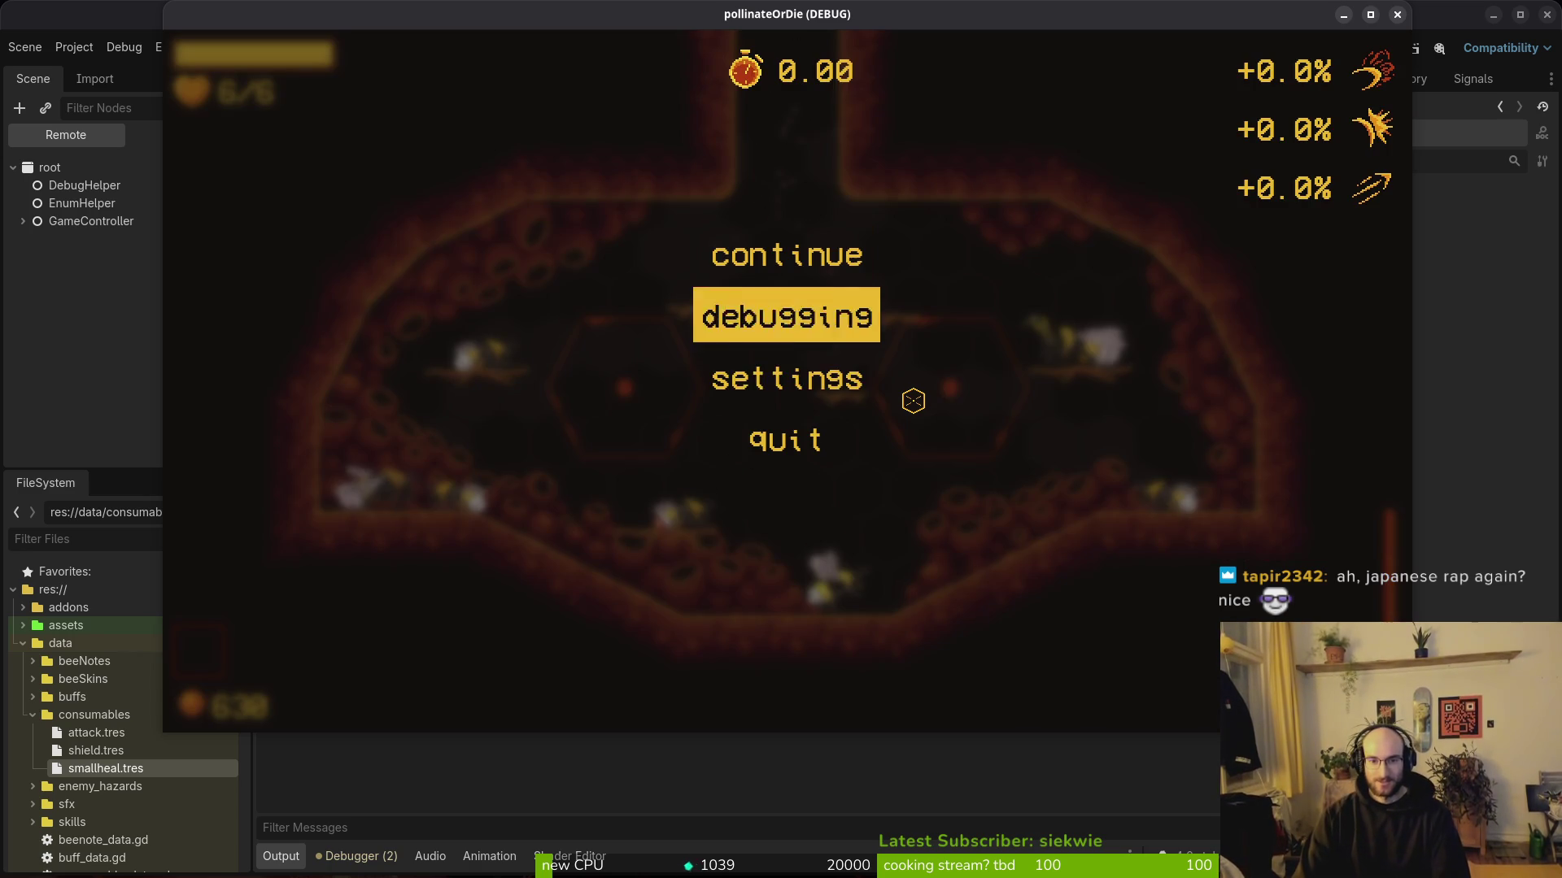
{"action": "key", "text": "Up"}
{"action": "key", "text": "Return"}
{"action": "key", "text": "Down"}
{"action": "key", "text": "Down"}
{"action": "key", "text": "Down"}
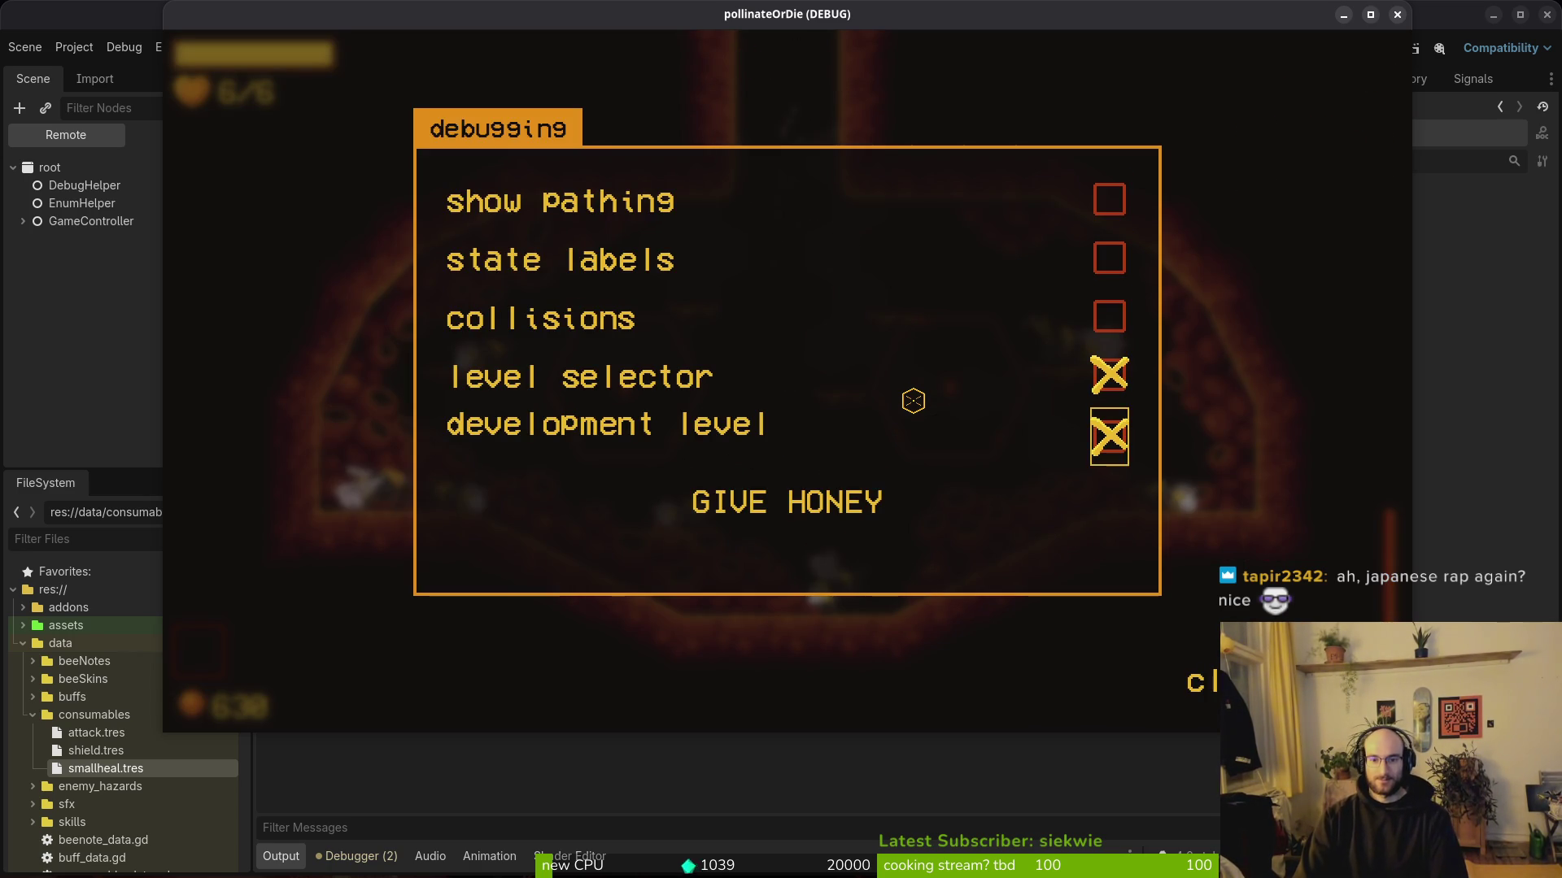
{"action": "key", "text": "Escape"}
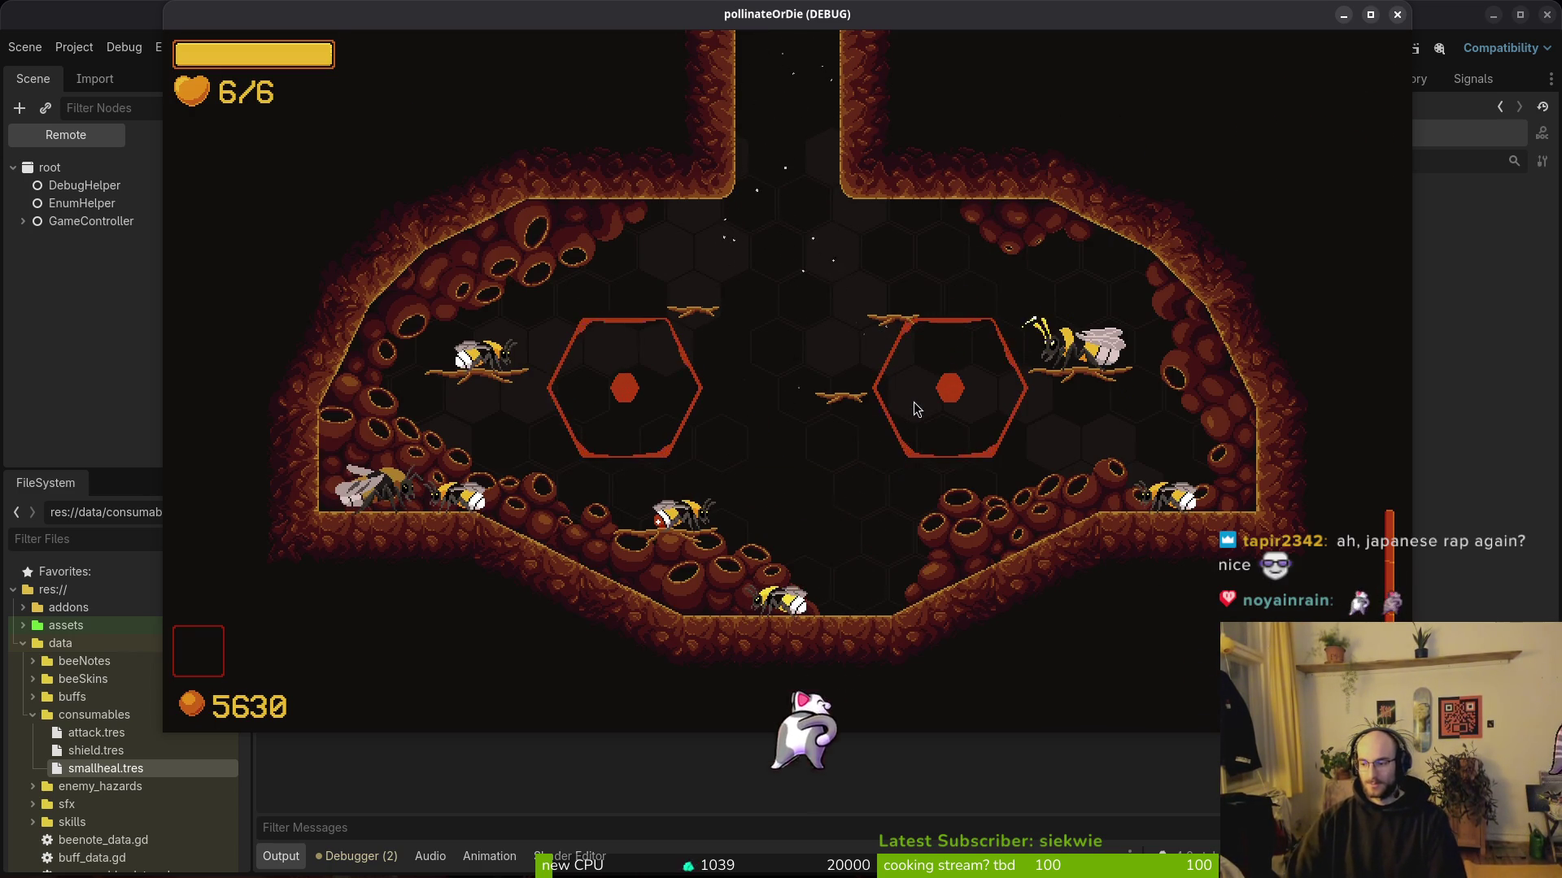
{"action": "key", "text": "super+1"}
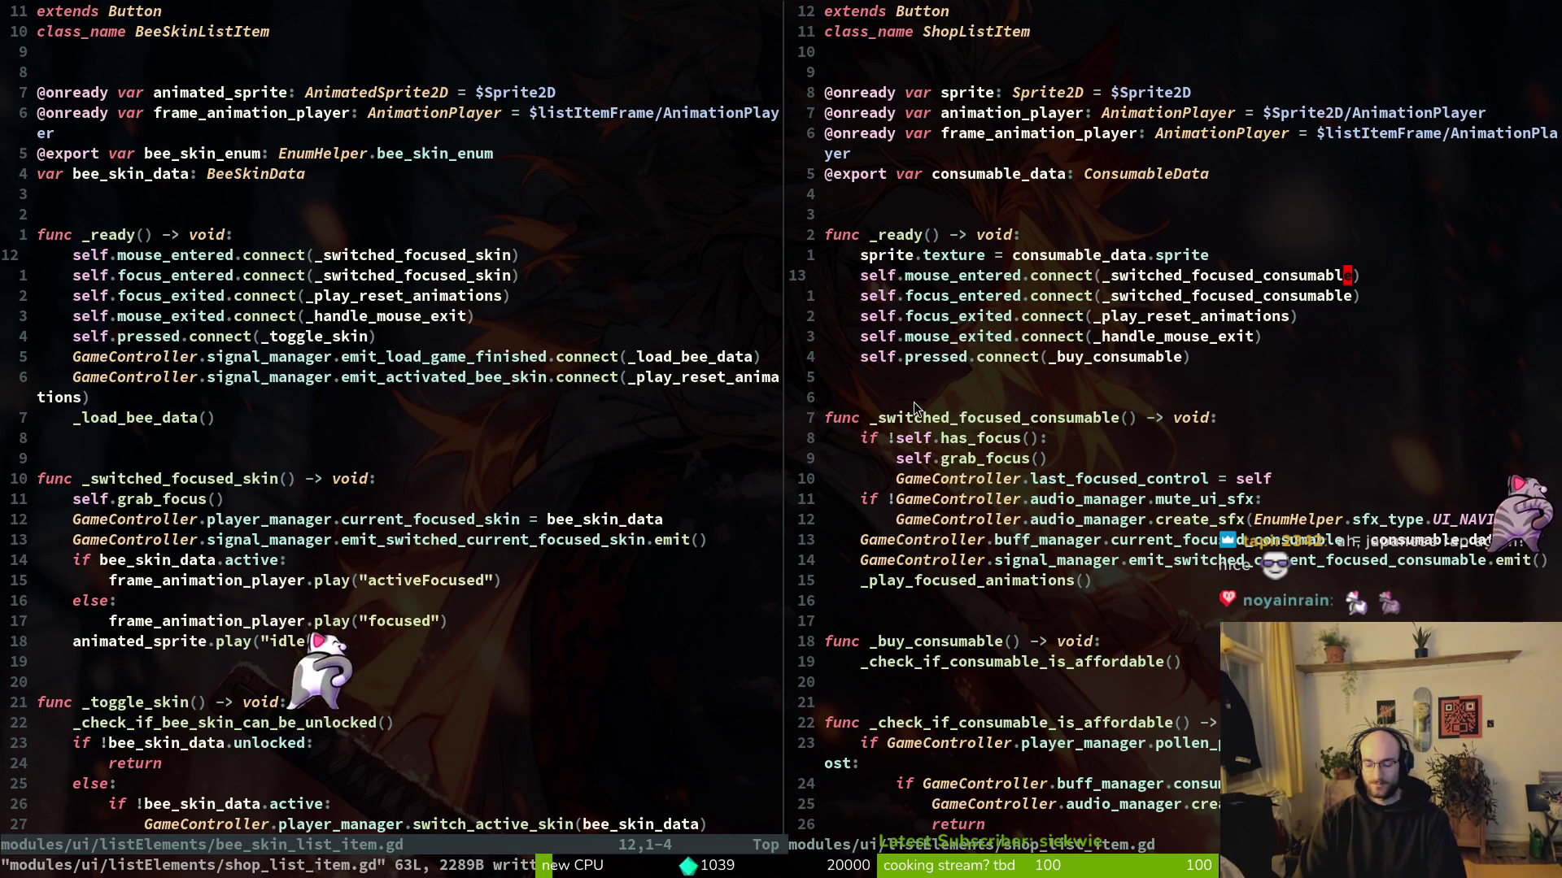
Step: Close the bee skin split, leaving shop_list_item.gd's purchase logic in view
{"action": "key", "text": "space"}
{"action": "key", "text": "f"}
{"action": "key", "text": "f"}
{"action": "key", "text": "Escape"}
{"action": "key", "text": "j"}
{"action": "key", "text": "j"}
{"action": "key", "text": "j"}
{"action": "key", "text": "k"}
{"action": "key", "text": "k"}
{"action": "key", "text": "k"}
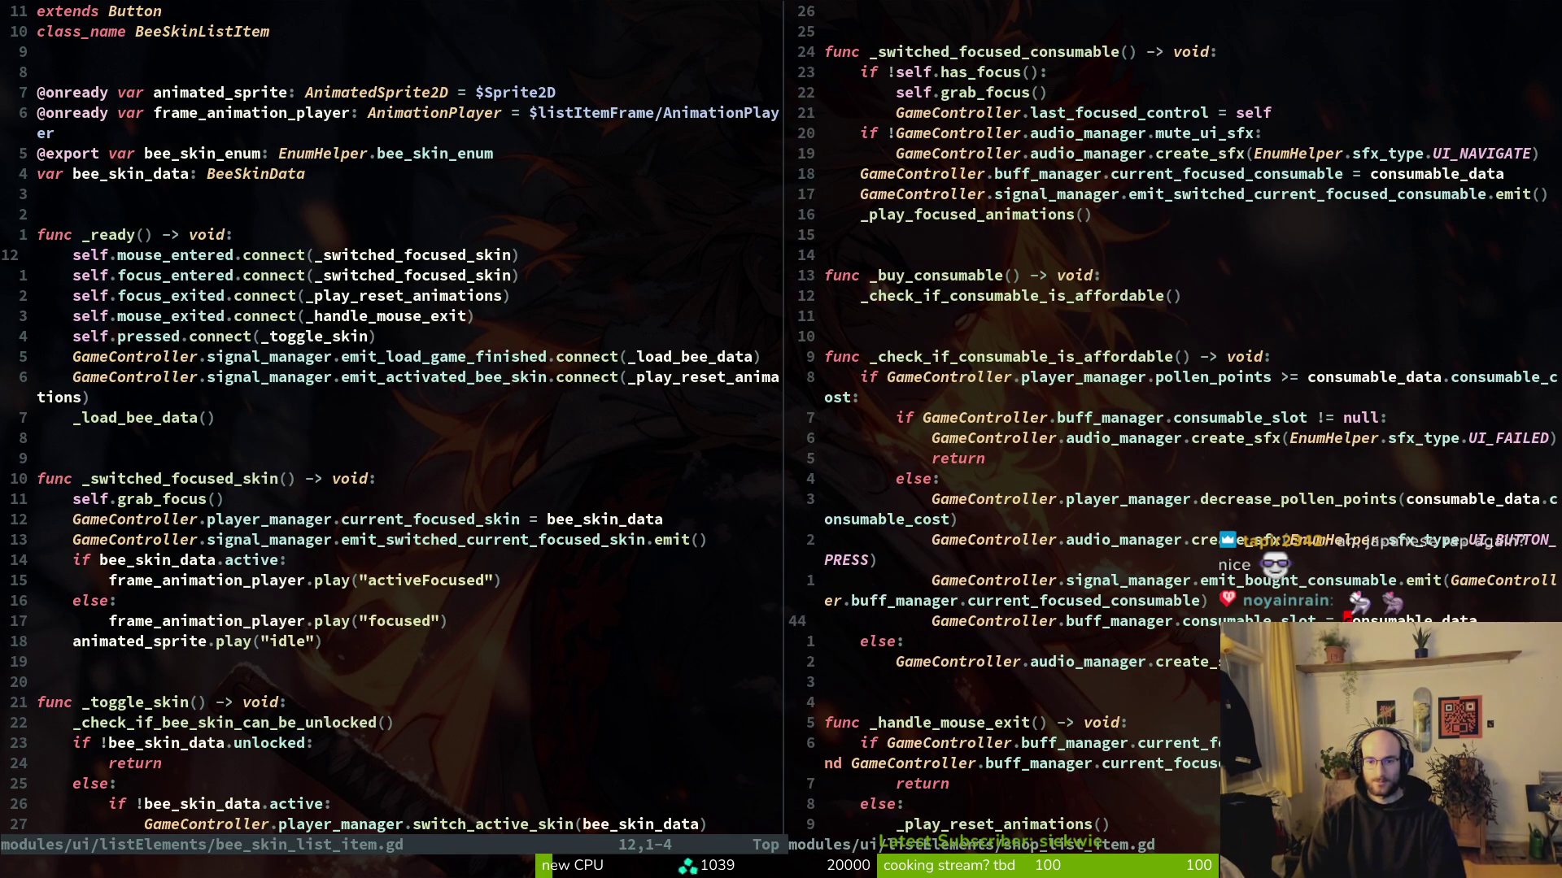
{"action": "key", "text": "ctrl+w"}
{"action": "type", "text": "h:q"}
{"action": "key", "text": "Return"}
Step: Add GameController.save_manager.save_game() after the consumable slot line and save
{"action": "key", "text": "j"}
{"action": "key", "text": "j"}
{"action": "key", "text": "y"}
{"action": "key", "text": "y"}
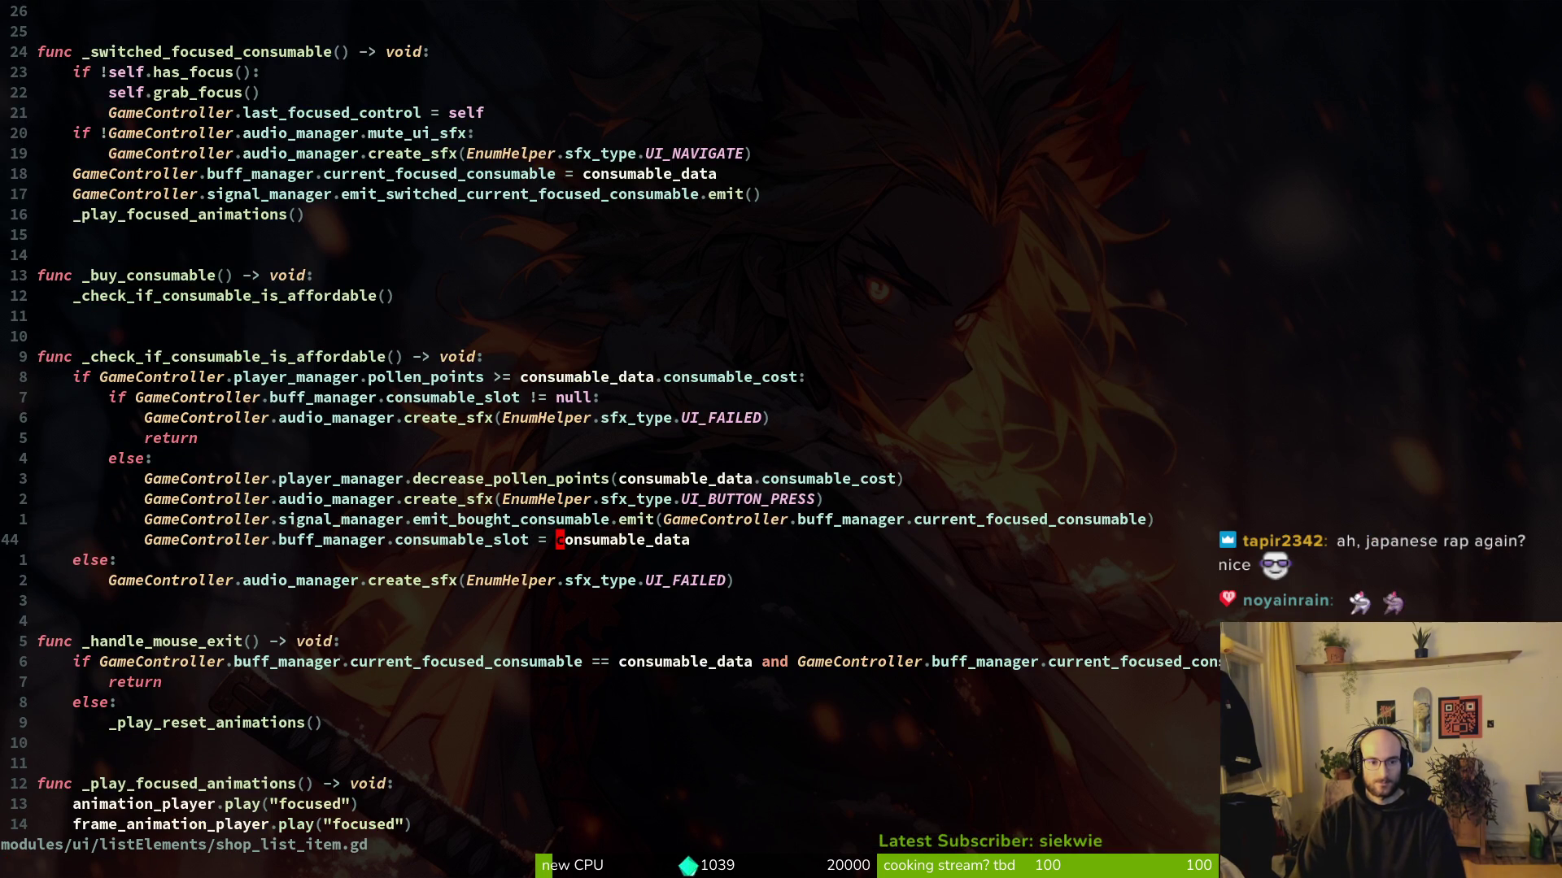
{"action": "type", "text": "oGameController.sa"}
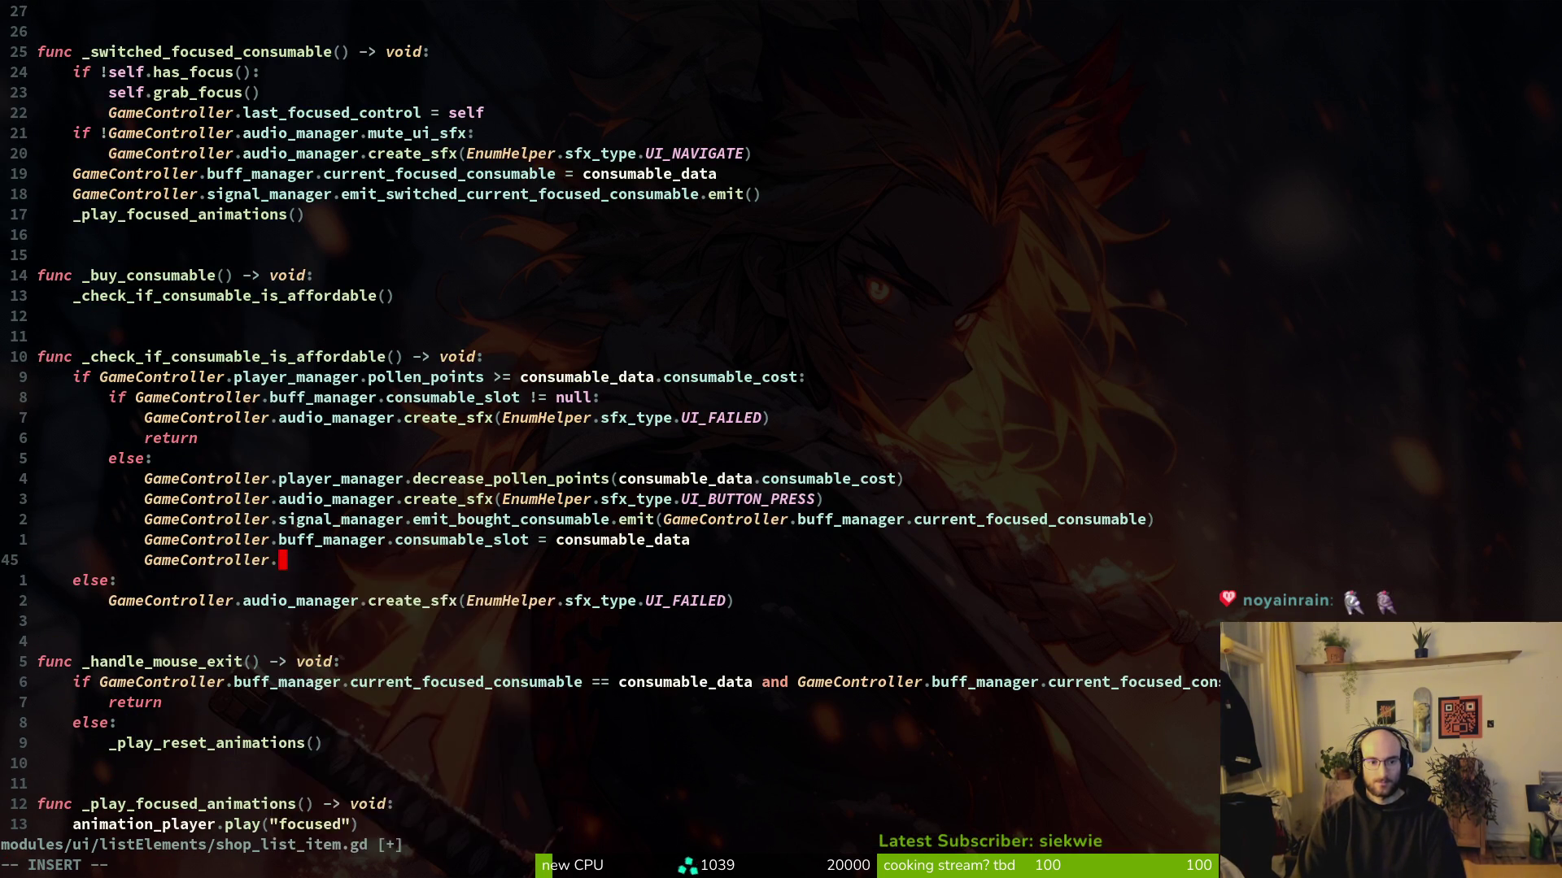
{"action": "type", "text": "ve_manager.save_game()"}
{"action": "key", "text": "Escape"}
{"action": "type", "text": ":w"}
{"action": "key", "text": "Return"}
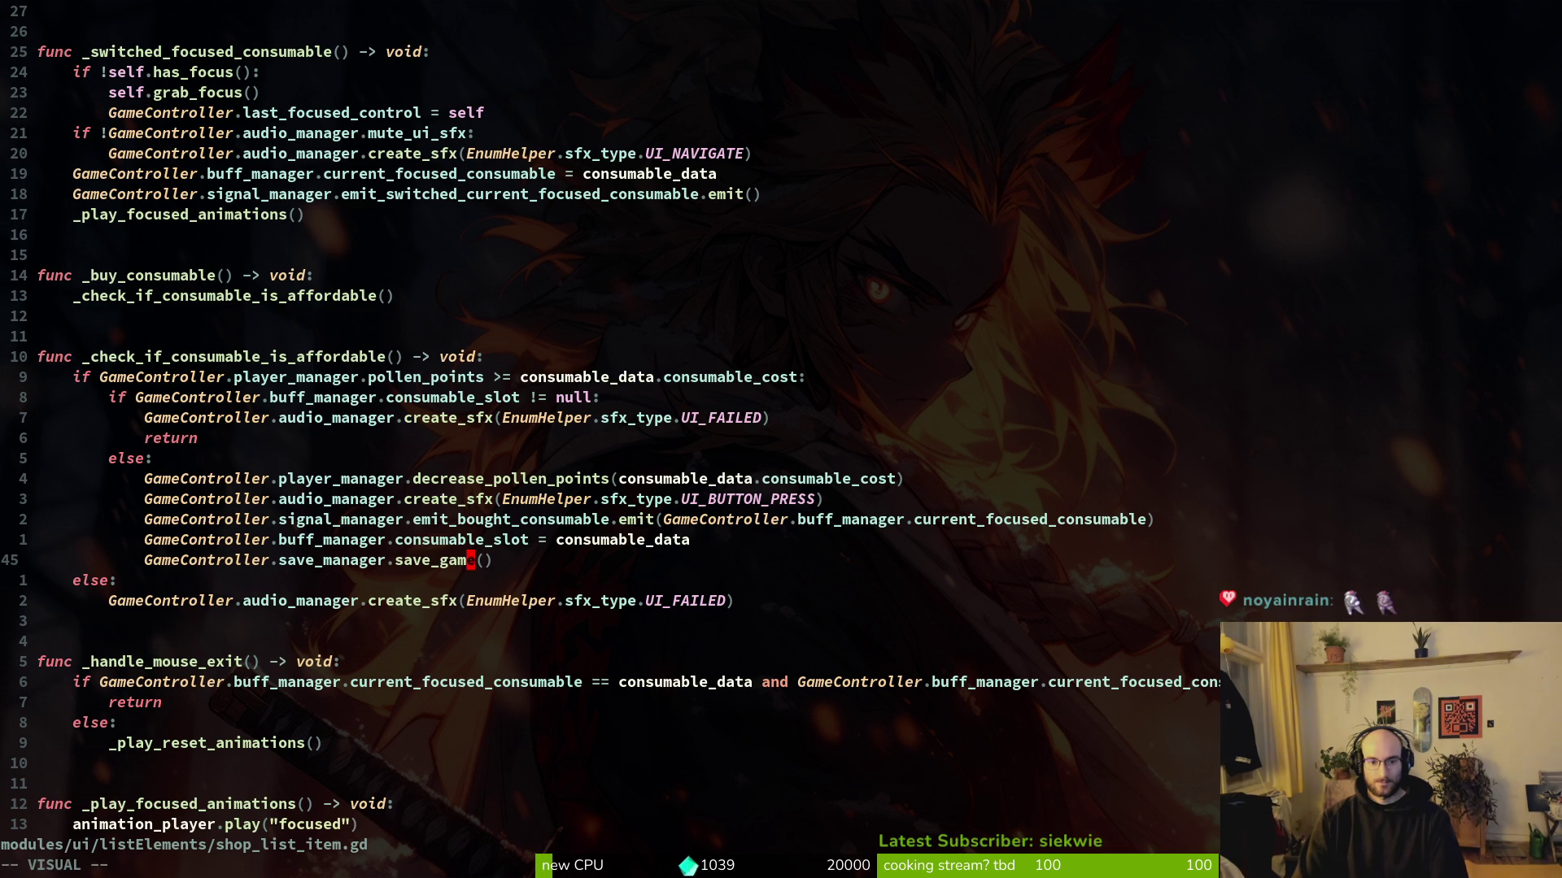
Step: Cancel the stray search attempts and undo the accidental edit to the save_game line
{"action": "key", "text": "space"}
{"action": "key", "text": "f"}
{"action": "key", "text": "w"}
{"action": "key", "text": "Escape"}
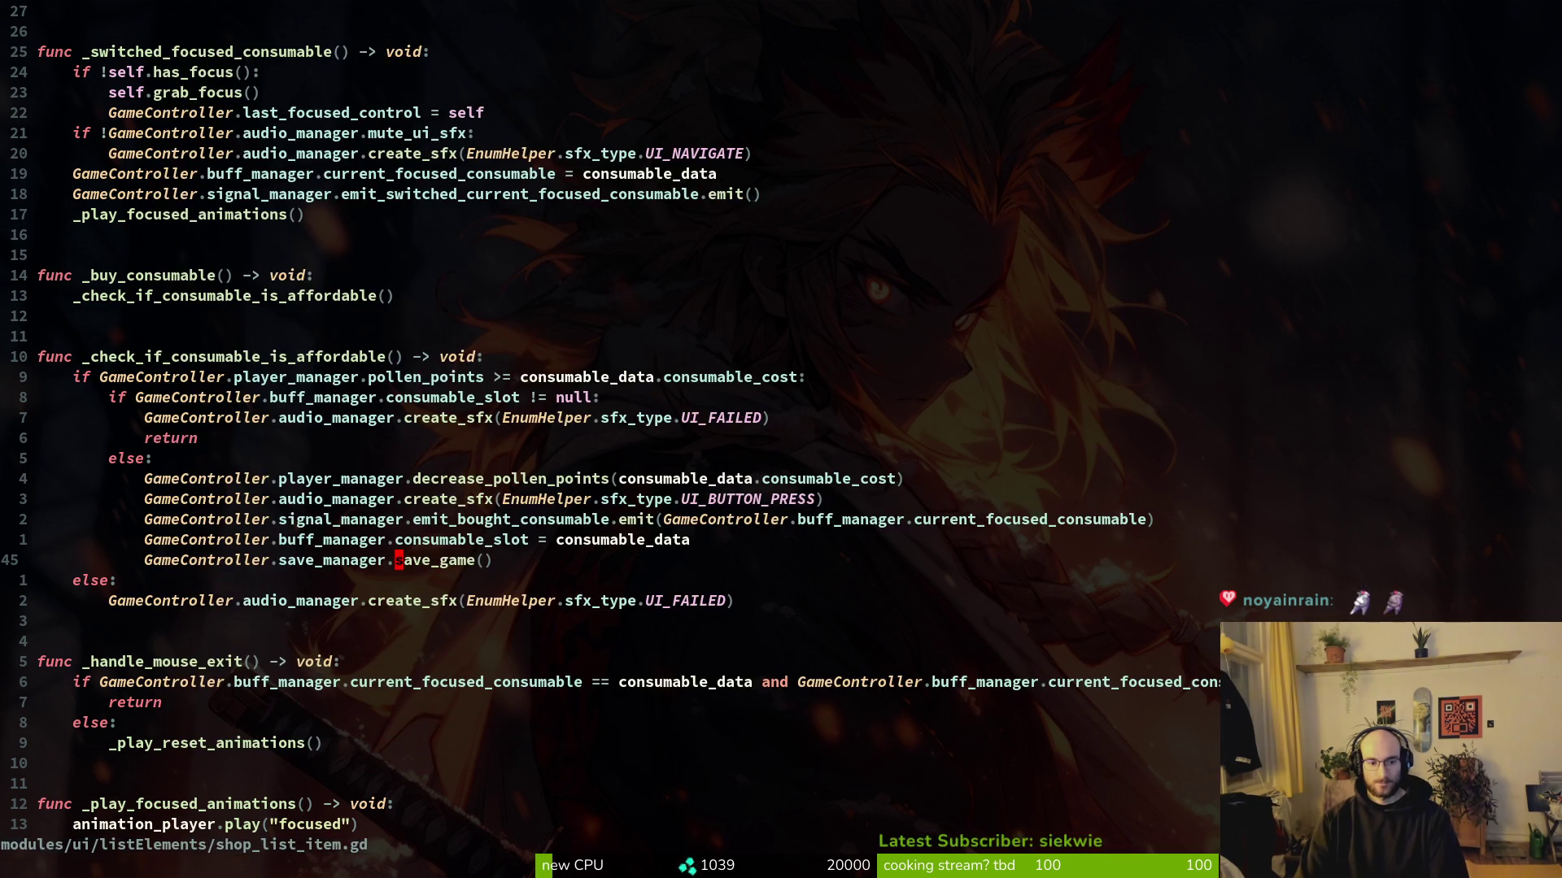
{"action": "key", "text": "ctrl+p"}
{"action": "key", "text": "Escape"}
{"action": "key", "text": "Escape"}
{"action": "type", "text": "sl"}
{"action": "key", "text": "Escape"}
{"action": "key", "text": "u"}
Step: Grep the project for save_game uses, preview each match, then launch the game with F5
{"action": "key", "text": "space"}
{"action": "type", "text": "psave"}
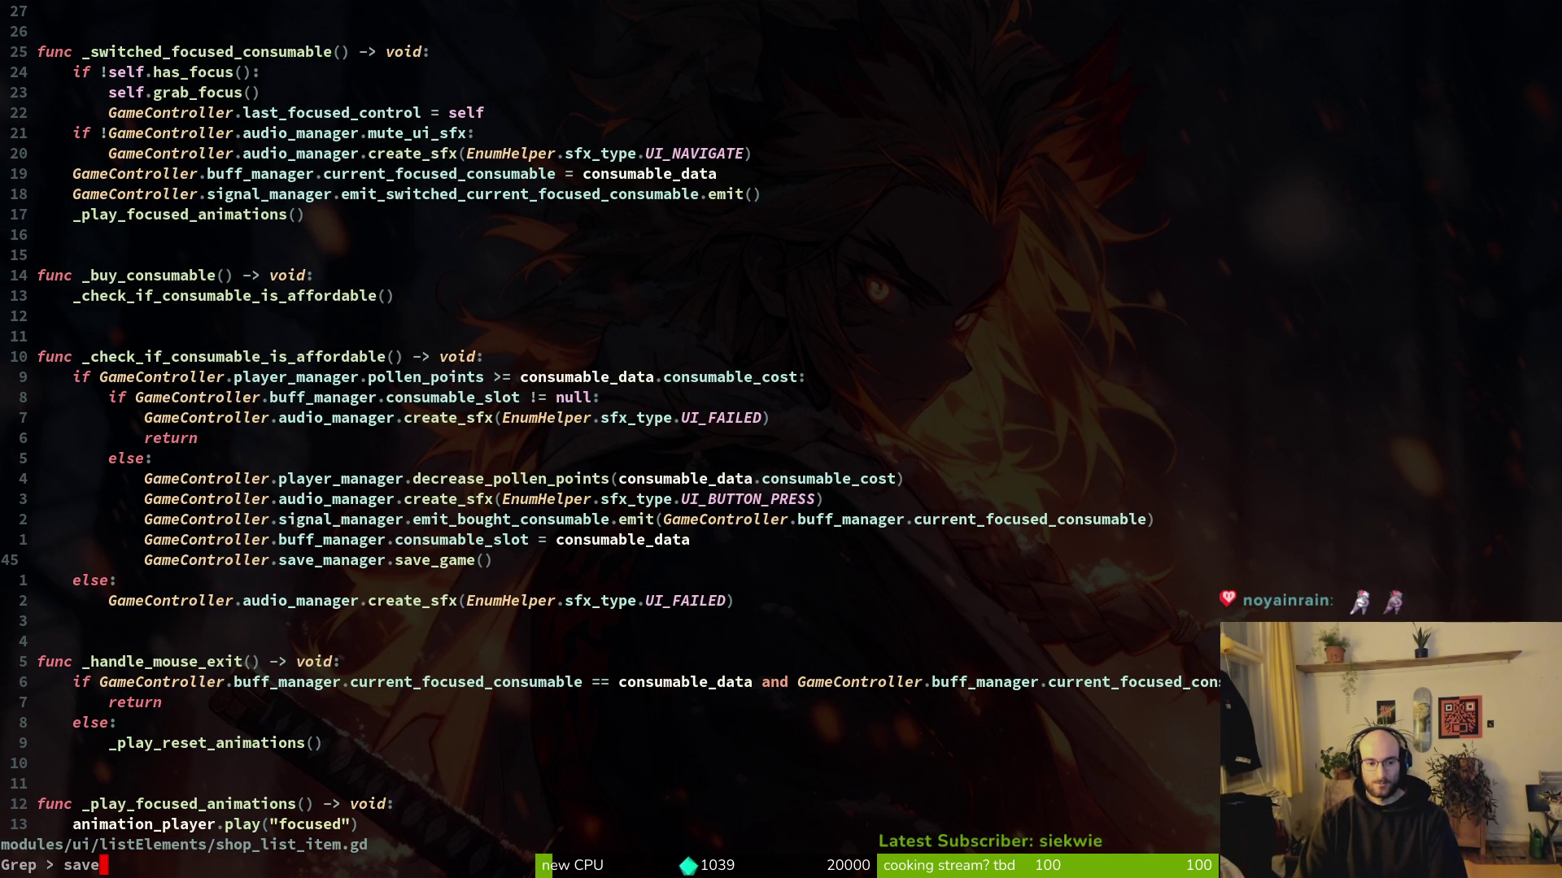
{"action": "type", "text": "me"}
{"action": "key", "text": "Return"}
{"action": "key", "text": "Up"}
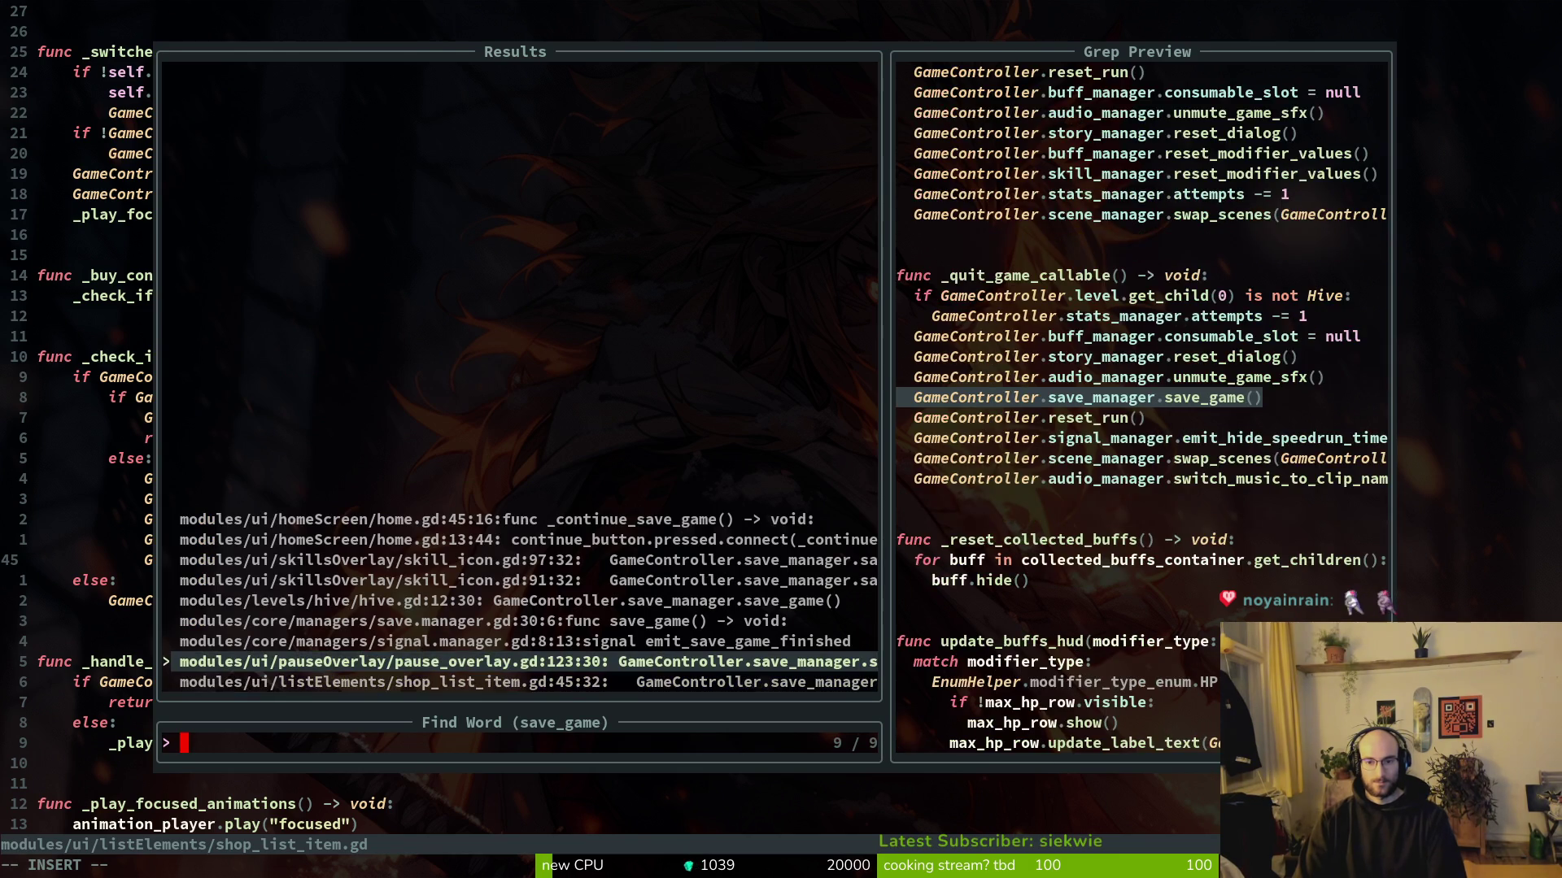
{"action": "key", "text": "Down"}
{"action": "key", "text": "Up"}
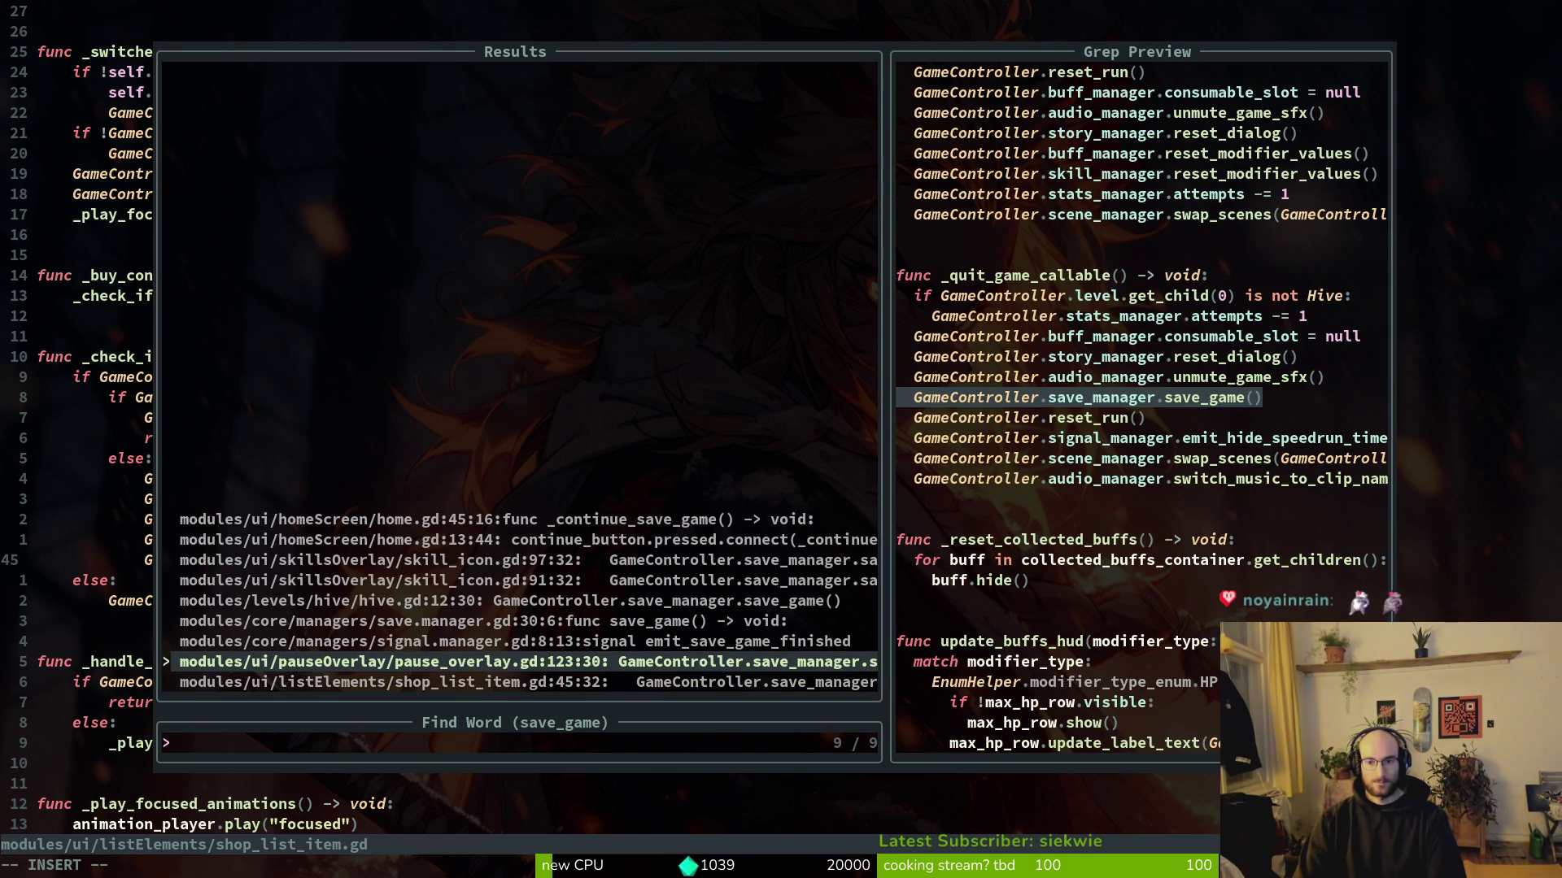
{"action": "key", "text": "Up"}
{"action": "key", "text": "Up"}
{"action": "key", "text": "Up"}
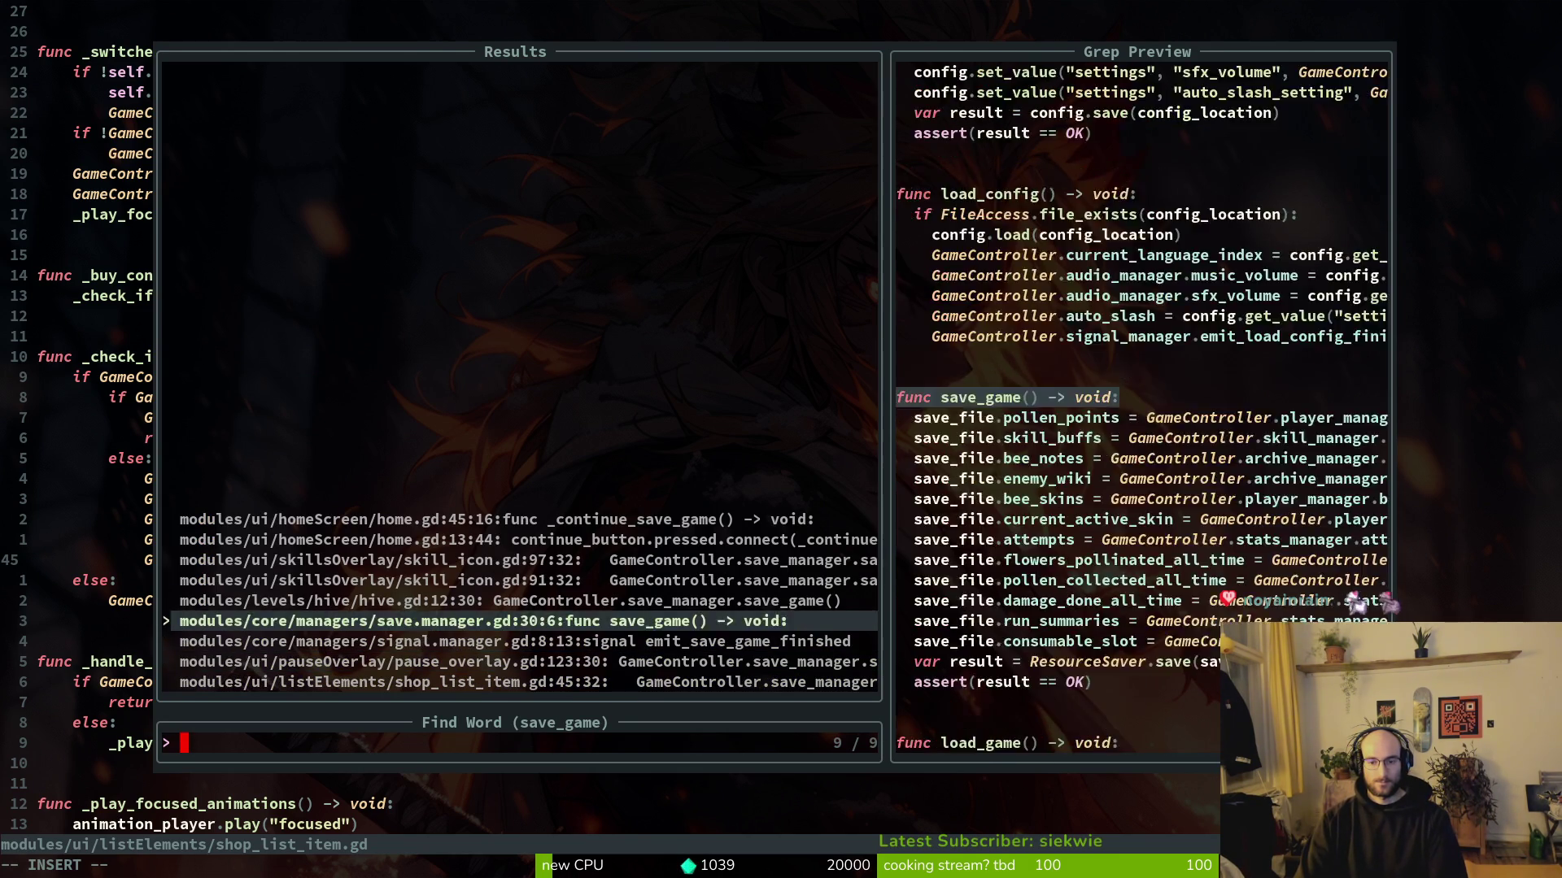
{"action": "key", "text": "Escape"}
{"action": "key", "text": "F5"}
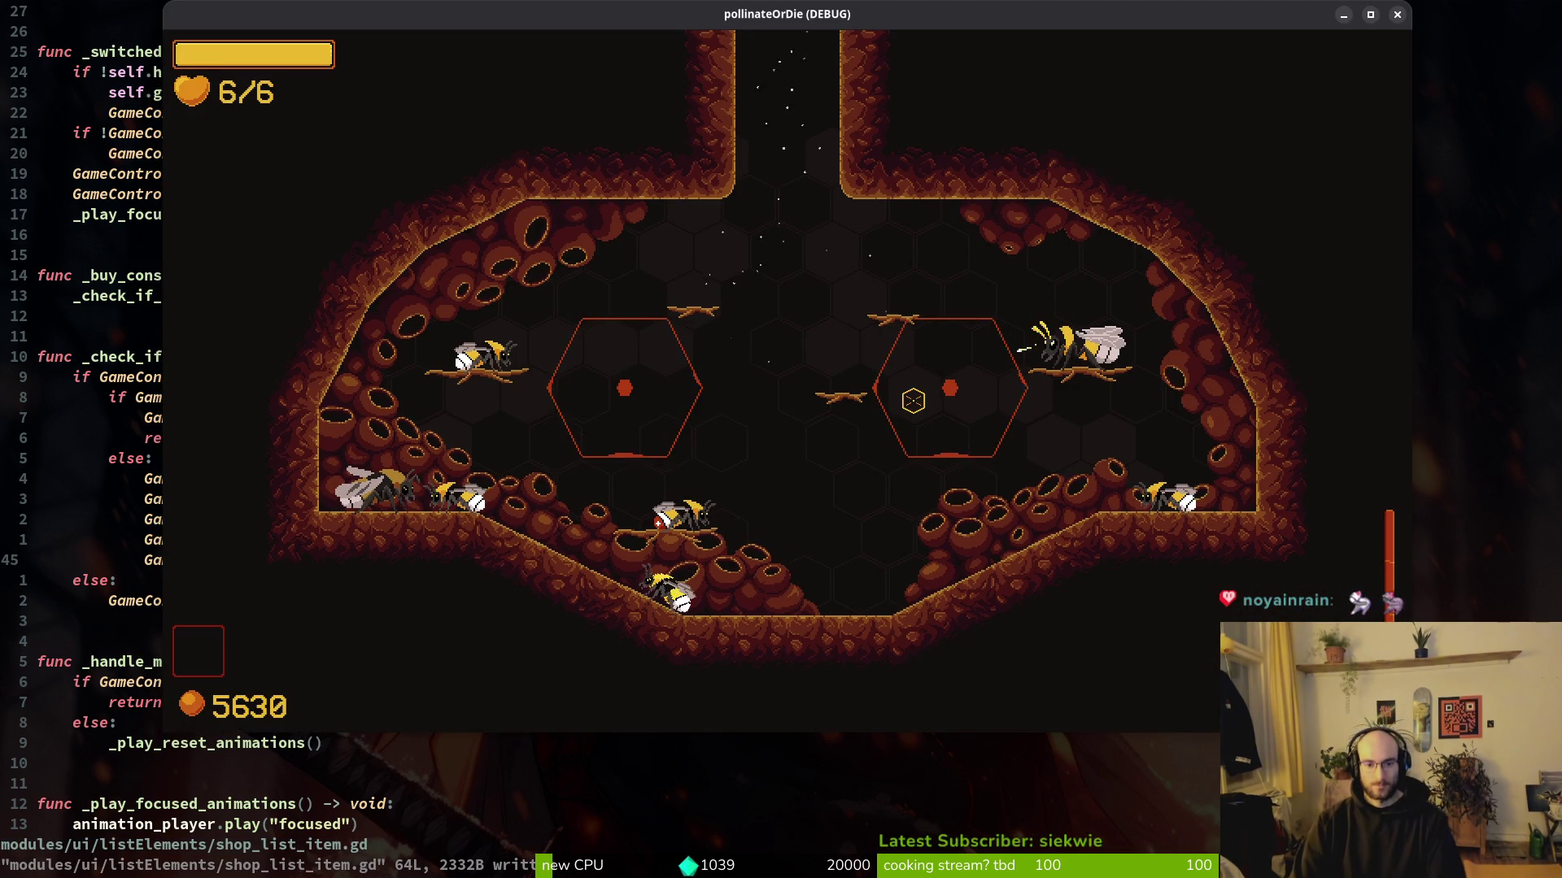
Step: Buy the protein consumable for 2000 honey in the shop, then close the game
{"action": "key", "text": "Escape"}
{"action": "key", "text": "q"}
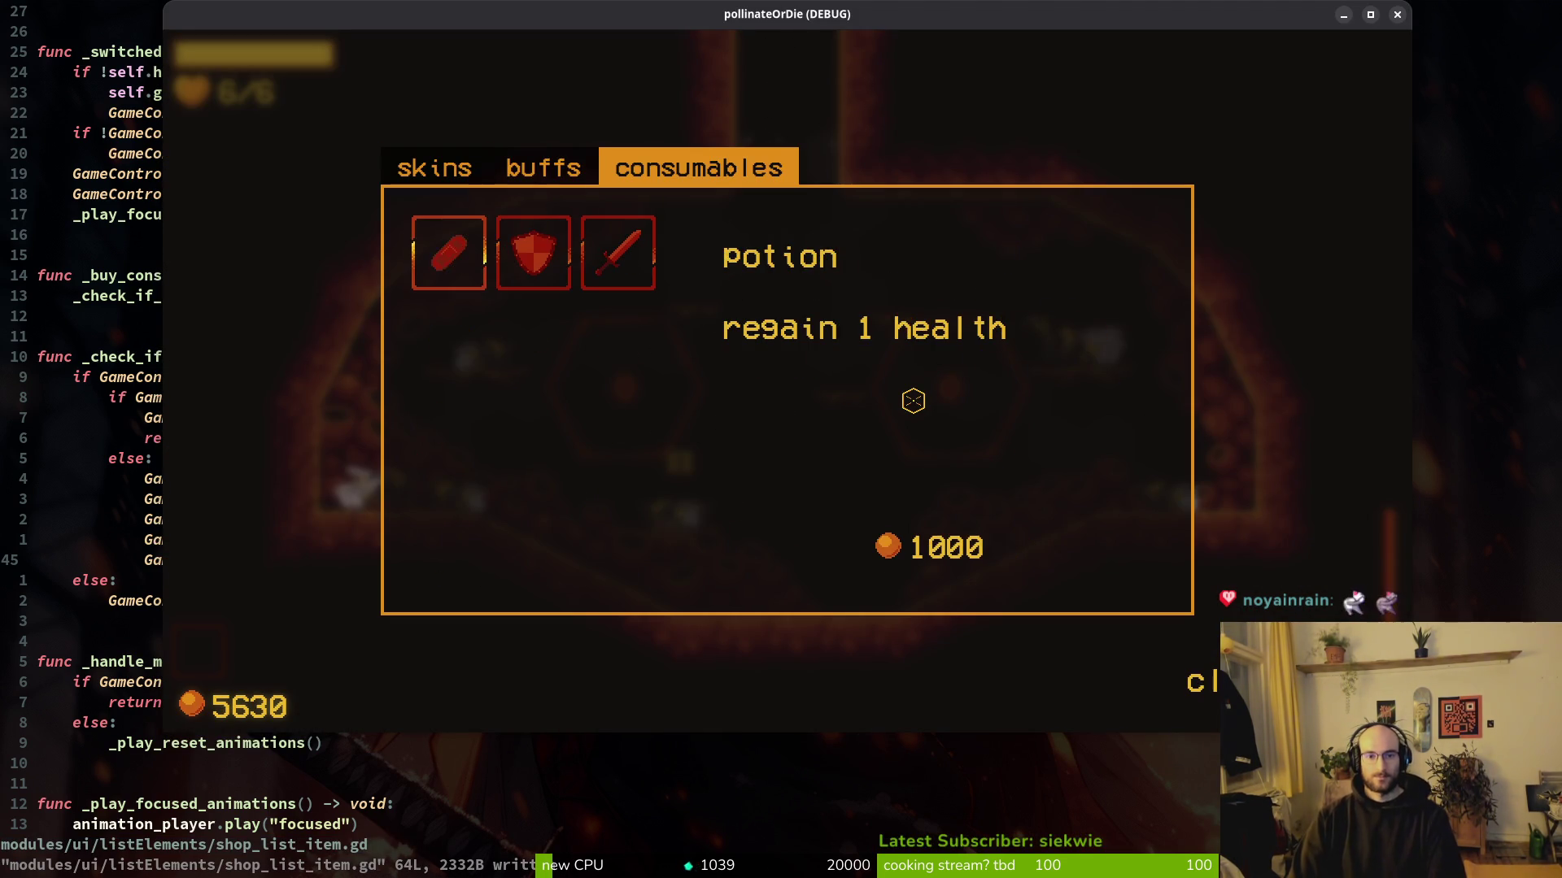
{"action": "key", "text": "Right"}
{"action": "key", "text": "Right"}
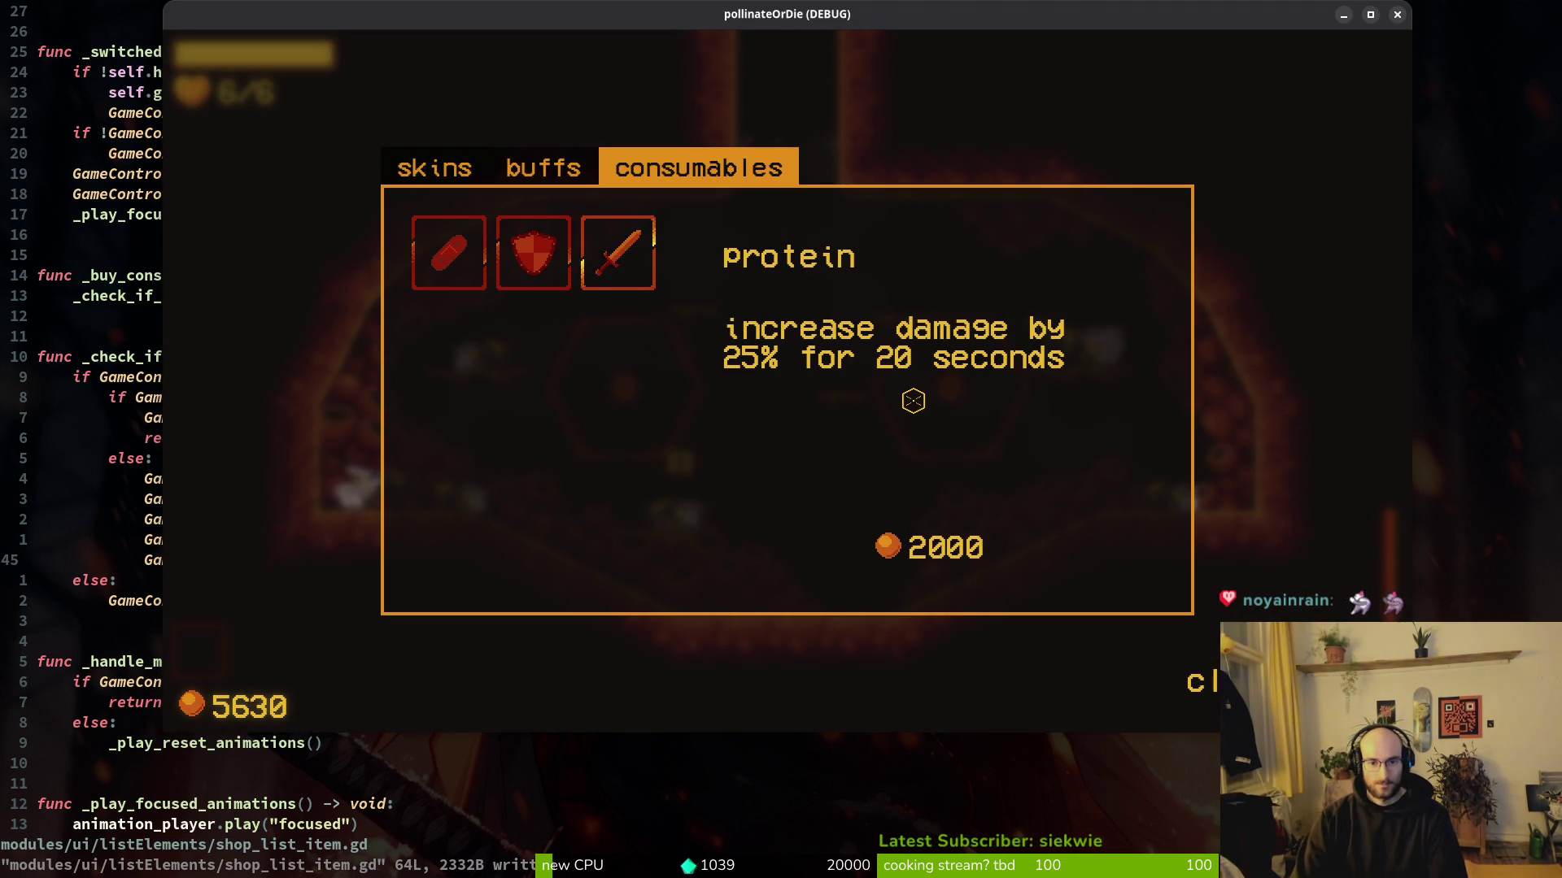
{"action": "key", "text": "Return"}
{"action": "key", "text": "Escape"}
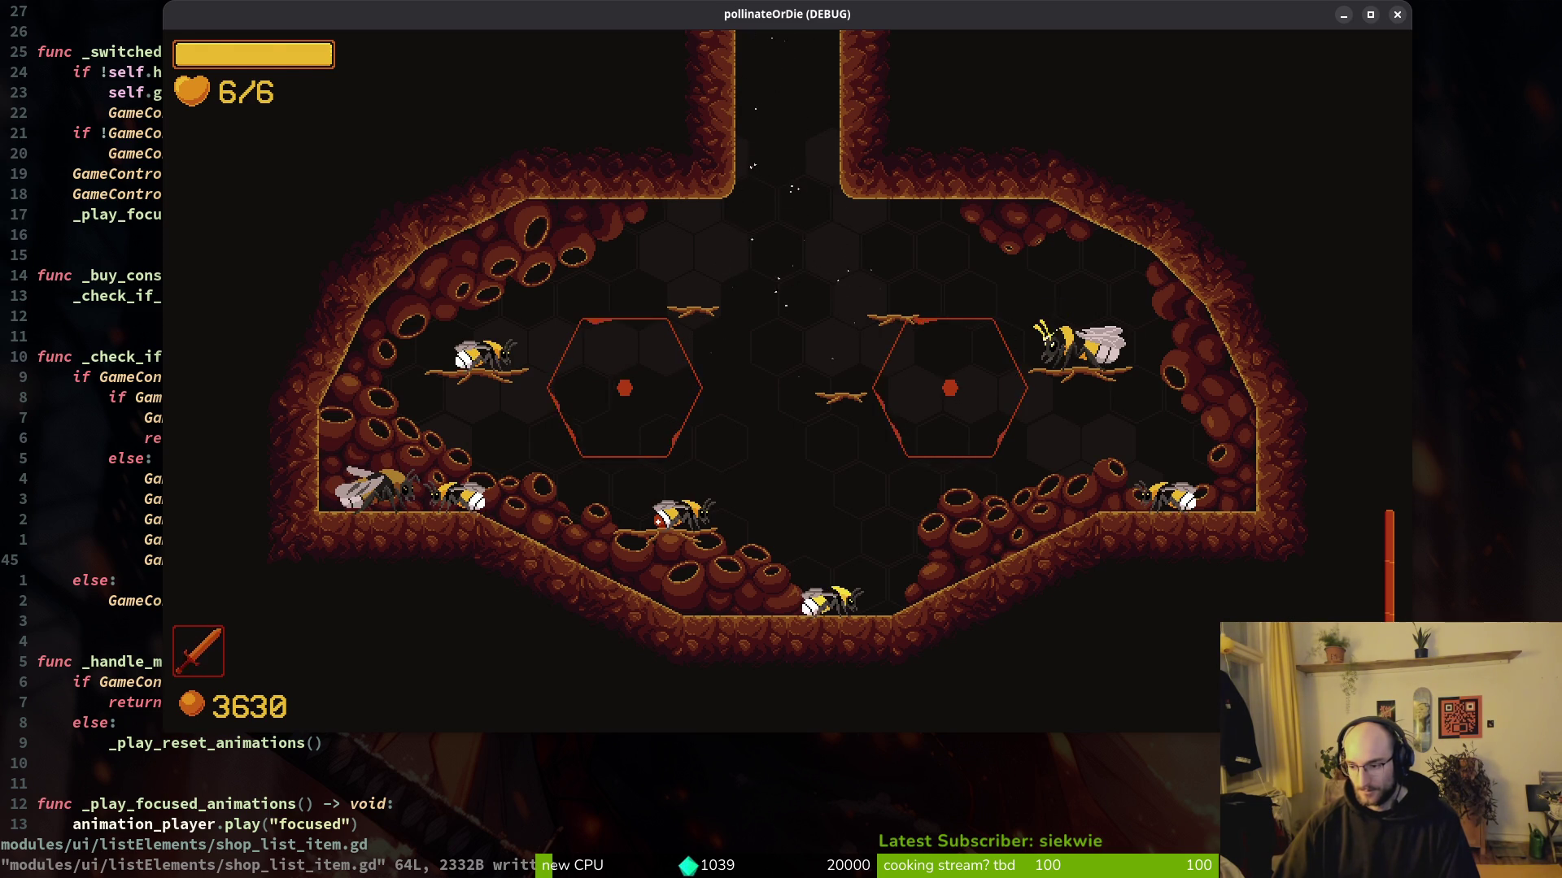
{"action": "key", "text": "alt+F4"}
Step: Launch Aseprite and open the recent consumableSlot.aseprite file
{"action": "key", "text": "alt+Tab"}
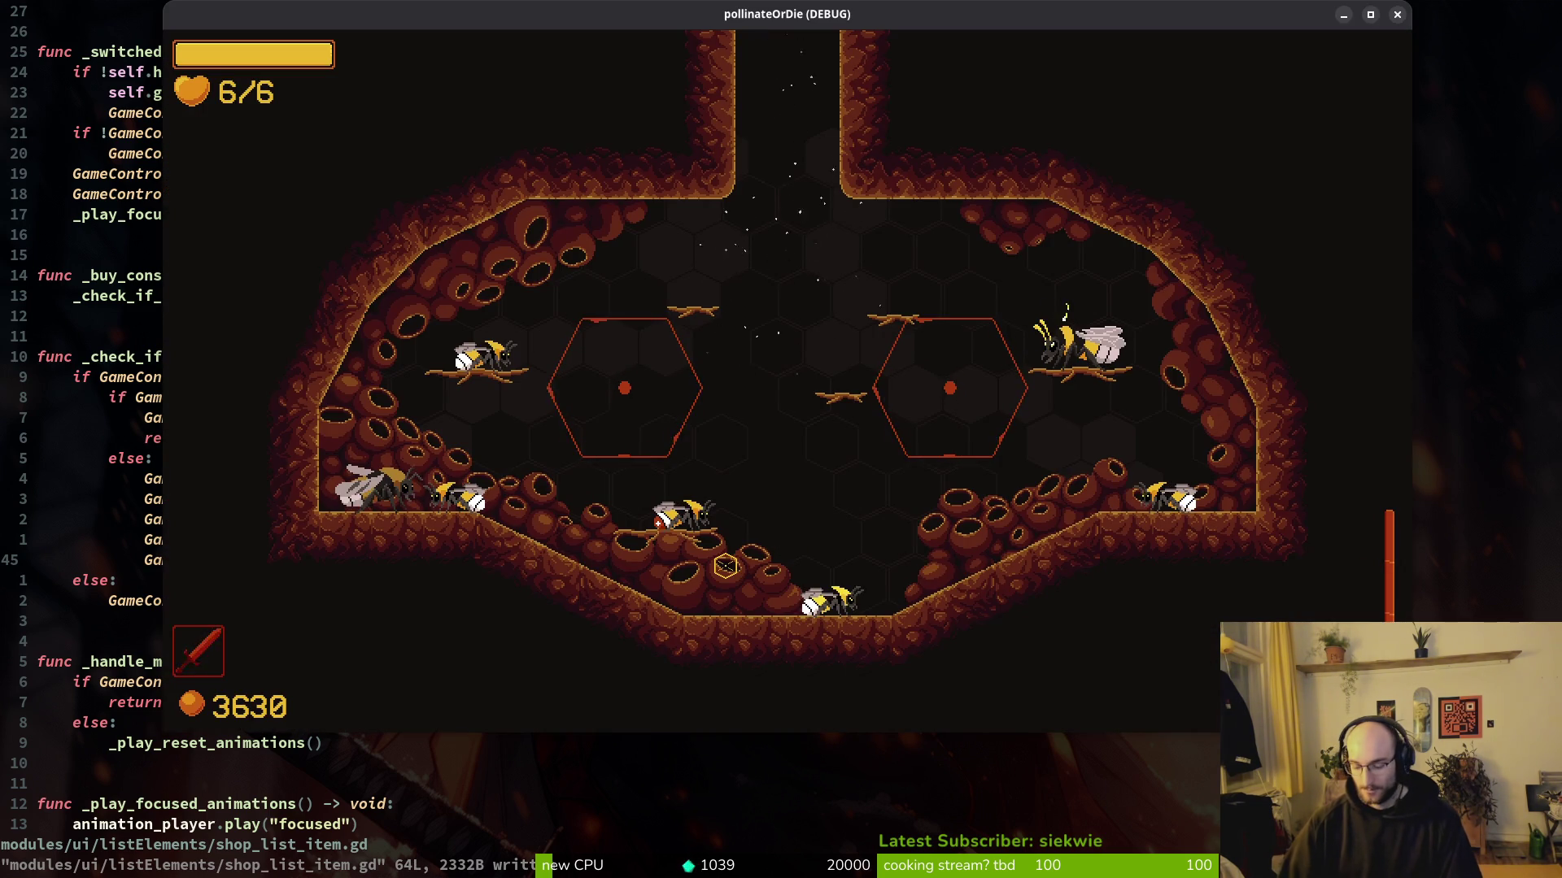
{"action": "key", "text": "super"}
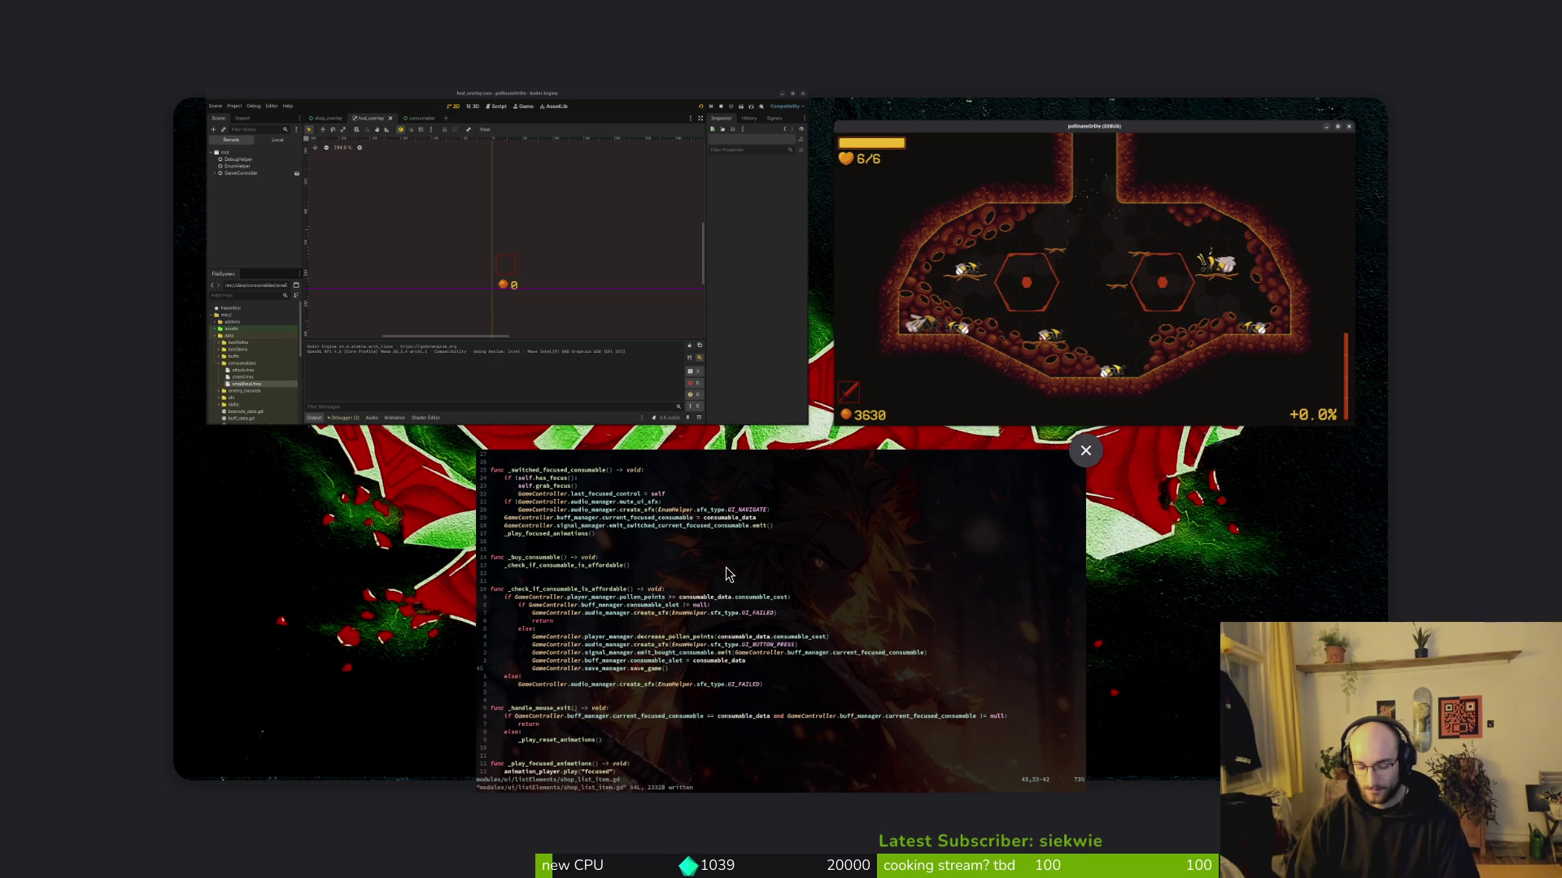
{"action": "type", "text": "aseprite"}
{"action": "key", "text": "Return"}
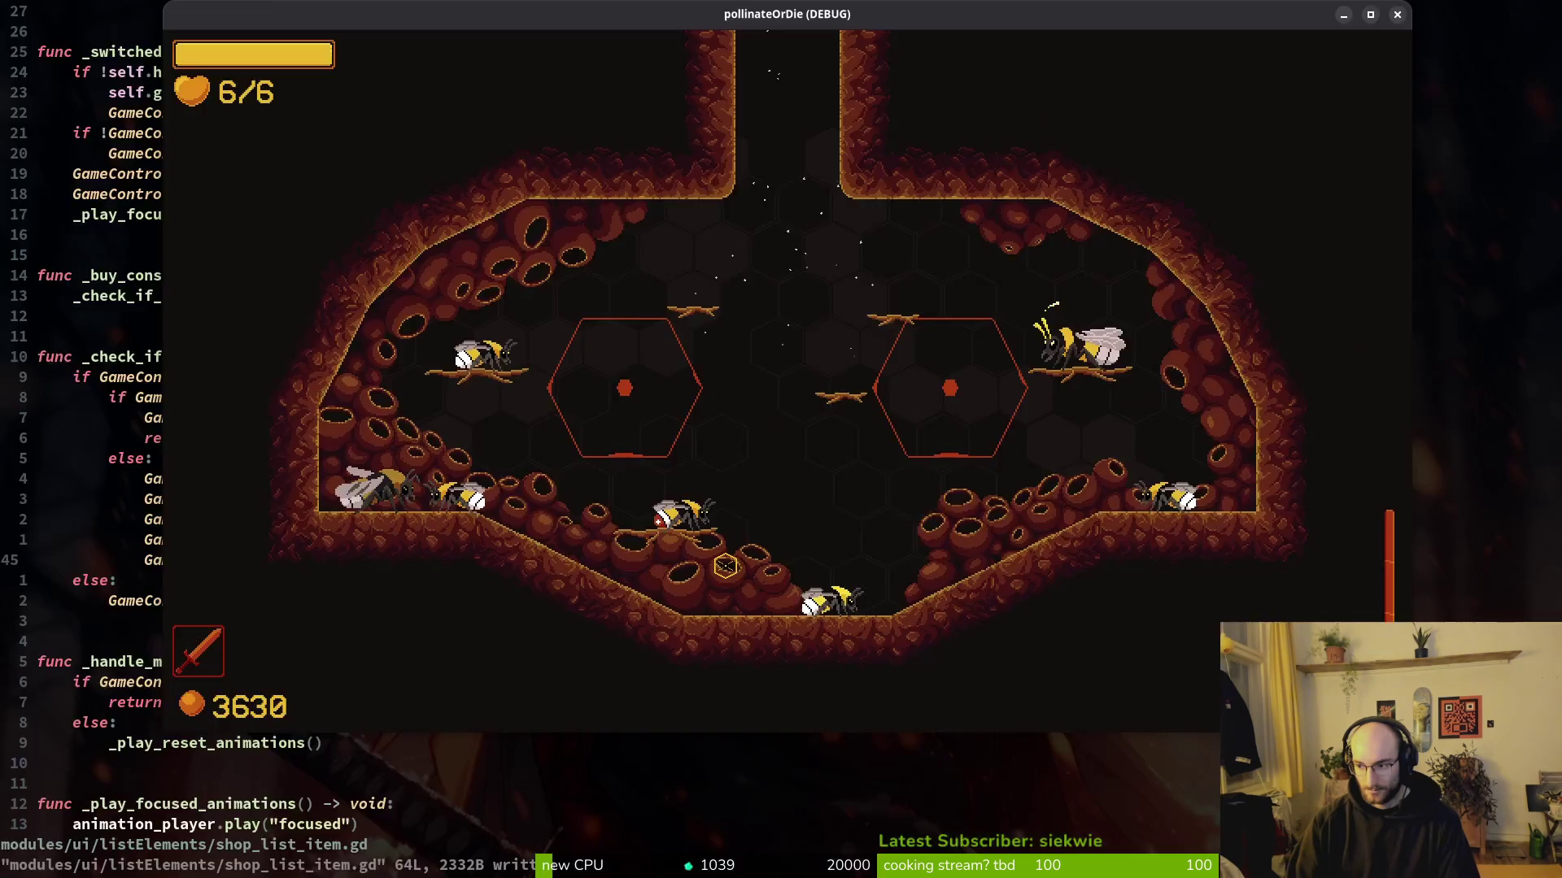
{"action": "left_click", "coordinate": [118, 227]}
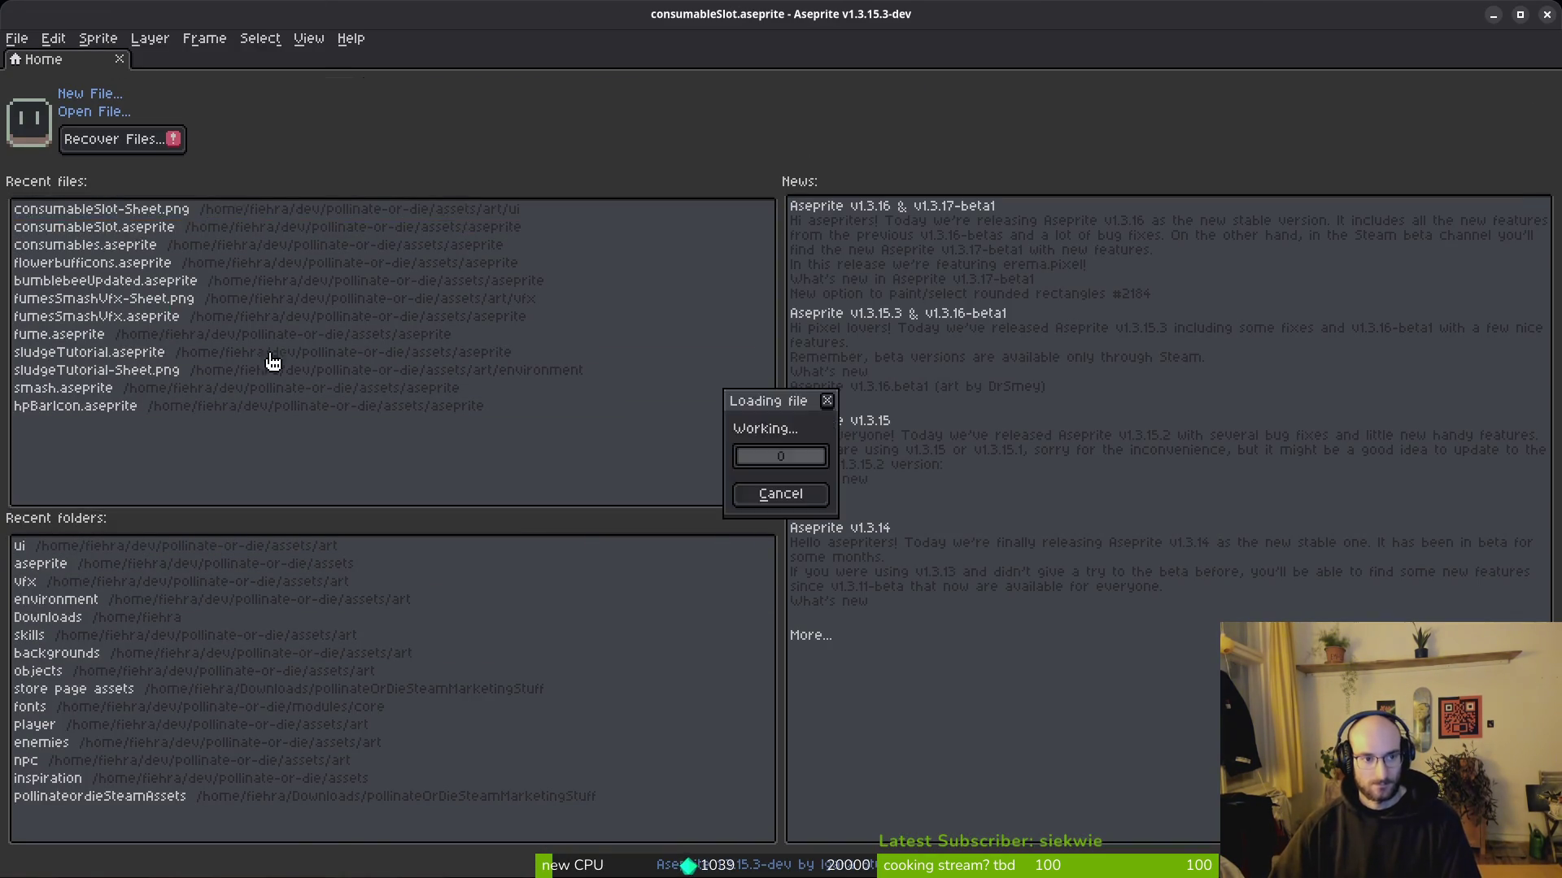
Step: From the Home tab, open consumables.aseprite in the assets/aseprite folder
{"action": "left_click", "coordinate": [104, 60]}
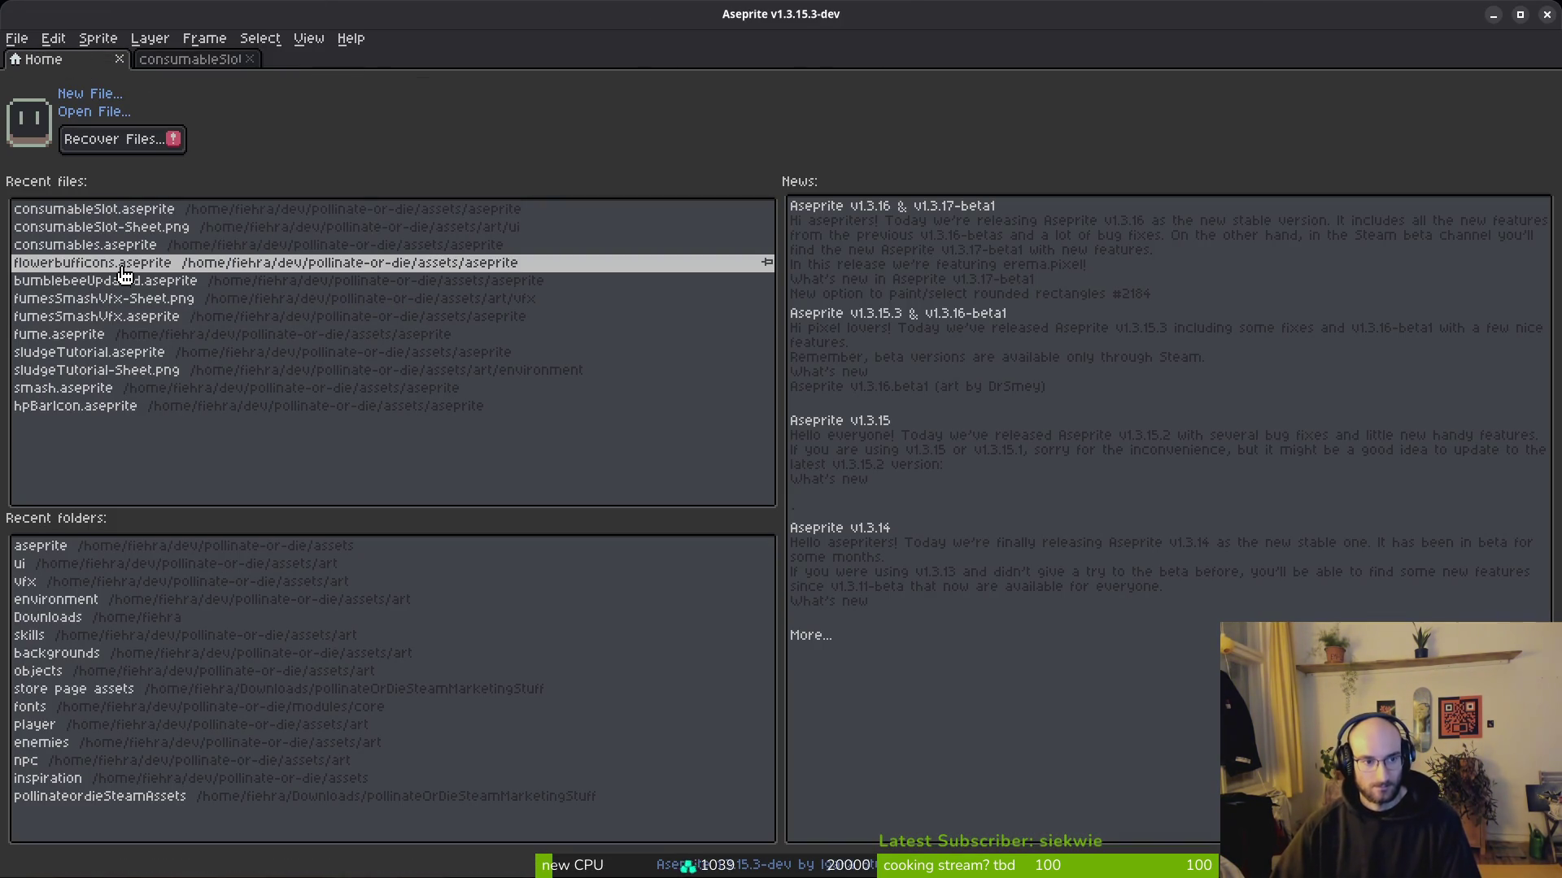
{"action": "left_click", "coordinate": [107, 112]}
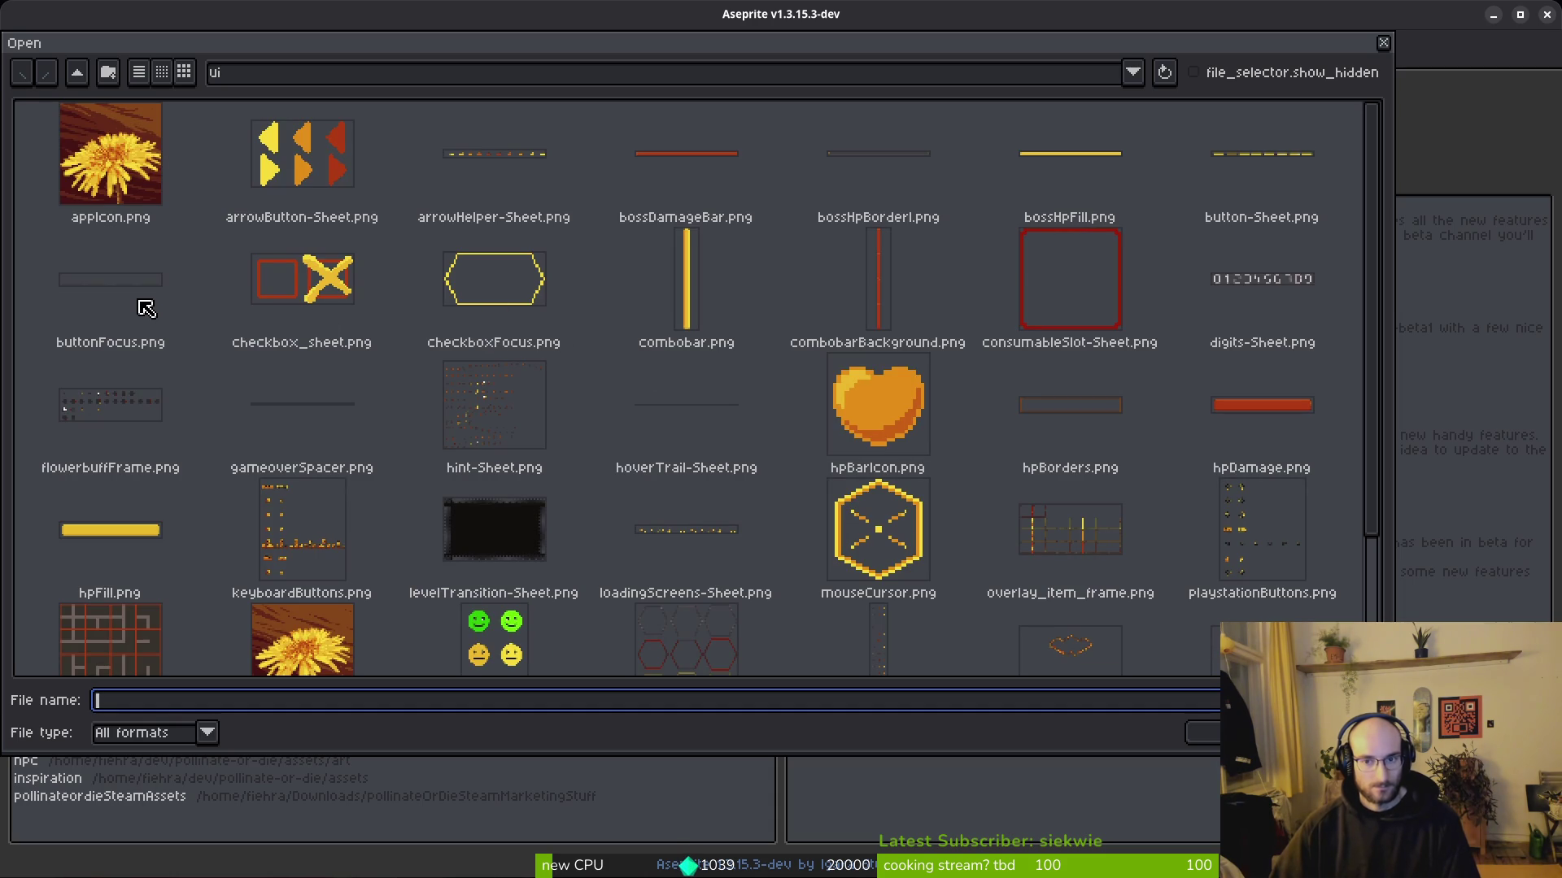
{"action": "left_click", "coordinate": [78, 73]}
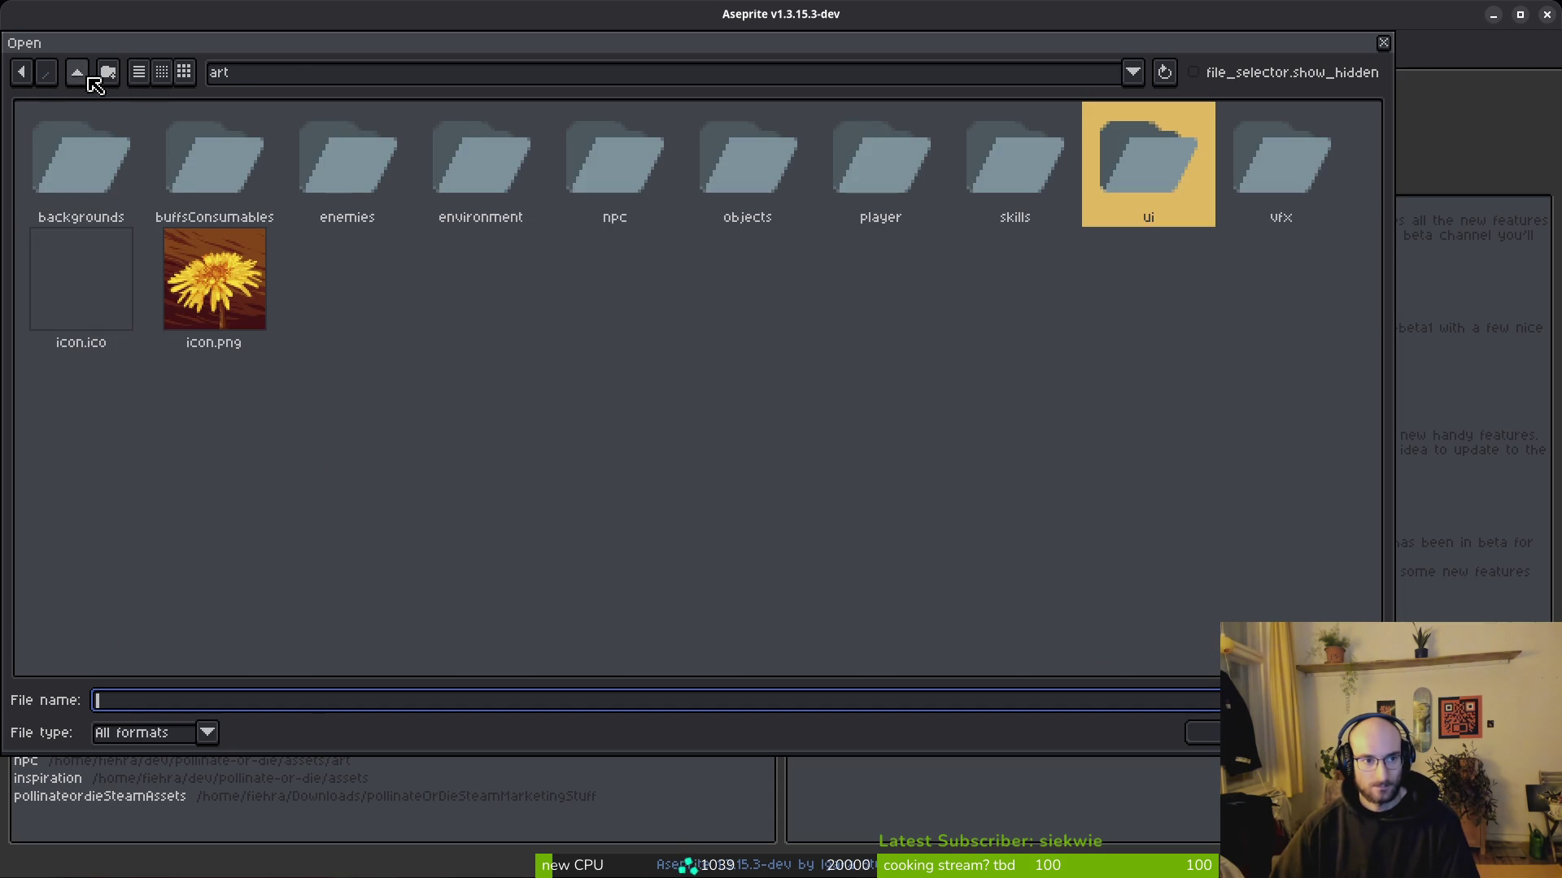
{"action": "left_click", "coordinate": [77, 72]}
{"action": "double_click", "coordinate": [204, 193]}
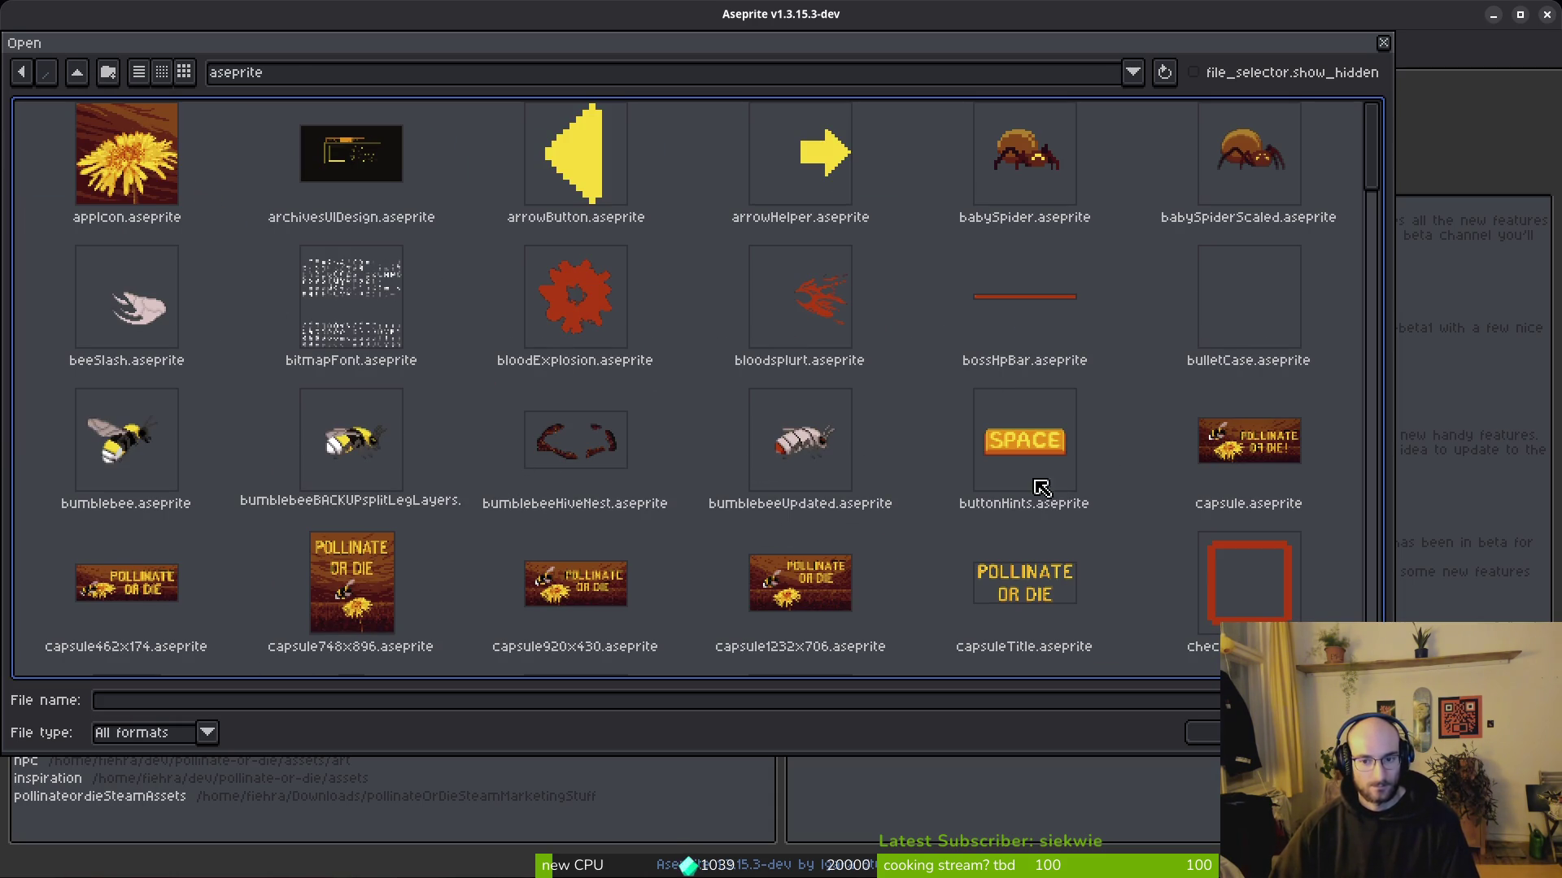
{"action": "scroll", "coordinate": [813, 565], "scroll_direction": "down", "scroll_amount": 3}
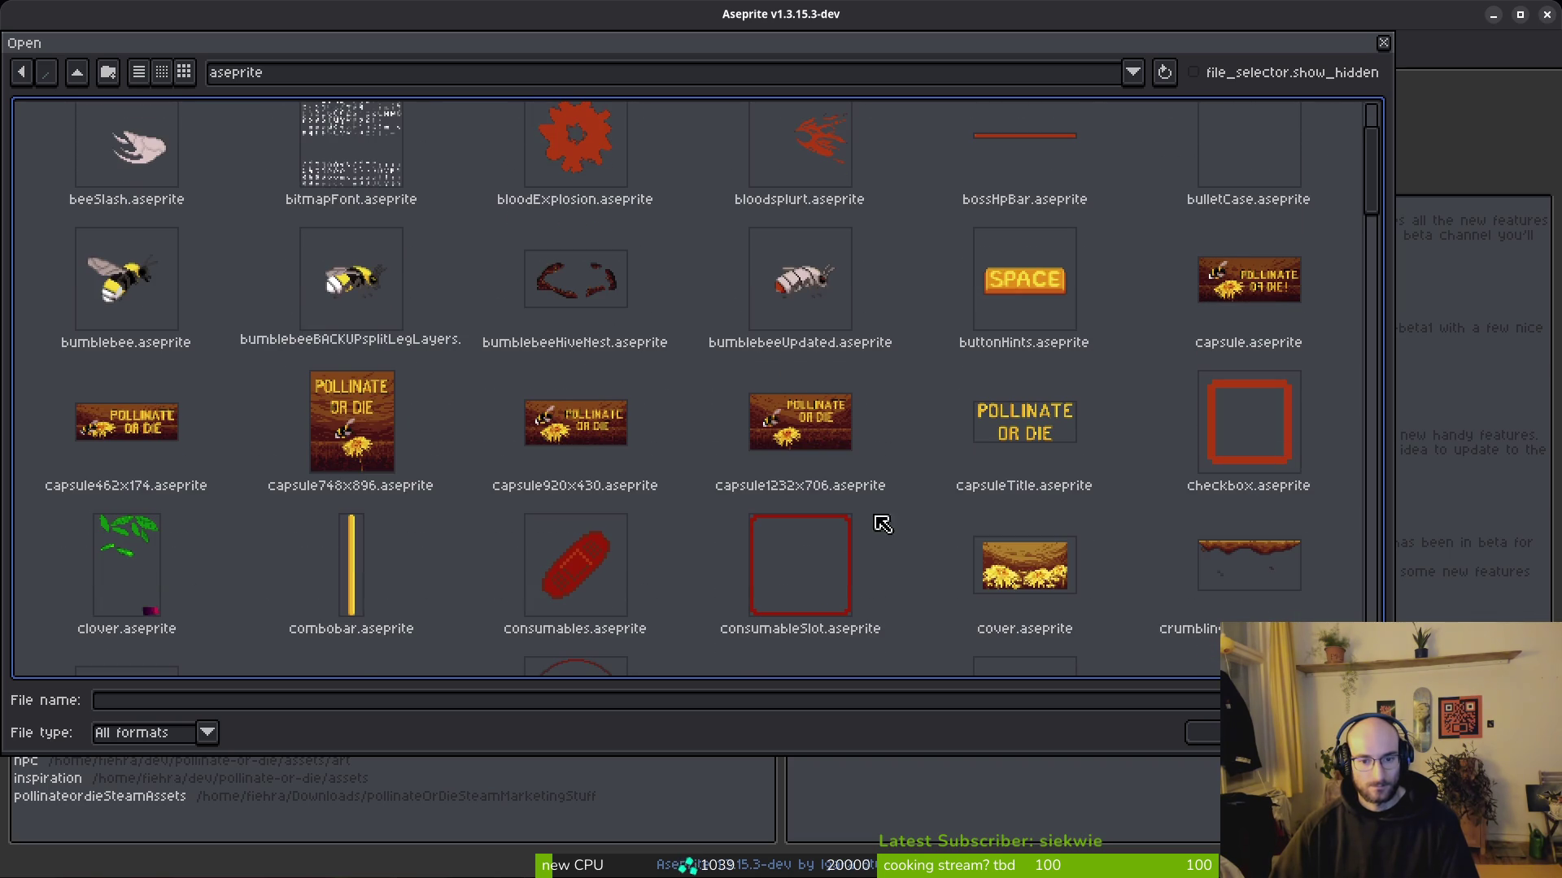
{"action": "double_click", "coordinate": [586, 603]}
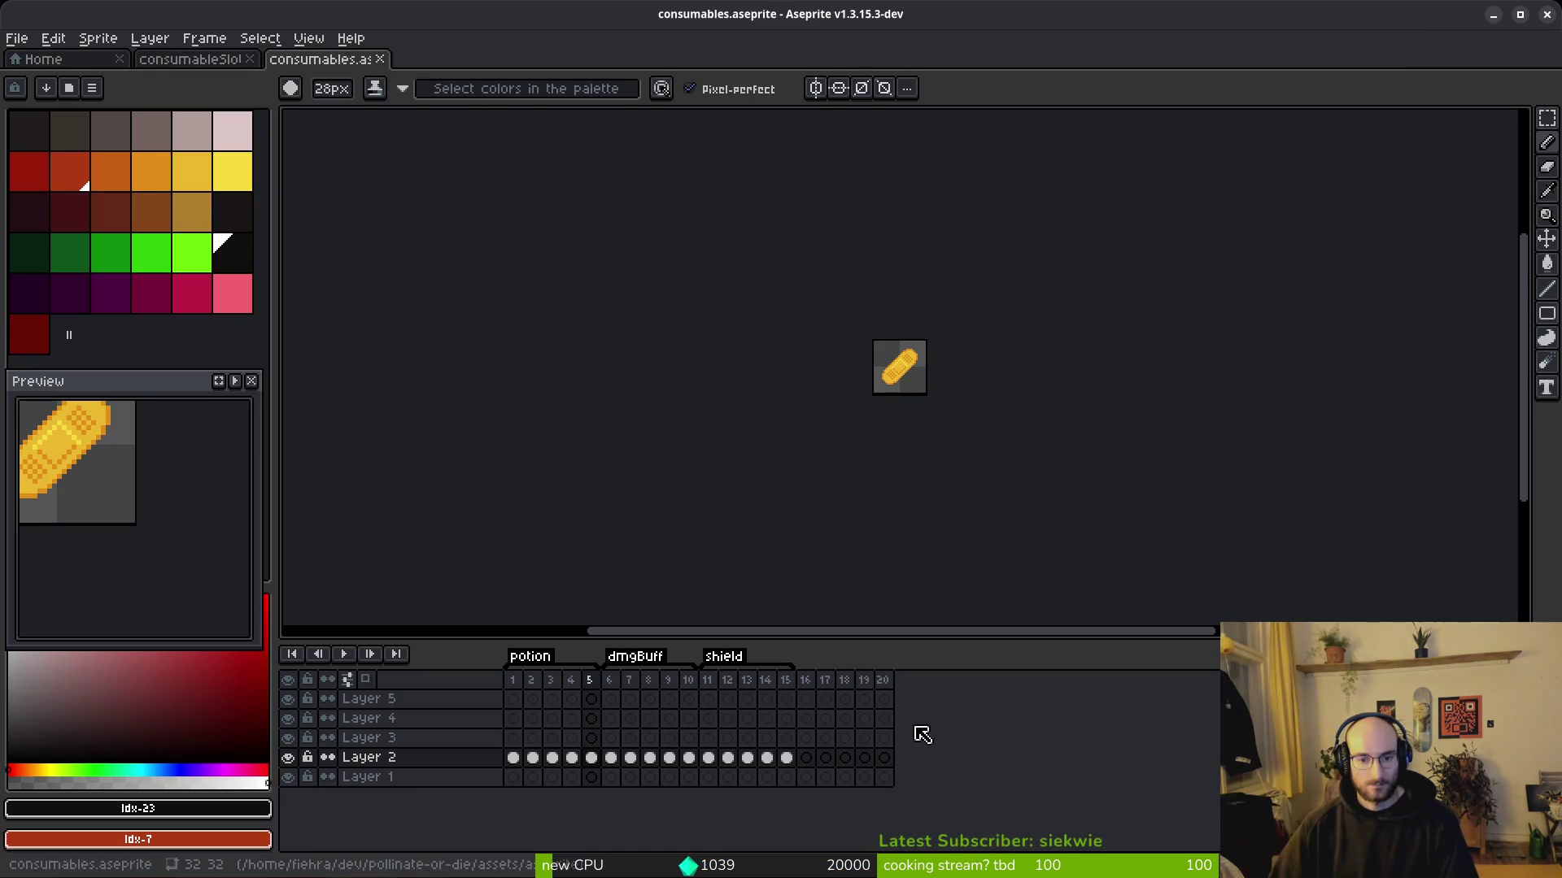
Step: Add new empty frames from frame 16 and tag frames 16–20 as 'stinger'
{"action": "left_click_drag", "start_coordinate": [611, 687], "coordinate": [701, 694]}
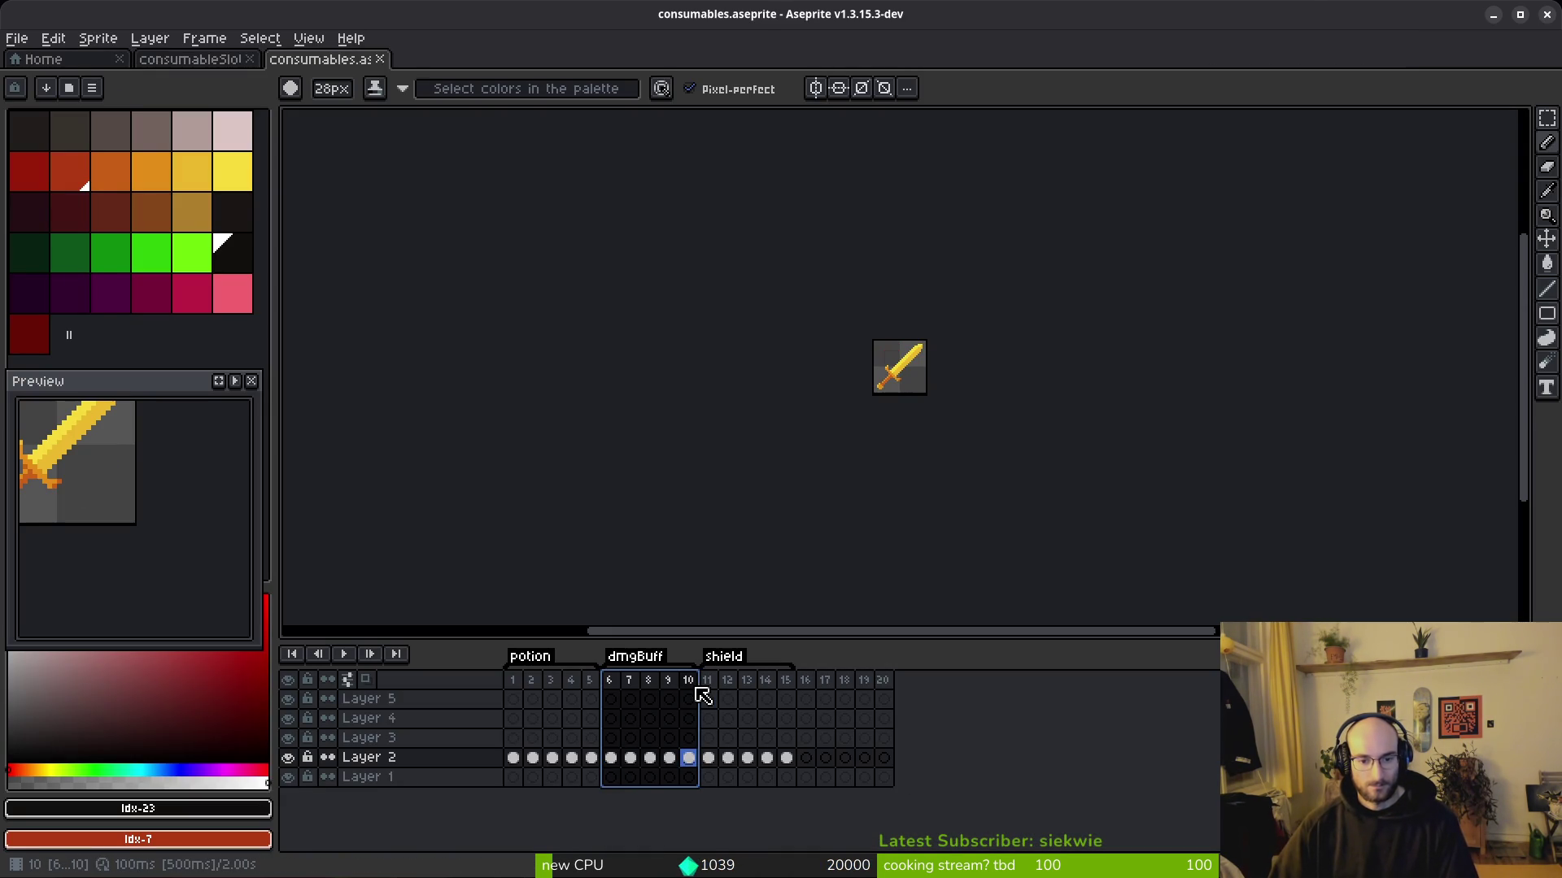
{"action": "left_click", "coordinate": [805, 680]}
{"action": "key", "text": "alt+n"}
{"action": "key", "text": "alt+n"}
{"action": "key", "text": "alt+n"}
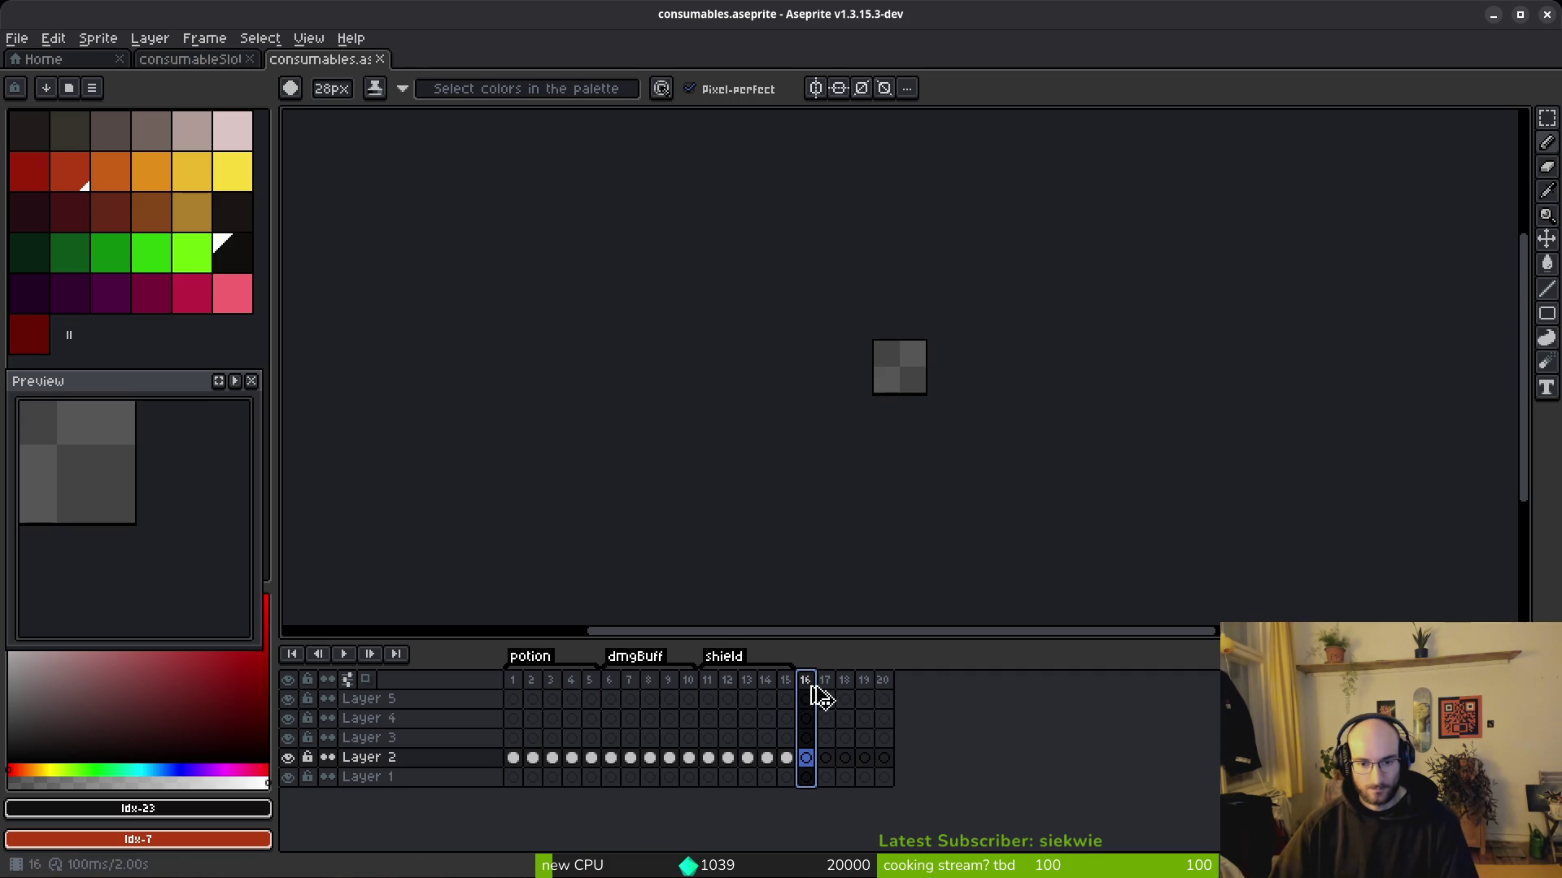
{"action": "left_click_drag", "start_coordinate": [818, 696], "coordinate": [882, 683]}
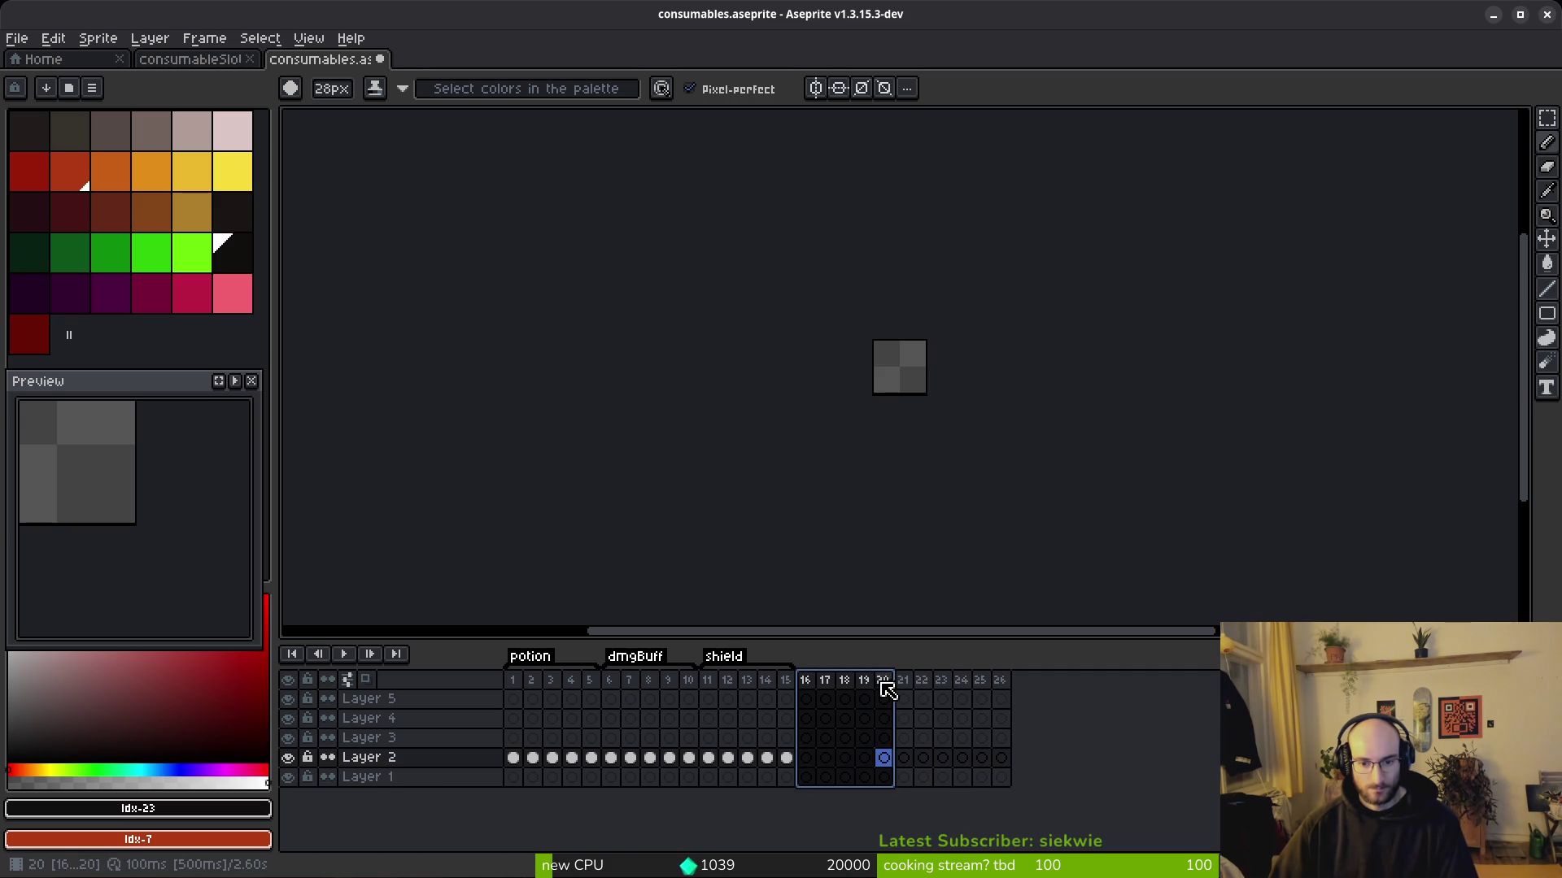
{"action": "right_click", "coordinate": [875, 687]}
{"action": "left_click", "coordinate": [949, 797]}
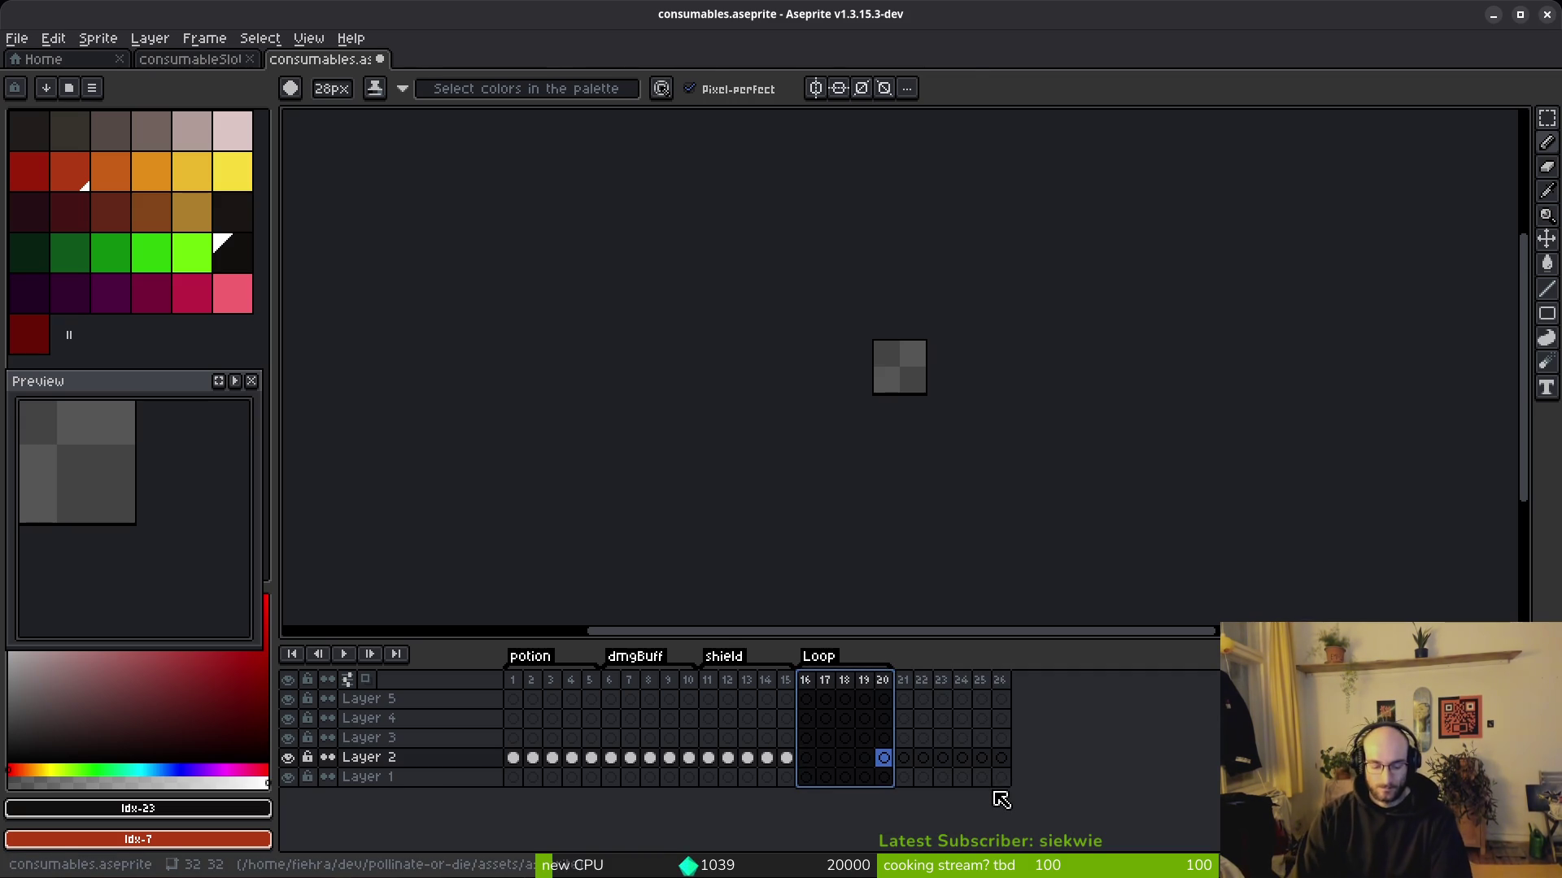
{"action": "key", "text": "g"}
{"action": "key", "text": "F2"}
{"action": "type", "text": "sting"}
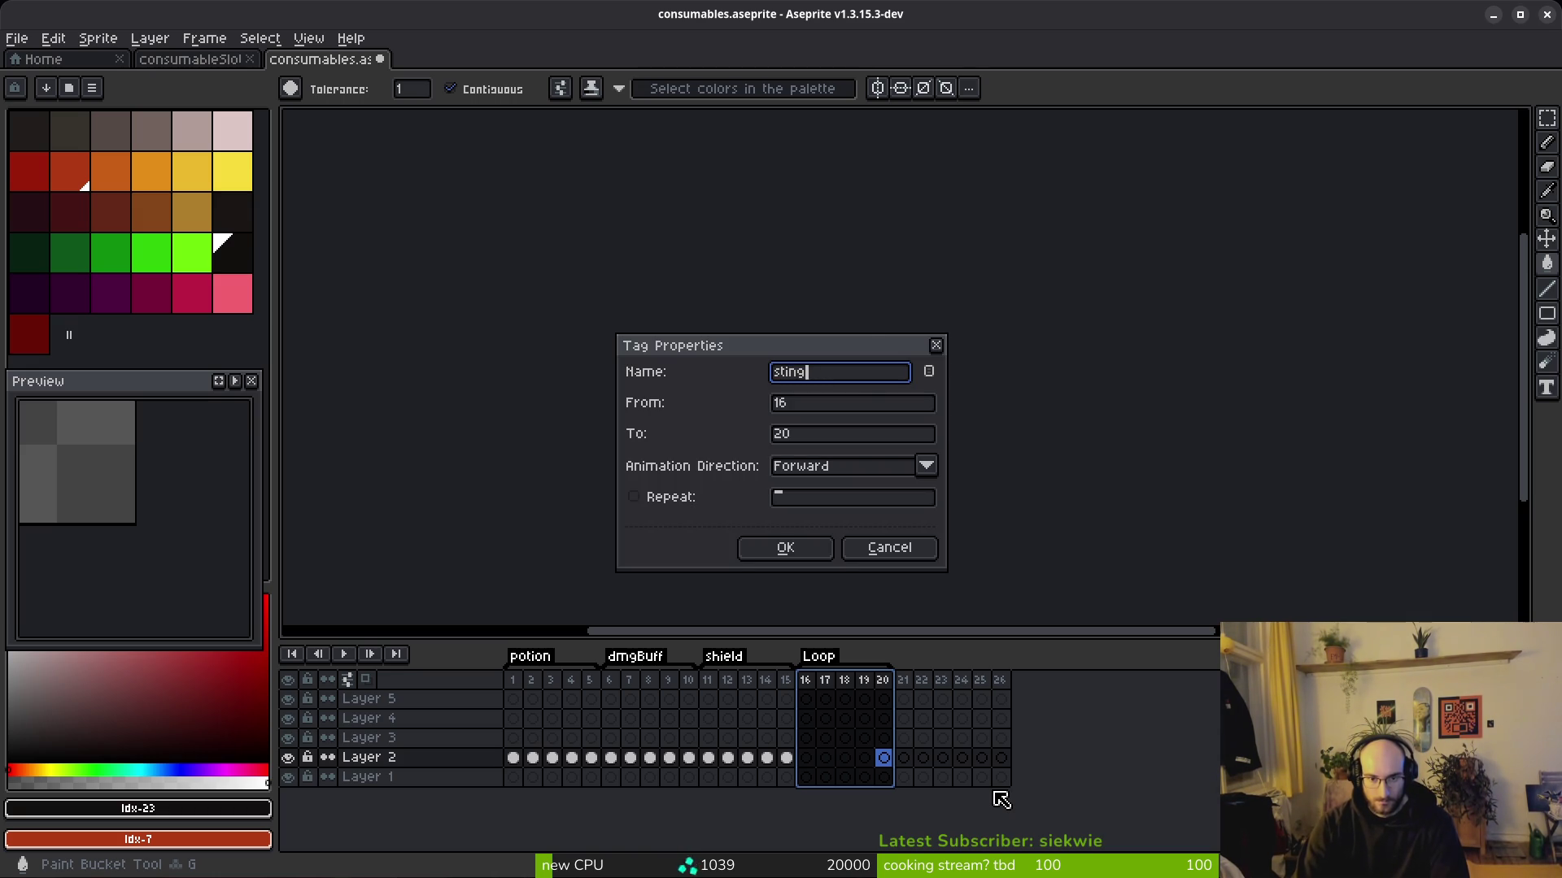
{"action": "type", "text": "er"}
{"action": "key", "text": "Return"}
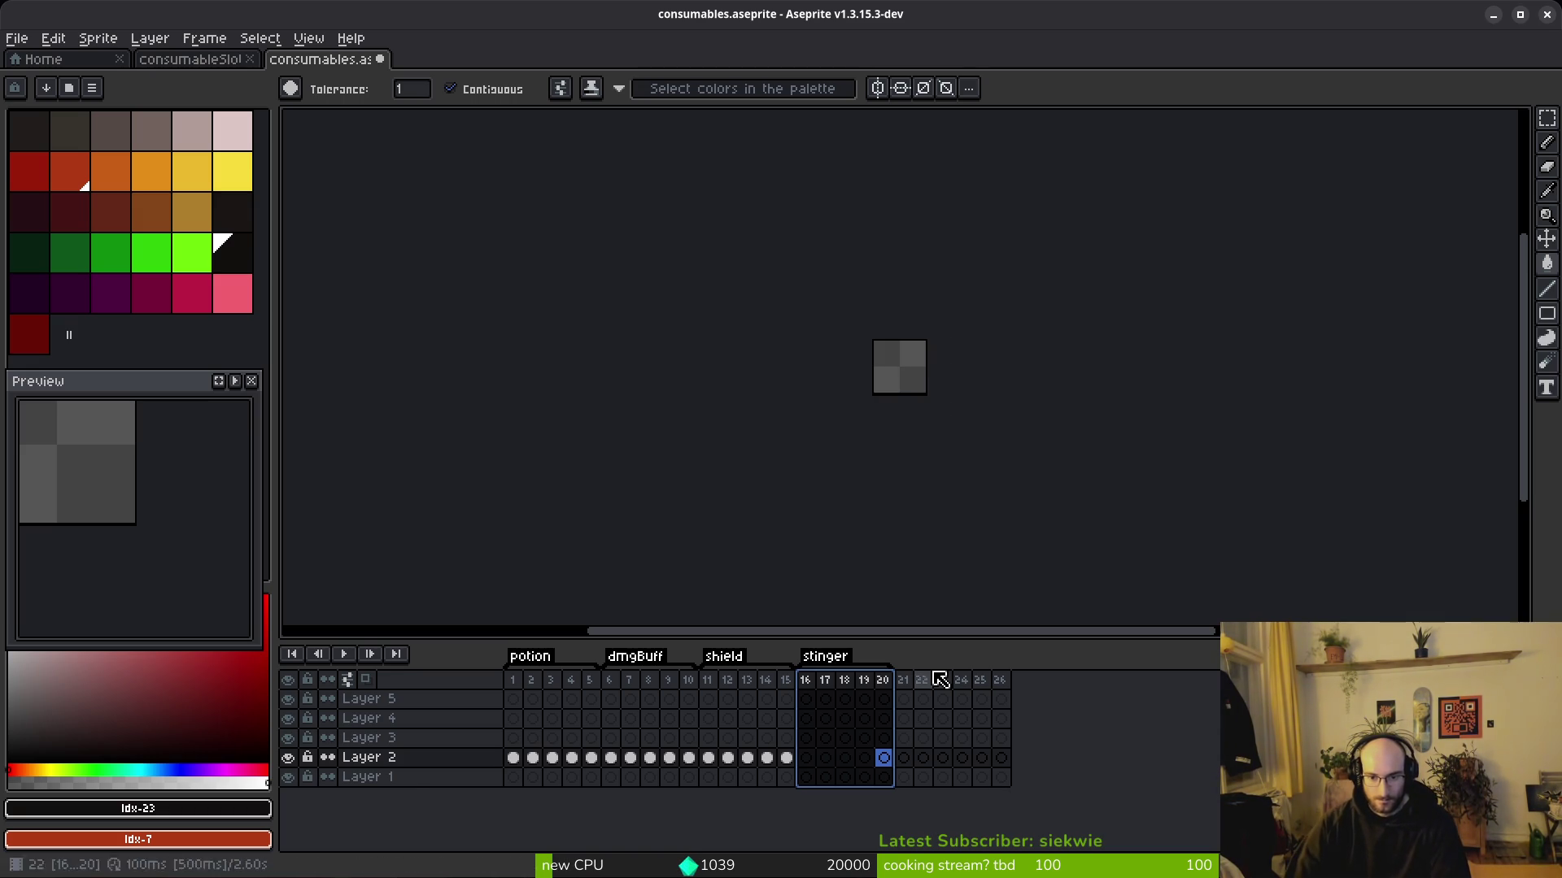
Step: Tag frames 21–25 as a new loop section named 'attack'
{"action": "left_click_drag", "start_coordinate": [903, 681], "coordinate": [986, 690]}
{"action": "key", "text": "alt+F2"}
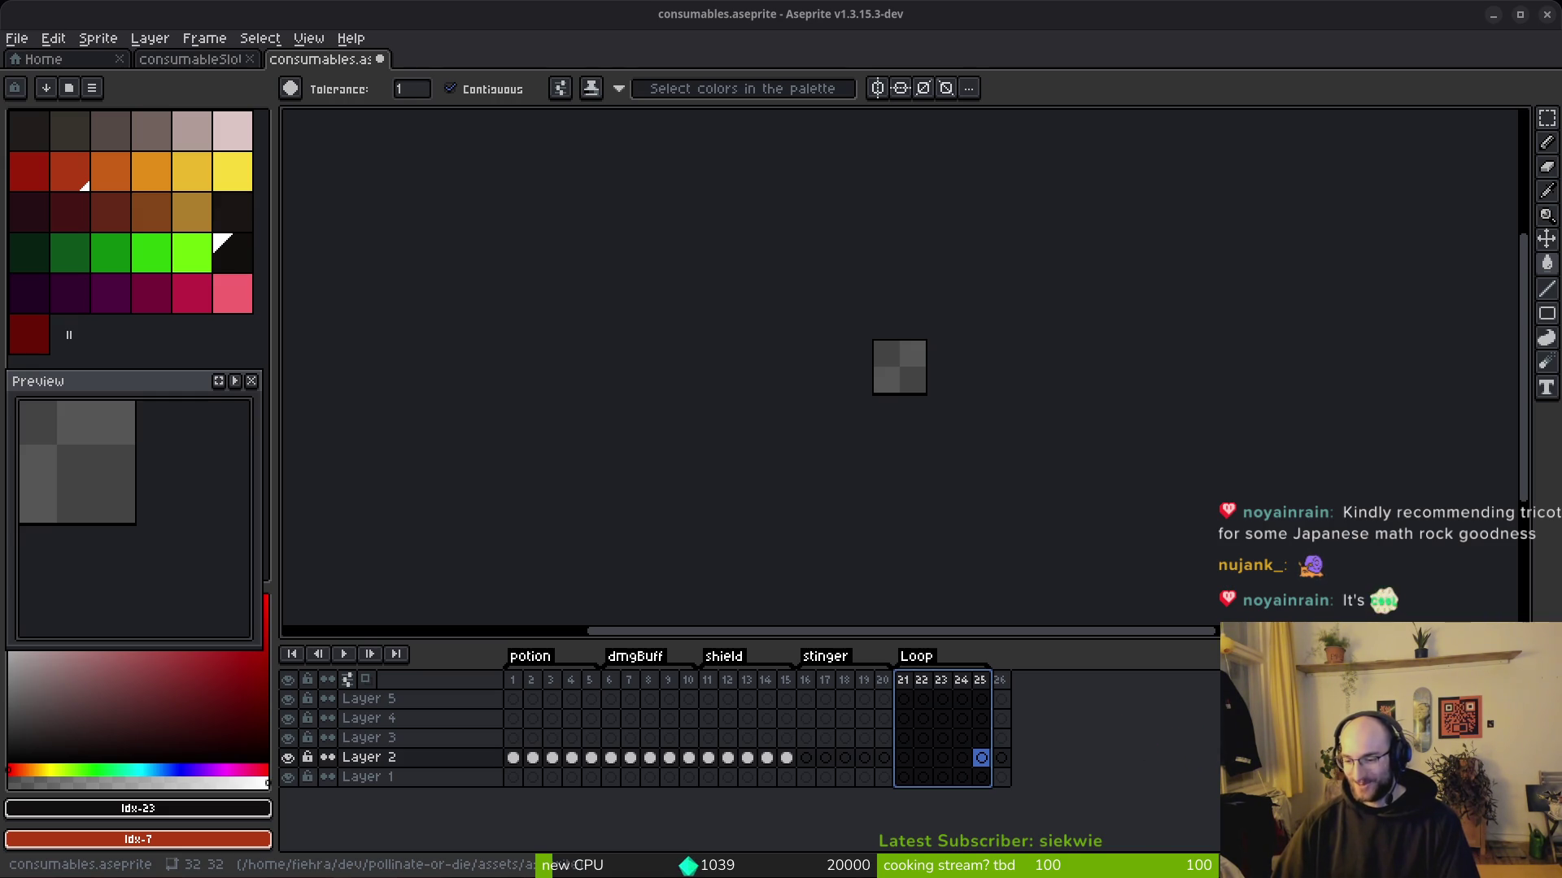
{"action": "double_click", "coordinate": [918, 659]}
{"action": "type", "text": "atta"}
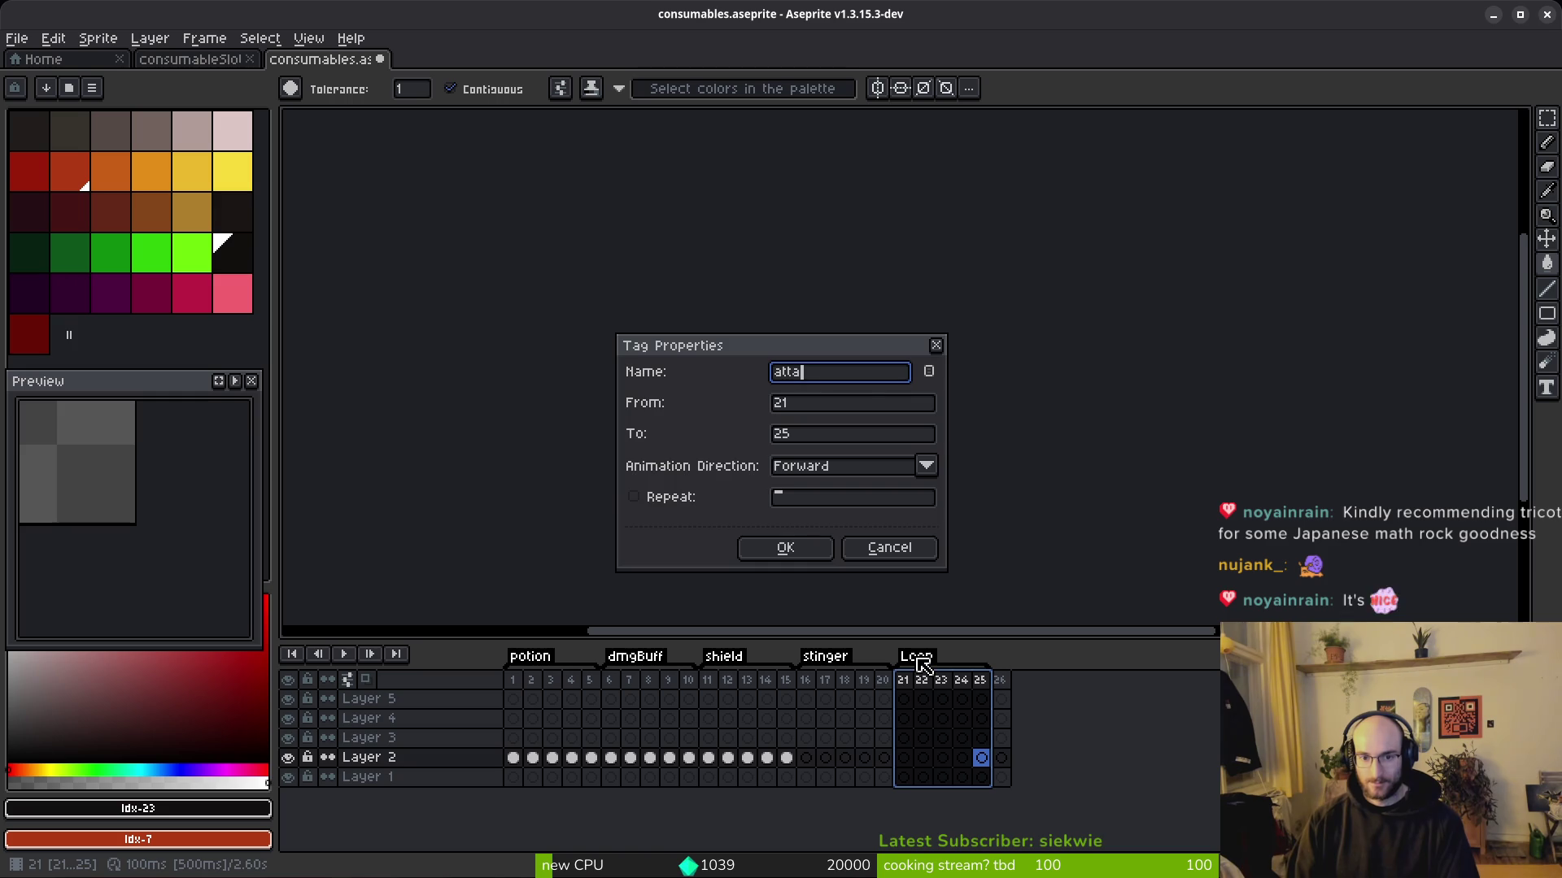
{"action": "type", "text": "ck"}
{"action": "key", "text": "Return"}
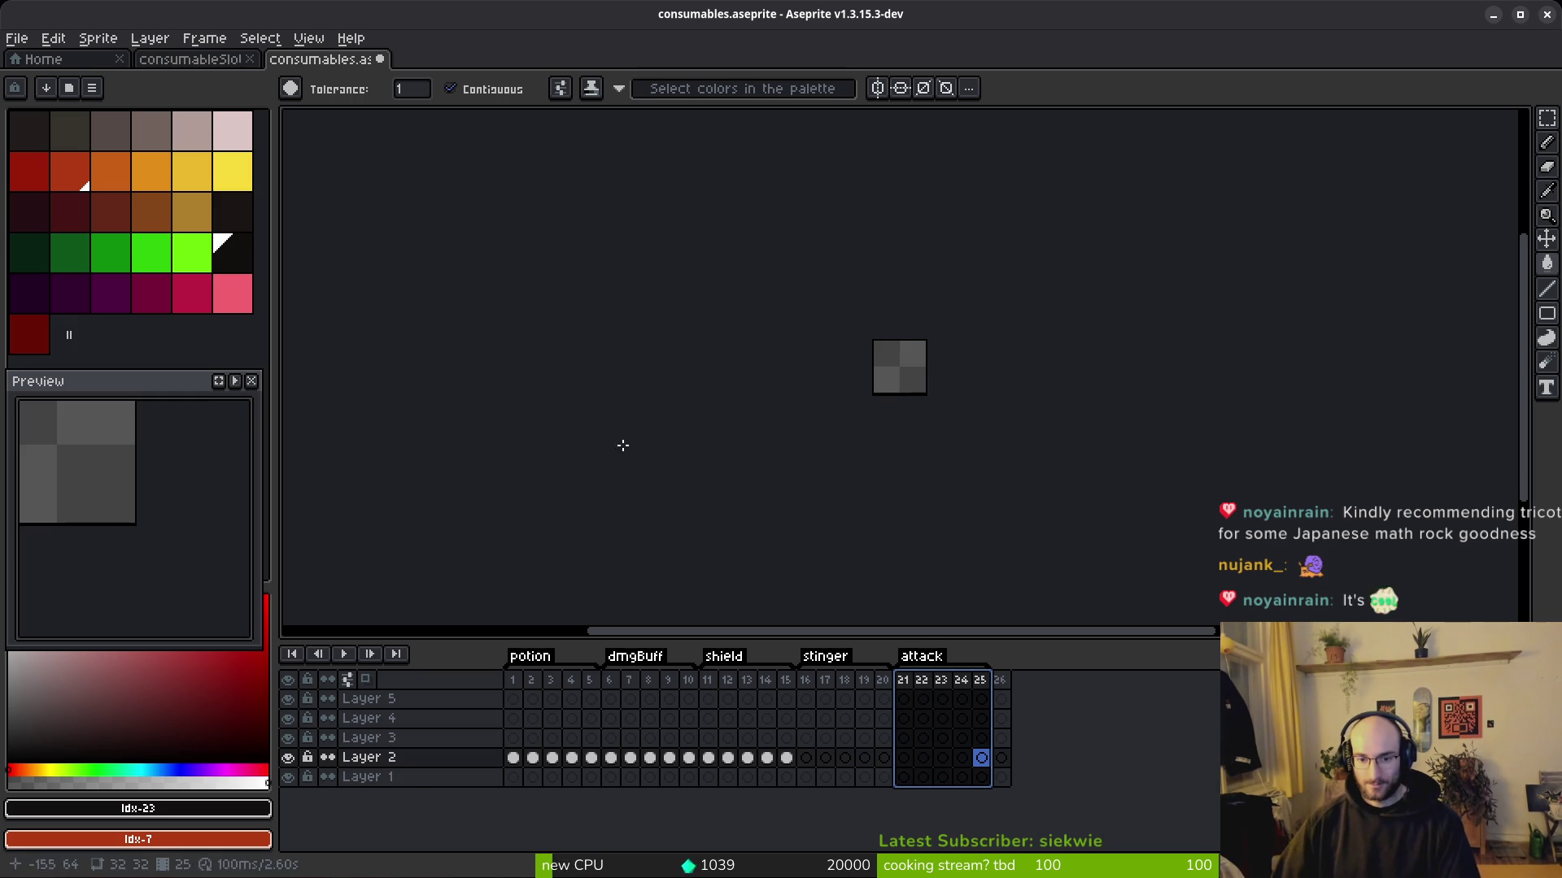
Step: Sample the shield's dark red outline in frame 11 as the drawing colour
{"action": "left_click", "coordinate": [903, 758]}
{"action": "scroll", "coordinate": [907, 355], "scroll_direction": "up", "scroll_amount": 5}
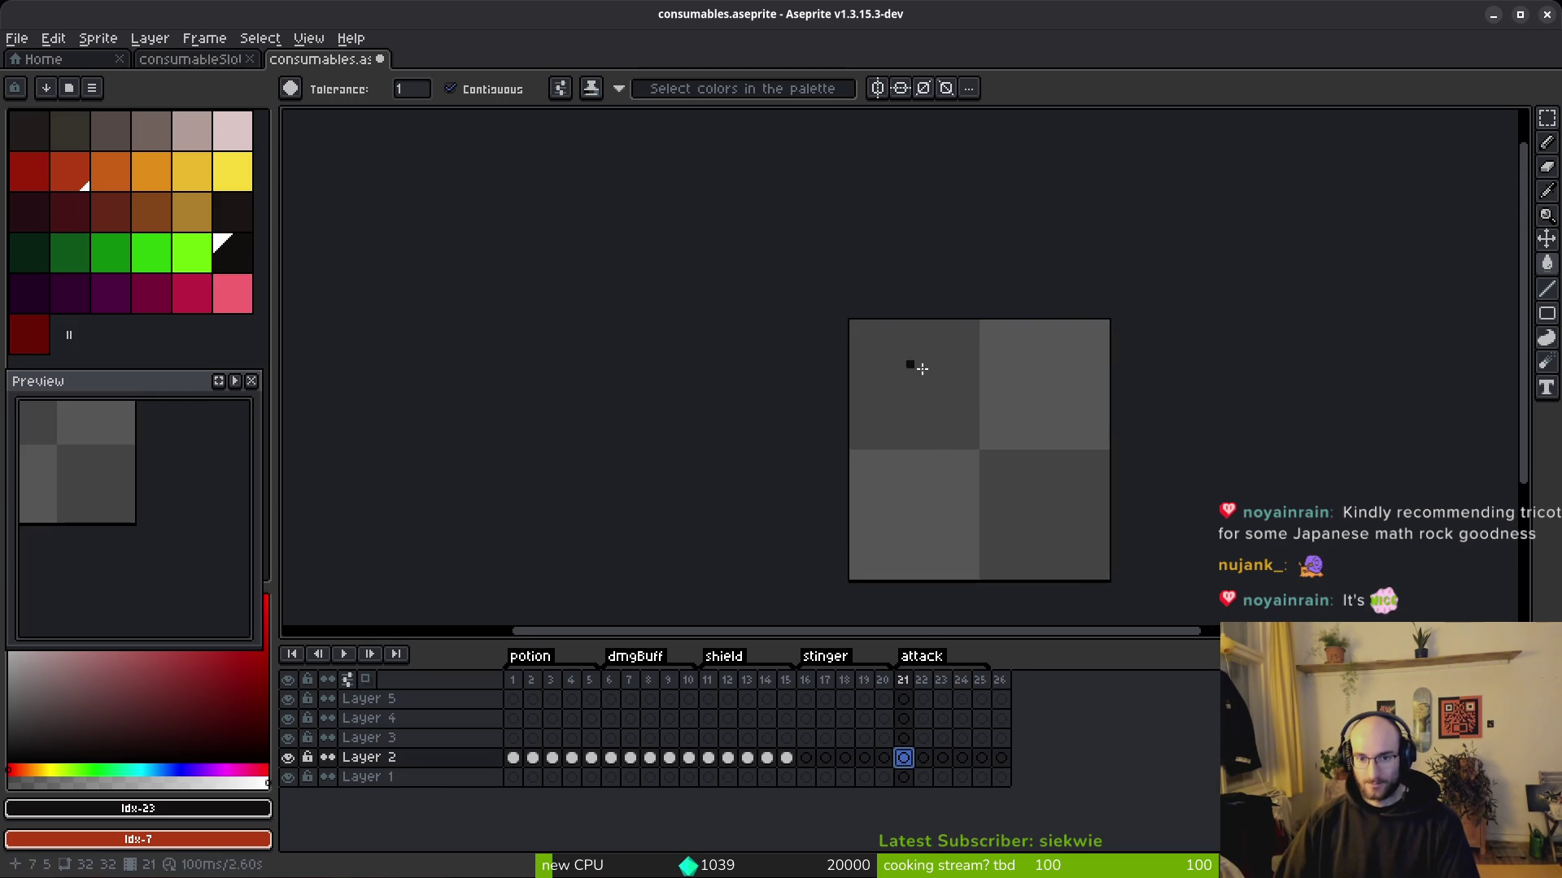
{"action": "left_click", "coordinate": [72, 173]}
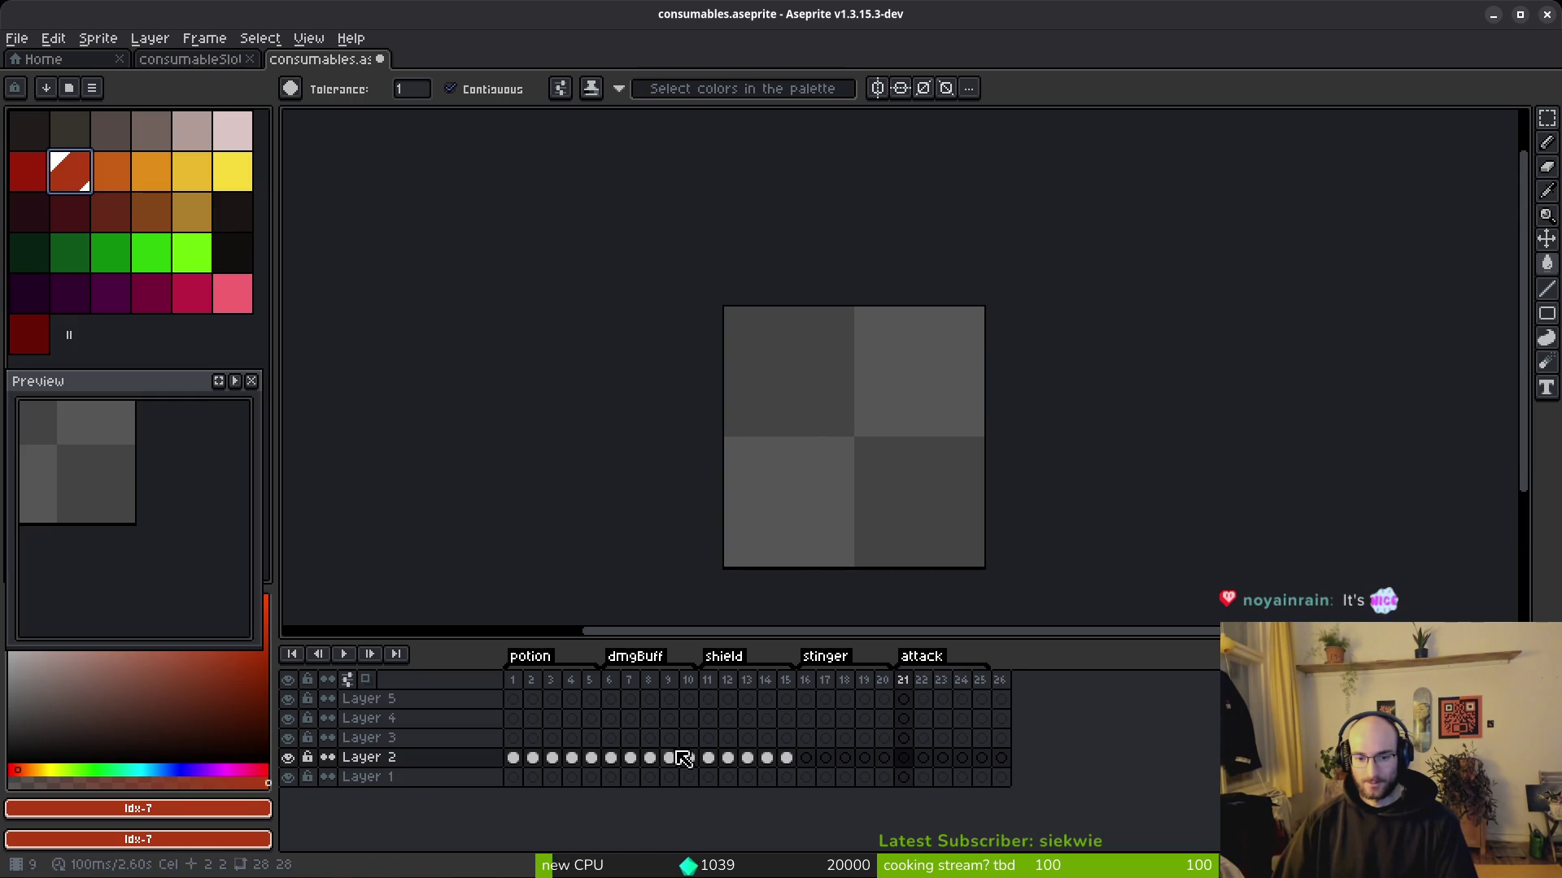
{"action": "left_click", "coordinate": [708, 757]}
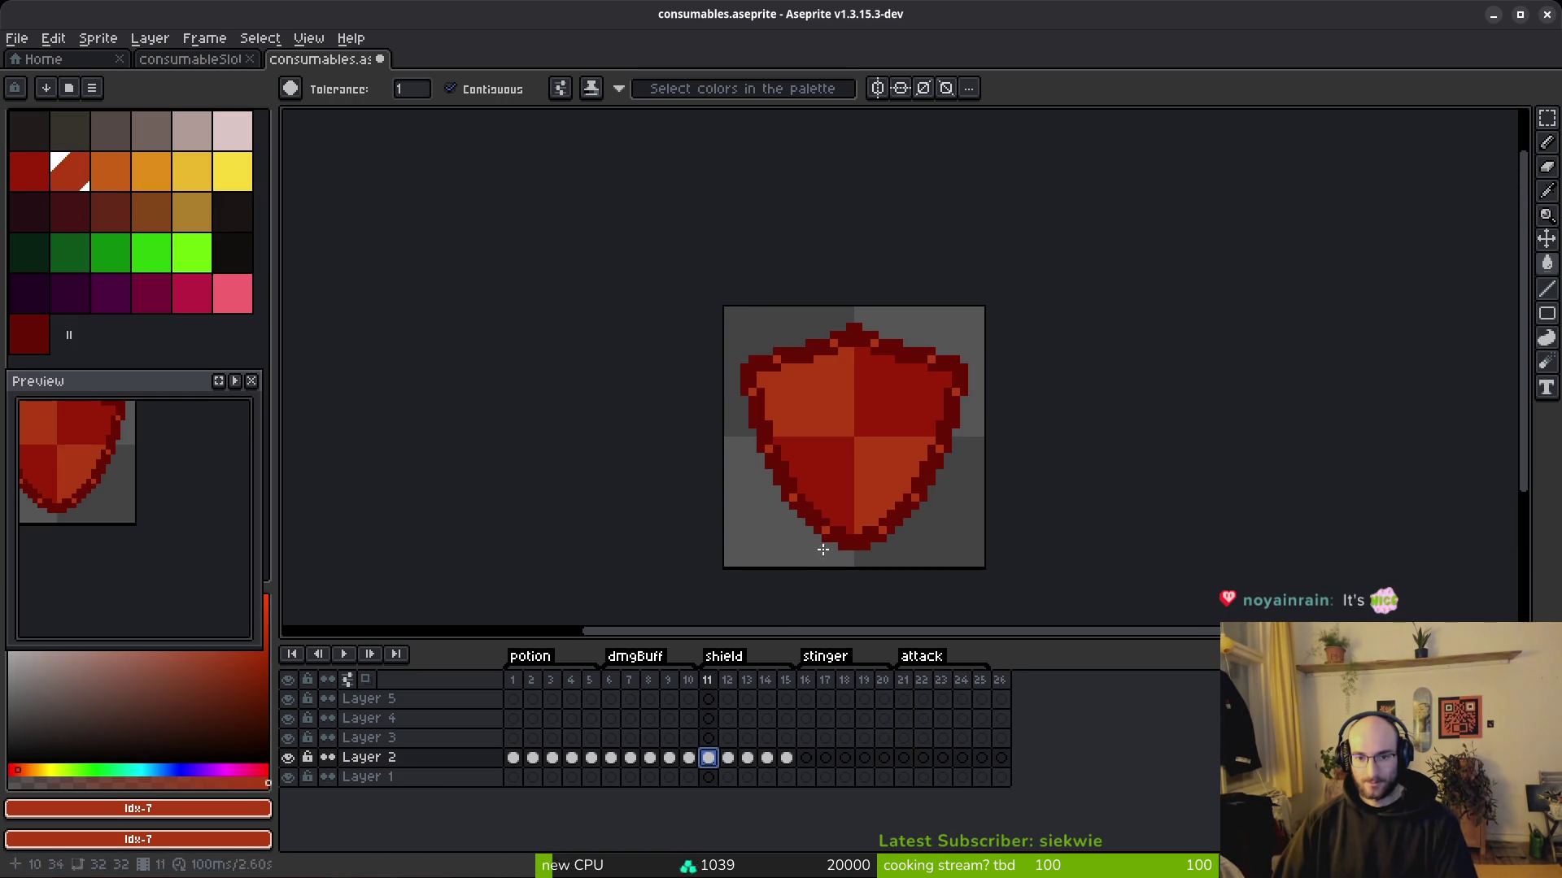
{"action": "left_click", "coordinate": [29, 171]}
{"action": "left_click", "coordinate": [785, 458], "text": "alt"}
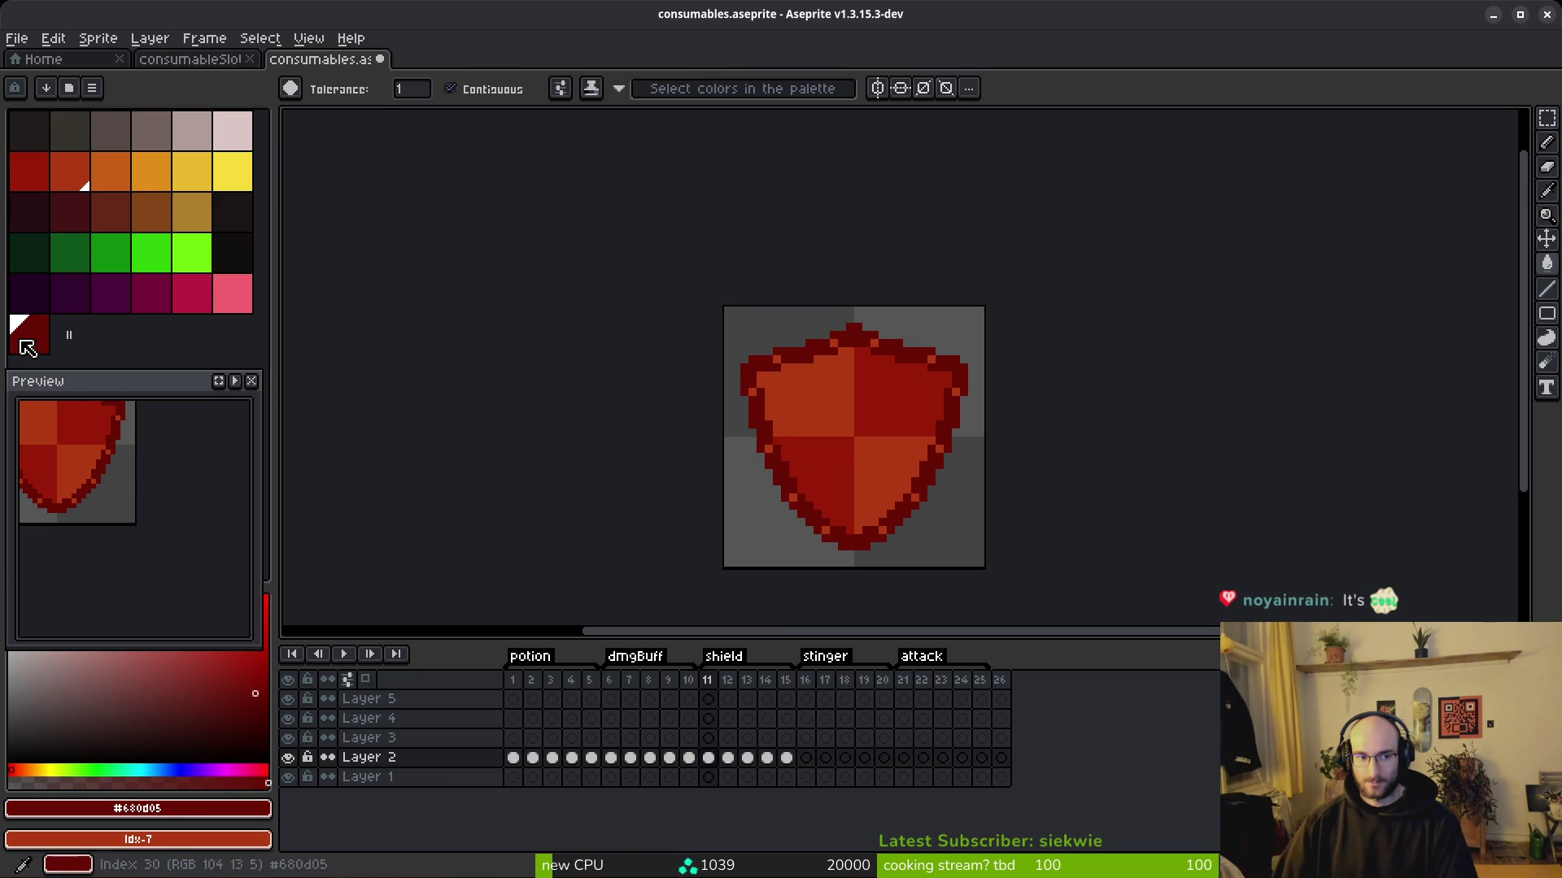
Step: On empty frame 21, choose orange and the 1px Pencil, undoing an accidental fill
{"action": "left_click", "coordinate": [903, 757]}
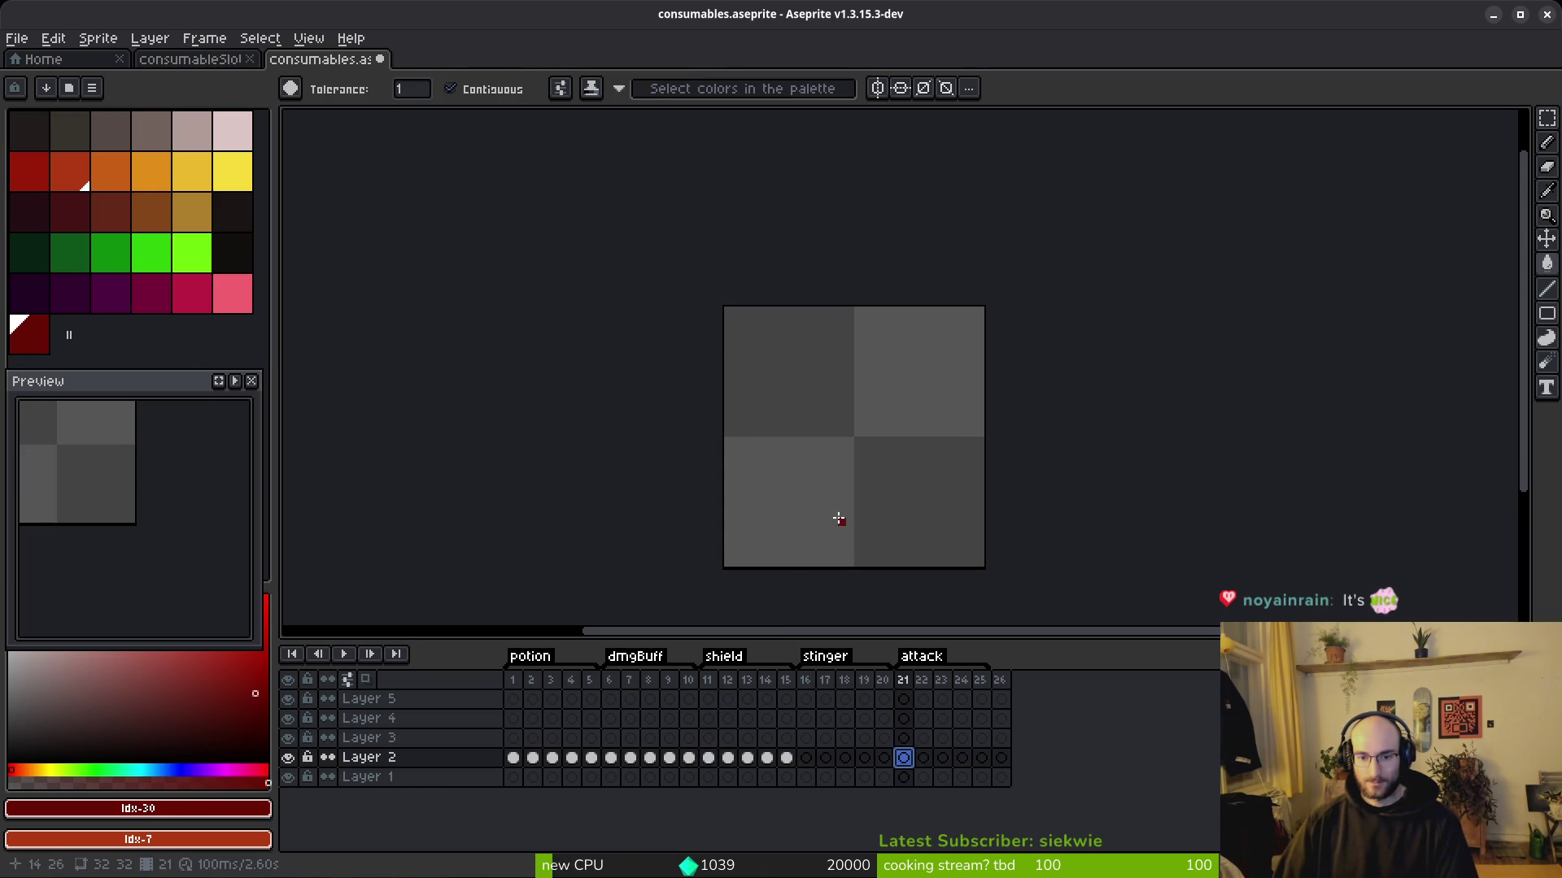
{"action": "scroll", "coordinate": [846, 455], "scroll_direction": "down", "scroll_amount": 1}
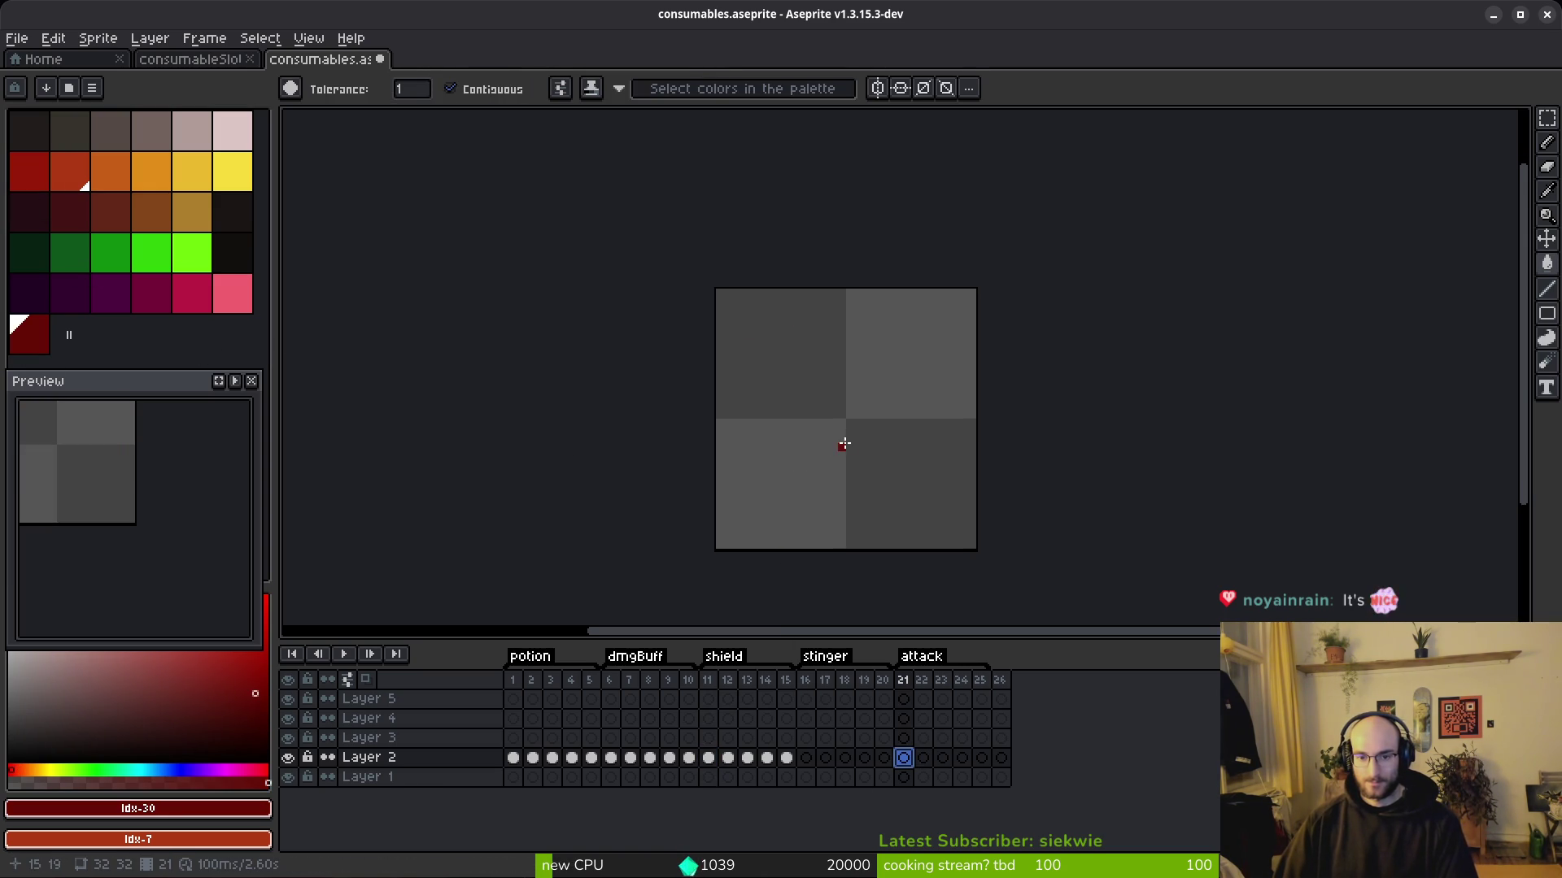
{"action": "left_click", "coordinate": [111, 171]}
{"action": "scroll", "coordinate": [789, 450], "scroll_direction": "up", "scroll_amount": 1}
{"action": "left_click", "coordinate": [789, 450]}
{"action": "key", "text": "ctrl+z"}
{"action": "key", "text": "b"}
Step: Draw a slanted, stair-stepped orange stem near the lower left of the frame
{"action": "left_click_drag", "start_coordinate": [807, 431], "coordinate": [807, 556]}
{"action": "left_click", "coordinate": [828, 431], "text": "shift"}
{"action": "key", "text": "ctrl+z"}
{"action": "key", "text": "ctrl+z"}
{"action": "key", "text": "ctrl+z"}
{"action": "key", "text": "ctrl+z"}
{"action": "key", "text": "ctrl+z"}
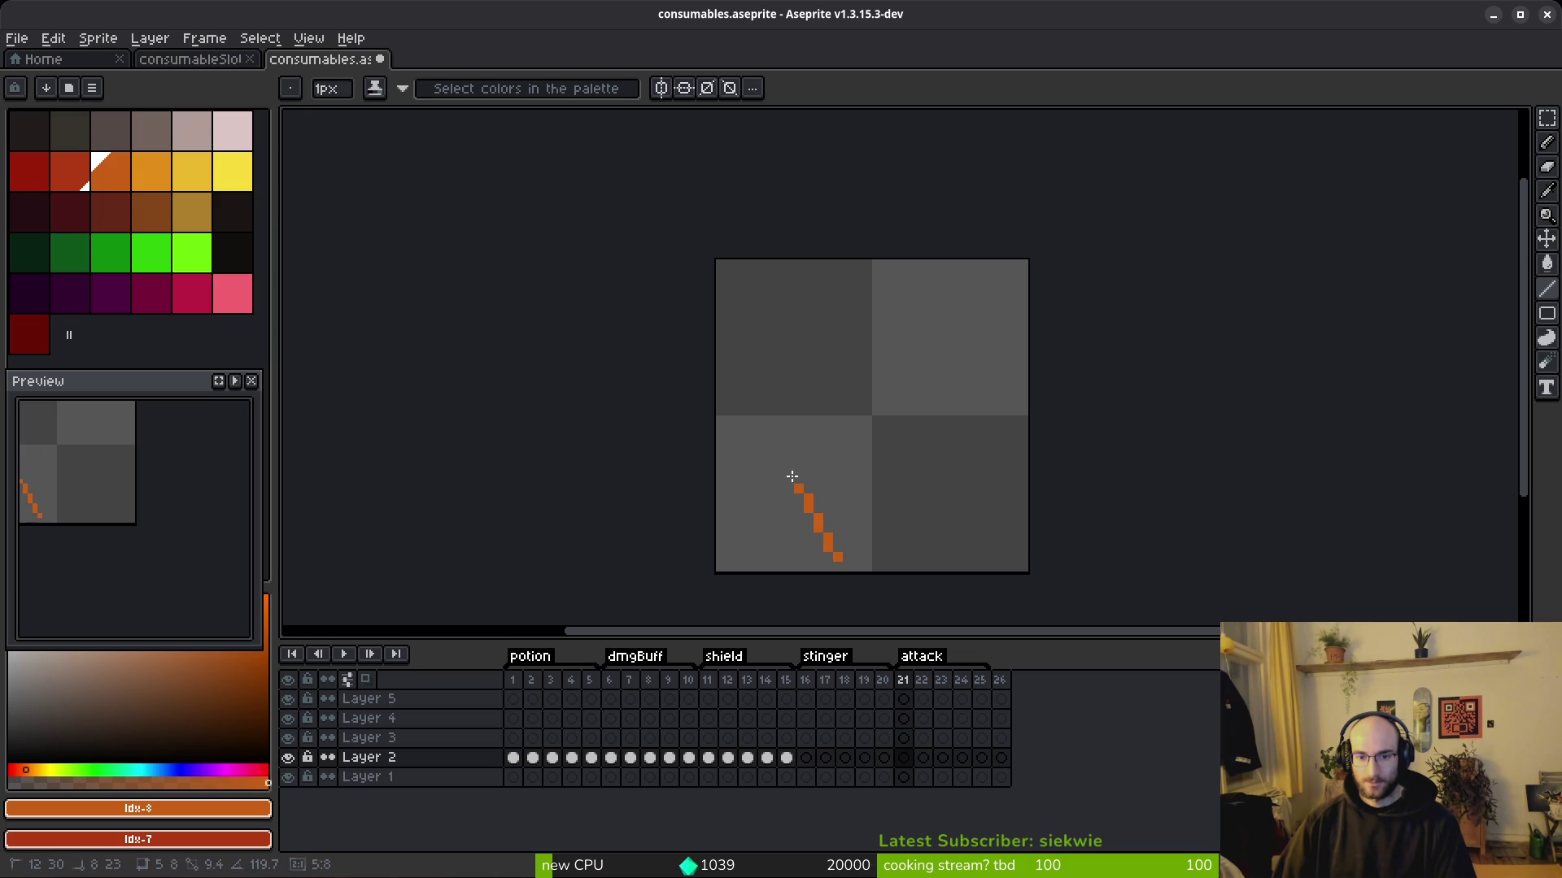
{"action": "key", "text": "ctrl+y"}
{"action": "left_click_drag", "start_coordinate": [783, 542], "coordinate": [809, 427]}
{"action": "left_click_drag", "start_coordinate": [783, 542], "coordinate": [823, 439]}
{"action": "left_click_drag", "start_coordinate": [816, 446], "coordinate": [809, 472]}
{"action": "scroll", "coordinate": [840, 504], "scroll_direction": "down", "scroll_amount": 1}
{"action": "scroll", "coordinate": [840, 504], "scroll_direction": "up", "scroll_amount": 1}
{"action": "key", "text": "ctrl+z"}
Step: Switch to dark red and place the first head pixel above the stem
{"action": "left_click", "coordinate": [69, 177]}
{"action": "key", "text": "["}
{"action": "left_click", "coordinate": [806, 444]}
{"action": "scroll", "coordinate": [811, 444], "scroll_direction": "up", "scroll_amount": 2}
{"action": "mouse_move", "coordinate": [810, 465]}
{"action": "left_mouse_down"}
{"action": "mouse_move", "coordinate": [755, 377]}
{"action": "mouse_move", "coordinate": [768, 248]}
{"action": "mouse_move", "coordinate": [778, 364]}
{"action": "left_mouse_up"}
{"action": "key", "text": "plus"}
{"action": "key", "text": "plus"}
{"action": "key", "text": "plus"}
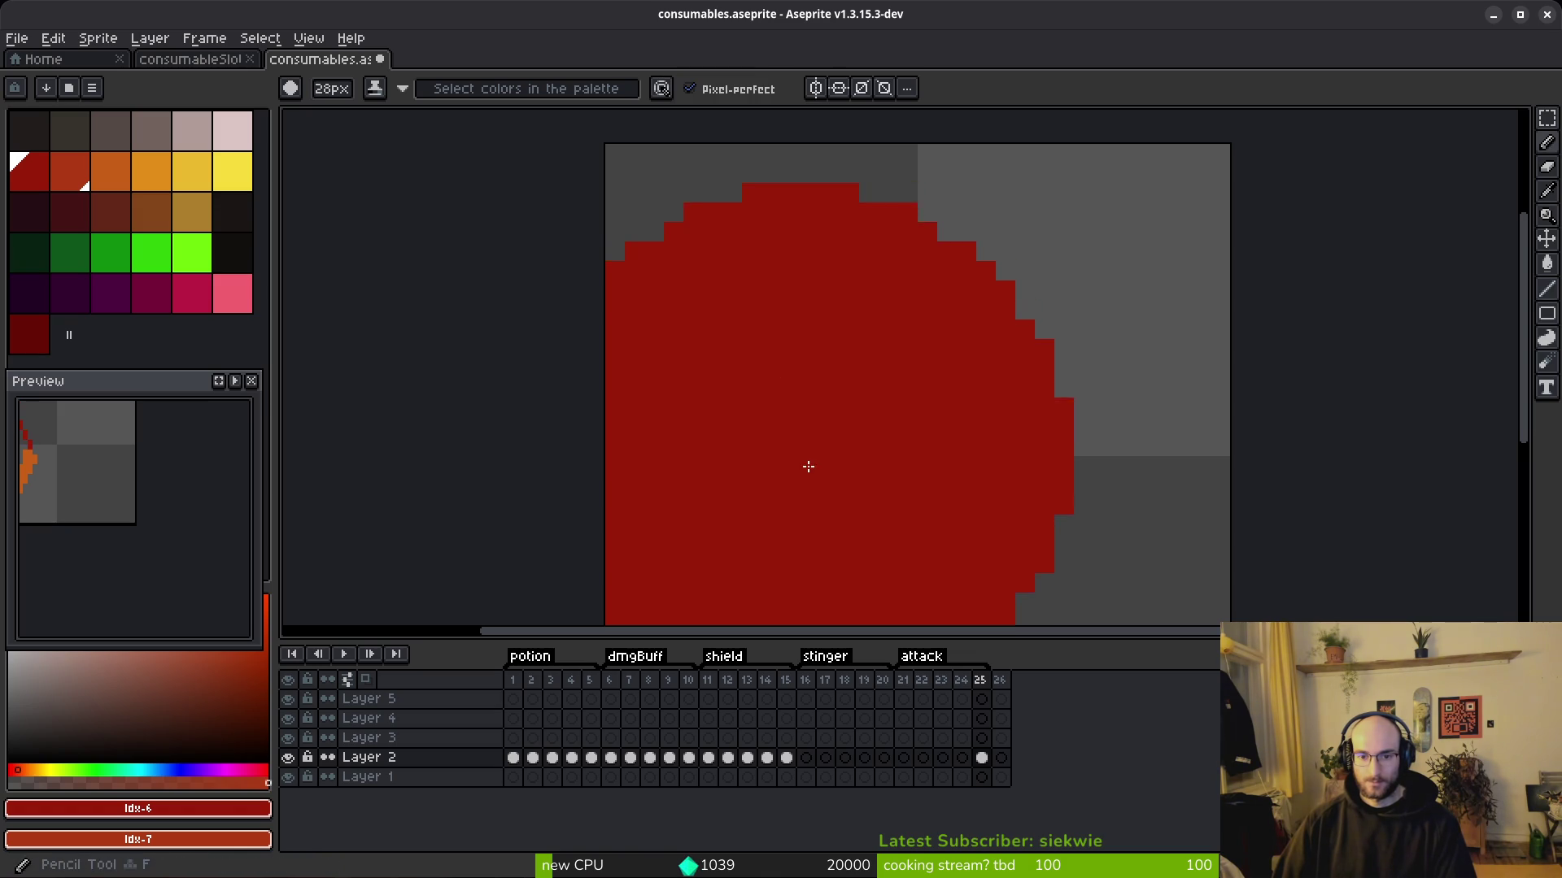
Step: With a smaller brush, draw red outline lines rising up-left and up-right from the stem top
{"action": "key", "text": "minus"}
{"action": "key", "text": "minus"}
{"action": "key", "text": "minus"}
{"action": "key", "text": "minus"}
{"action": "key", "text": "minus"}
{"action": "key", "text": "minus"}
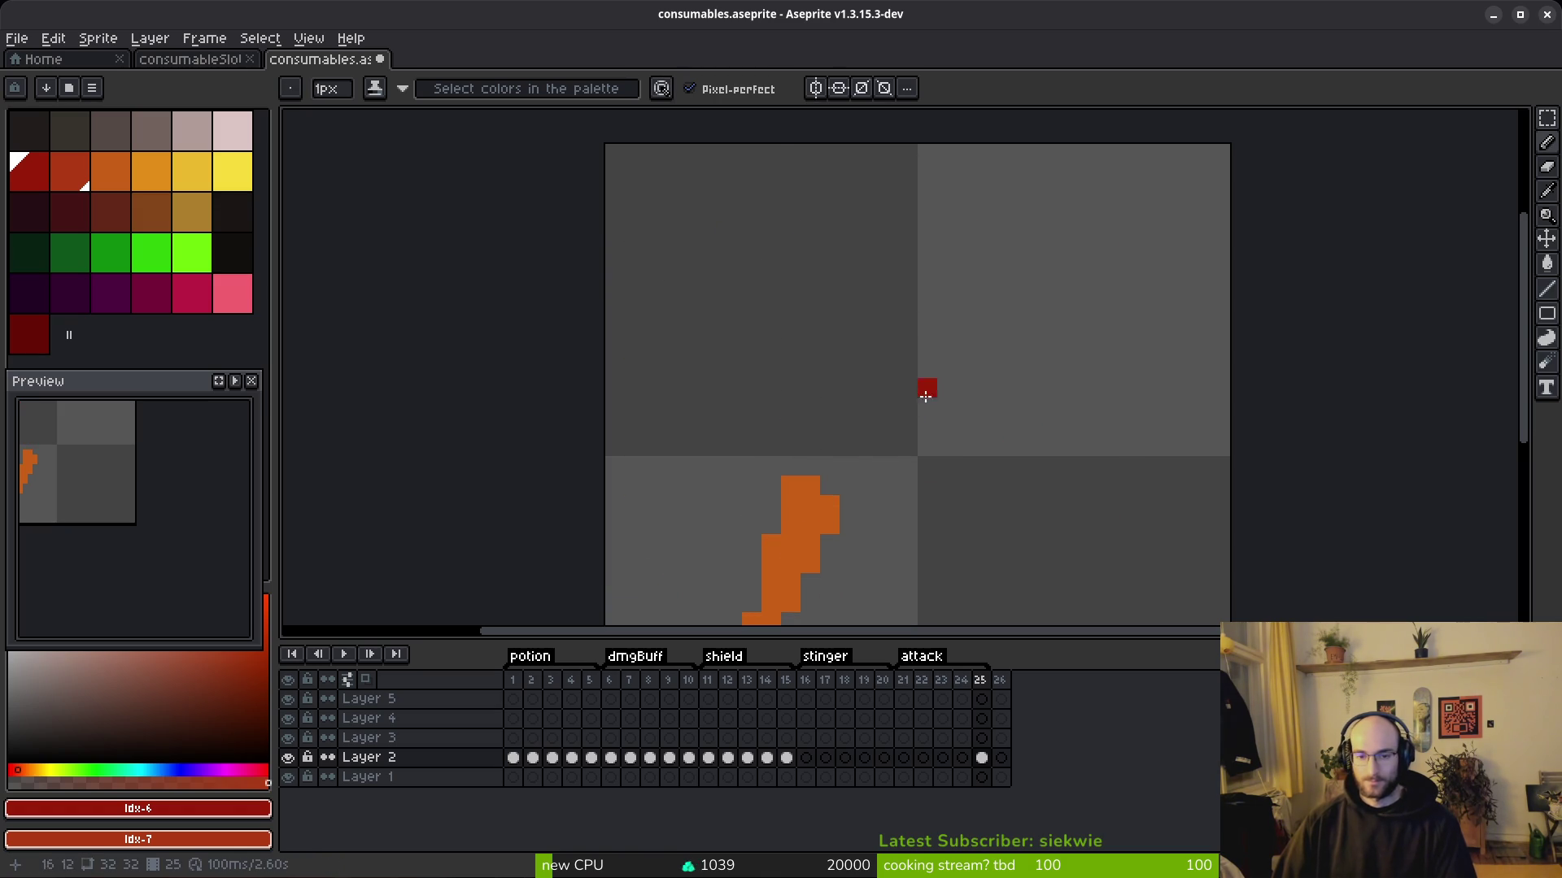
{"action": "left_click", "coordinate": [802, 471]}
{"action": "left_click_drag", "start_coordinate": [803, 471], "coordinate": [751, 325]}
{"action": "left_click_drag", "start_coordinate": [783, 427], "coordinate": [782, 427]}
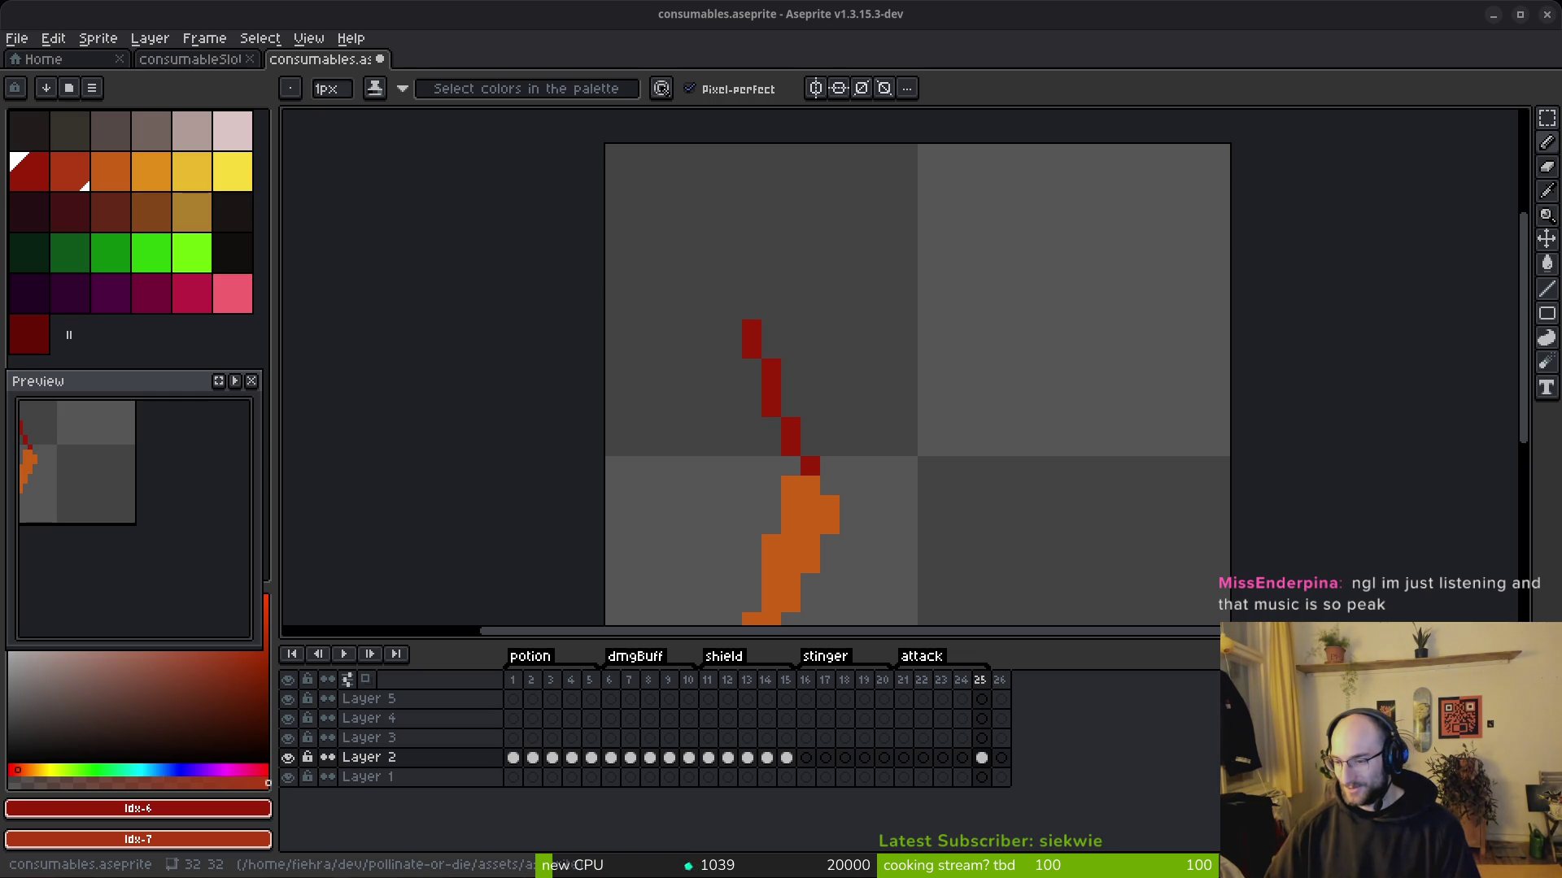
{"action": "key", "text": "ctrl+z"}
{"action": "left_click", "coordinate": [804, 395]}
{"action": "mouse_move", "coordinate": [806, 402]}
{"action": "left_mouse_down"}
{"action": "mouse_move", "coordinate": [823, 326]}
{"action": "mouse_move", "coordinate": [900, 220]}
{"action": "left_mouse_up"}
{"action": "scroll", "coordinate": [899, 358], "scroll_direction": "down", "scroll_amount": 3}
{"action": "scroll", "coordinate": [900, 358], "scroll_direction": "right", "scroll_amount": 3}
Step: Close the round outline across the top and right side, then bucket-fill the head solid red
{"action": "mouse_move", "coordinate": [697, 397]}
{"action": "left_mouse_down"}
{"action": "mouse_move", "coordinate": [774, 394]}
{"action": "mouse_move", "coordinate": [966, 272]}
{"action": "left_mouse_up"}
{"action": "scroll", "coordinate": [968, 371], "scroll_direction": "down", "scroll_amount": 4}
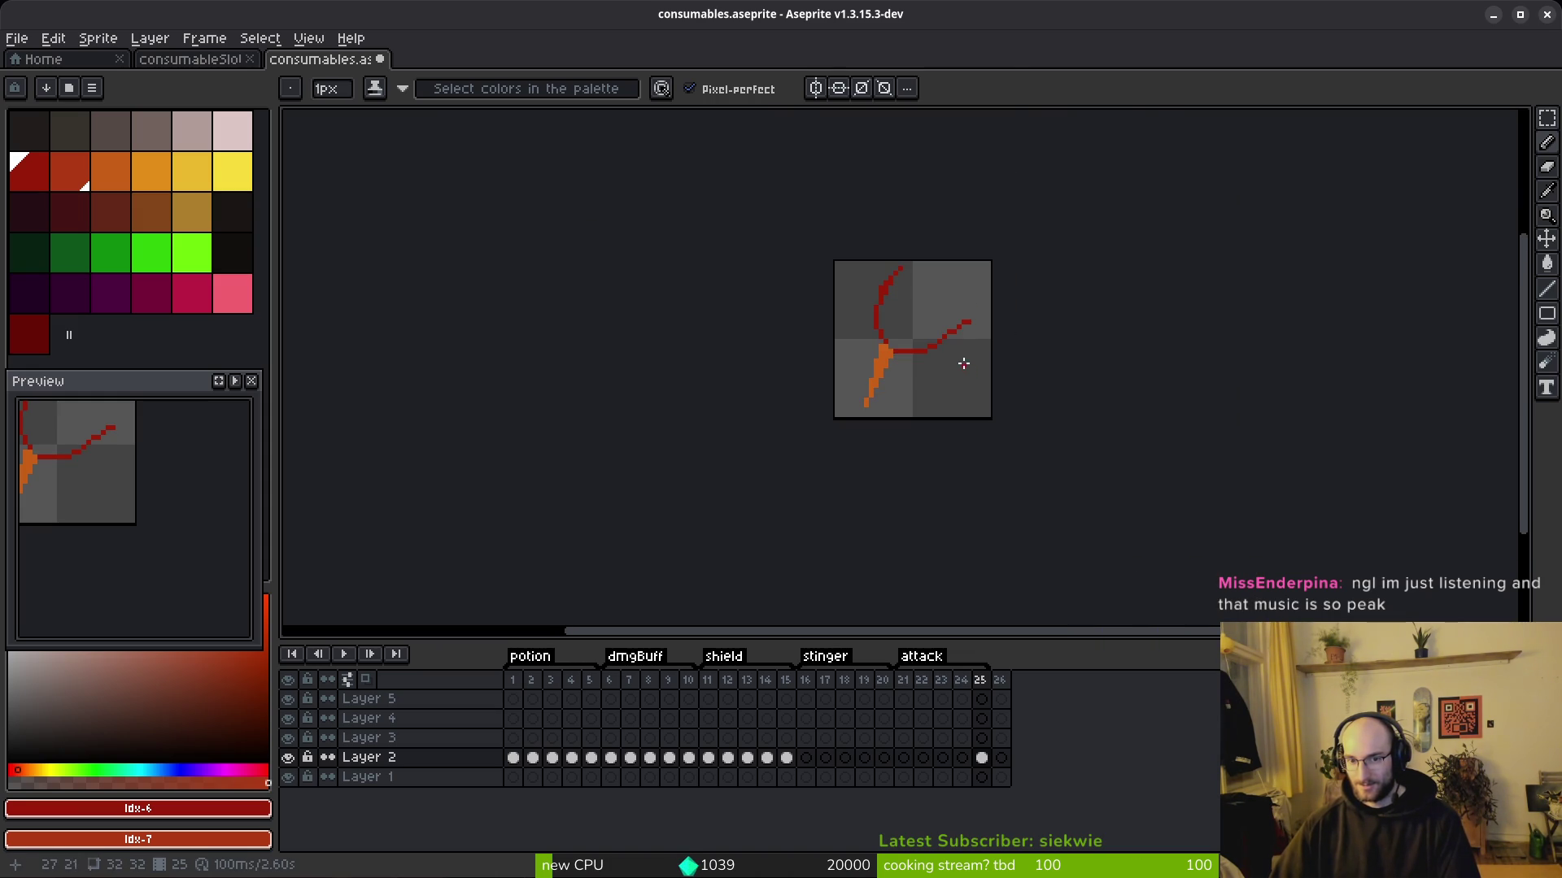
{"action": "scroll", "coordinate": [967, 367], "scroll_direction": "up", "scroll_amount": 4}
{"action": "mouse_move", "coordinate": [785, 358]}
{"action": "left_mouse_down"}
{"action": "mouse_move", "coordinate": [959, 286]}
{"action": "mouse_move", "coordinate": [986, 252]}
{"action": "left_mouse_up"}
{"action": "mouse_move", "coordinate": [969, 320]}
{"action": "left_mouse_down"}
{"action": "mouse_move", "coordinate": [965, 471]}
{"action": "mouse_move", "coordinate": [1003, 418]}
{"action": "mouse_move", "coordinate": [991, 446]}
{"action": "mouse_move", "coordinate": [925, 486]}
{"action": "mouse_move", "coordinate": [1034, 429]}
{"action": "left_mouse_up"}
{"action": "left_click", "coordinate": [1008, 402]}
{"action": "mouse_move", "coordinate": [822, 271]}
{"action": "left_mouse_down"}
{"action": "mouse_move", "coordinate": [847, 271]}
{"action": "mouse_move", "coordinate": [1021, 406]}
{"action": "mouse_move", "coordinate": [988, 341]}
{"action": "mouse_move", "coordinate": [862, 273]}
{"action": "left_mouse_up"}
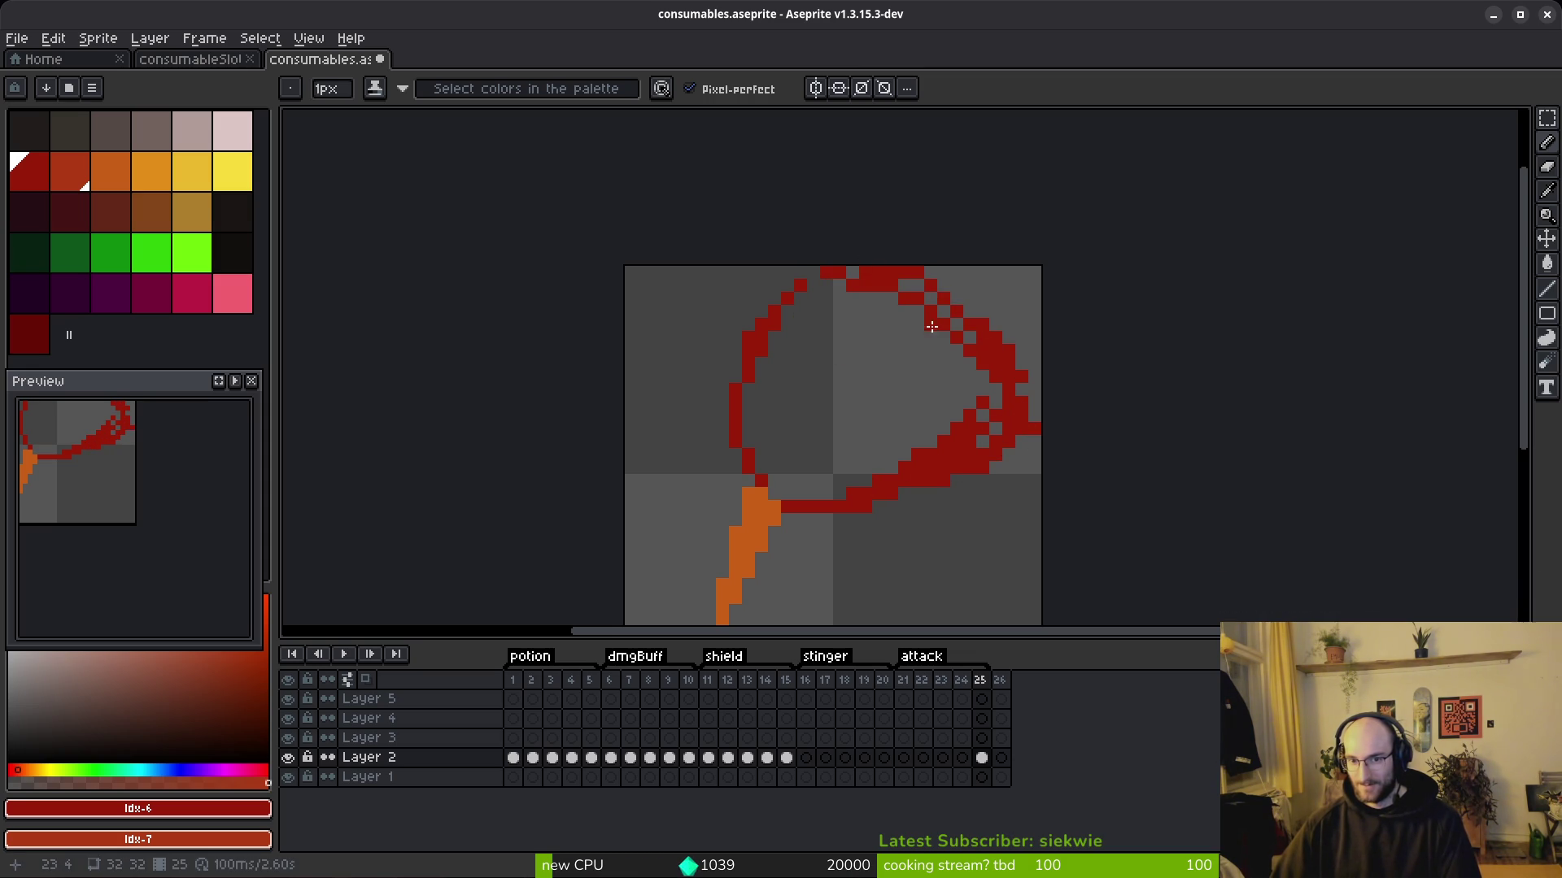
{"action": "mouse_move", "coordinate": [952, 322]}
{"action": "left_mouse_down"}
{"action": "mouse_move", "coordinate": [1031, 399]}
{"action": "mouse_move", "coordinate": [911, 284]}
{"action": "left_mouse_up"}
{"action": "left_click", "coordinate": [813, 279]}
{"action": "key", "text": "g"}
{"action": "left_click", "coordinate": [864, 406]}
Step: Fill the gaps at the head's top and bottom step and erase stray right-edge pixels
{"action": "key", "text": "b"}
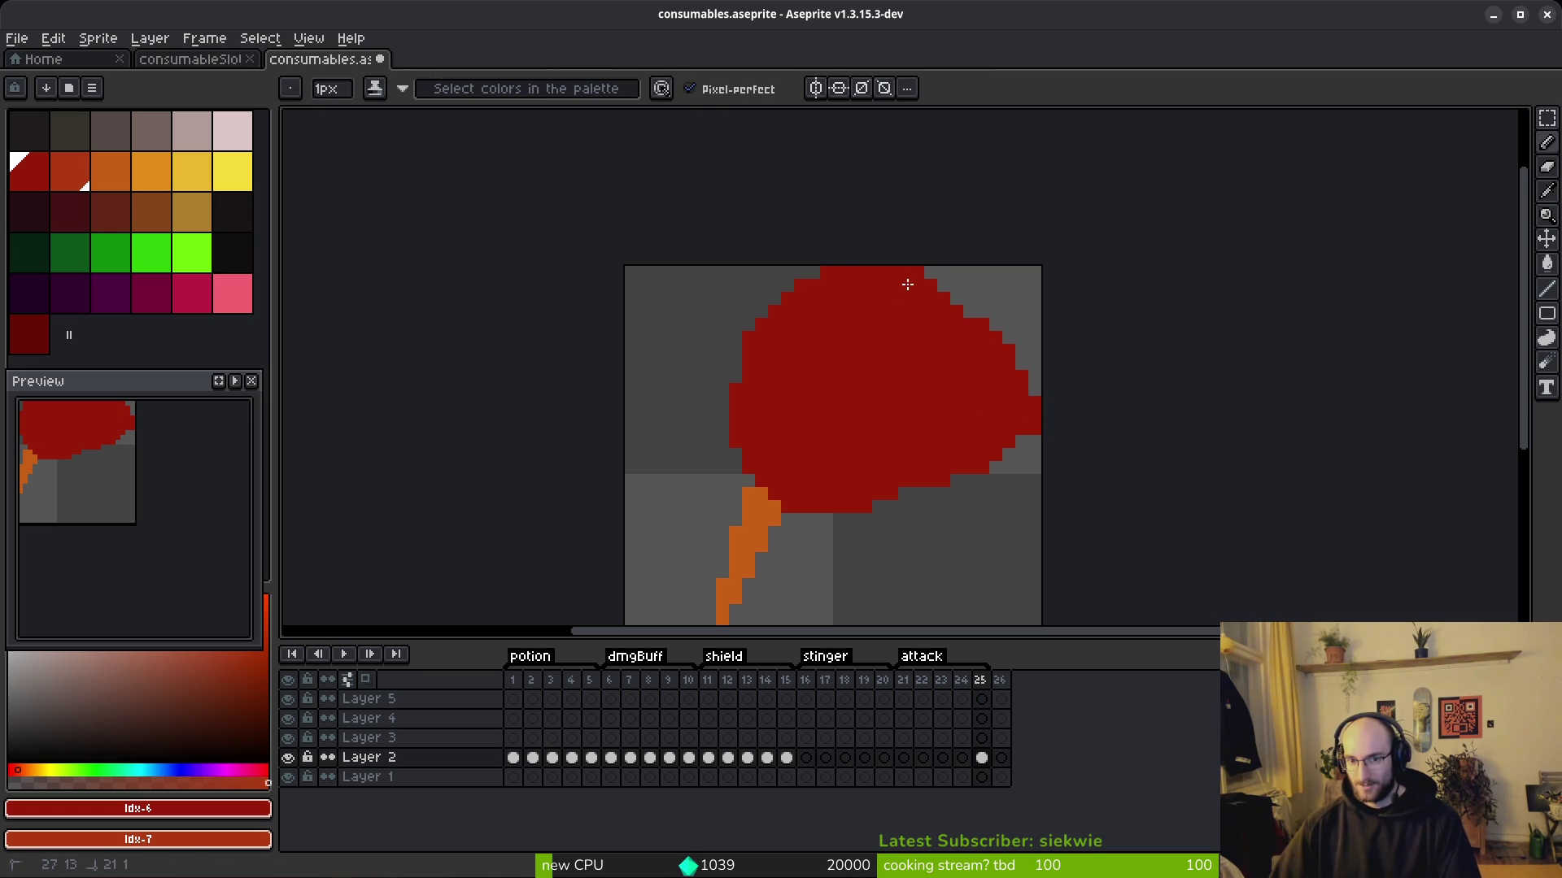
{"action": "left_click", "coordinate": [904, 286]}
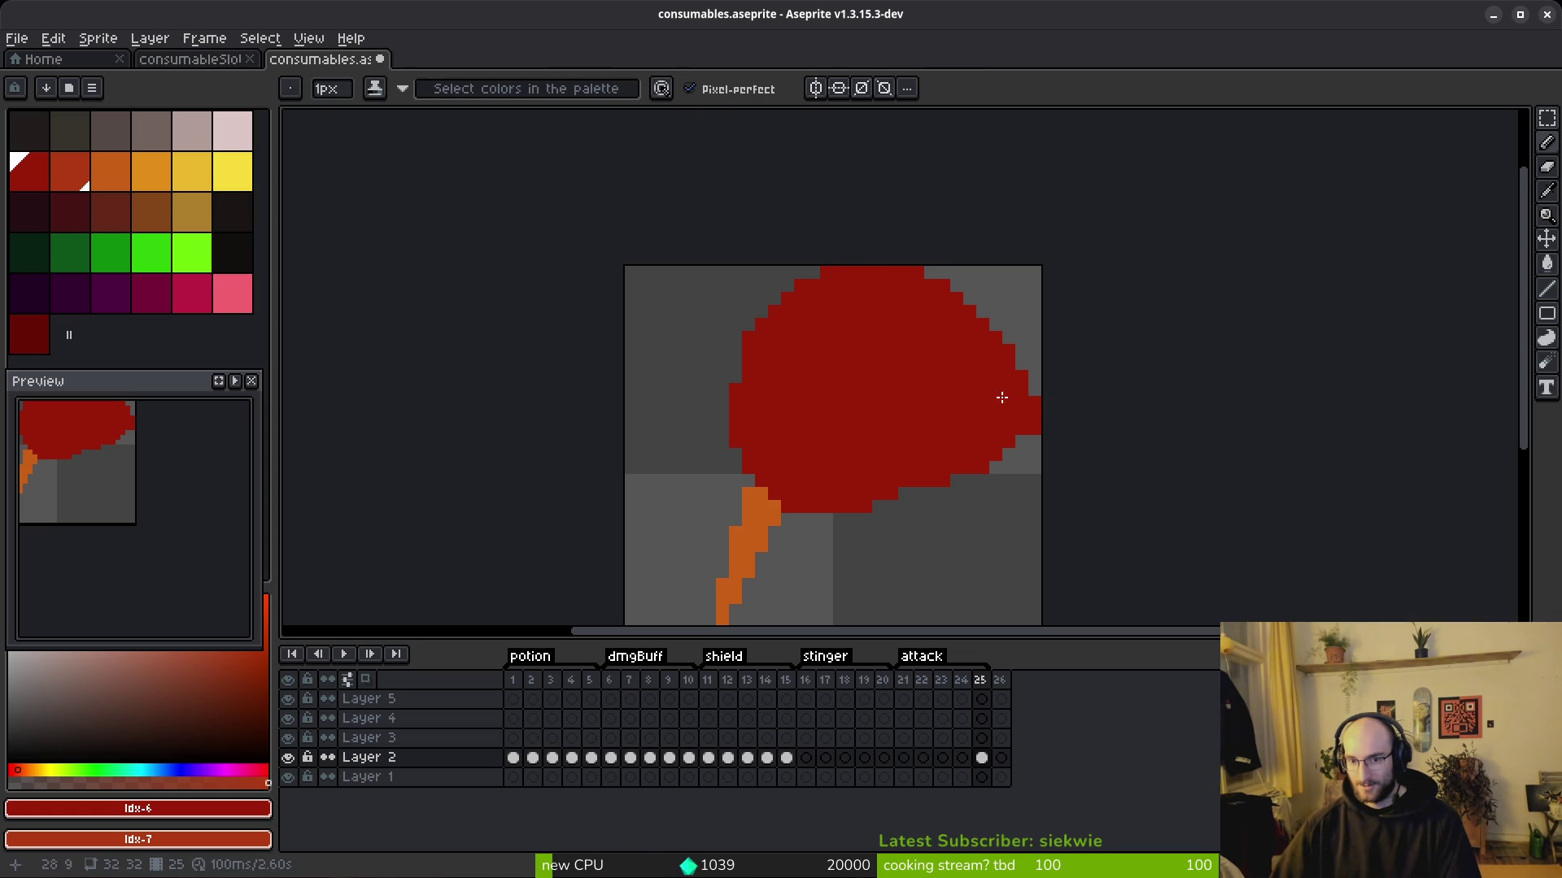
{"action": "key", "text": "e"}
{"action": "left_click_drag", "start_coordinate": [1032, 406], "coordinate": [1032, 439]}
{"action": "key", "text": "b"}
{"action": "key", "text": "e"}
{"action": "key", "text": "b"}
{"action": "left_click", "coordinate": [904, 492]}
Step: Add a red pixel on the head's left edge and erase a stray left-edge step pixel
{"action": "key", "text": "e"}
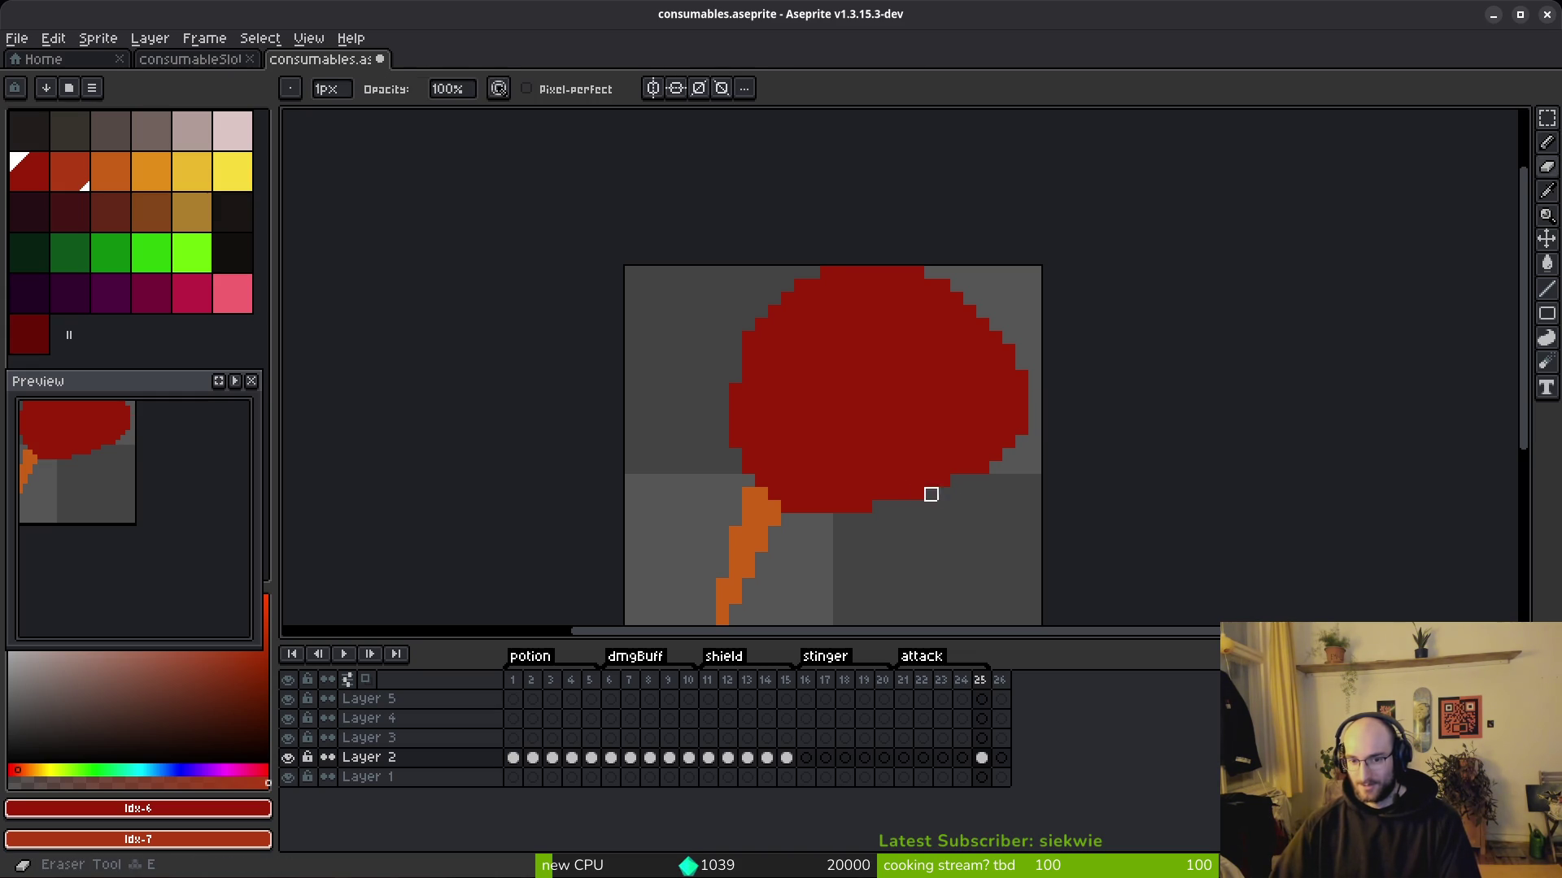
{"action": "key", "text": "b"}
{"action": "key", "text": "e"}
{"action": "key", "text": "b"}
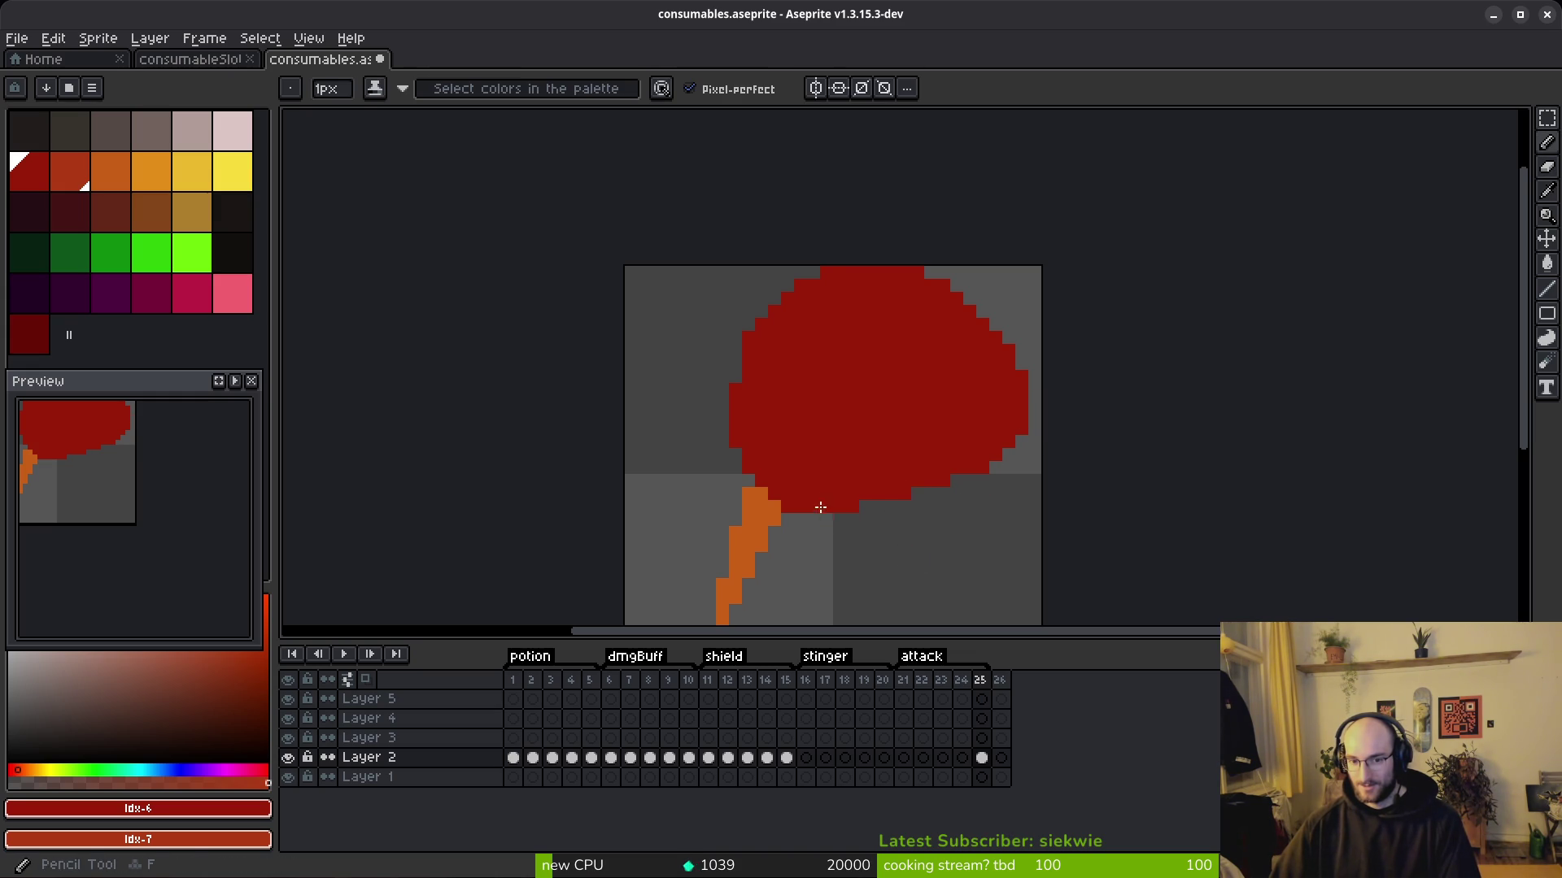
{"action": "scroll", "coordinate": [820, 481], "scroll_direction": "down", "scroll_amount": 1}
{"action": "scroll", "coordinate": [820, 481], "scroll_direction": "up", "scroll_amount": 3}
{"action": "left_click", "coordinate": [657, 426]}
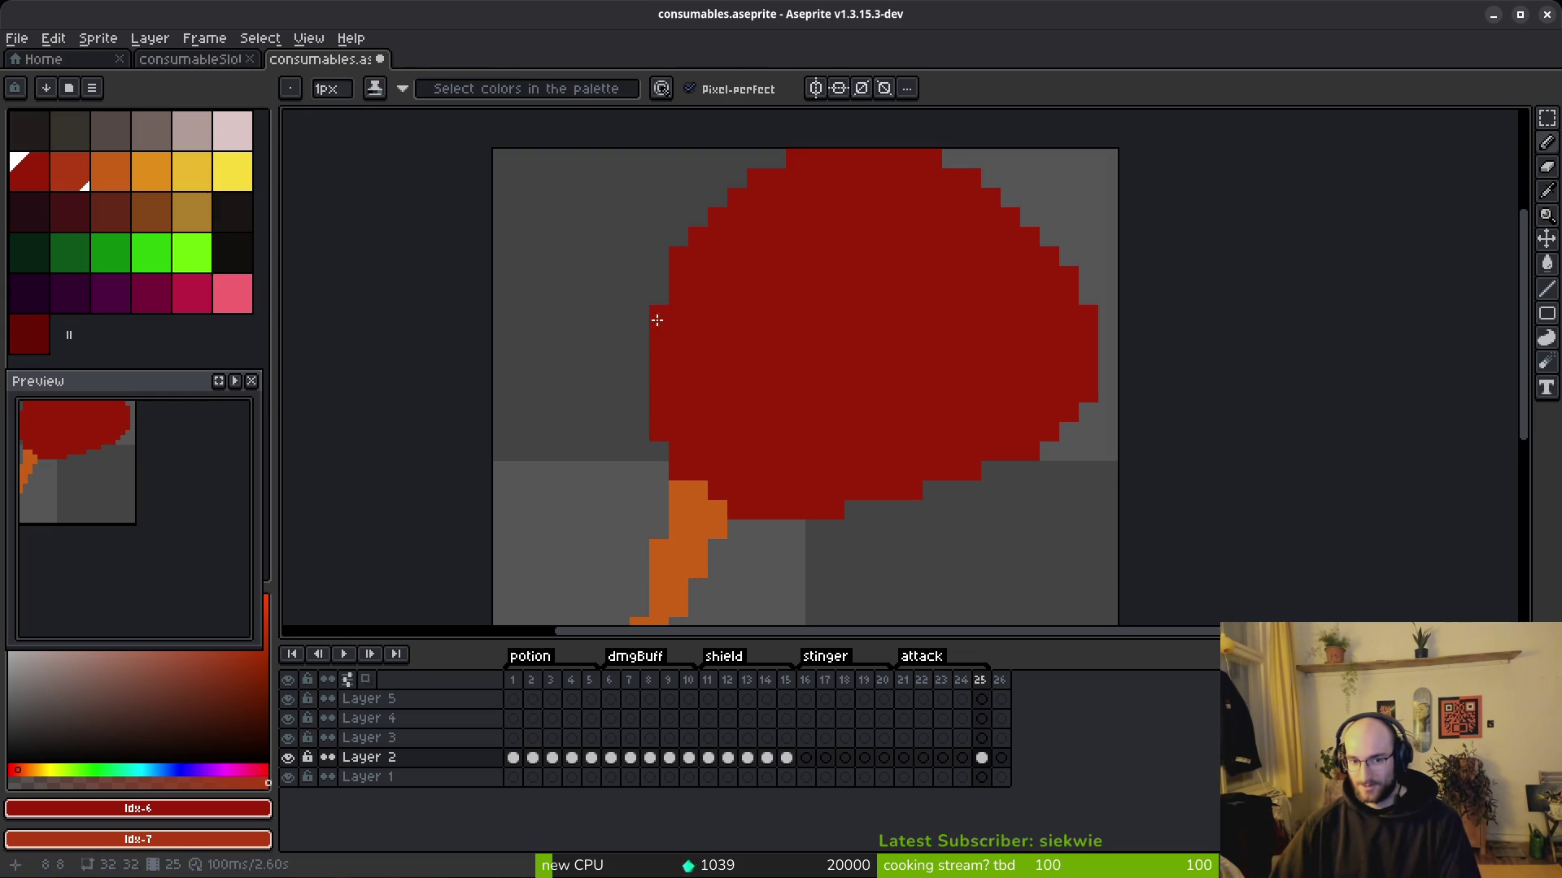
{"action": "key", "text": "e"}
{"action": "left_click", "coordinate": [679, 256]}
{"action": "scroll", "coordinate": [732, 358], "scroll_direction": "down", "scroll_amount": 4}
Step: Save the icon file and settle on the lighter red as the drawing colour
{"action": "key", "text": "ctrl+s"}
{"action": "left_click", "coordinate": [81, 173]}
{"action": "key", "text": "b"}
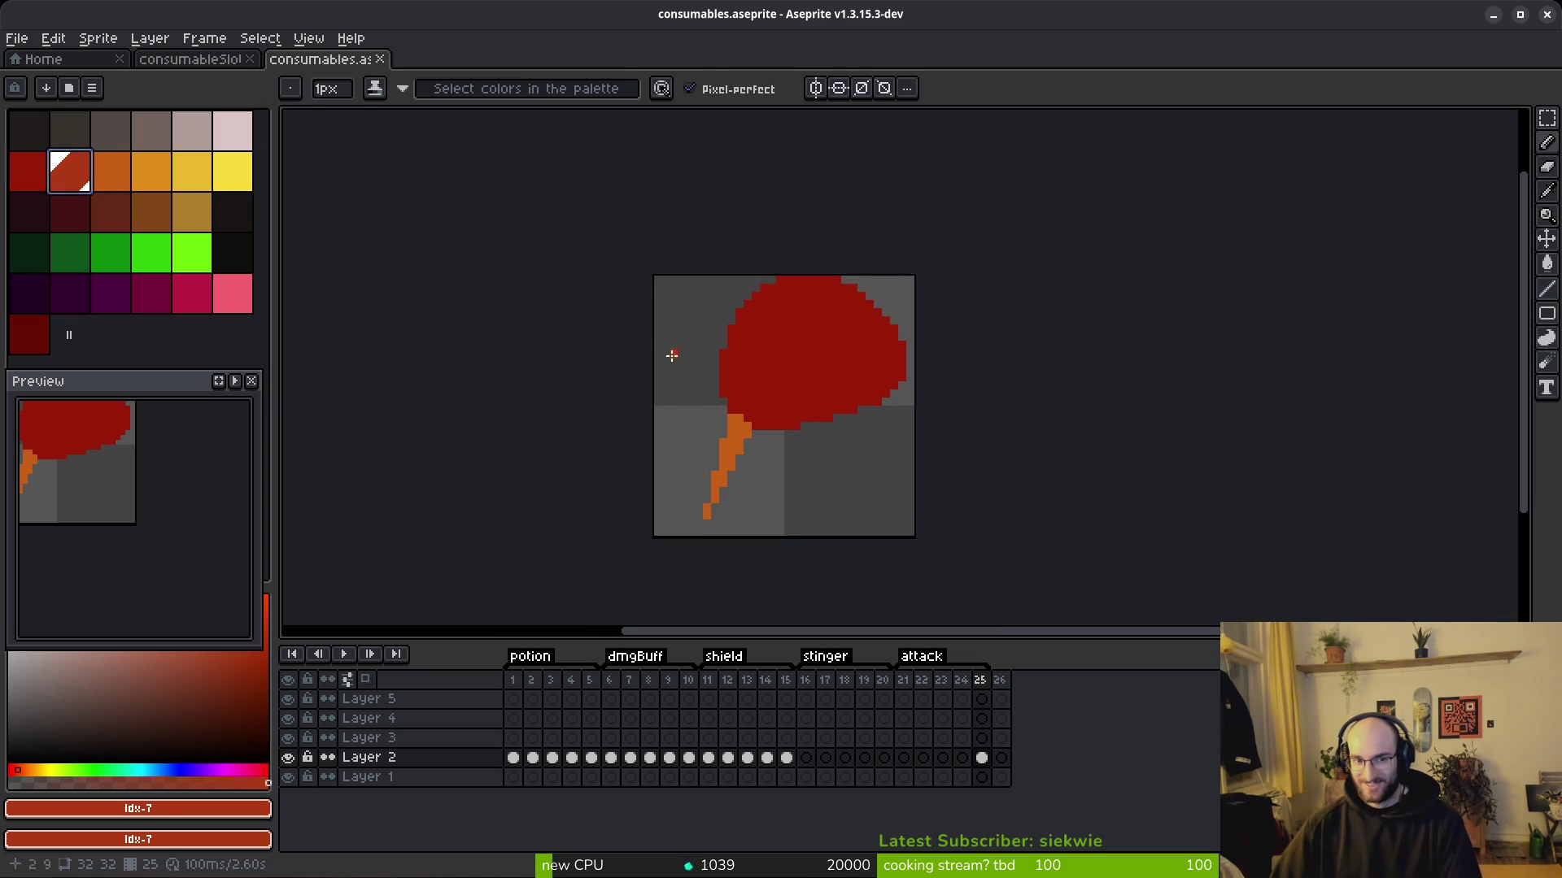
{"action": "scroll", "coordinate": [814, 366], "scroll_direction": "up", "scroll_amount": 5}
{"action": "left_click", "coordinate": [111, 170]}
{"action": "scroll", "coordinate": [768, 317], "scroll_direction": "down", "scroll_amount": 2}
{"action": "scroll", "coordinate": [768, 317], "scroll_direction": "up", "scroll_amount": 5}
{"action": "left_click", "coordinate": [70, 174]}
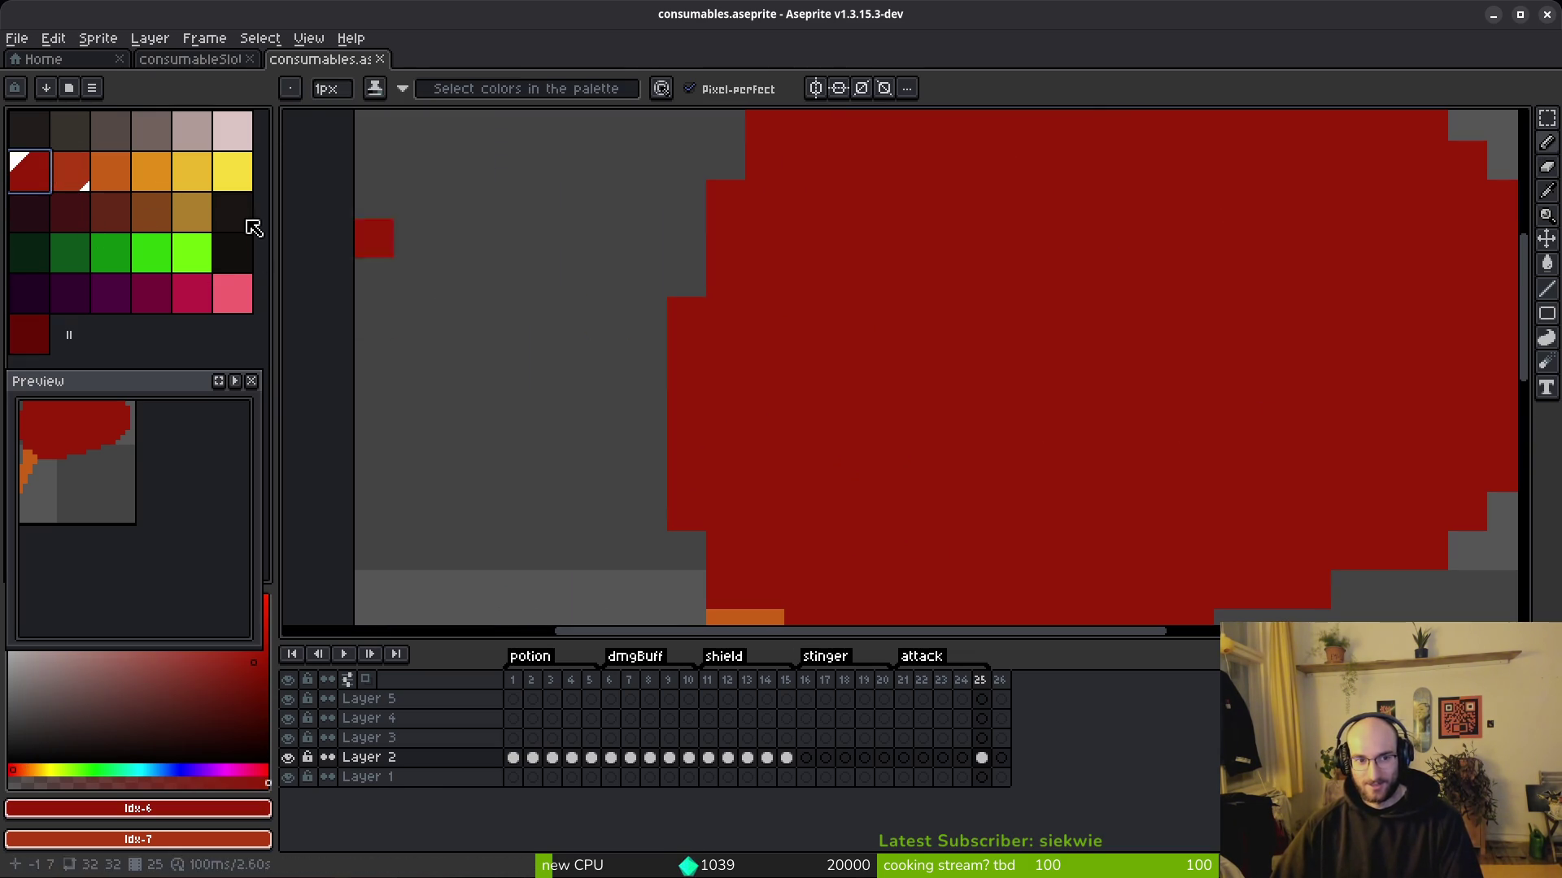
Step: Set dark red as secondary colour and paint a first lighter red diagonal stripe across the head
{"action": "right_click", "coordinate": [9, 176]}
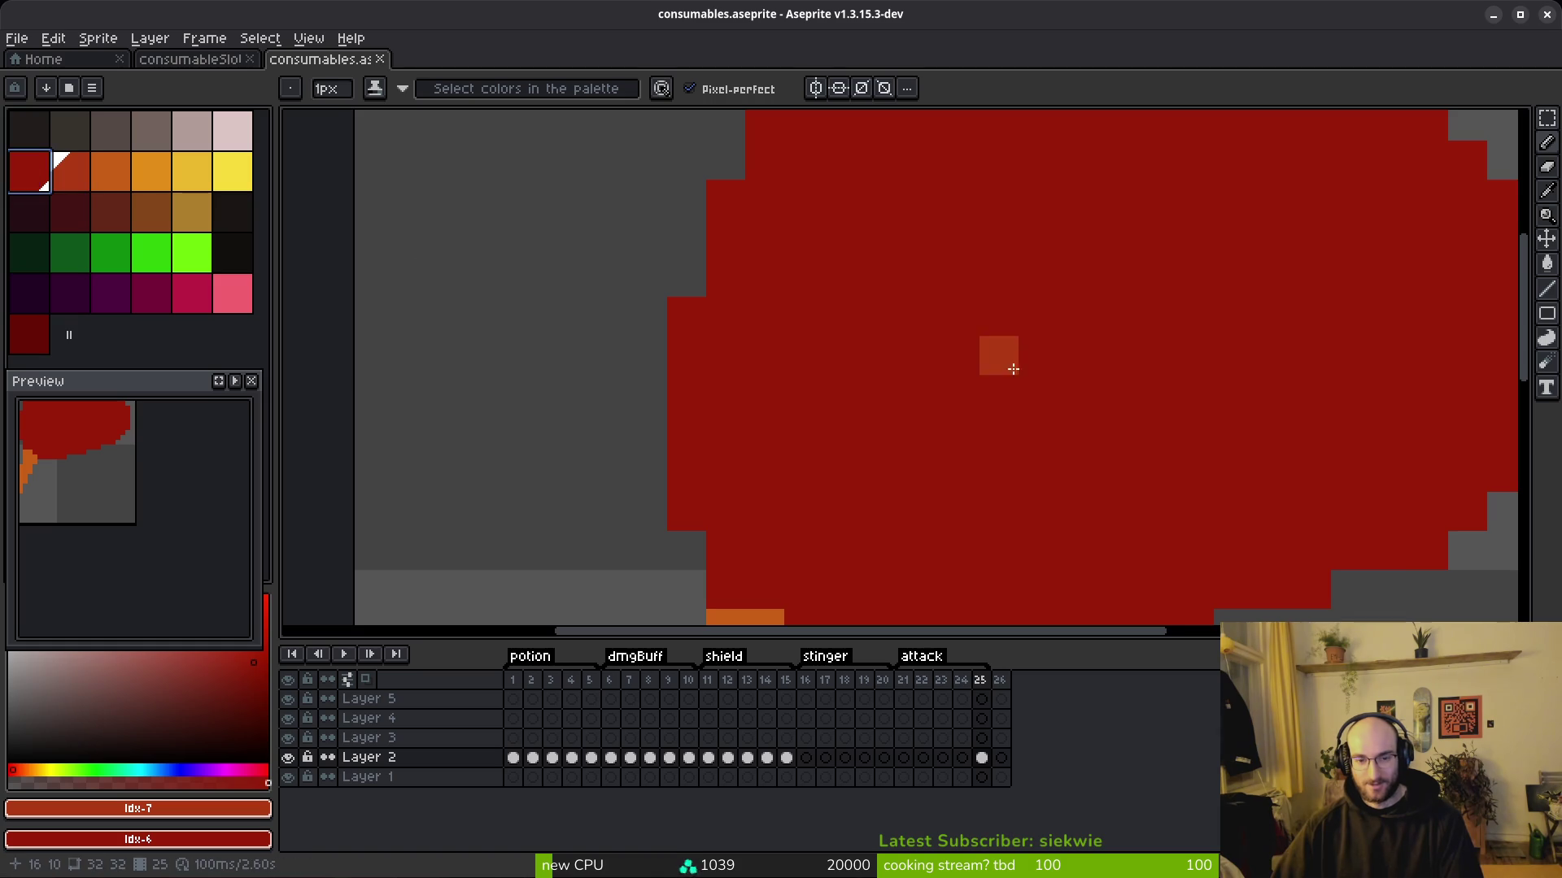
{"action": "scroll", "coordinate": [998, 349], "scroll_direction": "down", "scroll_amount": 4}
{"action": "scroll", "coordinate": [882, 314], "scroll_direction": "up", "scroll_amount": 3}
{"action": "scroll", "coordinate": [821, 235], "scroll_direction": "up", "scroll_amount": 2}
{"action": "mouse_move", "coordinate": [837, 213]}
{"action": "left_mouse_down"}
{"action": "mouse_move", "coordinate": [1028, 447]}
{"action": "mouse_move", "coordinate": [1072, 561]}
{"action": "left_mouse_up"}
{"action": "right_click", "coordinate": [989, 344]}
{"action": "left_click", "coordinate": [1017, 482]}
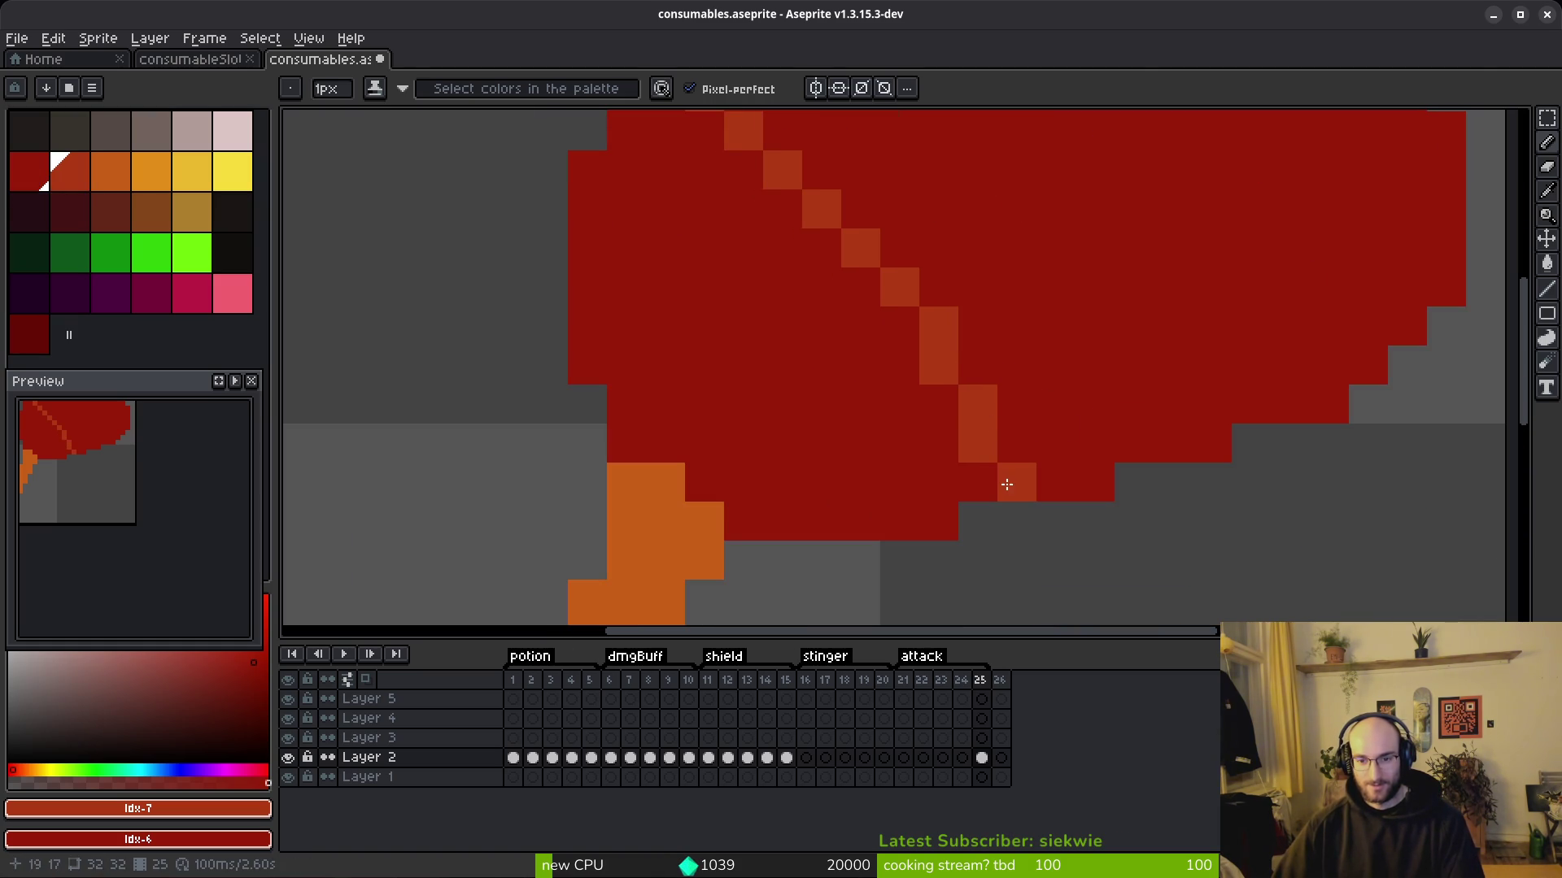
{"action": "left_click", "coordinate": [976, 481]}
{"action": "left_click", "coordinate": [1017, 405]}
{"action": "left_click", "coordinate": [1017, 443]}
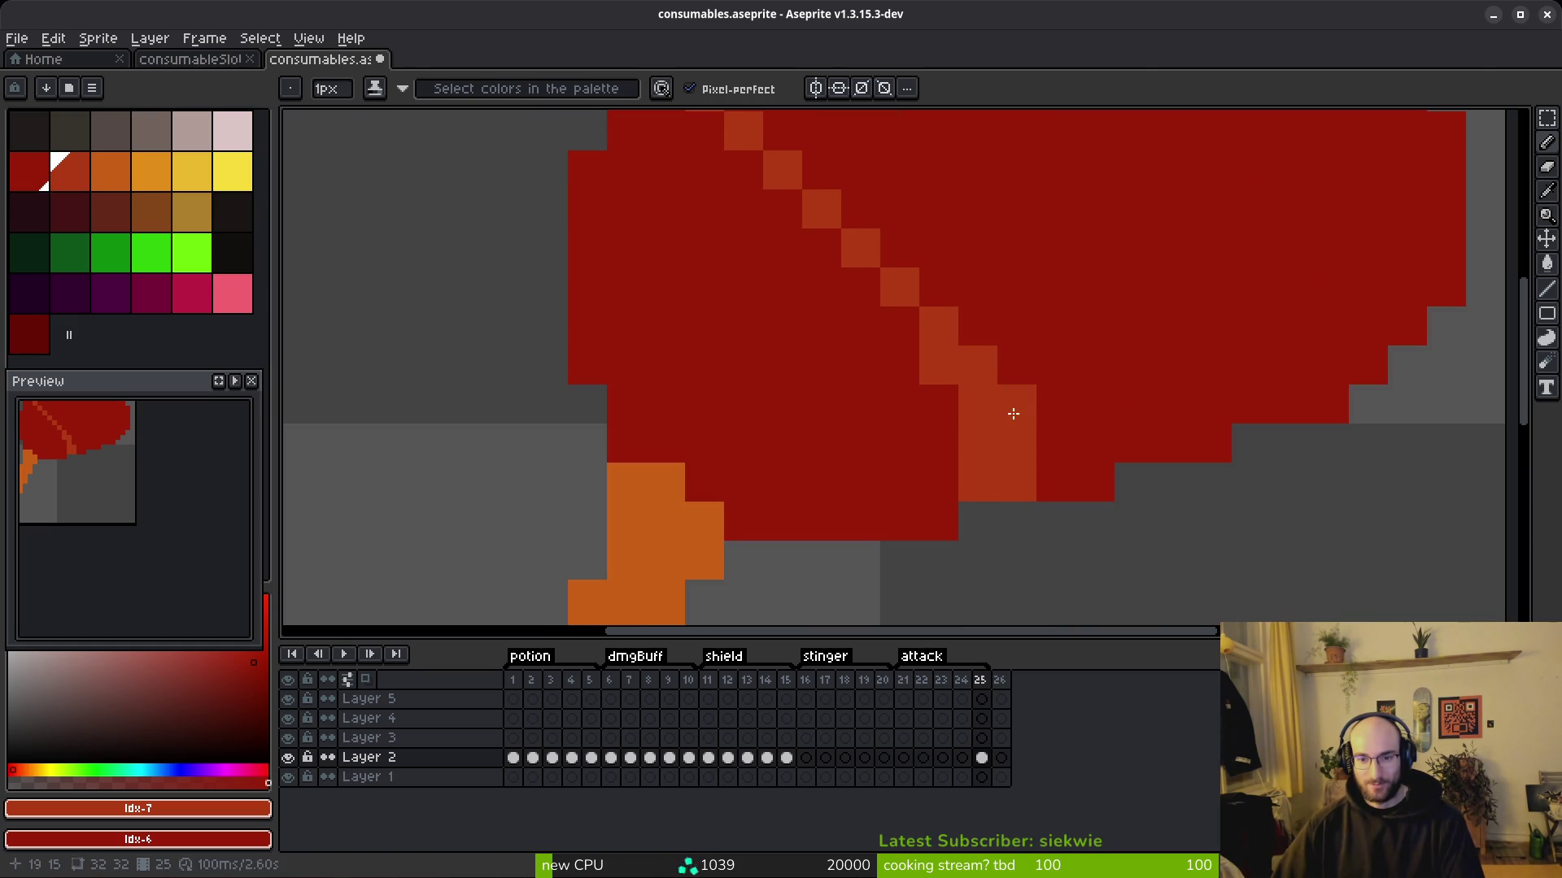
Step: Add a second light red diagonal stripe beside the first, extending and adjusting its upper end
{"action": "scroll", "coordinate": [1009, 415], "scroll_direction": "up", "scroll_amount": 2}
{"action": "left_click_drag", "start_coordinate": [1009, 439], "coordinate": [744, 176]}
{"action": "left_click", "coordinate": [724, 149]}
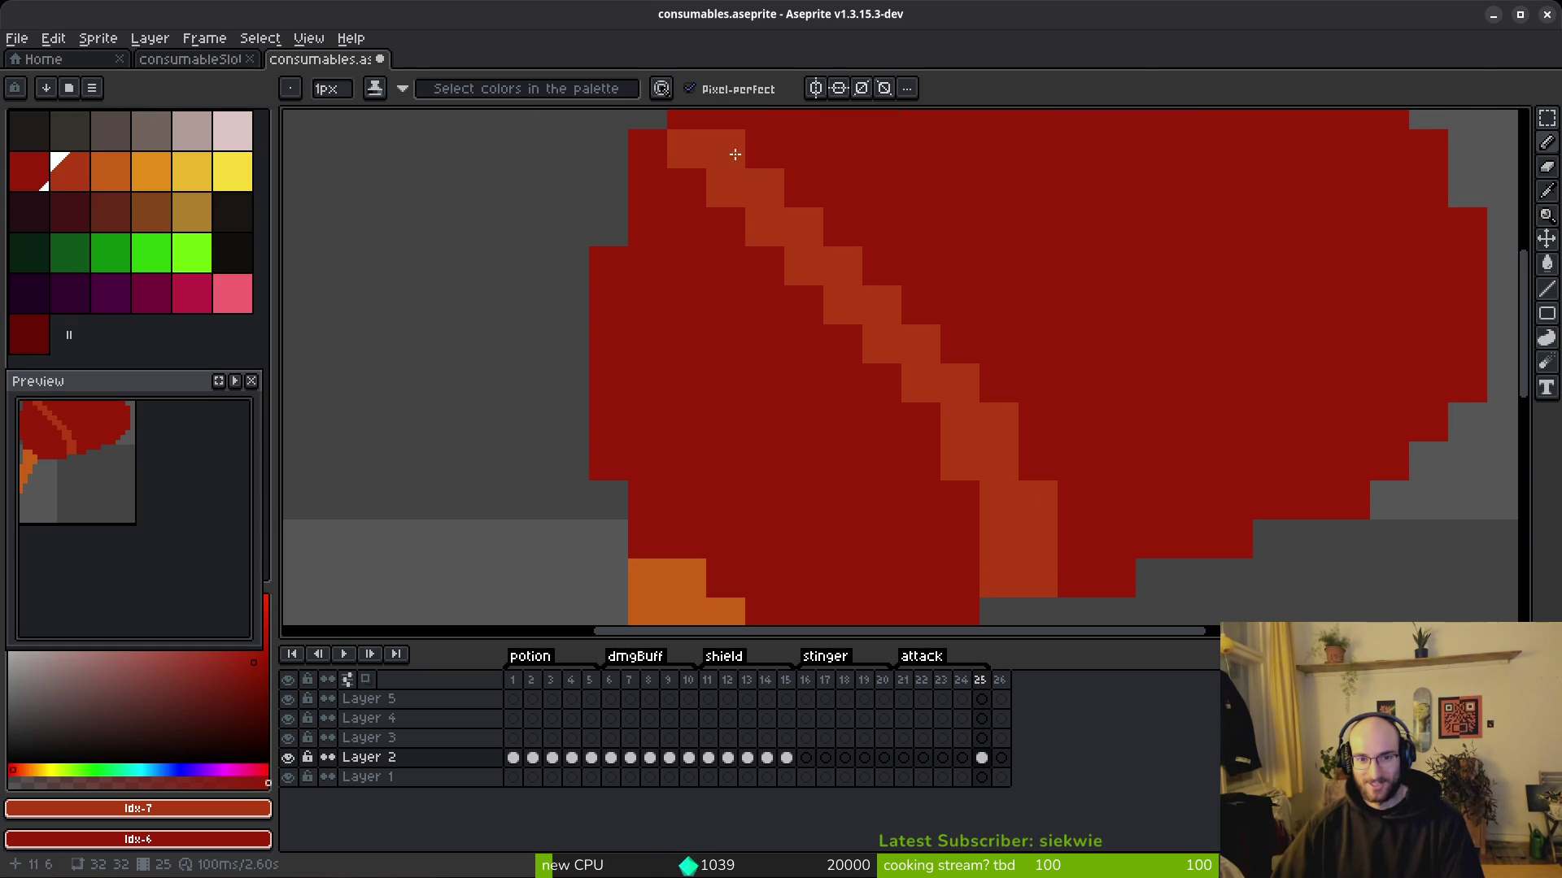
{"action": "scroll", "coordinate": [732, 203], "scroll_direction": "up", "scroll_amount": 2}
{"action": "left_click", "coordinate": [713, 266]}
{"action": "left_click", "coordinate": [753, 305]}
{"action": "scroll", "coordinate": [992, 406], "scroll_direction": "down", "scroll_amount": 1}
{"action": "scroll", "coordinate": [991, 406], "scroll_direction": "down", "scroll_amount": 1}
{"action": "scroll", "coordinate": [972, 398], "scroll_direction": "up", "scroll_amount": 1}
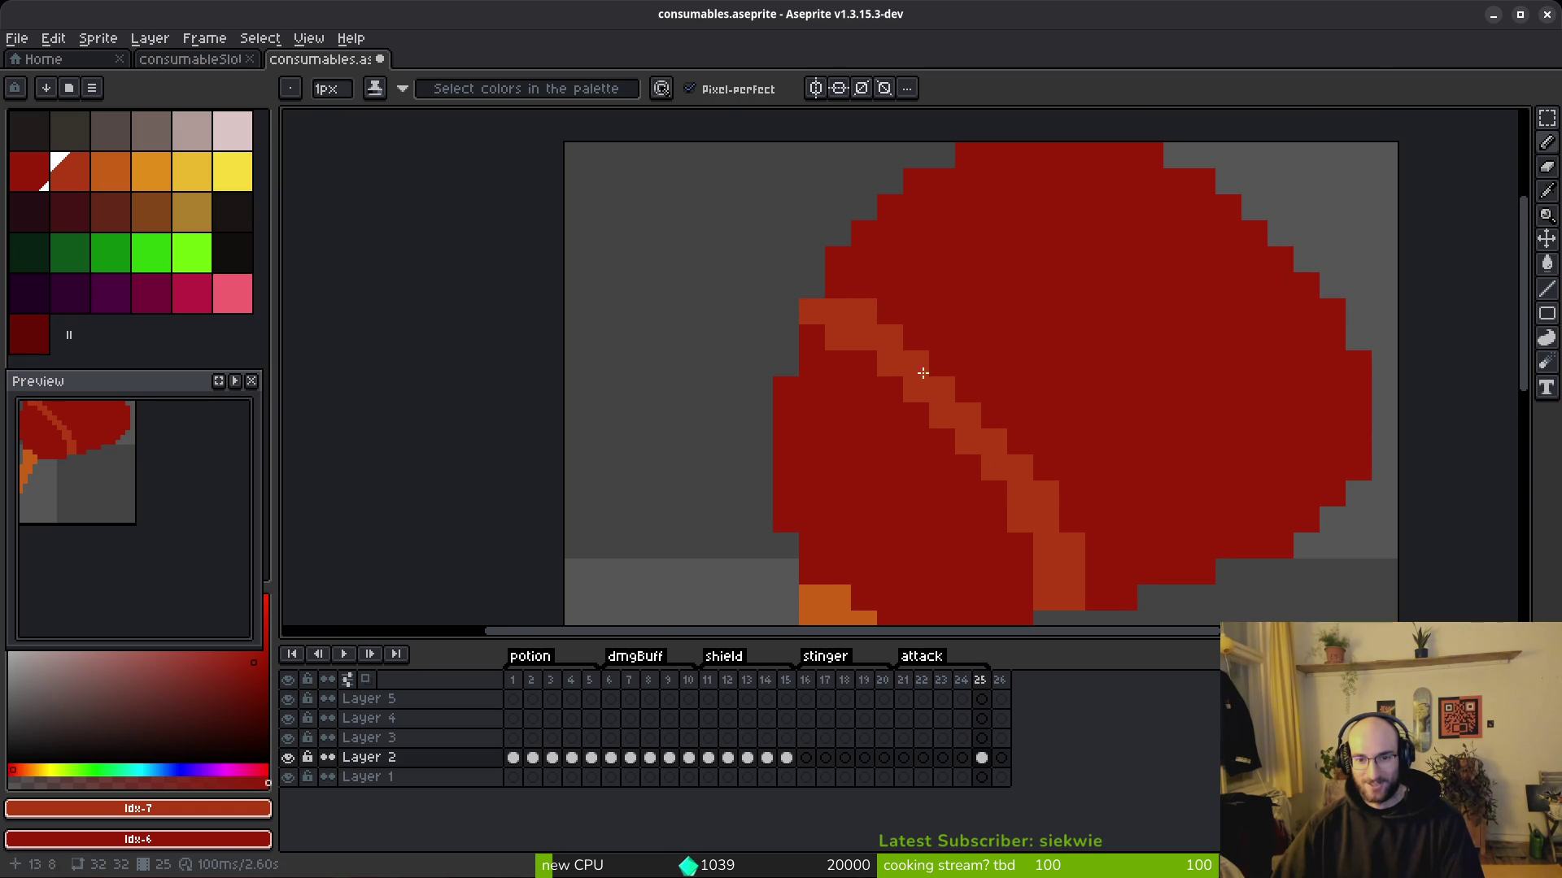
{"action": "right_click", "coordinate": [864, 312]}
{"action": "left_click", "coordinate": [890, 311]}
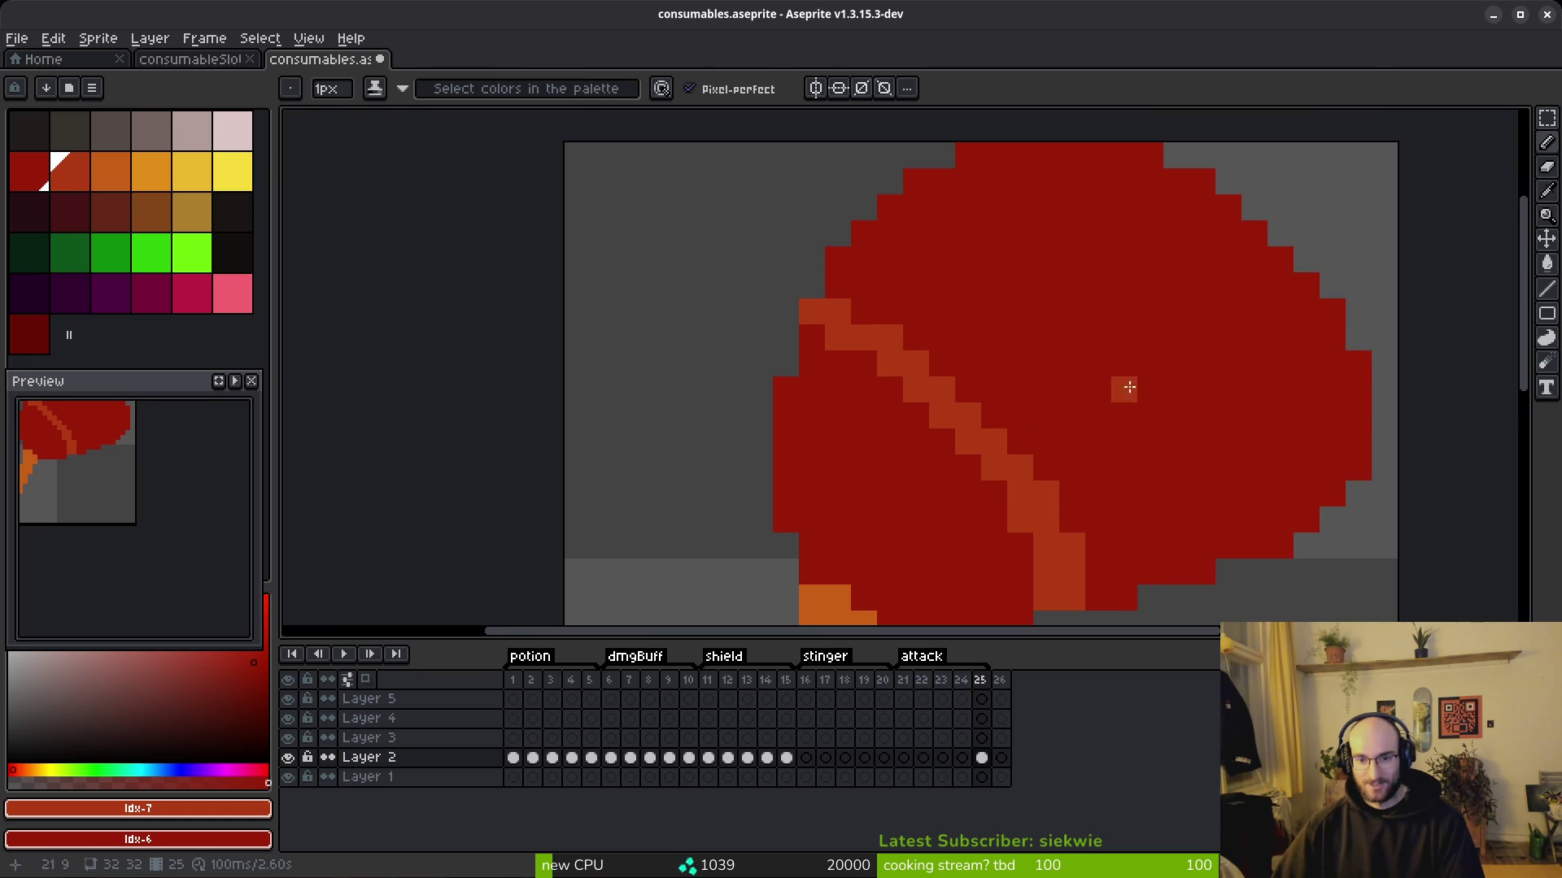
{"action": "scroll", "coordinate": [1143, 392], "scroll_direction": "down", "scroll_amount": 5}
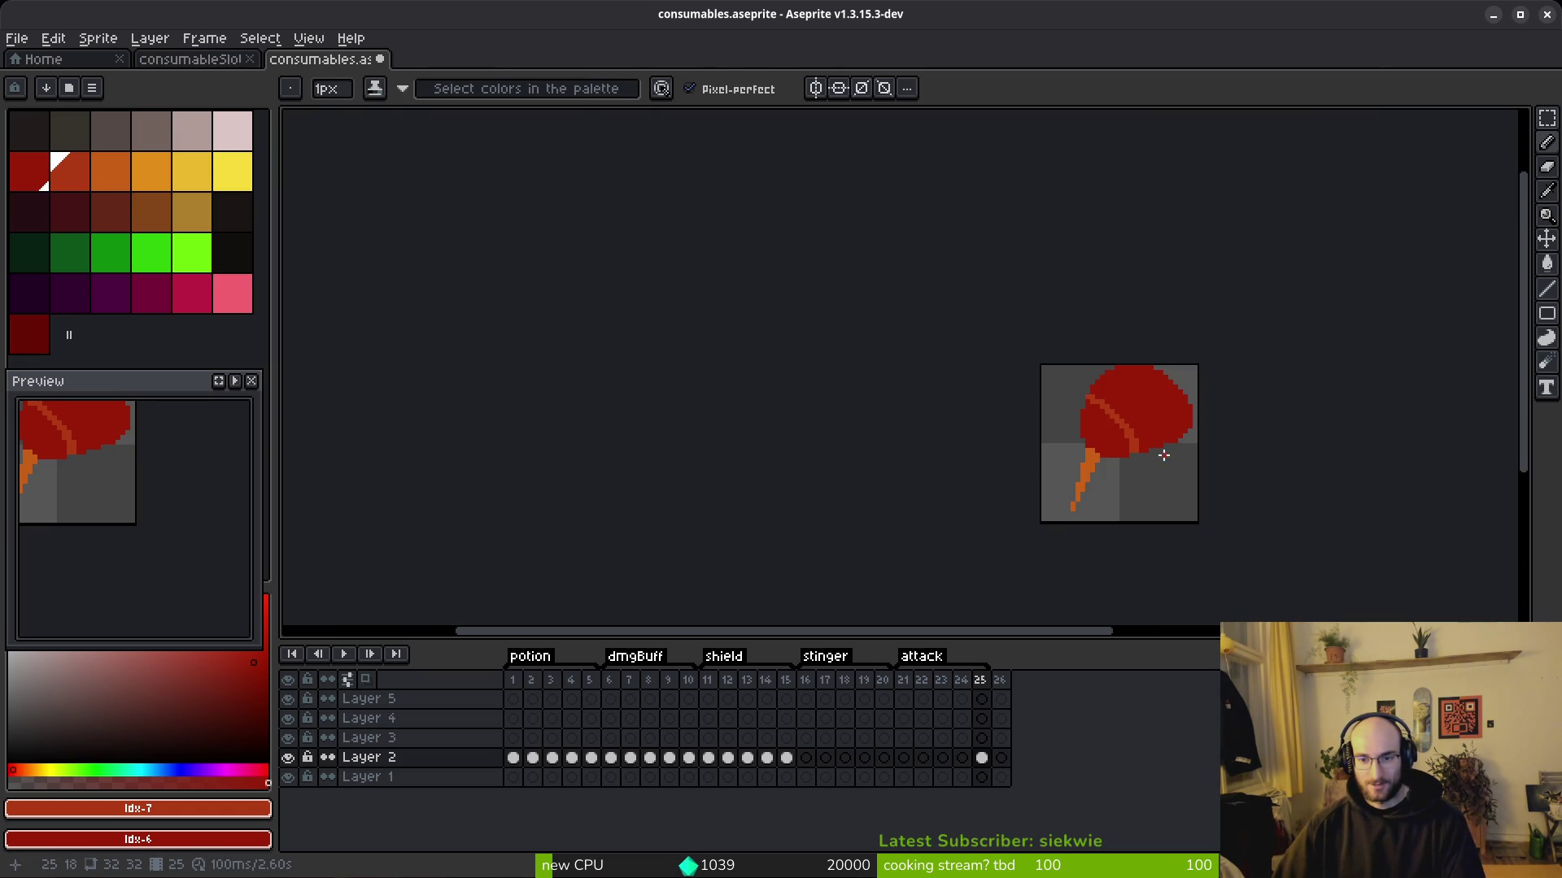
{"action": "scroll", "coordinate": [1140, 437], "scroll_direction": "up", "scroll_amount": 4}
Step: Draw a third light red stripe toward the lower-right edge and thin it with dark red
{"action": "mouse_move", "coordinate": [1044, 225]}
{"action": "left_mouse_down"}
{"action": "mouse_move", "coordinate": [1101, 285]}
{"action": "mouse_move", "coordinate": [1185, 498]}
{"action": "mouse_move", "coordinate": [1206, 513]}
{"action": "mouse_move", "coordinate": [1139, 349]}
{"action": "mouse_move", "coordinate": [1196, 505]}
{"action": "mouse_move", "coordinate": [1161, 408]}
{"action": "mouse_move", "coordinate": [1017, 222]}
{"action": "mouse_move", "coordinate": [1033, 242]}
{"action": "left_mouse_up"}
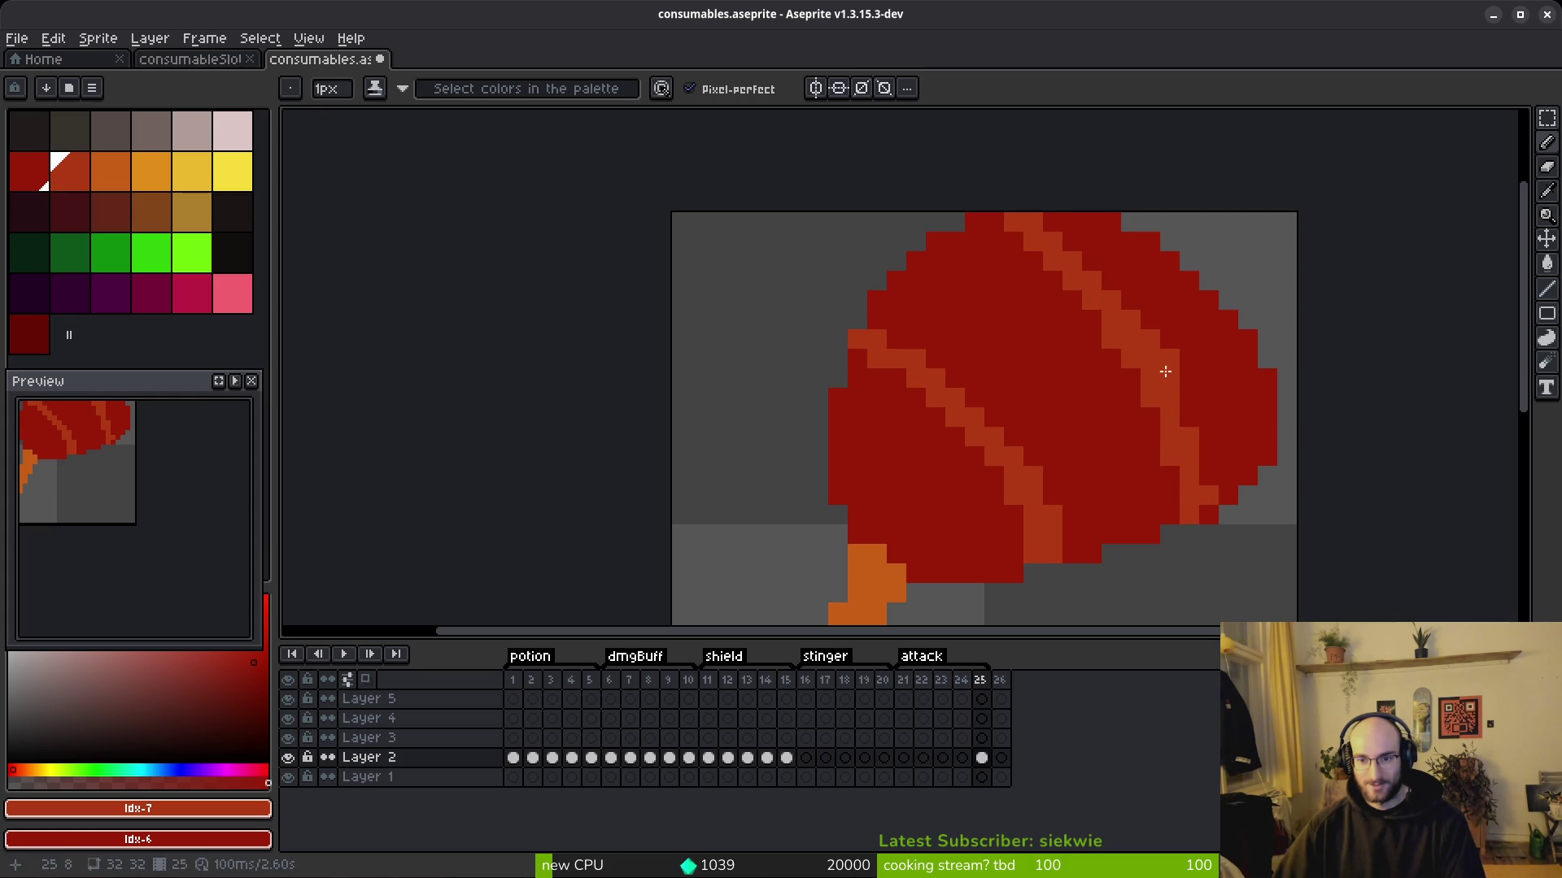
{"action": "mouse_move", "coordinate": [1111, 281]}
{"action": "left_mouse_down"}
{"action": "mouse_move", "coordinate": [1179, 386]}
{"action": "mouse_move", "coordinate": [1128, 330]}
{"action": "mouse_move", "coordinate": [1158, 367]}
{"action": "mouse_move", "coordinate": [1170, 482]}
{"action": "mouse_move", "coordinate": [1209, 514]}
{"action": "left_mouse_up"}
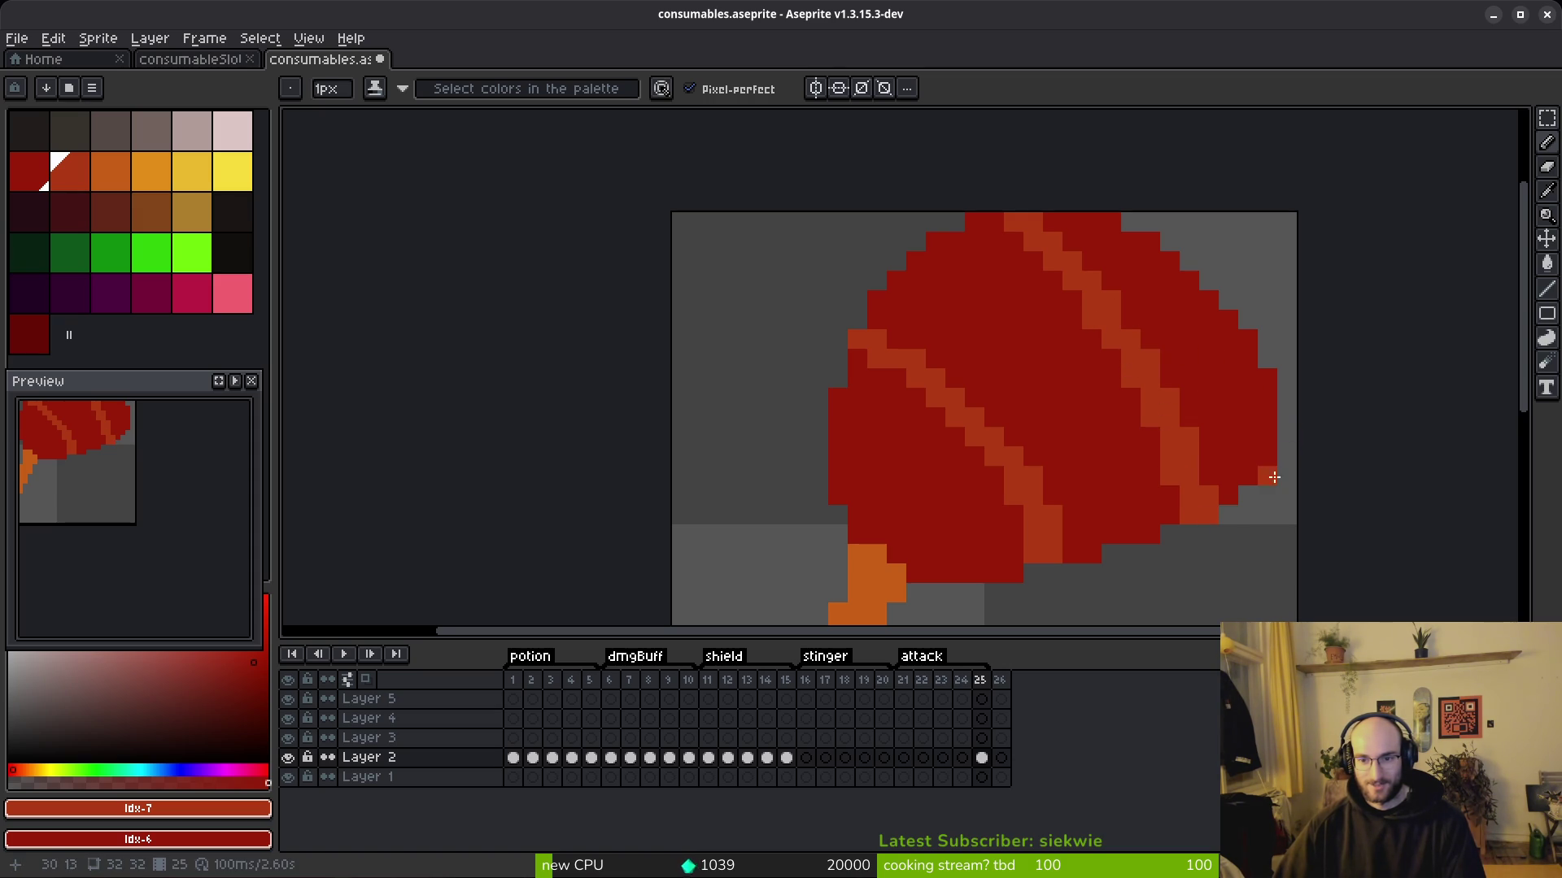
{"action": "scroll", "coordinate": [1252, 476], "scroll_direction": "down", "scroll_amount": 10}
{"action": "scroll", "coordinate": [1233, 453], "scroll_direction": "up", "scroll_amount": 6}
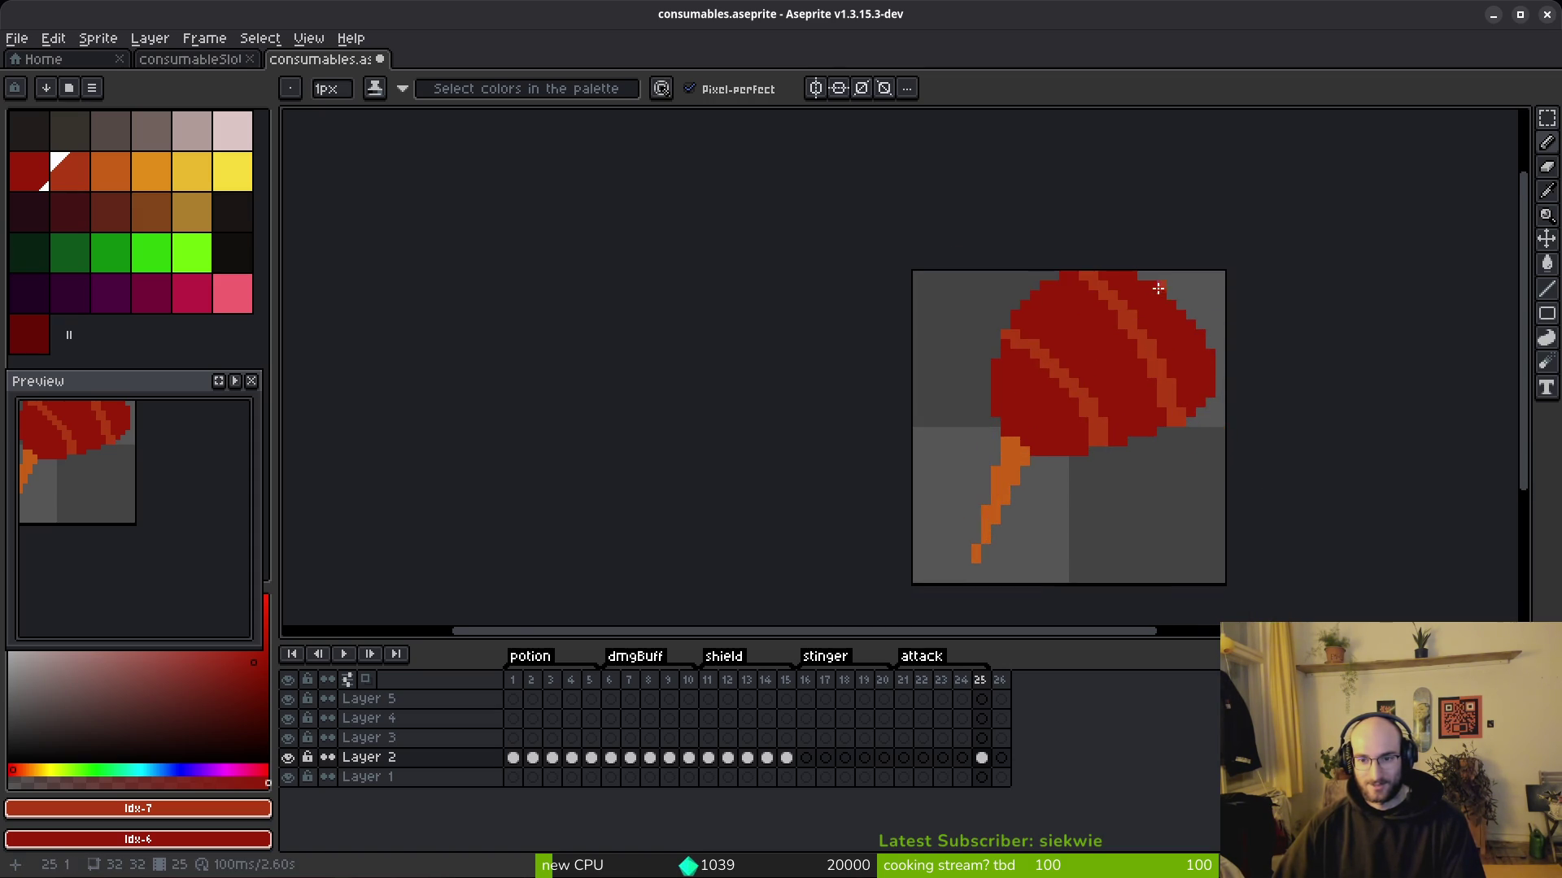
{"action": "scroll", "coordinate": [1158, 290], "scroll_direction": "up", "scroll_amount": 5}
Step: Patch the notches along the head's upper-right edge with dark red pixels
{"action": "left_click", "coordinate": [1285, 358]}
{"action": "mouse_move", "coordinate": [1282, 398]}
{"action": "left_mouse_down"}
{"action": "mouse_move", "coordinate": [1175, 258]}
{"action": "mouse_move", "coordinate": [1132, 238]}
{"action": "left_mouse_up"}
{"action": "left_click", "coordinate": [1288, 356]}
{"action": "right_click", "coordinate": [1328, 432]}
{"action": "scroll", "coordinate": [1164, 377], "scroll_direction": "down", "scroll_amount": 3}
{"action": "scroll", "coordinate": [1140, 344], "scroll_direction": "up", "scroll_amount": 1}
{"action": "scroll", "coordinate": [1140, 344], "scroll_direction": "down", "scroll_amount": 3}
{"action": "key", "text": "w"}
{"action": "key", "text": "m"}
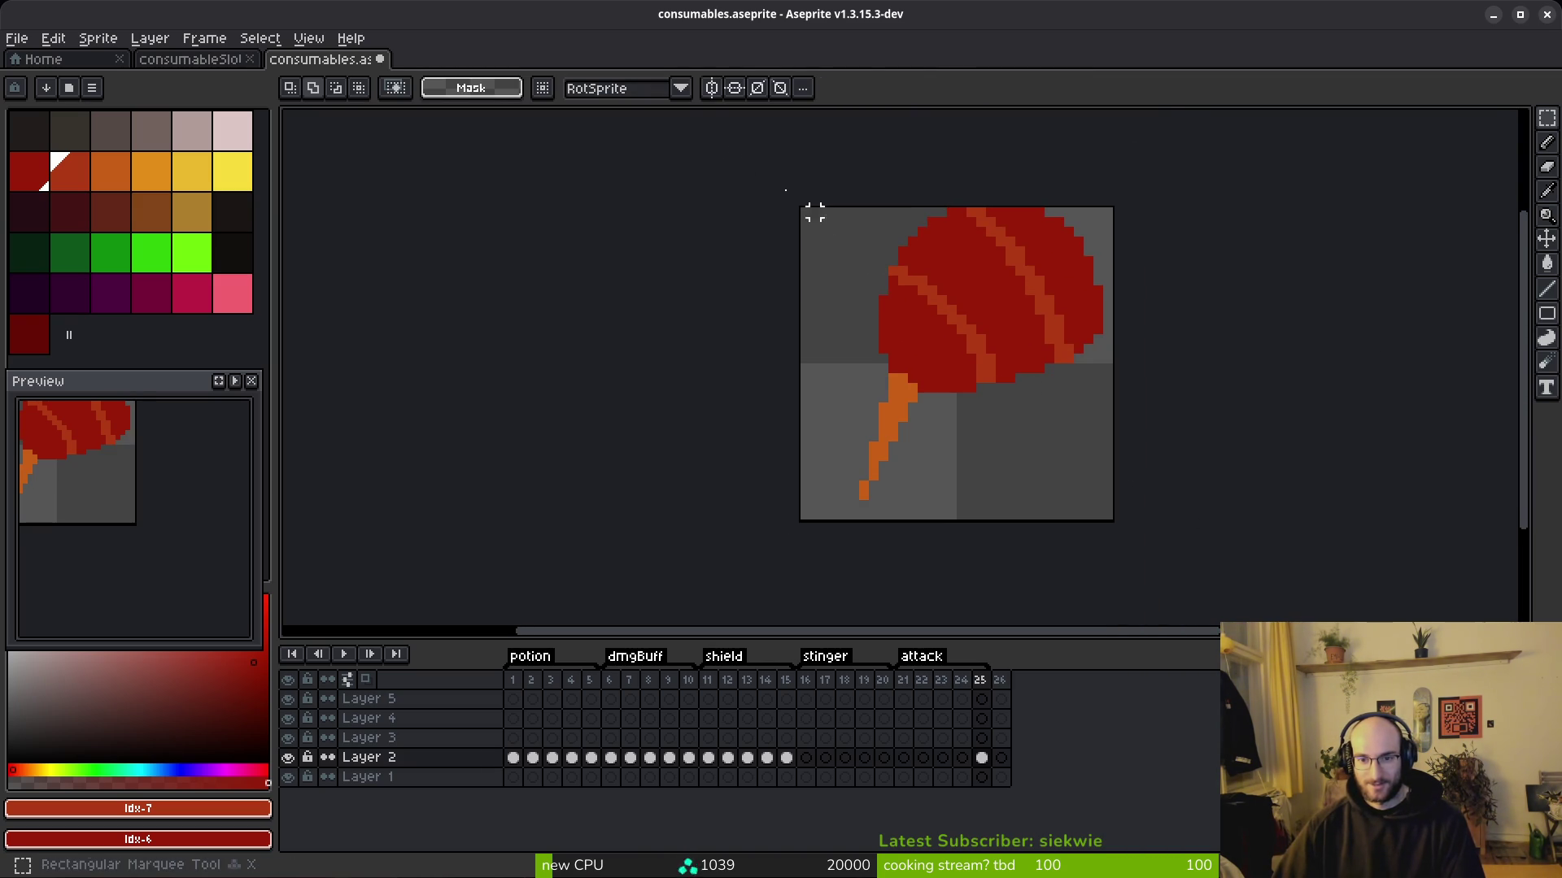
{"action": "key", "text": "ctrl+a"}
{"action": "key", "text": "ctrl+d"}
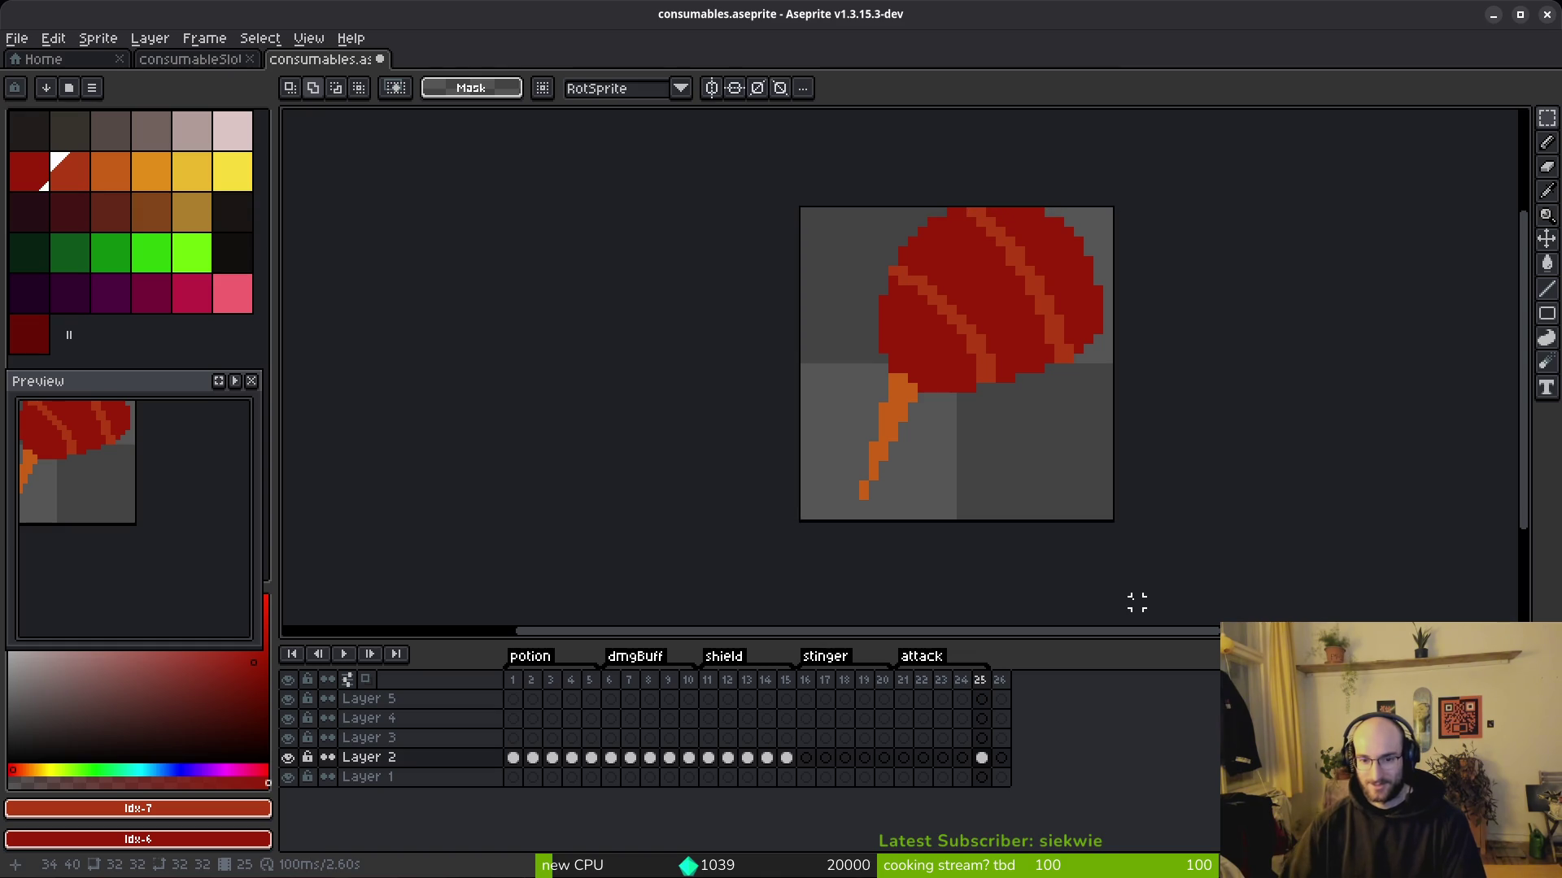
{"action": "key", "text": "ctrl+a"}
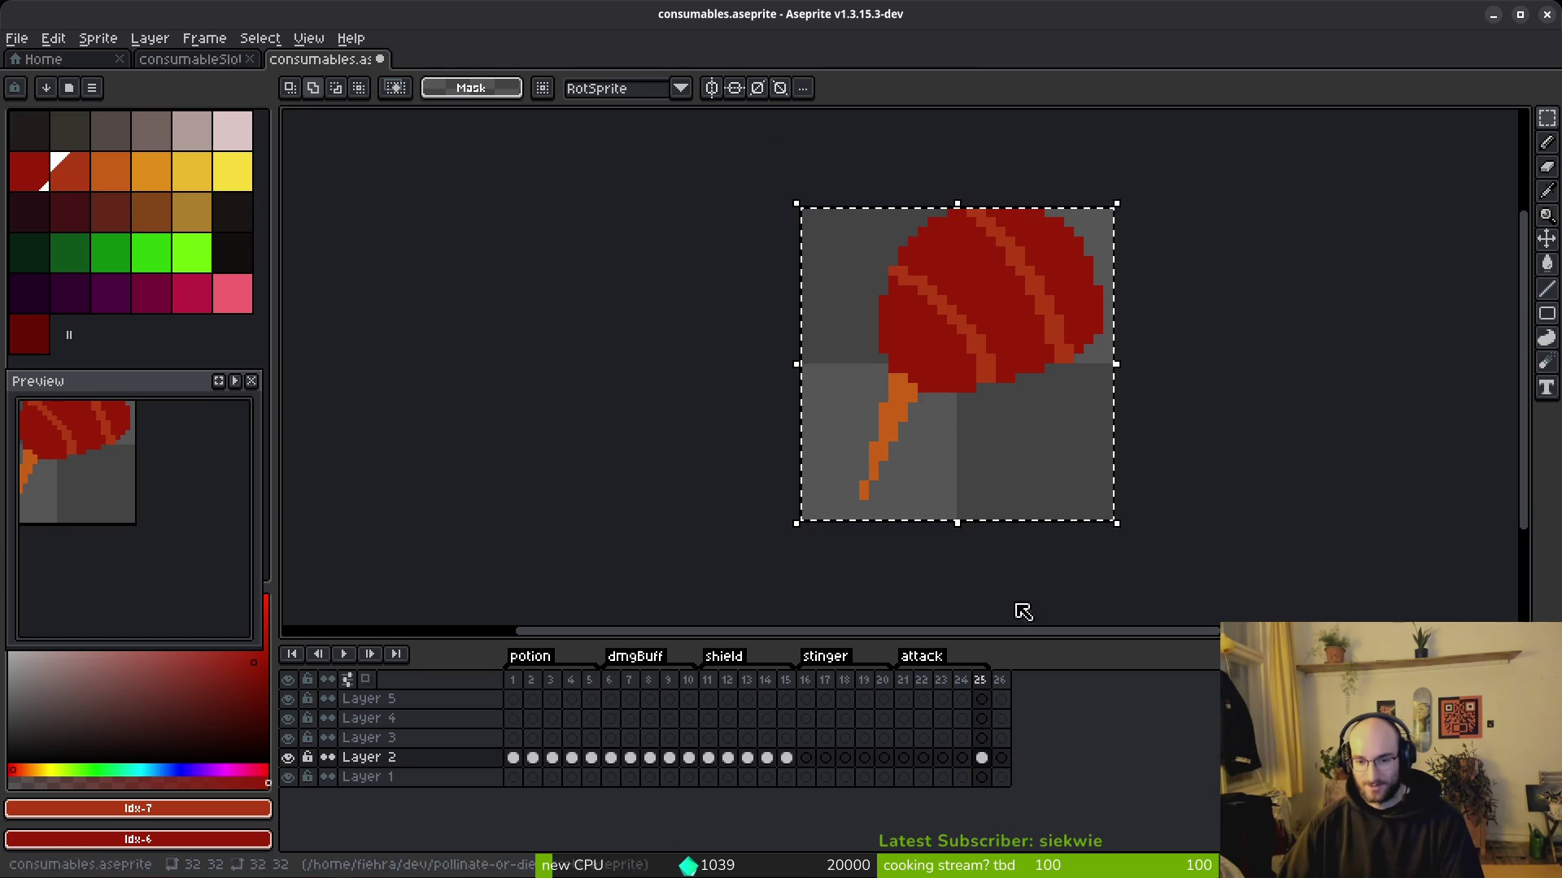
{"action": "scroll", "coordinate": [913, 425], "scroll_direction": "right", "scroll_amount": 2}
{"action": "key", "text": "ctrl+d"}
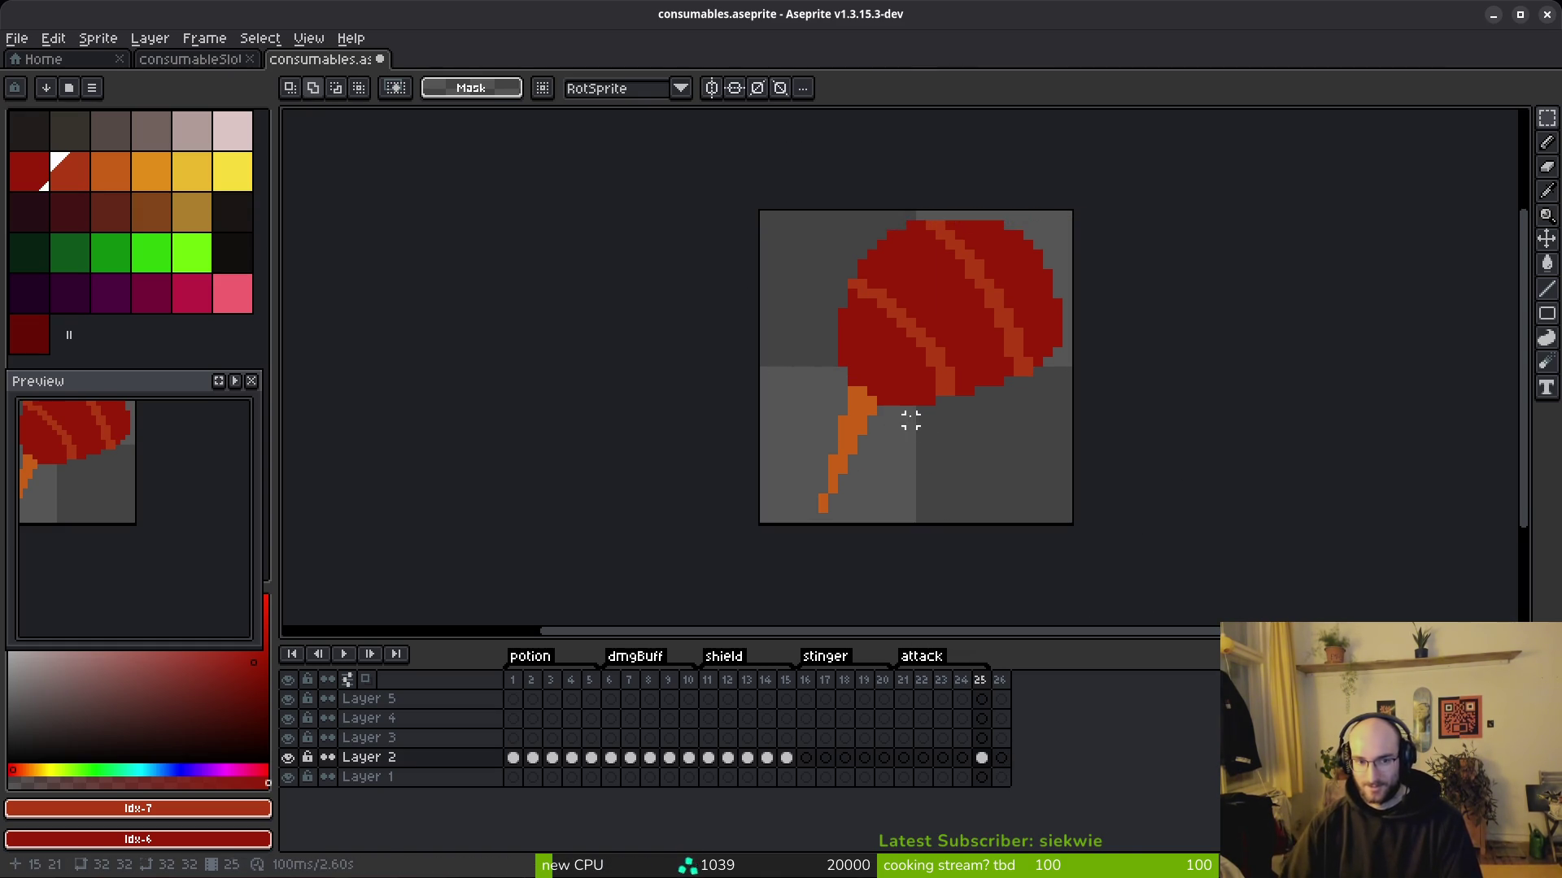
{"action": "scroll", "coordinate": [920, 446], "scroll_direction": "left", "scroll_amount": 1}
{"action": "scroll", "coordinate": [1011, 349], "scroll_direction": "up", "scroll_amount": 4}
{"action": "key", "text": "b"}
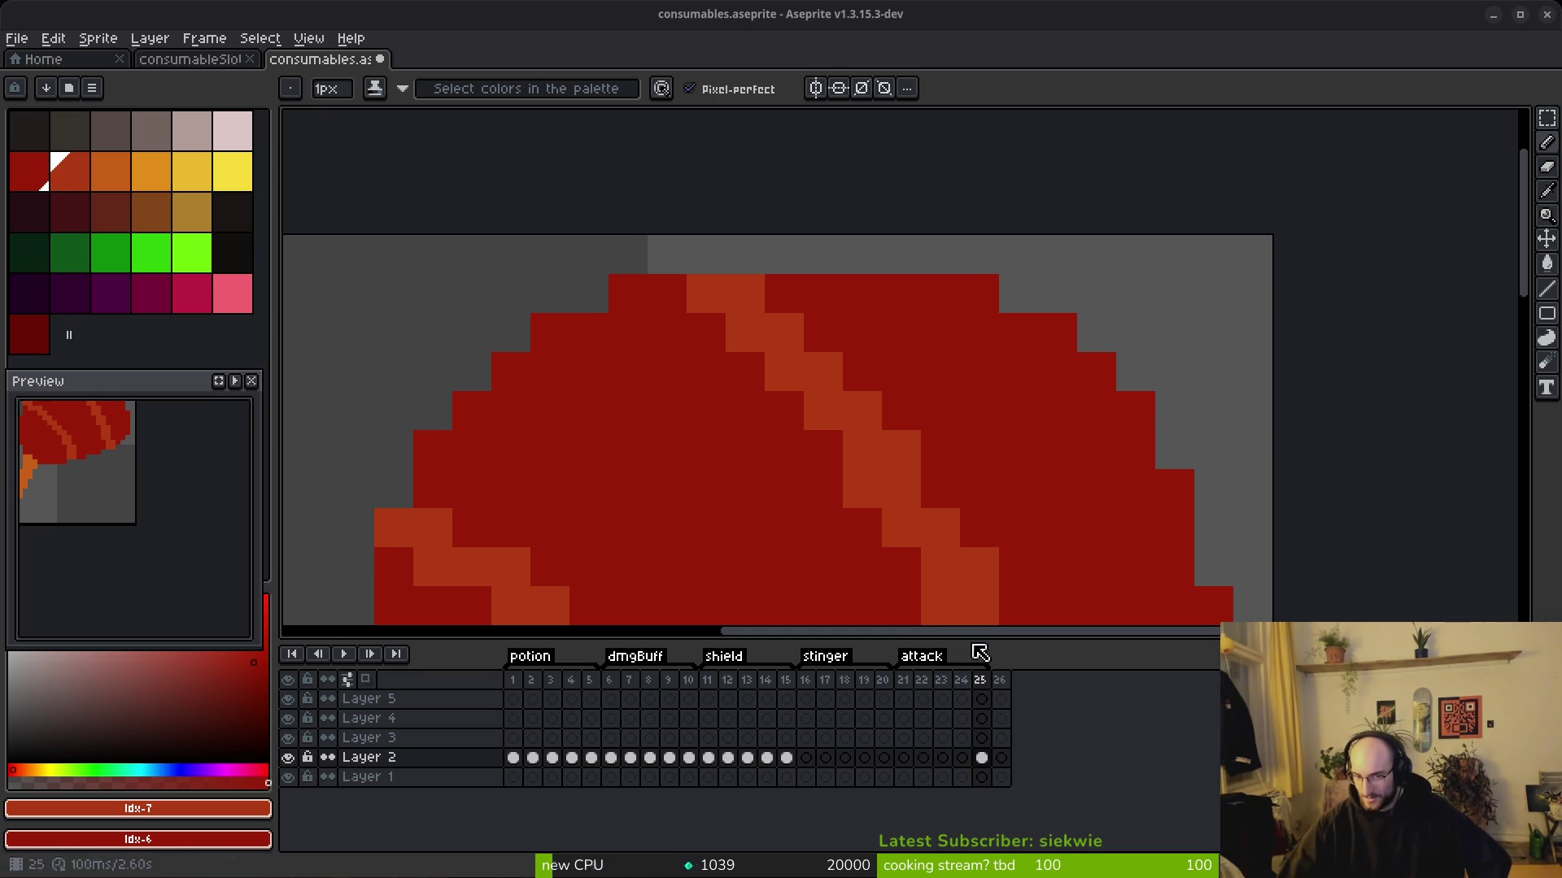
Step: Sample the stem's orange and extend the stem's top to the right, removing one misplaced pixel
{"action": "scroll", "coordinate": [1011, 324], "scroll_direction": "down", "scroll_amount": 5}
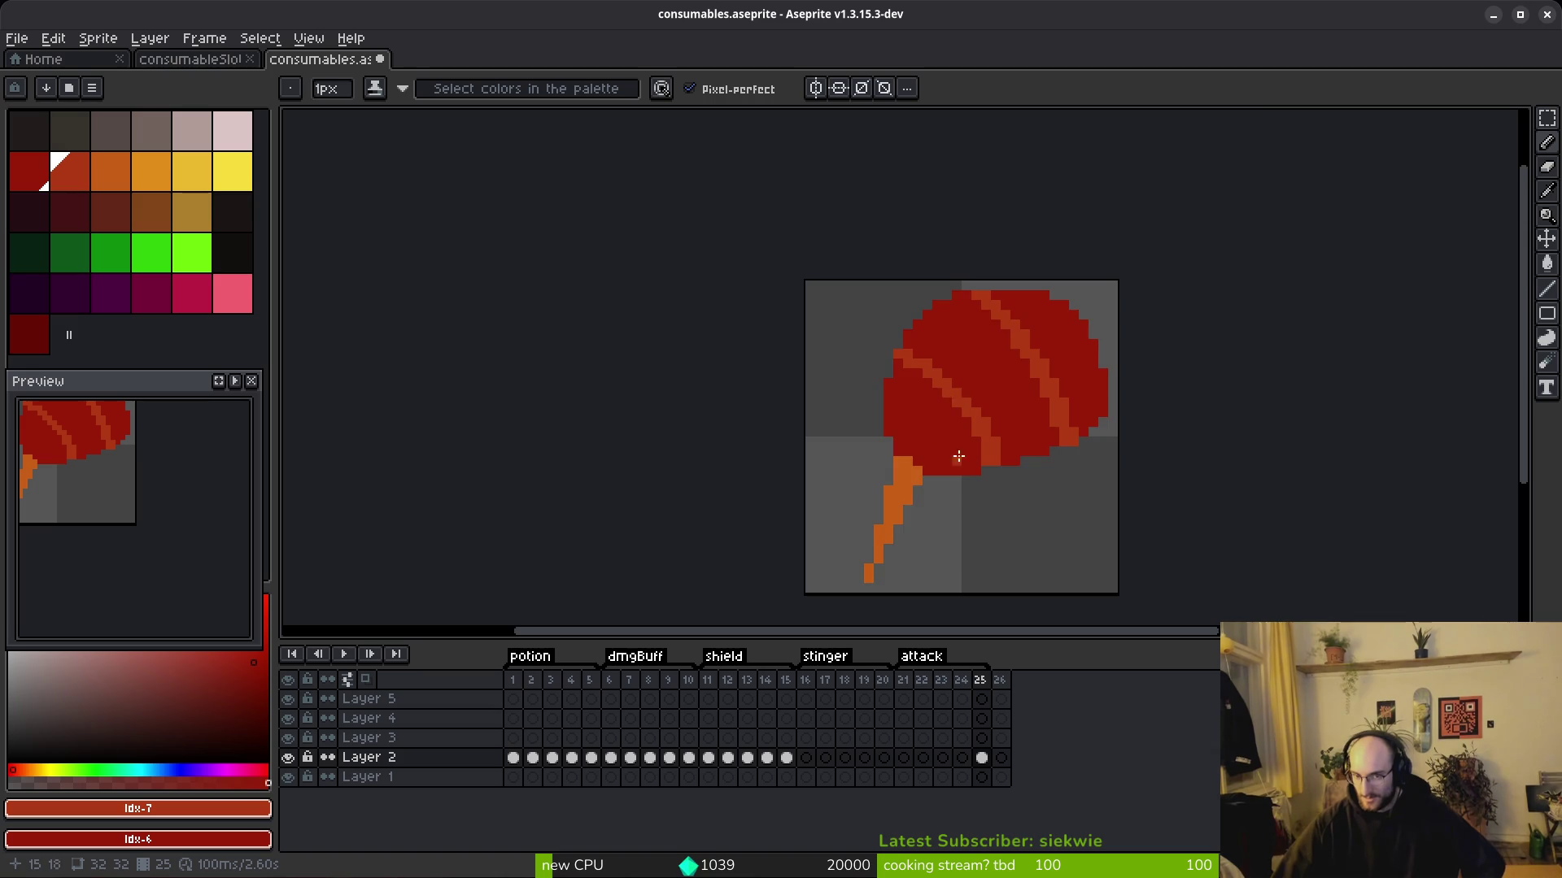
{"action": "scroll", "coordinate": [959, 460], "scroll_direction": "up", "scroll_amount": 5}
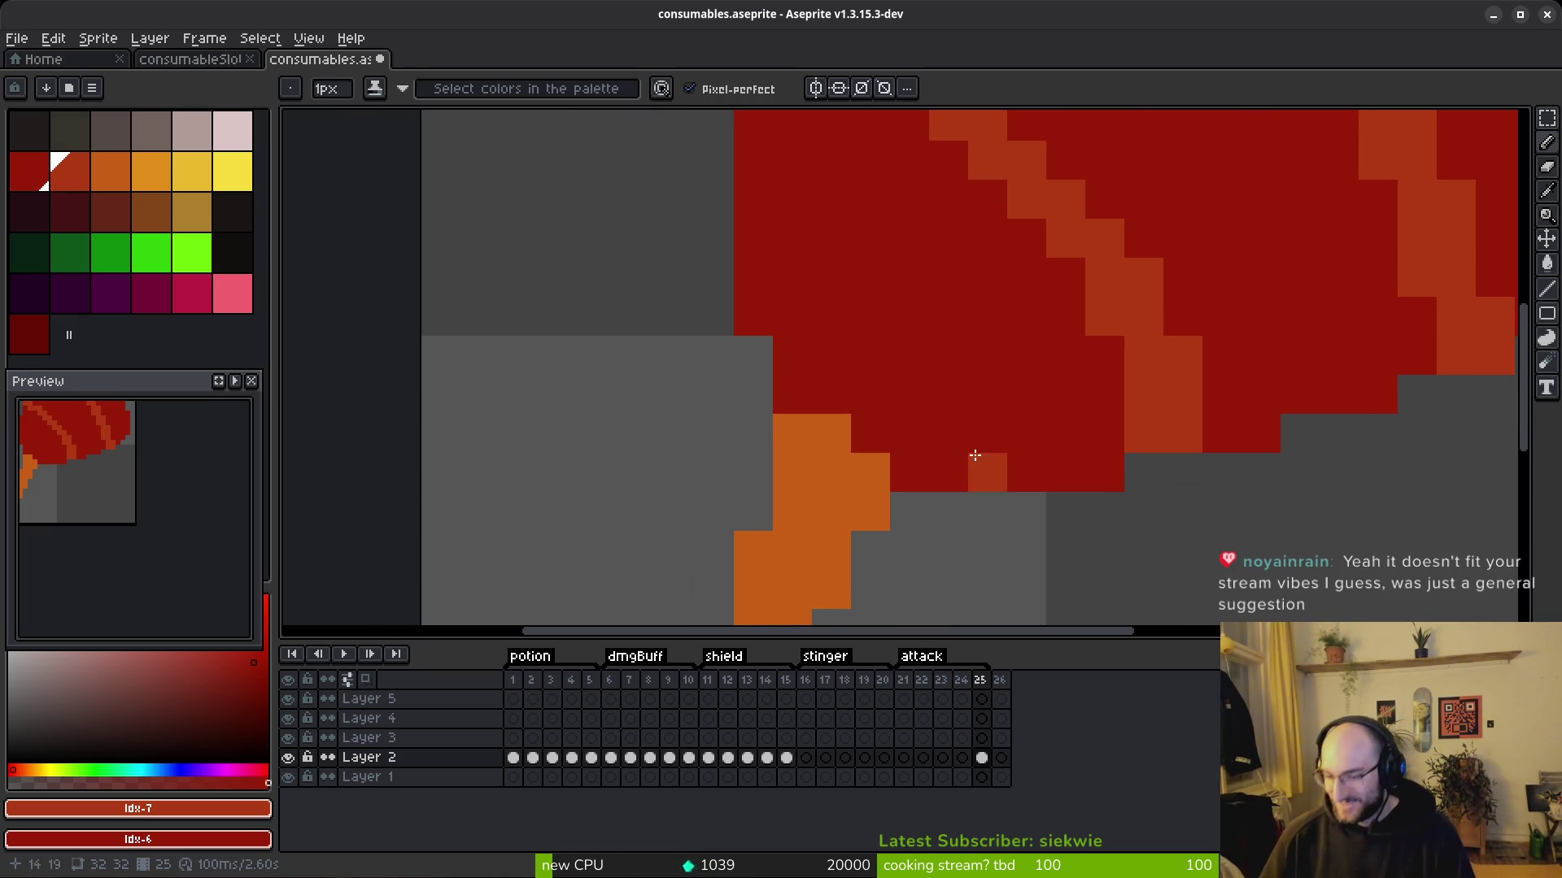
{"action": "scroll", "coordinate": [1008, 421], "scroll_direction": "down", "scroll_amount": 5}
{"action": "scroll", "coordinate": [942, 453], "scroll_direction": "up", "scroll_amount": 3}
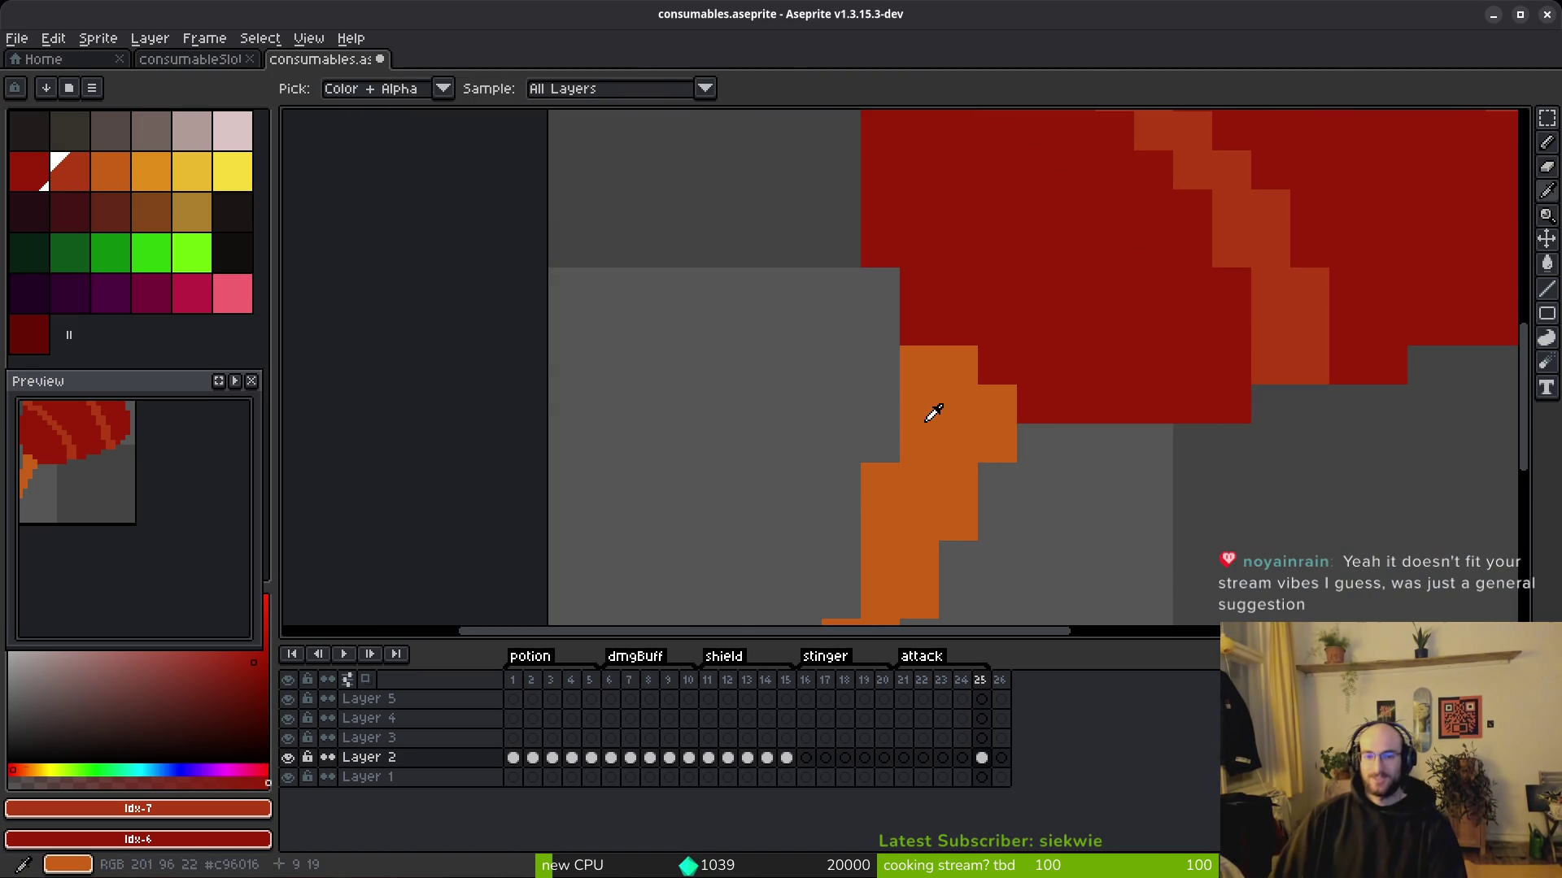
{"action": "left_click", "coordinate": [931, 411], "text": "alt"}
{"action": "left_click", "coordinate": [932, 326]}
{"action": "key", "text": "ctrl+z"}
{"action": "left_click", "coordinate": [1031, 400]}
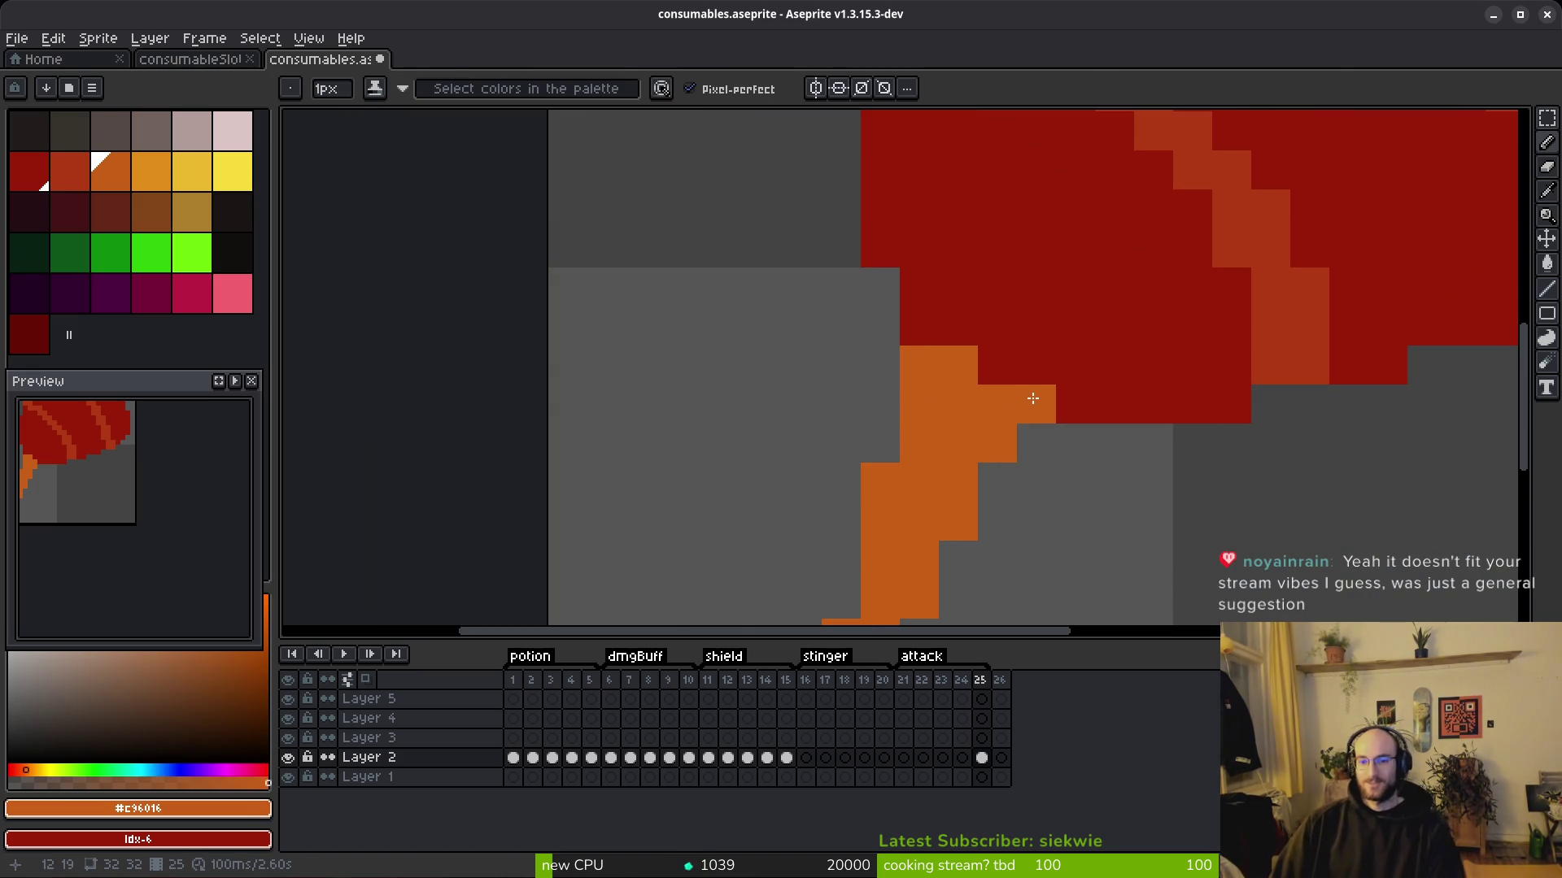
Step: Turn the pixel beside the stem top red, and add orange pixels at the stem's upper left and below the head
{"action": "scroll", "coordinate": [1090, 384], "scroll_direction": "down", "scroll_amount": 4}
{"action": "scroll", "coordinate": [1123, 396], "scroll_direction": "up", "scroll_amount": 3}
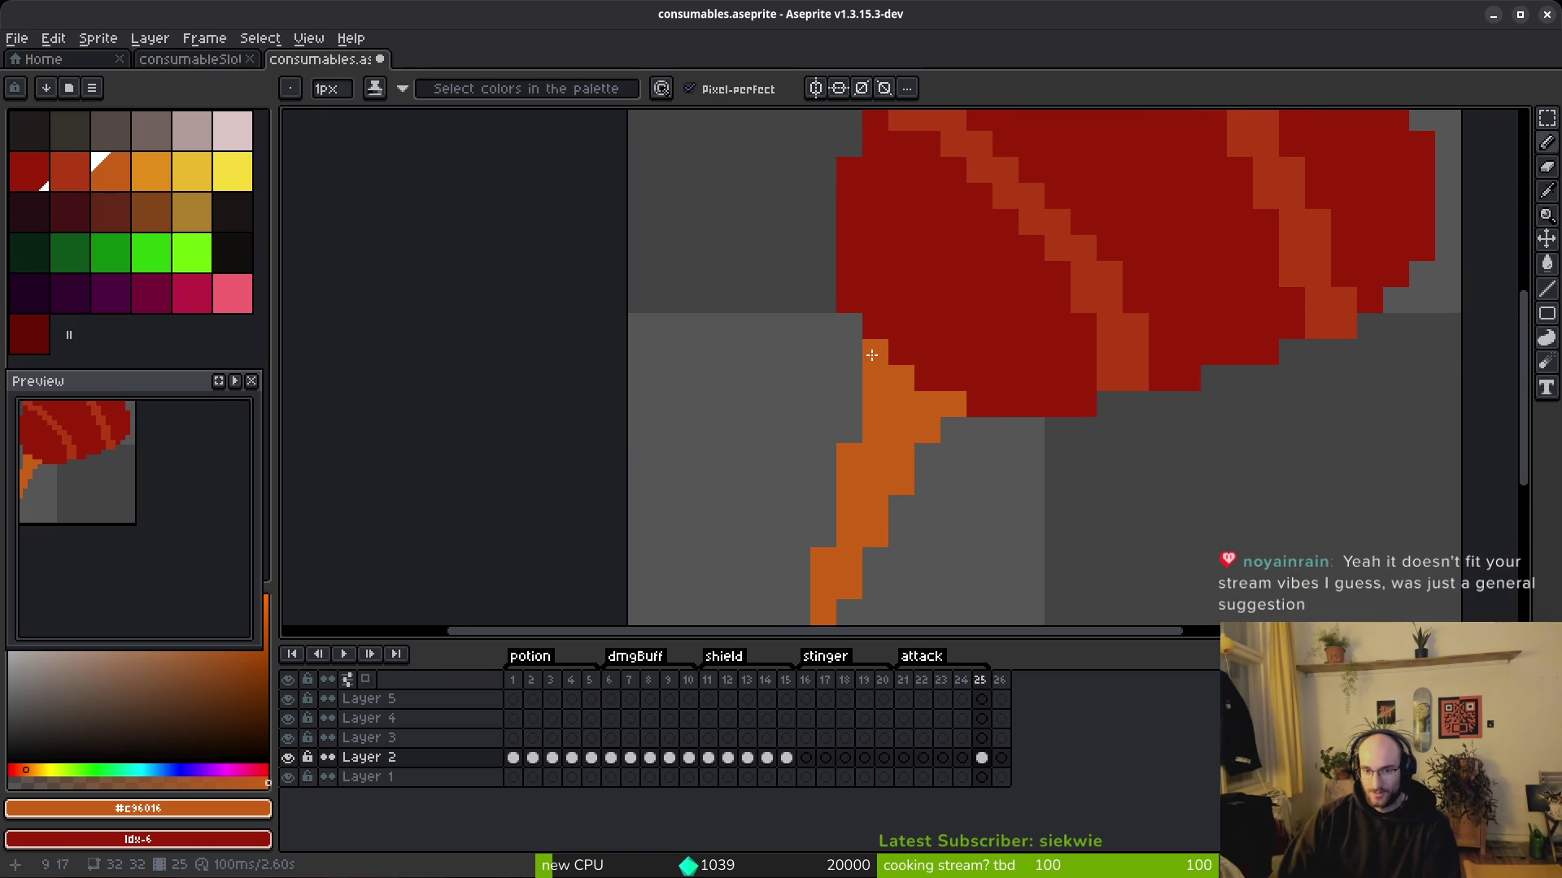
{"action": "scroll", "coordinate": [872, 355], "scroll_direction": "down", "scroll_amount": 5}
{"action": "scroll", "coordinate": [1020, 478], "scroll_direction": "up", "scroll_amount": 3}
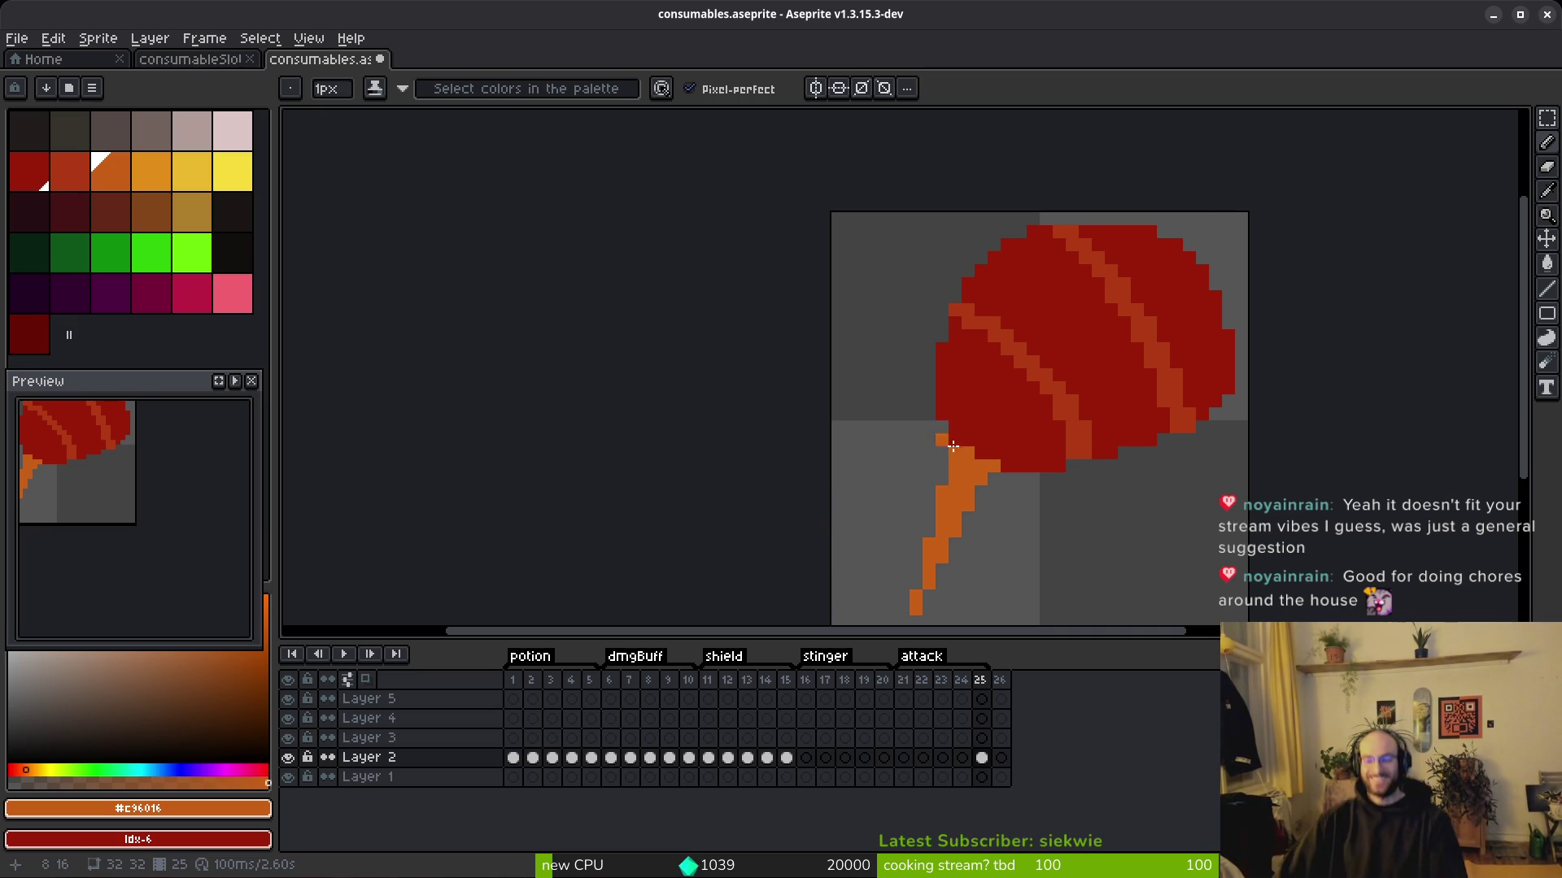
{"action": "scroll", "coordinate": [991, 463], "scroll_direction": "up", "scroll_amount": 3}
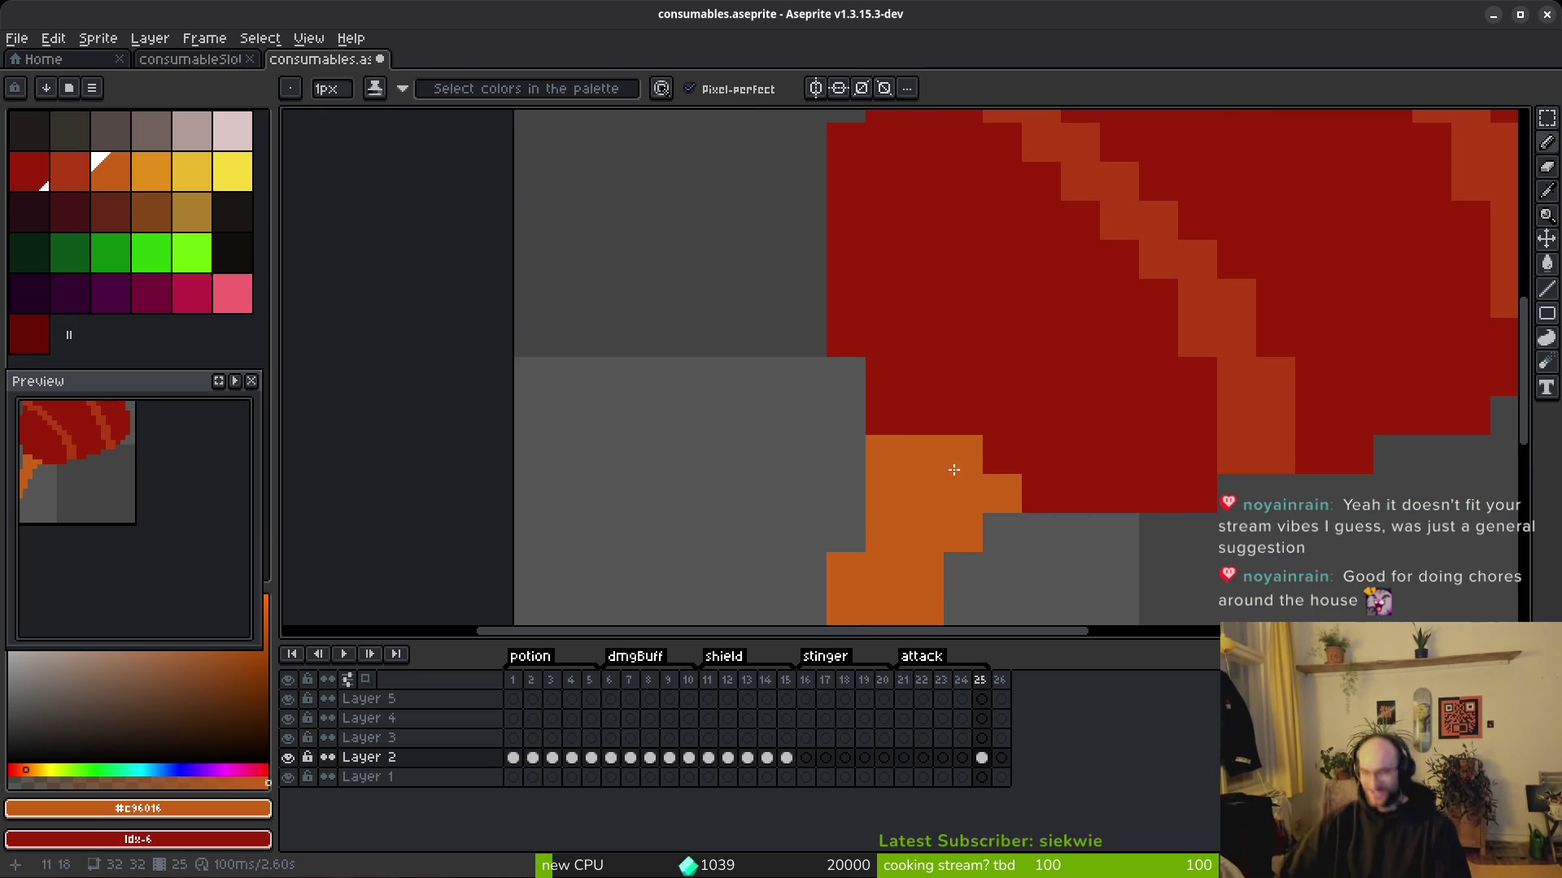
{"action": "right_click", "coordinate": [944, 462]}
{"action": "left_click", "coordinate": [896, 413]}
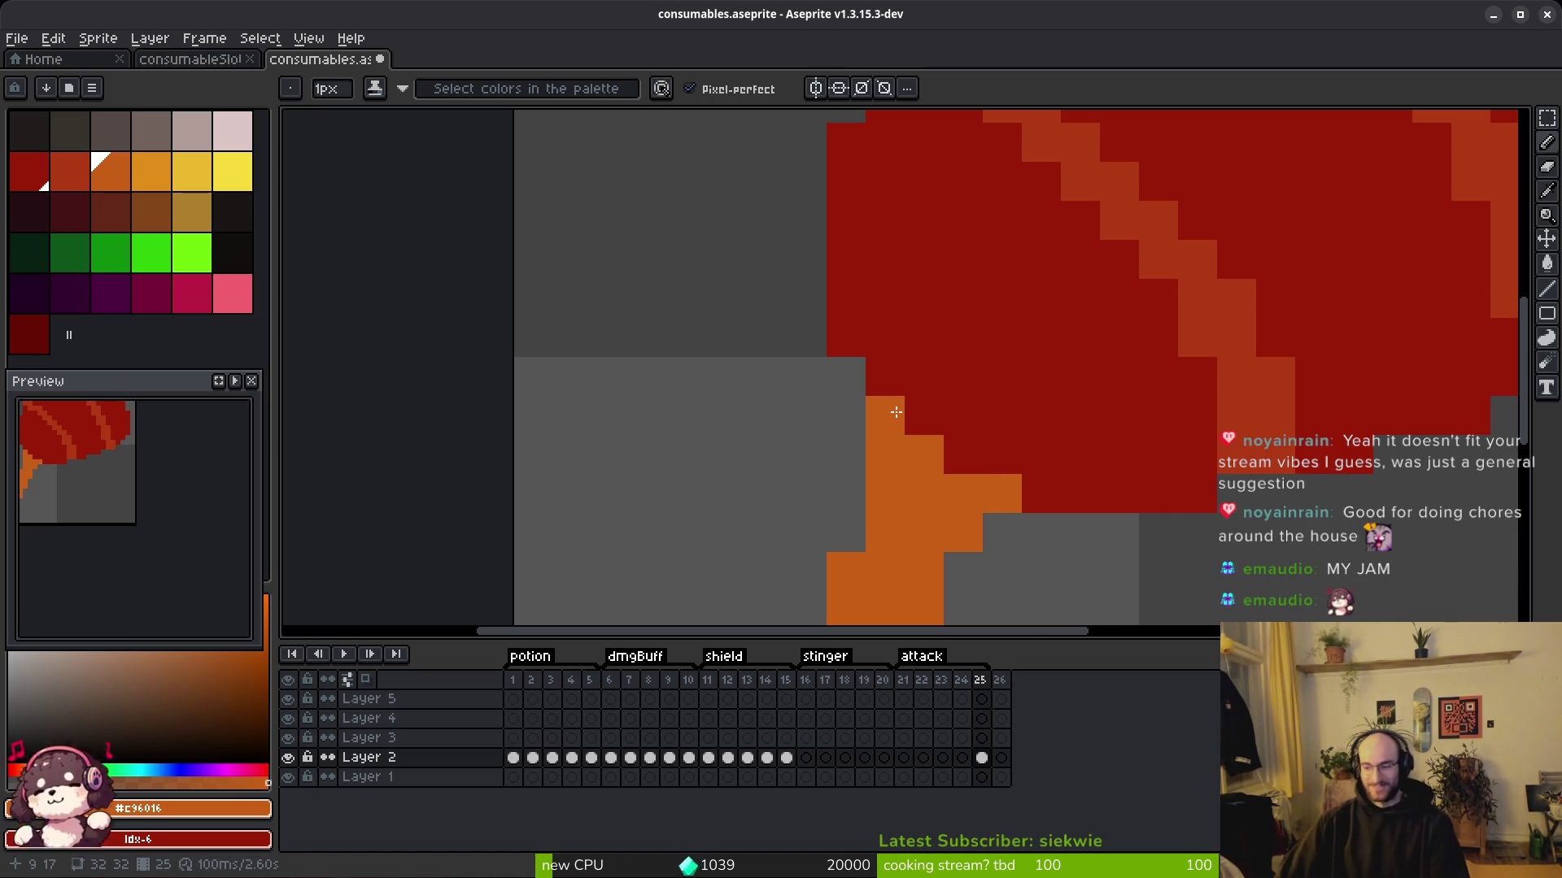
{"action": "scroll", "coordinate": [1098, 457], "scroll_direction": "down", "scroll_amount": 5}
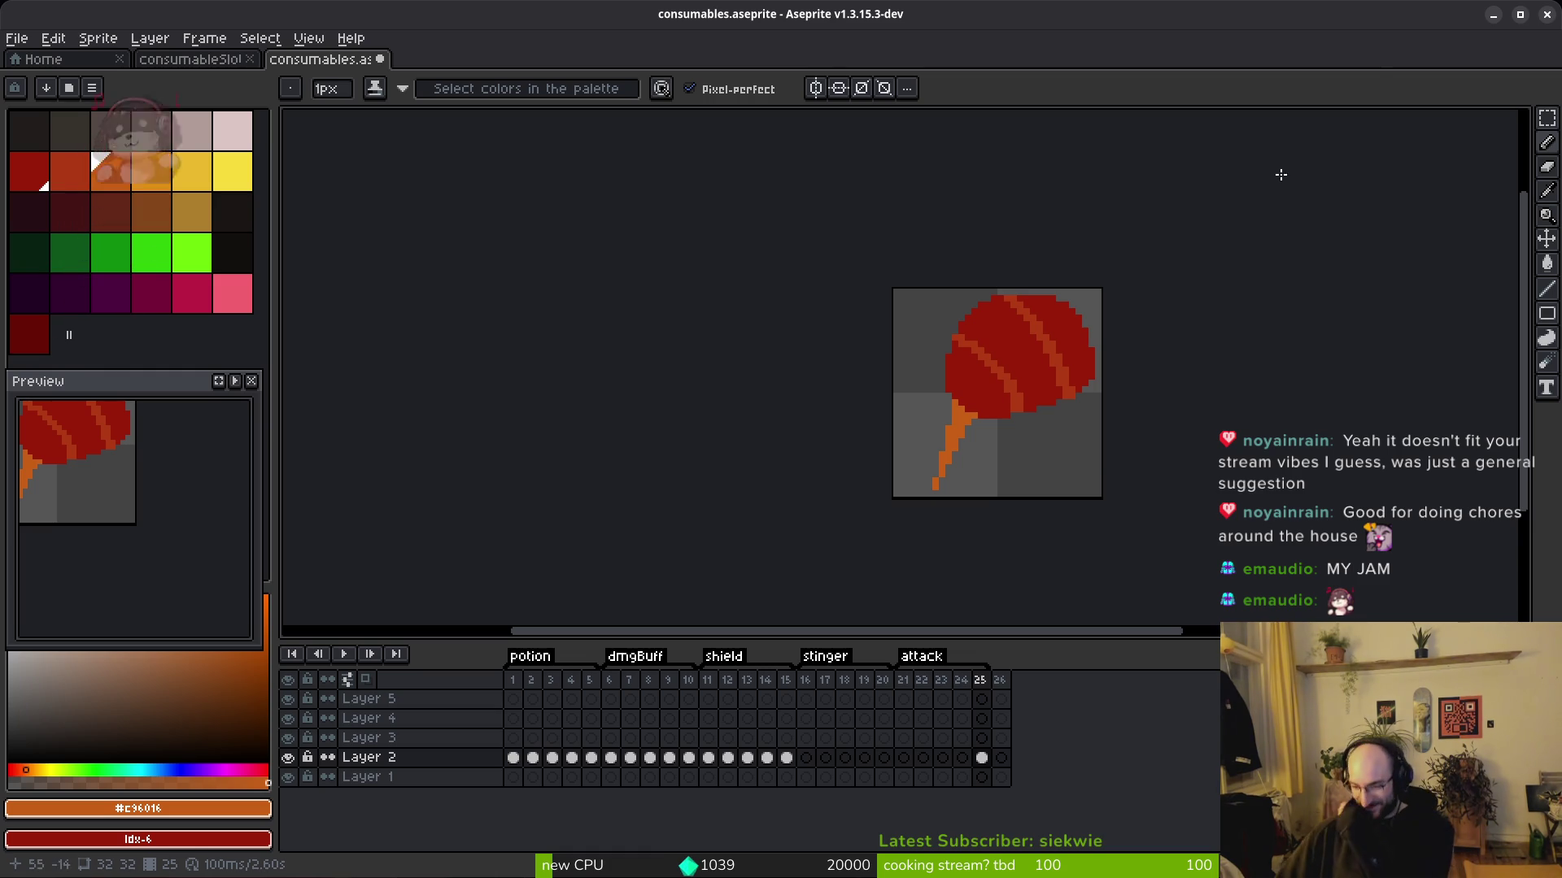
{"action": "left_click", "coordinate": [1027, 421]}
{"action": "scroll", "coordinate": [999, 443], "scroll_direction": "down", "scroll_amount": 2}
{"action": "scroll", "coordinate": [1021, 447], "scroll_direction": "up", "scroll_amount": 5}
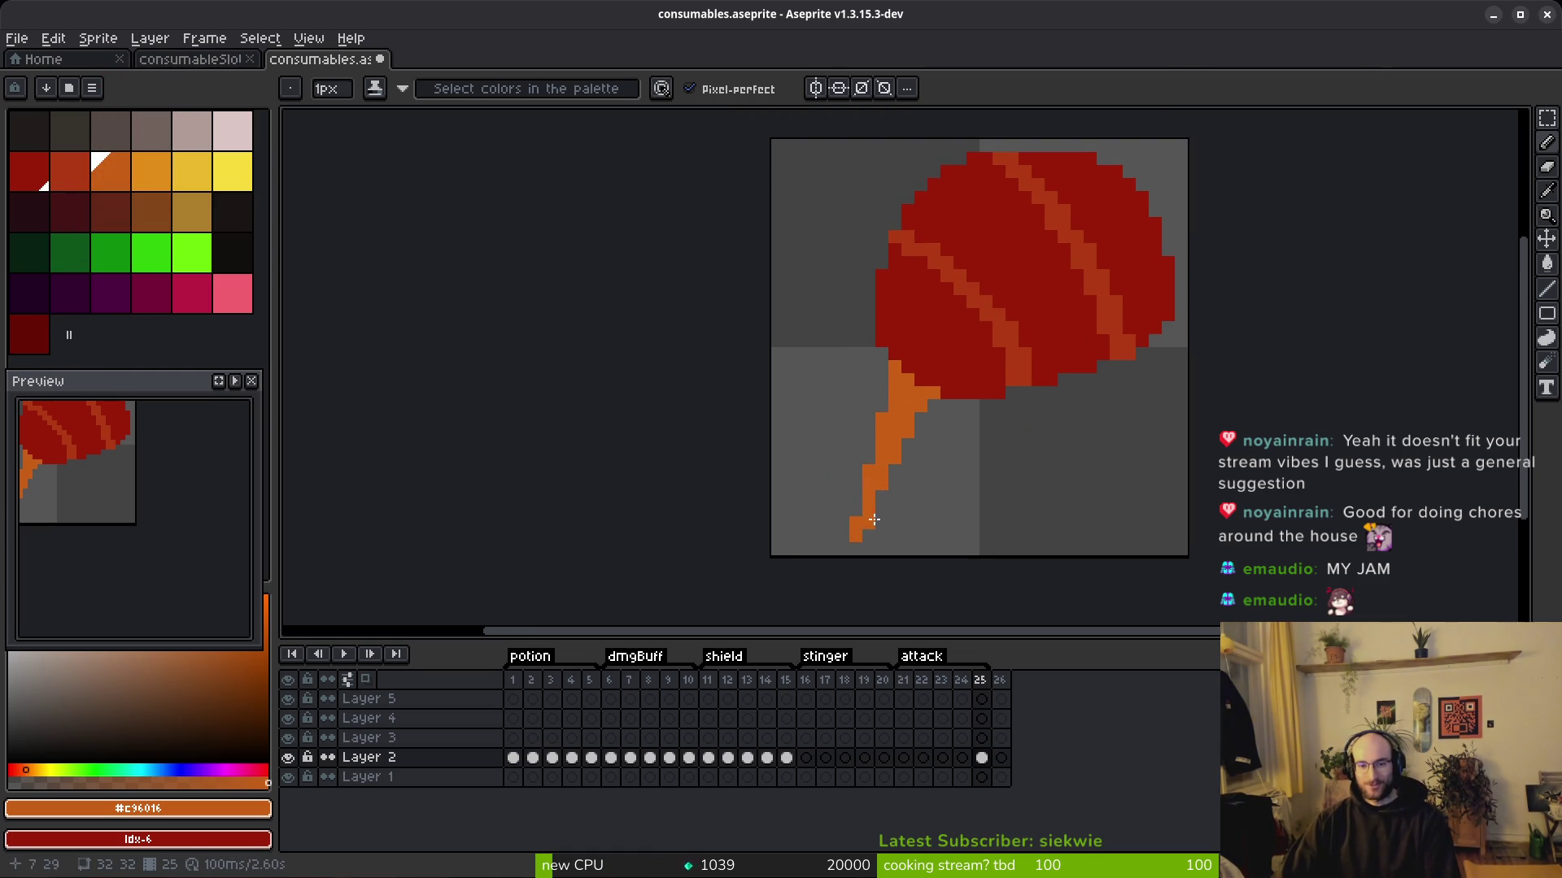
{"action": "scroll", "coordinate": [942, 498], "scroll_direction": "down", "scroll_amount": 3}
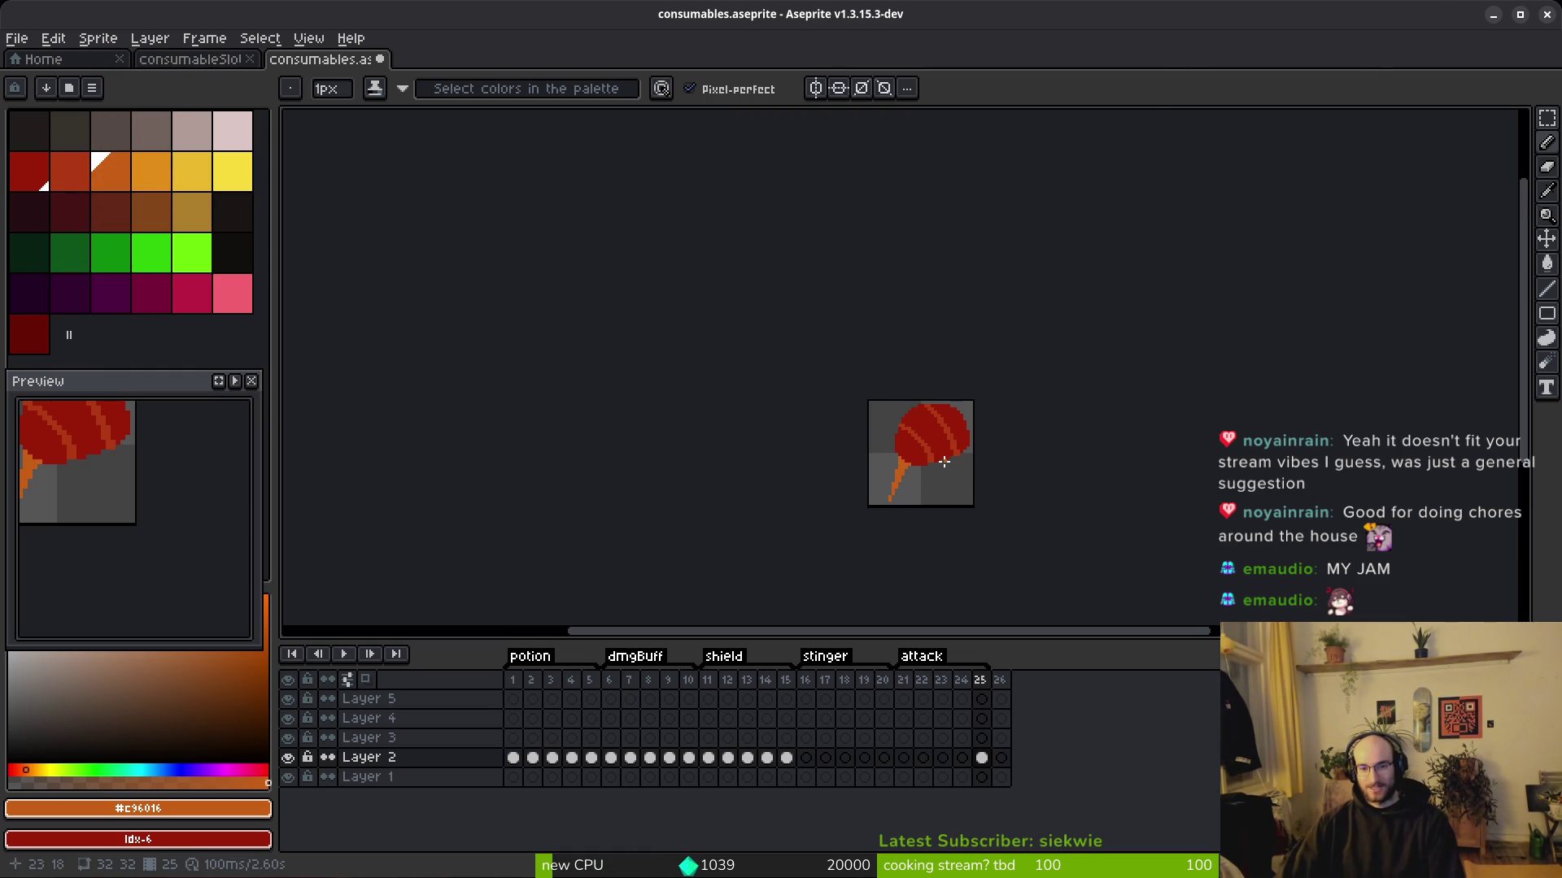